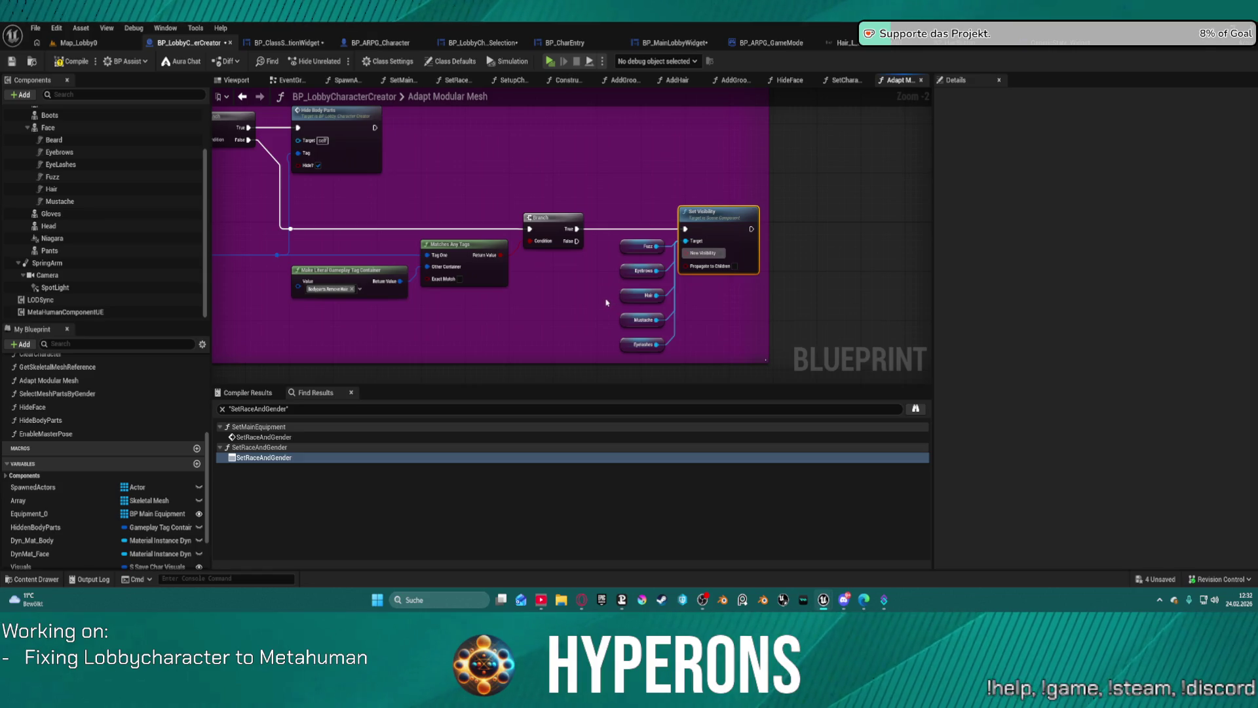
Step: Duplicate the Set Visibility node and its five getters beside the equipment loop section
{"action": "left_click_drag", "start_coordinate": [680, 326], "coordinate": [718, 362]}
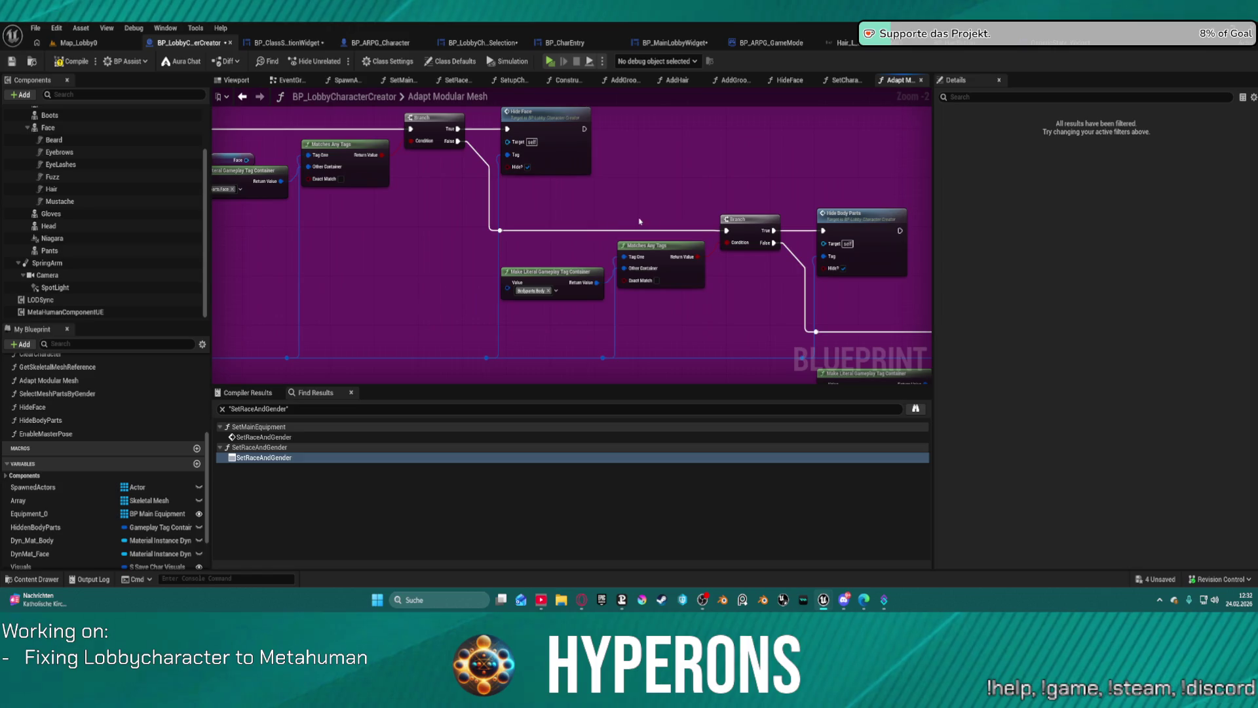
{"action": "mouse_move", "coordinate": [694, 303]}
{"action": "left_mouse_down"}
{"action": "mouse_move", "coordinate": [924, 318]}
{"action": "mouse_move", "coordinate": [694, 320]}
{"action": "mouse_move", "coordinate": [896, 373]}
{"action": "mouse_move", "coordinate": [852, 275]}
{"action": "mouse_move", "coordinate": [826, 308]}
{"action": "mouse_move", "coordinate": [790, 251]}
{"action": "mouse_move", "coordinate": [780, 372]}
{"action": "left_mouse_up"}
{"action": "key", "text": "ctrl+v"}
{"action": "left_click_drag", "start_coordinate": [568, 265], "coordinate": [582, 310]}
Step: Wire the For Each Loop's Completed pin into Set Visibility's execution input and straighten the layout
{"action": "left_click_drag", "start_coordinate": [576, 177], "coordinate": [552, 303]}
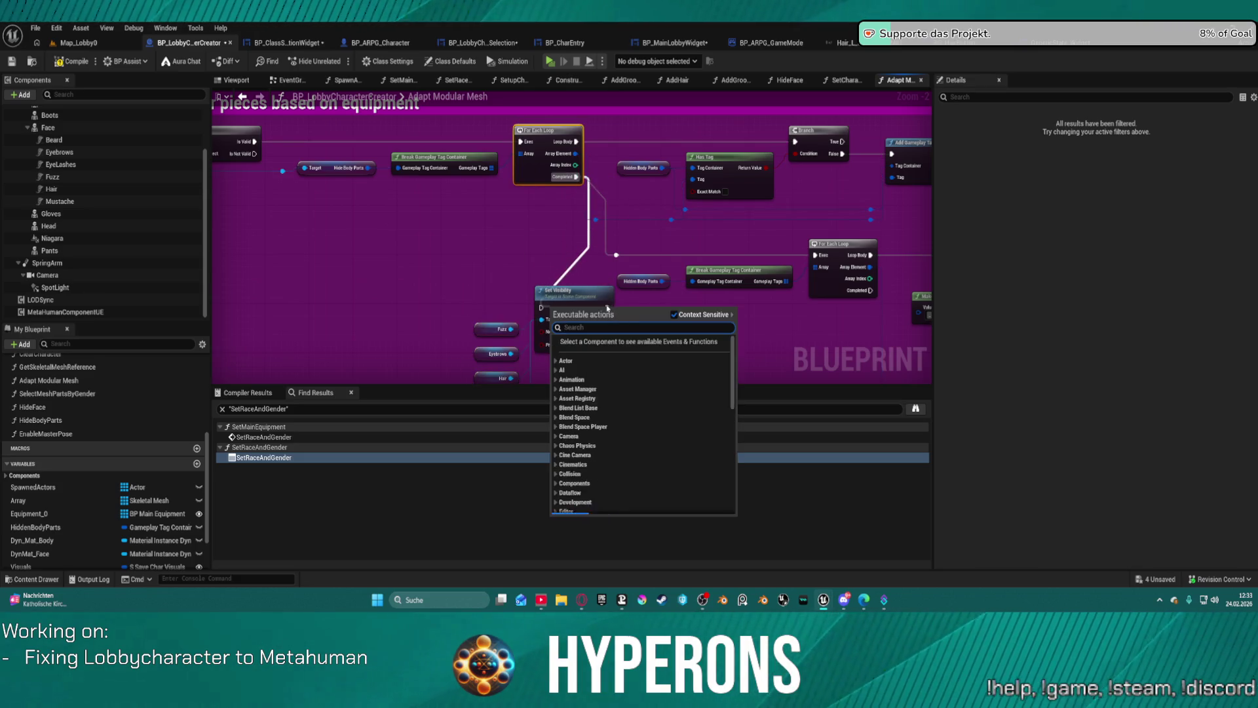
{"action": "left_click", "coordinate": [613, 289]}
{"action": "left_click_drag", "start_coordinate": [616, 254], "coordinate": [615, 255]}
{"action": "key", "text": "Escape"}
{"action": "mouse_move", "coordinate": [576, 177]}
{"action": "left_mouse_down"}
{"action": "mouse_move", "coordinate": [589, 212]}
{"action": "mouse_move", "coordinate": [558, 305]}
{"action": "mouse_move", "coordinate": [612, 265]}
{"action": "mouse_move", "coordinate": [607, 309]}
{"action": "mouse_move", "coordinate": [616, 257]}
{"action": "left_mouse_up"}
{"action": "left_click", "coordinate": [599, 308]}
{"action": "key", "text": "Escape"}
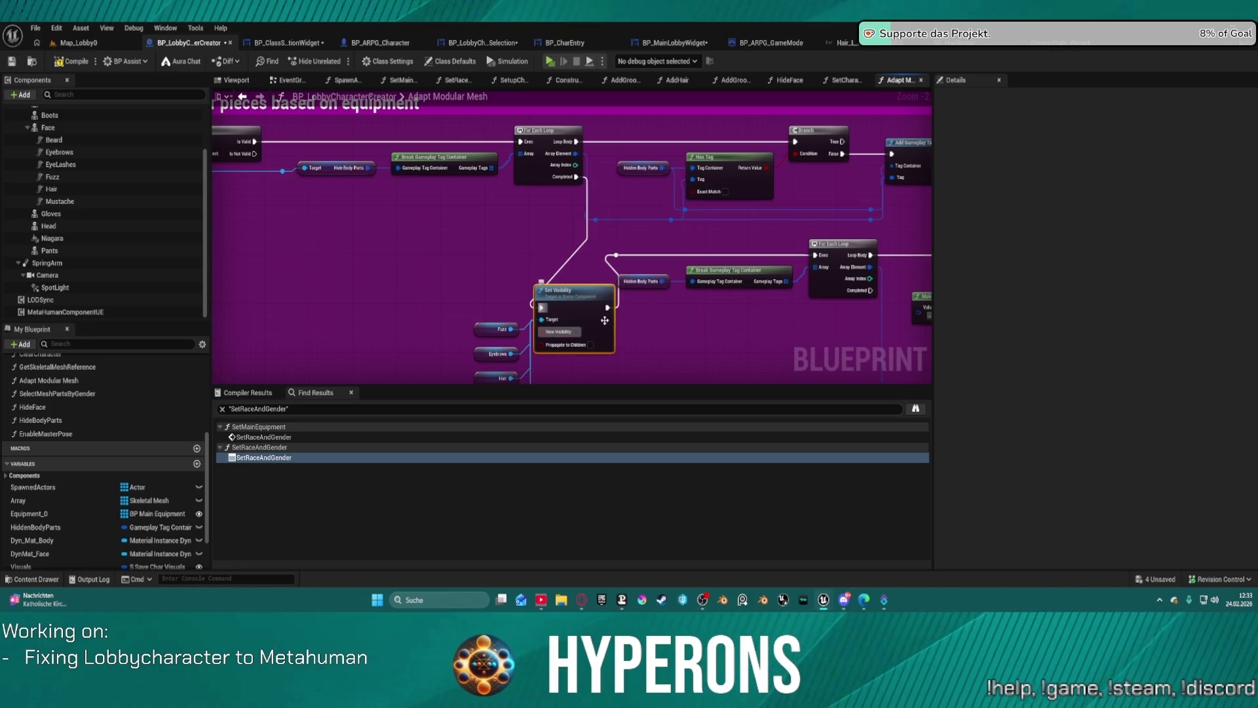
{"action": "key", "text": "f"}
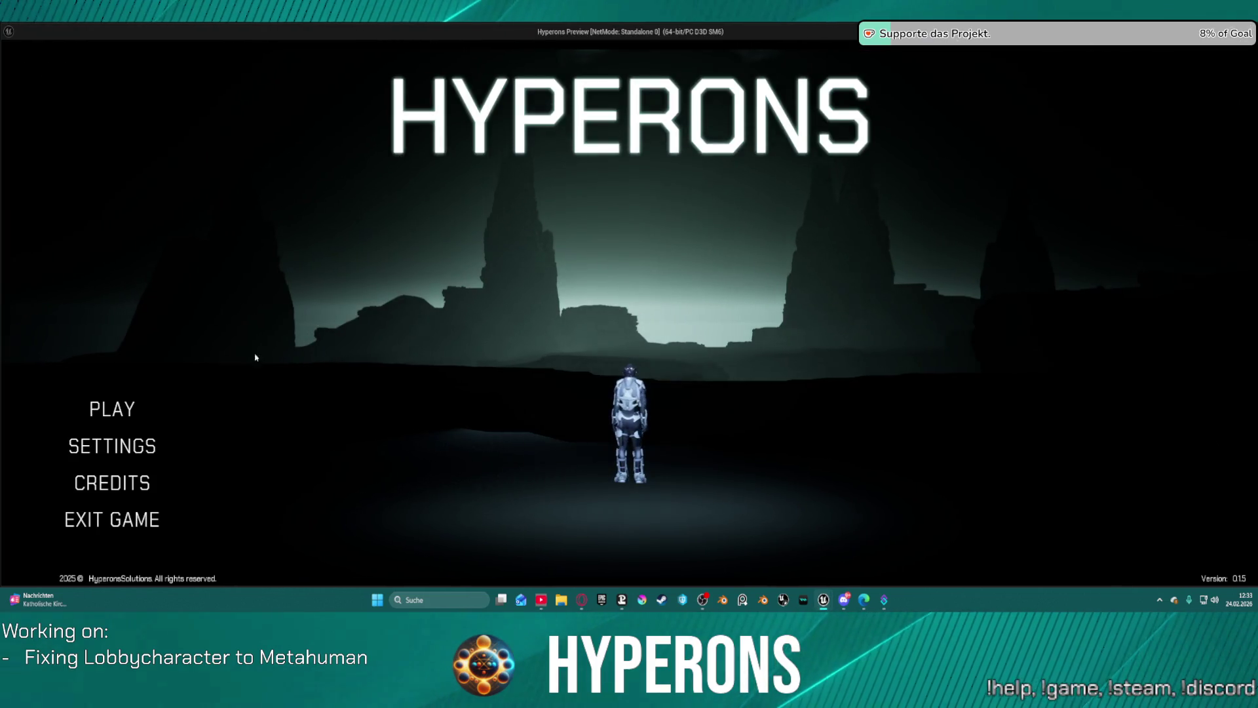
{"action": "left_click", "coordinate": [112, 409]}
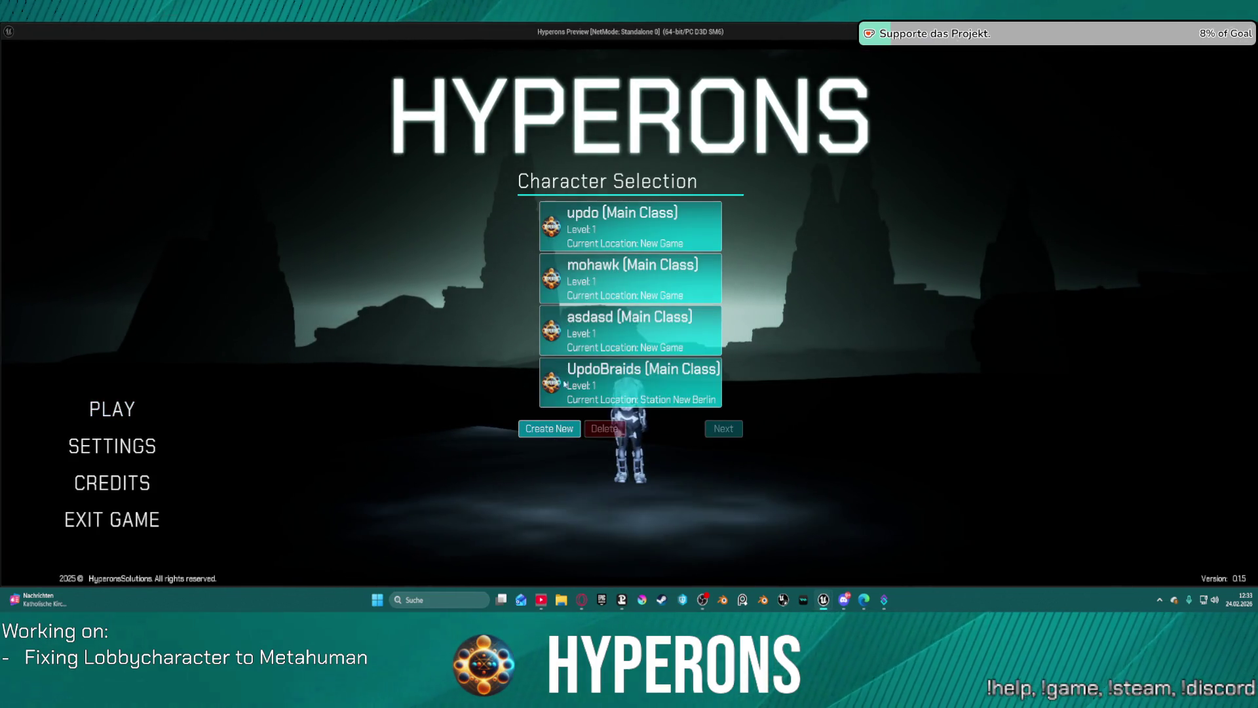
{"action": "left_click", "coordinate": [626, 328]}
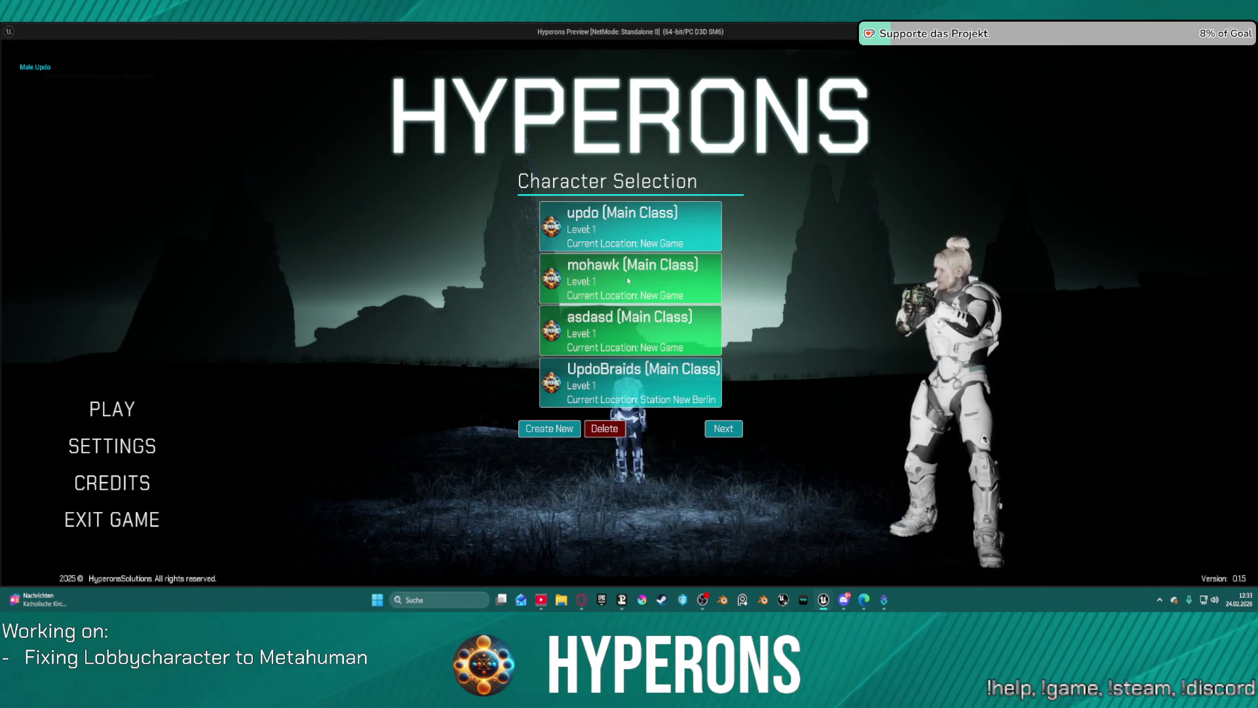
{"action": "left_click", "coordinate": [616, 387]}
{"action": "left_click", "coordinate": [619, 334]}
{"action": "left_click", "coordinate": [621, 281]}
{"action": "left_click", "coordinate": [622, 244]}
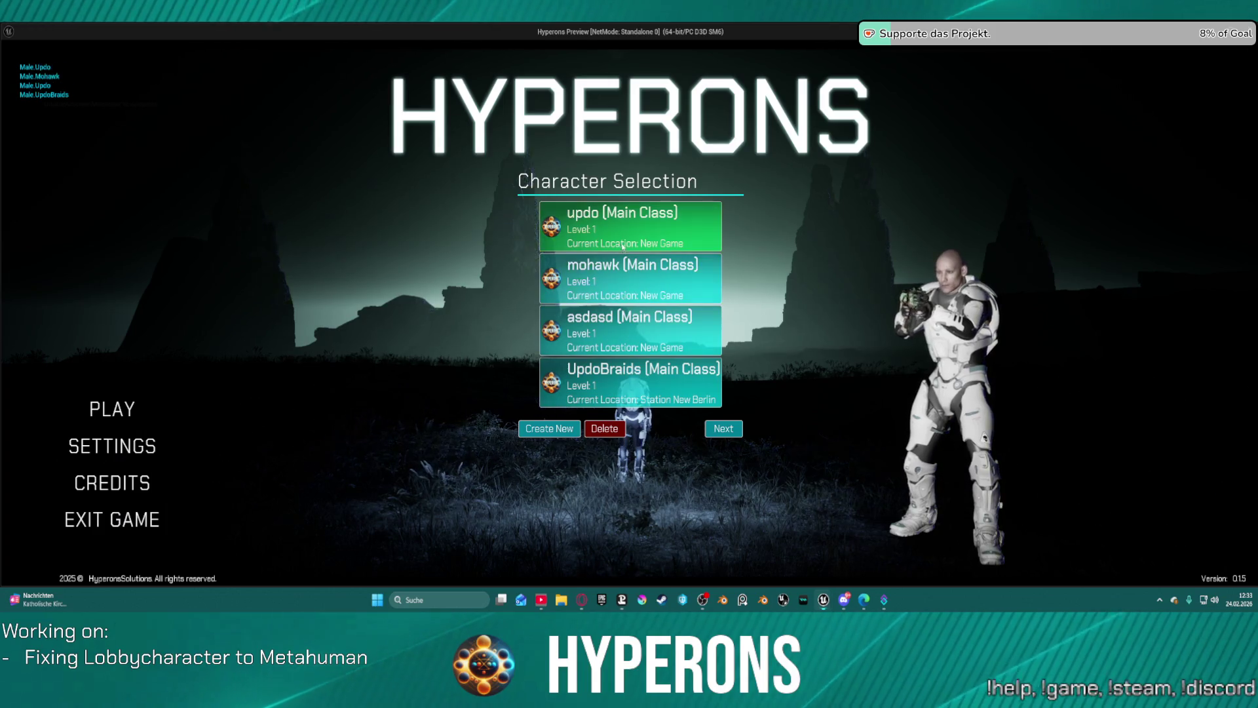
{"action": "key", "text": "Escape"}
{"action": "left_click_drag", "start_coordinate": [568, 353], "coordinate": [563, 375]}
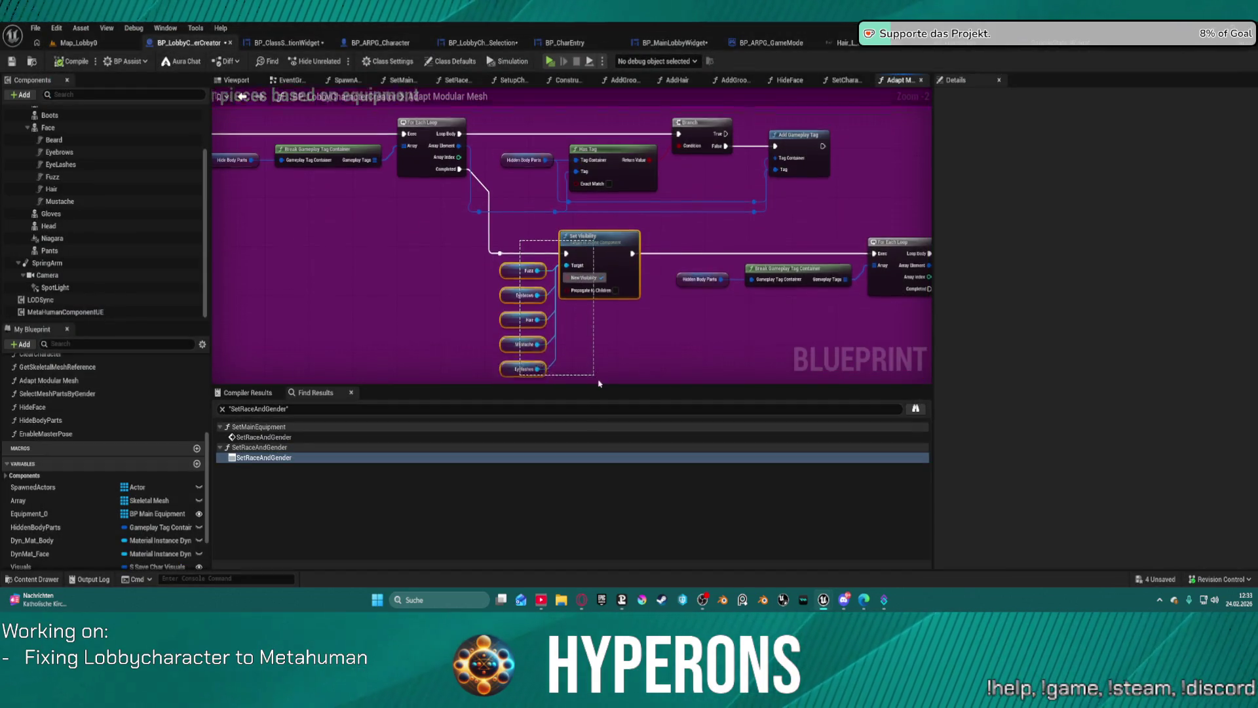
Step: Connect the reroute to the loop's Exec input and delete Set Visibility with its five getters
{"action": "mouse_move", "coordinate": [501, 221]}
{"action": "left_mouse_down"}
{"action": "mouse_move", "coordinate": [844, 192]}
{"action": "mouse_move", "coordinate": [884, 232]}
{"action": "mouse_move", "coordinate": [876, 221]}
{"action": "left_mouse_up"}
{"action": "mouse_move", "coordinate": [523, 202]}
{"action": "left_mouse_down"}
{"action": "mouse_move", "coordinate": [641, 366]}
{"action": "mouse_move", "coordinate": [633, 331]}
{"action": "left_mouse_up"}
{"action": "key", "text": "Delete"}
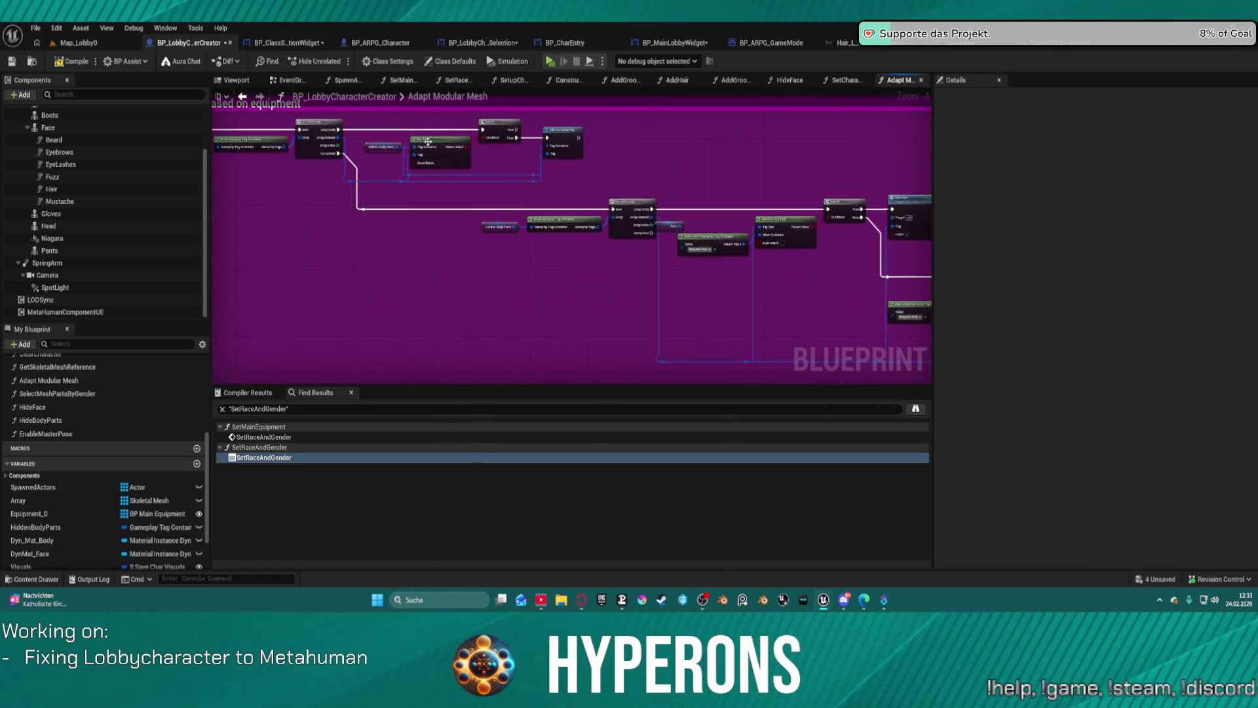
Step: Open the AddGroomAssets function graph in the BP_ARPG_Character blueprint
{"action": "scroll", "coordinate": [463, 199], "scroll_direction": "up", "scroll_amount": 1}
{"action": "mouse_move", "coordinate": [503, 189]}
{"action": "left_mouse_down"}
{"action": "mouse_move", "coordinate": [534, 265]}
{"action": "mouse_move", "coordinate": [513, 245]}
{"action": "mouse_move", "coordinate": [736, 292]}
{"action": "mouse_move", "coordinate": [1055, 278]}
{"action": "mouse_move", "coordinate": [670, 99]}
{"action": "mouse_move", "coordinate": [537, 131]}
{"action": "mouse_move", "coordinate": [599, 193]}
{"action": "mouse_move", "coordinate": [509, 208]}
{"action": "left_mouse_up"}
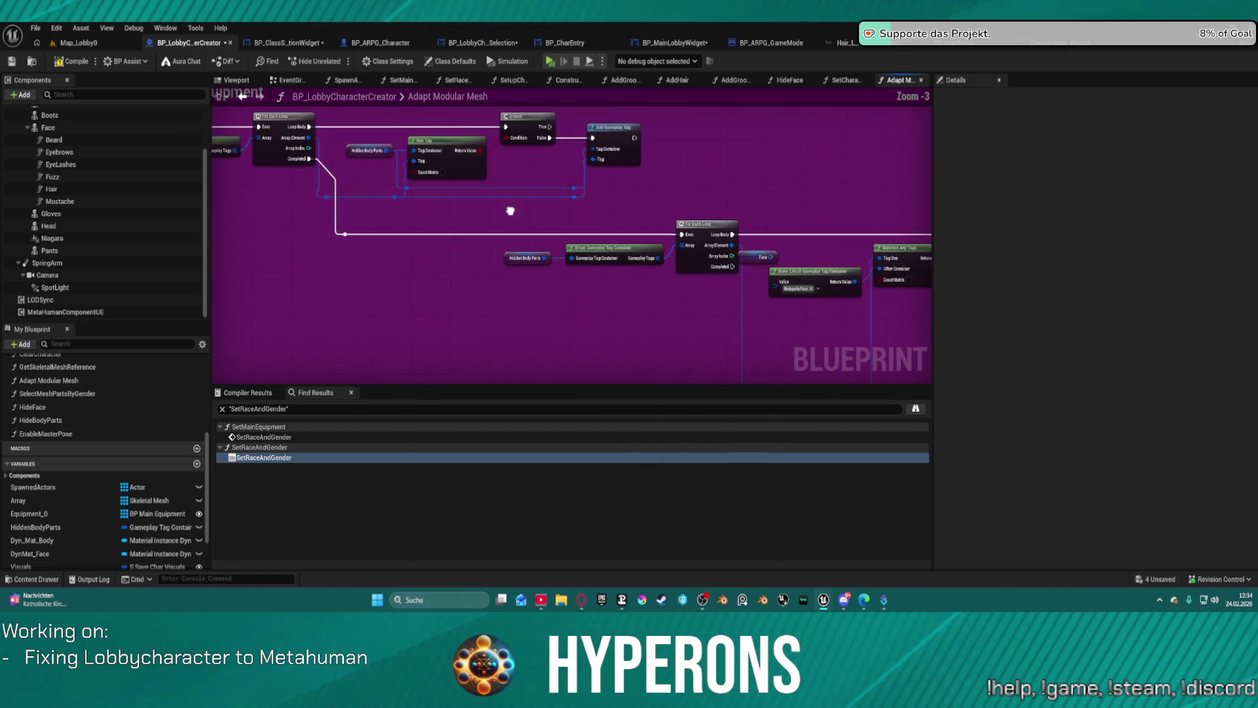
{"action": "left_click", "coordinate": [378, 44]}
{"action": "double_click", "coordinate": [441, 96]}
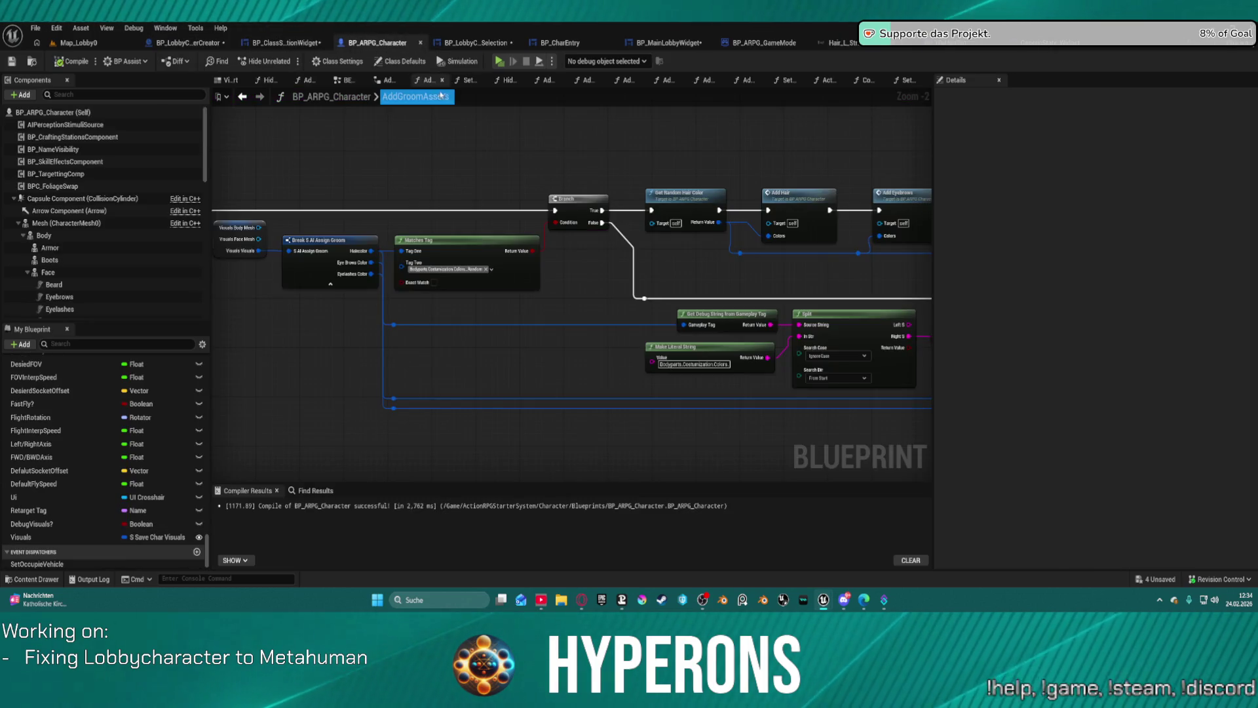
Step: Review the groom asset node network in BP_ARPG_Character's AddGroomAssets graph
{"action": "scroll", "coordinate": [456, 143], "scroll_direction": "down", "scroll_amount": 2}
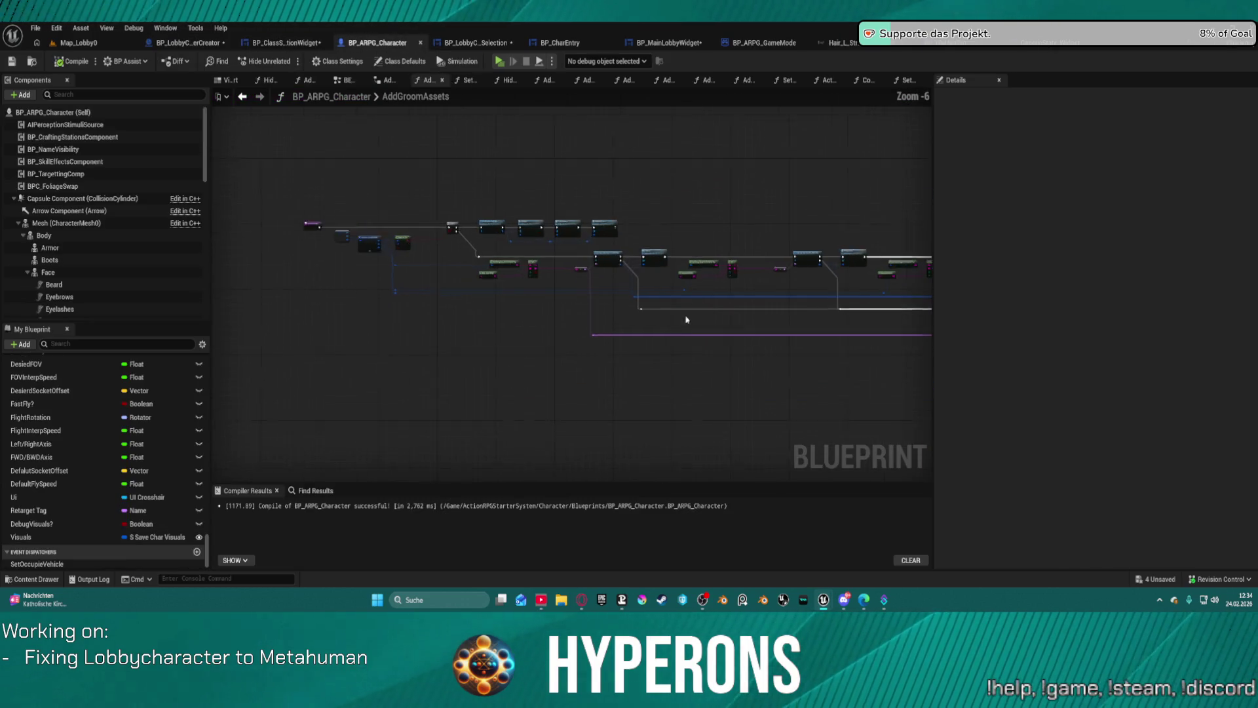
{"action": "left_click_drag", "start_coordinate": [682, 317], "coordinate": [576, 275]}
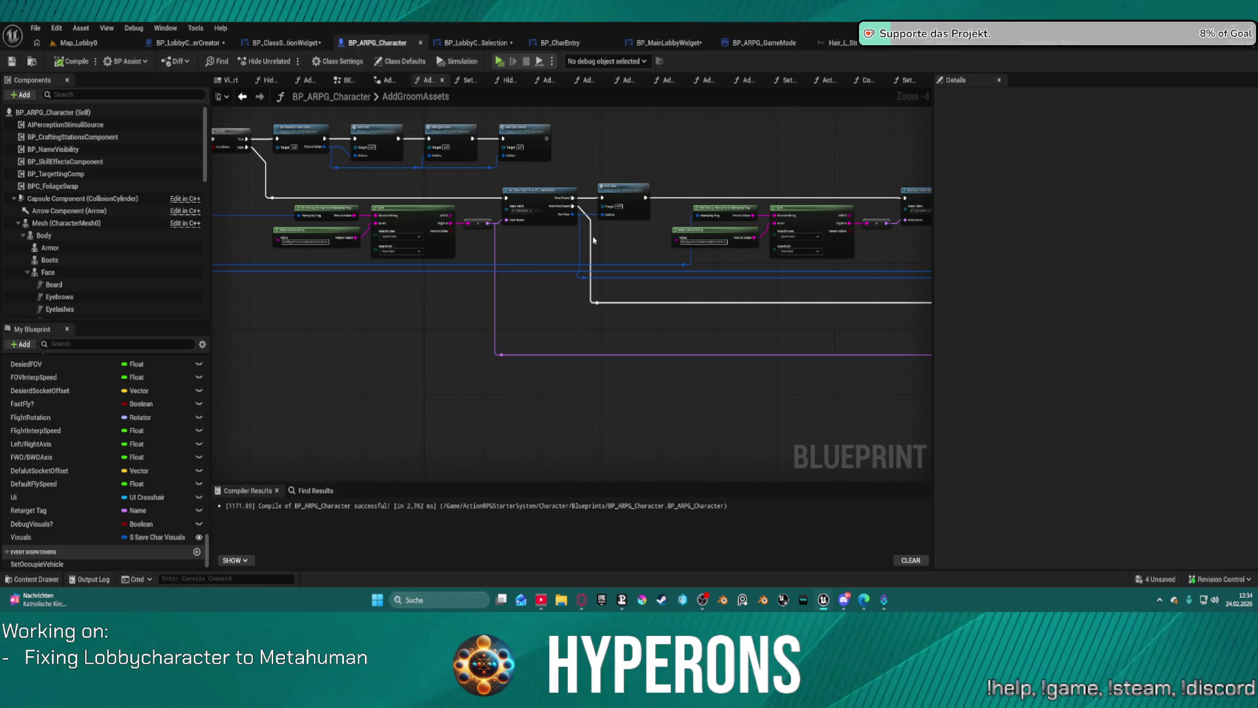
{"action": "scroll", "coordinate": [593, 240], "scroll_direction": "up", "scroll_amount": 1}
{"action": "left_click_drag", "start_coordinate": [646, 229], "coordinate": [775, 243]}
{"action": "scroll", "coordinate": [570, 262], "scroll_direction": "down", "scroll_amount": 3}
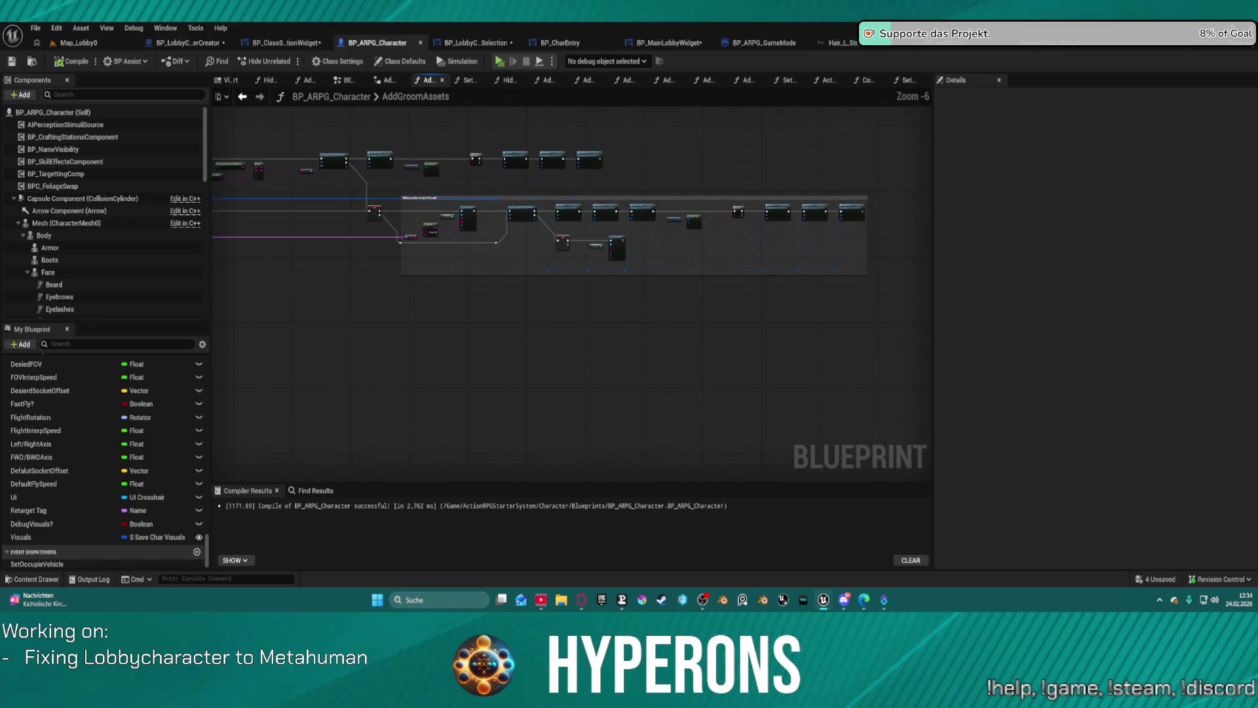
{"action": "mouse_move", "coordinate": [217, 177]}
{"action": "left_mouse_down"}
{"action": "mouse_move", "coordinate": [278, 252]}
{"action": "mouse_move", "coordinate": [290, 240]}
{"action": "left_mouse_up"}
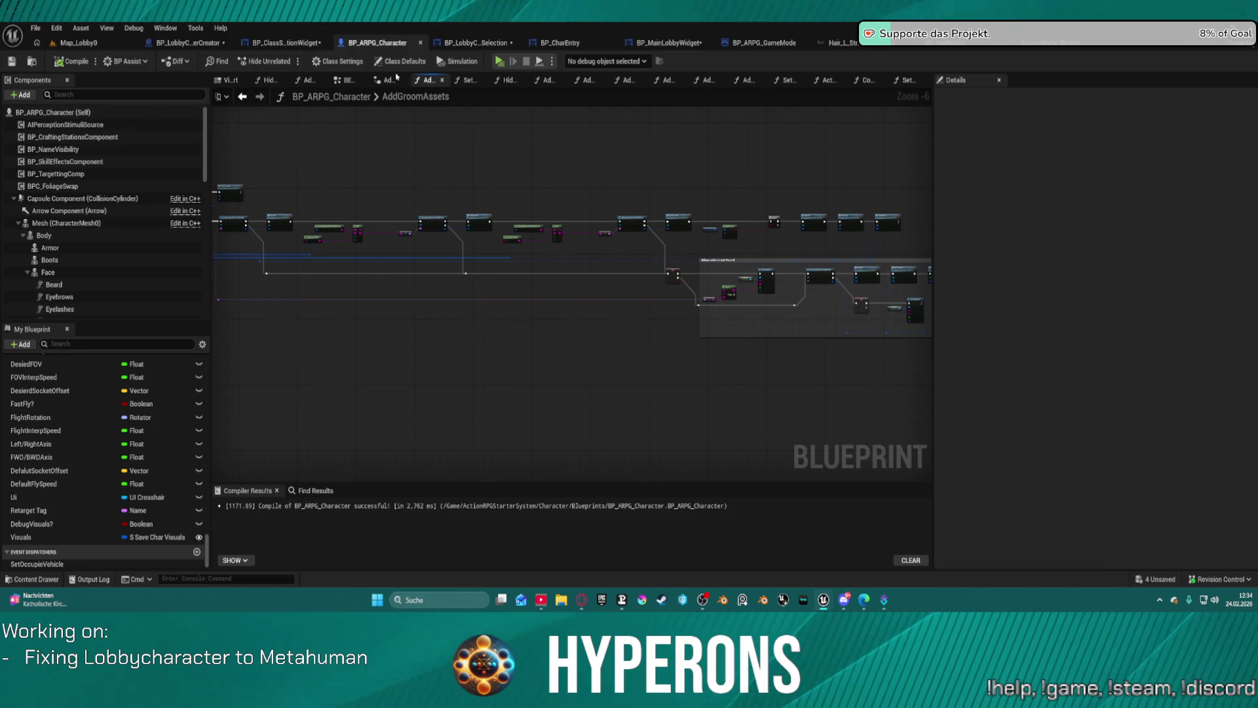
Step: Close AddGroomAssets and select the Make Literal and SET Hidden Body Parts nodes in Adapt Modular Mesh
{"action": "left_click", "coordinate": [442, 80]}
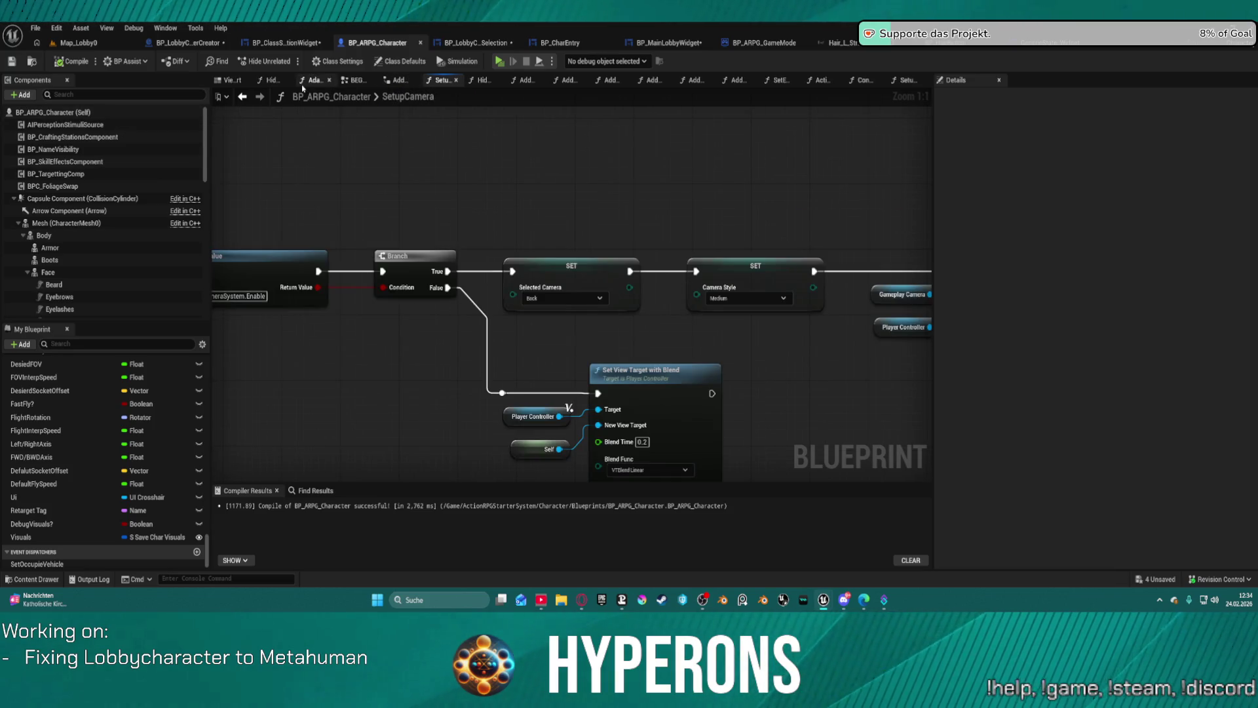
{"action": "left_click", "coordinate": [313, 80]}
{"action": "scroll", "coordinate": [542, 231], "scroll_direction": "up", "scroll_amount": 5}
{"action": "mouse_move", "coordinate": [453, 289]}
{"action": "left_mouse_down"}
{"action": "mouse_move", "coordinate": [541, 407]}
{"action": "mouse_move", "coordinate": [557, 407]}
{"action": "left_mouse_up"}
{"action": "scroll", "coordinate": [580, 251], "scroll_direction": "down", "scroll_amount": 2}
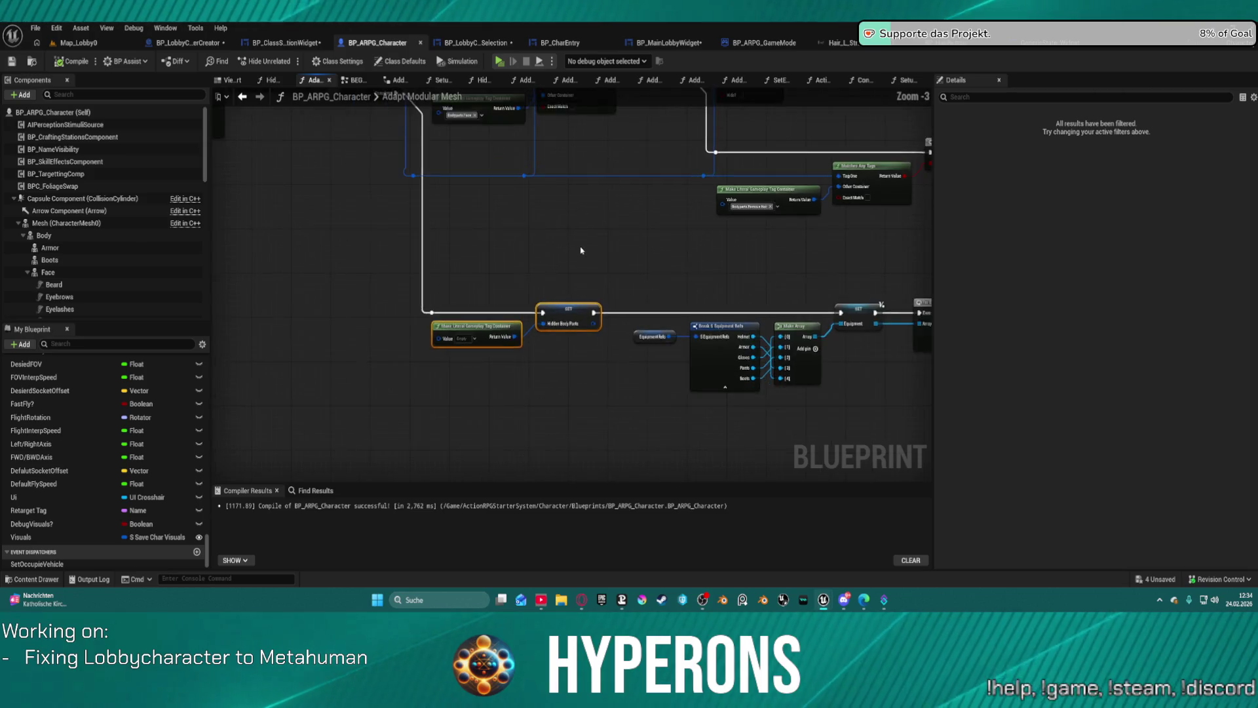
{"action": "mouse_move", "coordinate": [450, 380]}
{"action": "left_mouse_down"}
{"action": "mouse_move", "coordinate": [449, 269]}
{"action": "mouse_move", "coordinate": [229, 204]}
{"action": "mouse_move", "coordinate": [358, 344]}
{"action": "mouse_move", "coordinate": [253, 325]}
{"action": "mouse_move", "coordinate": [440, 371]}
{"action": "mouse_move", "coordinate": [332, 353]}
{"action": "mouse_move", "coordinate": [314, 308]}
{"action": "mouse_move", "coordinate": [325, 343]}
{"action": "mouse_move", "coordinate": [315, 412]}
{"action": "left_mouse_up"}
Step: Step back through graph history to SetupCamera, then return to BP_LobbyCharacterCreator
{"action": "left_click", "coordinate": [243, 97]}
{"action": "left_click", "coordinate": [243, 97]}
{"action": "left_click", "coordinate": [243, 97]}
{"action": "left_click", "coordinate": [243, 97]}
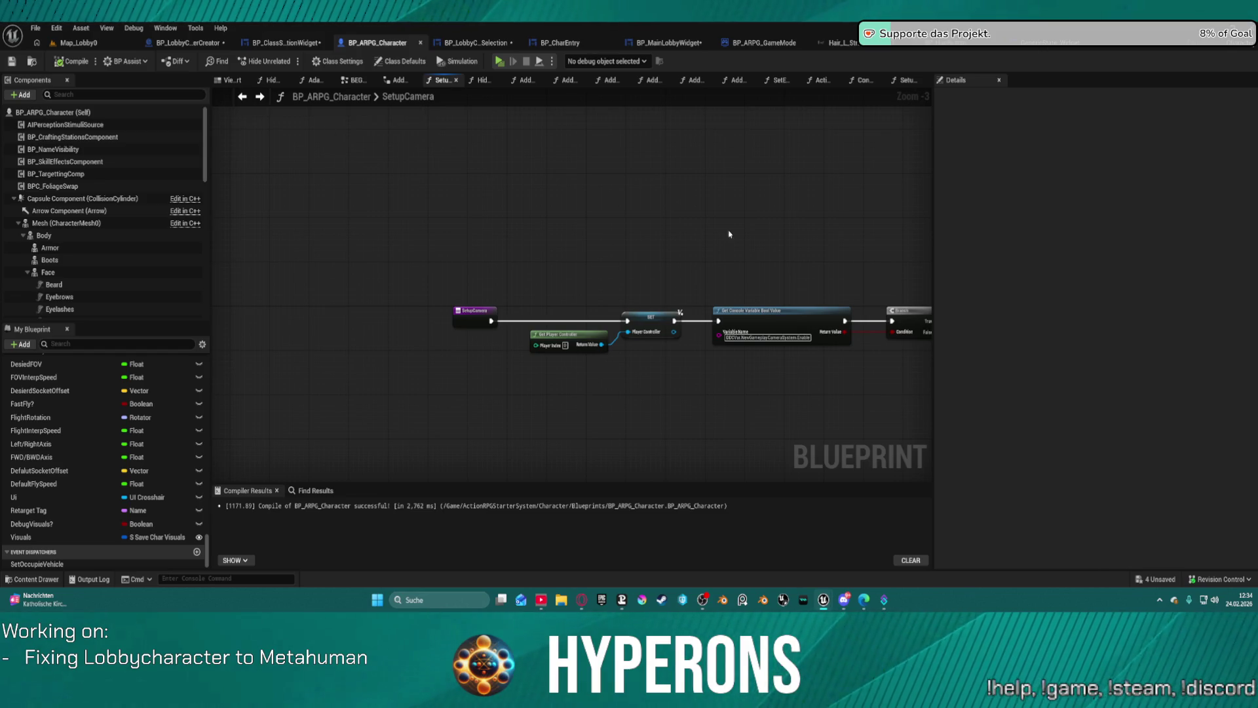
{"action": "scroll", "coordinate": [730, 233], "scroll_direction": "down", "scroll_amount": 2}
{"action": "scroll", "coordinate": [511, 171], "scroll_direction": "down", "scroll_amount": 1}
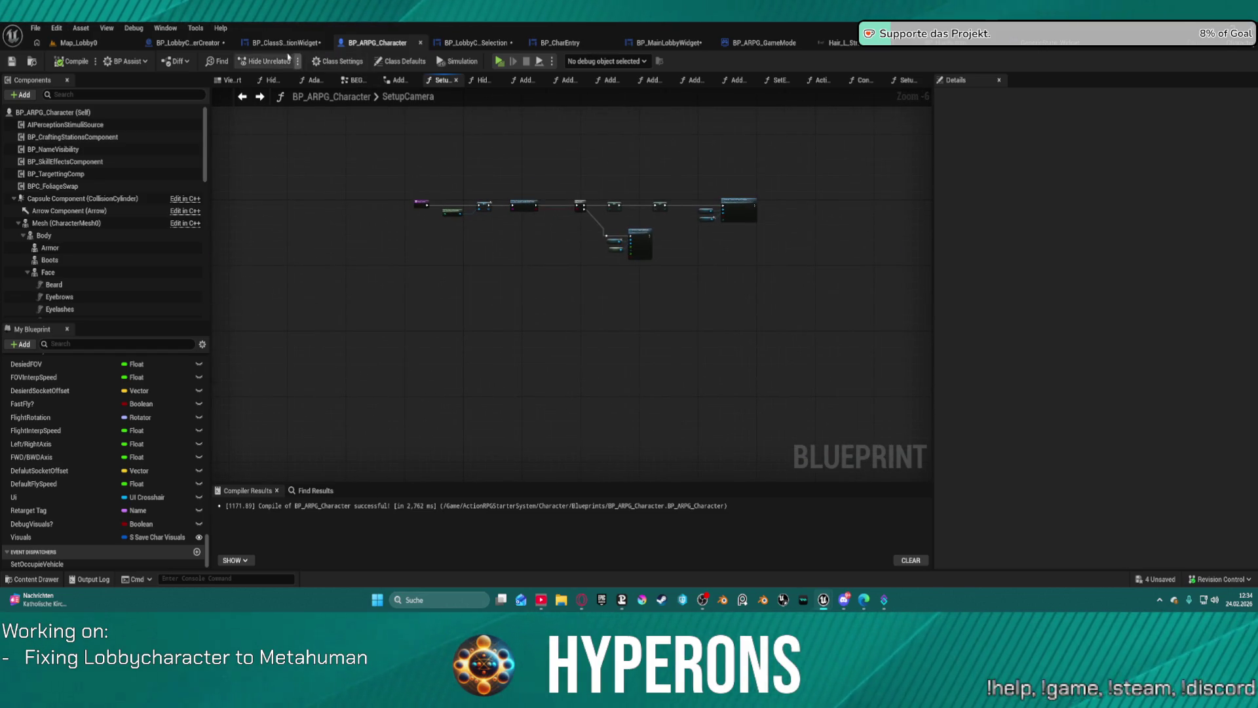
{"action": "left_click", "coordinate": [195, 44]}
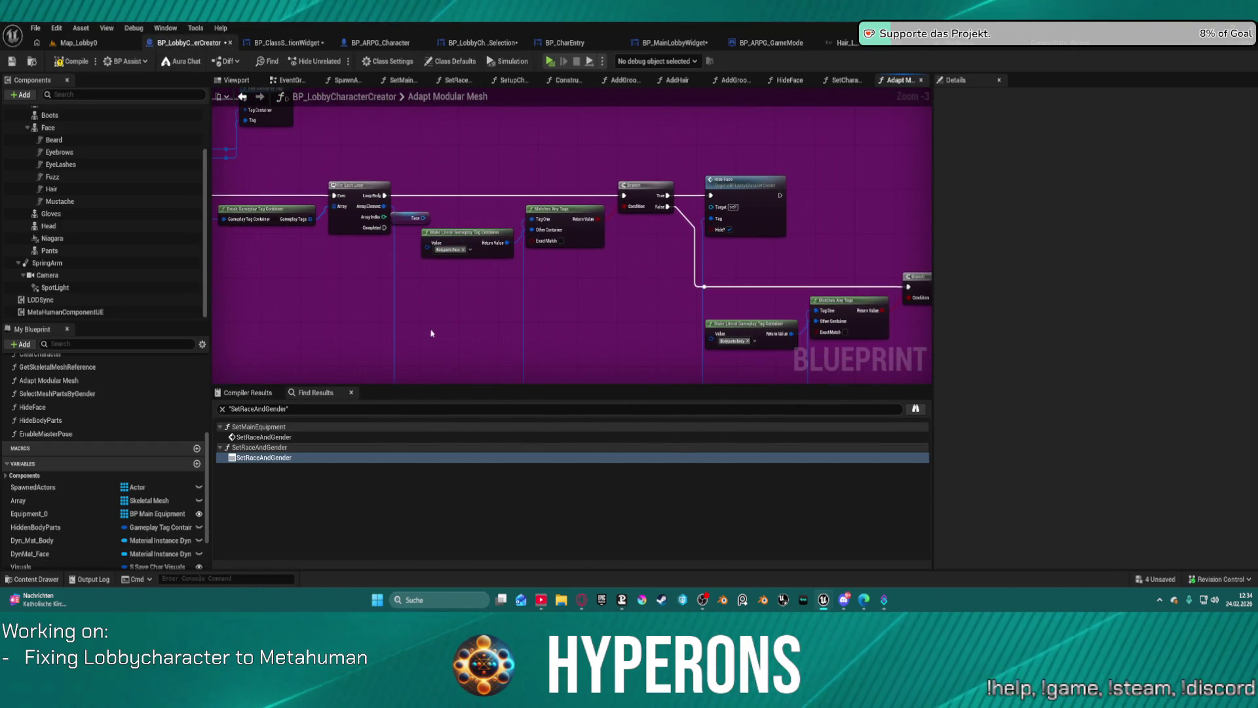
Step: Place the pasted Hidden Body Parts nodes and run SET Hidden Body Parts off the loop's Completed pin
{"action": "left_click_drag", "start_coordinate": [550, 364], "coordinate": [418, 282]}
{"action": "mouse_move", "coordinate": [381, 230]}
{"action": "left_mouse_down"}
{"action": "mouse_move", "coordinate": [494, 332]}
{"action": "mouse_move", "coordinate": [486, 326]}
{"action": "left_mouse_up"}
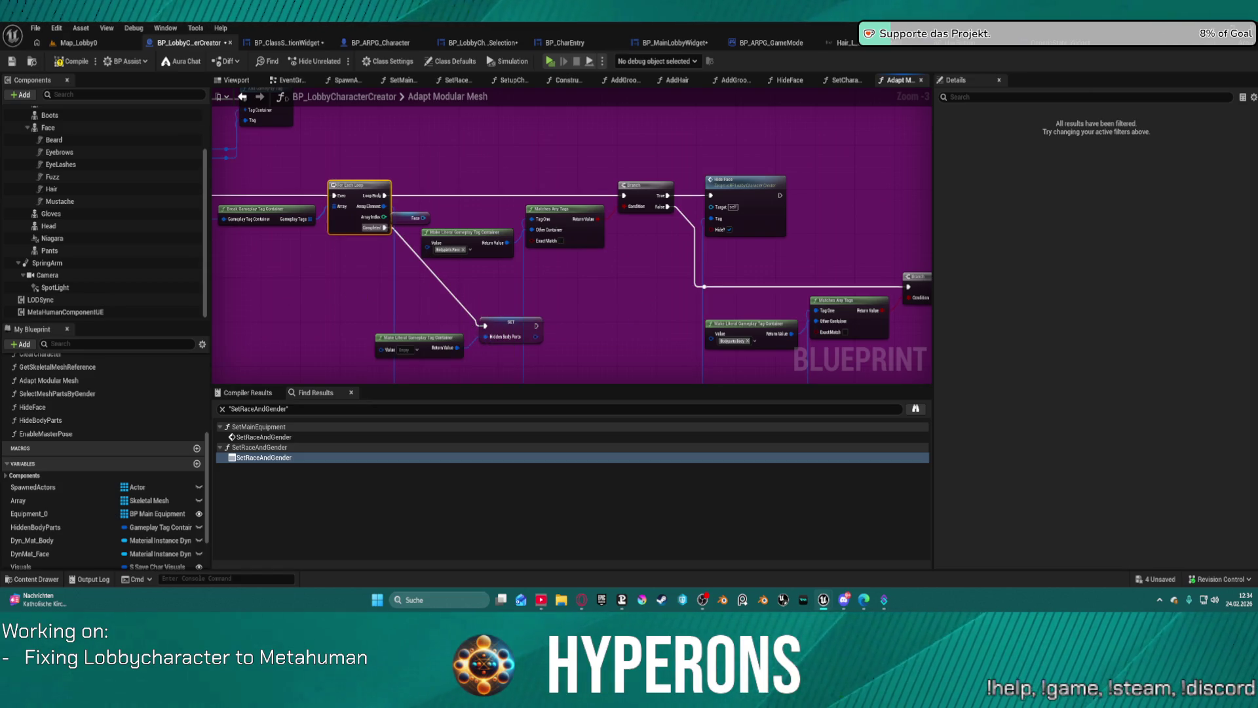
{"action": "left_click_drag", "start_coordinate": [367, 294], "coordinate": [530, 298]}
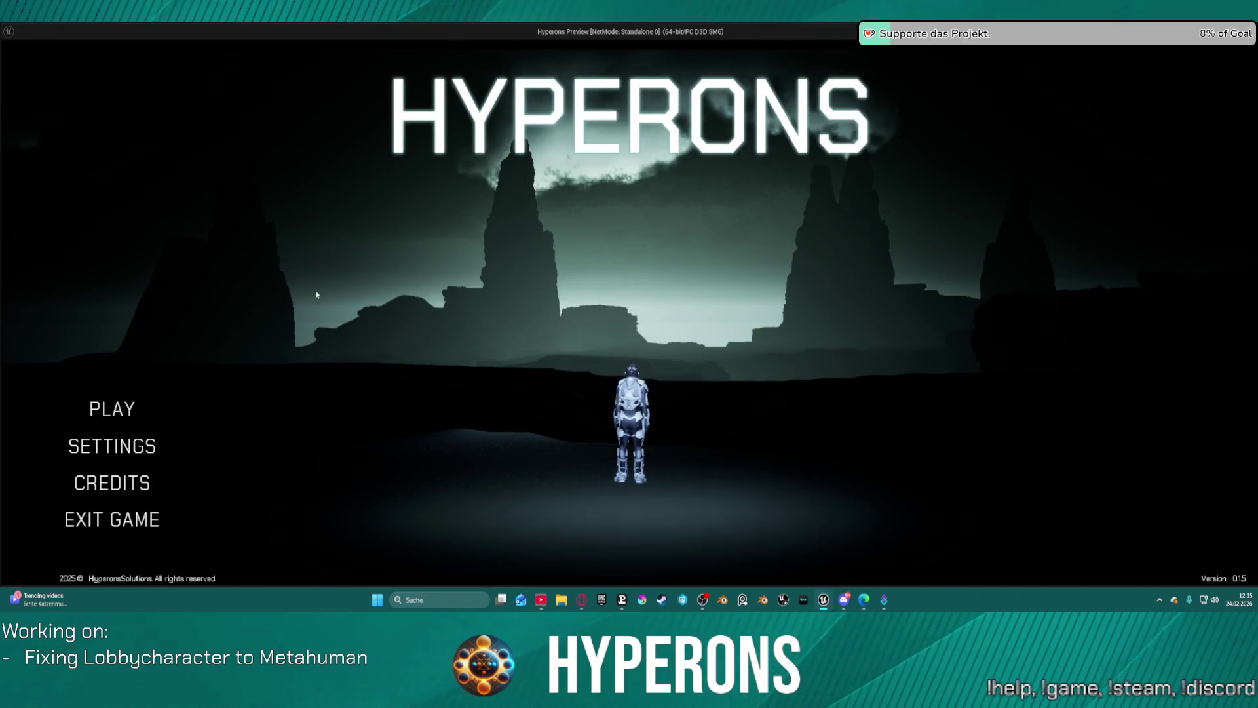
Step: Play the lobby, pick a character to check its hair, then select the SET and Make Literal nodes
{"action": "left_click", "coordinate": [87, 402]}
{"action": "left_click", "coordinate": [634, 325]}
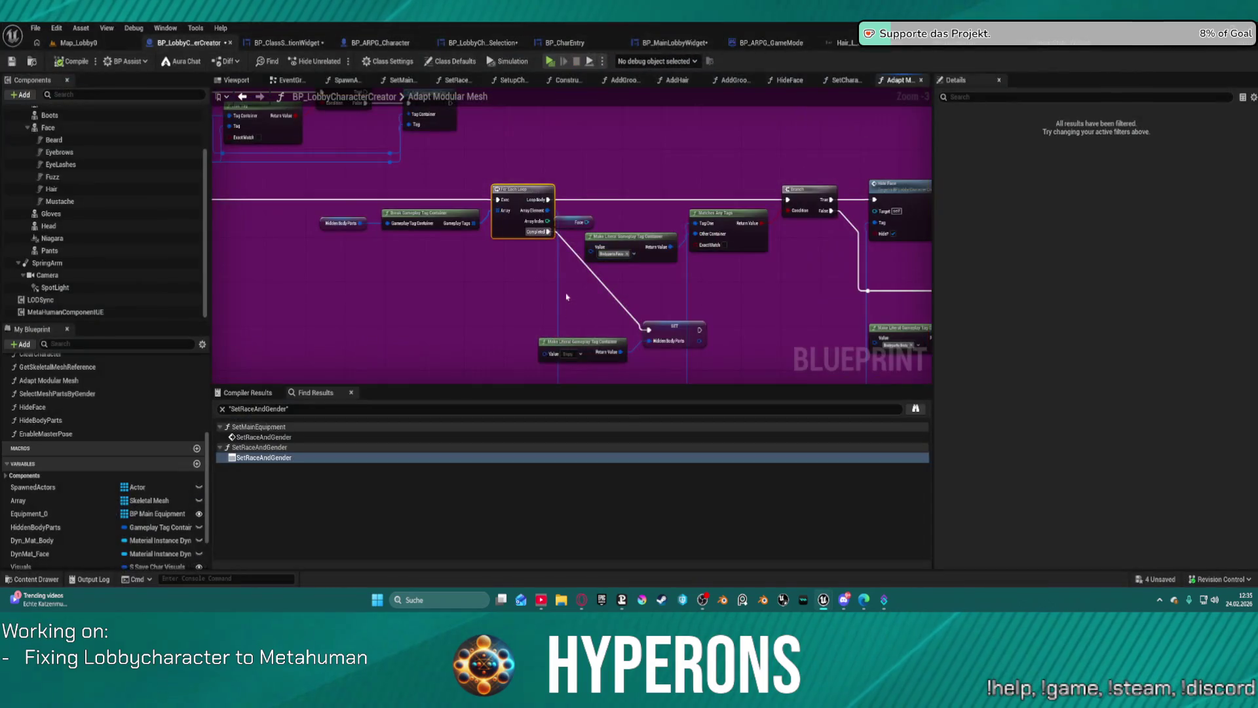
{"action": "left_click_drag", "start_coordinate": [577, 309], "coordinate": [652, 357]}
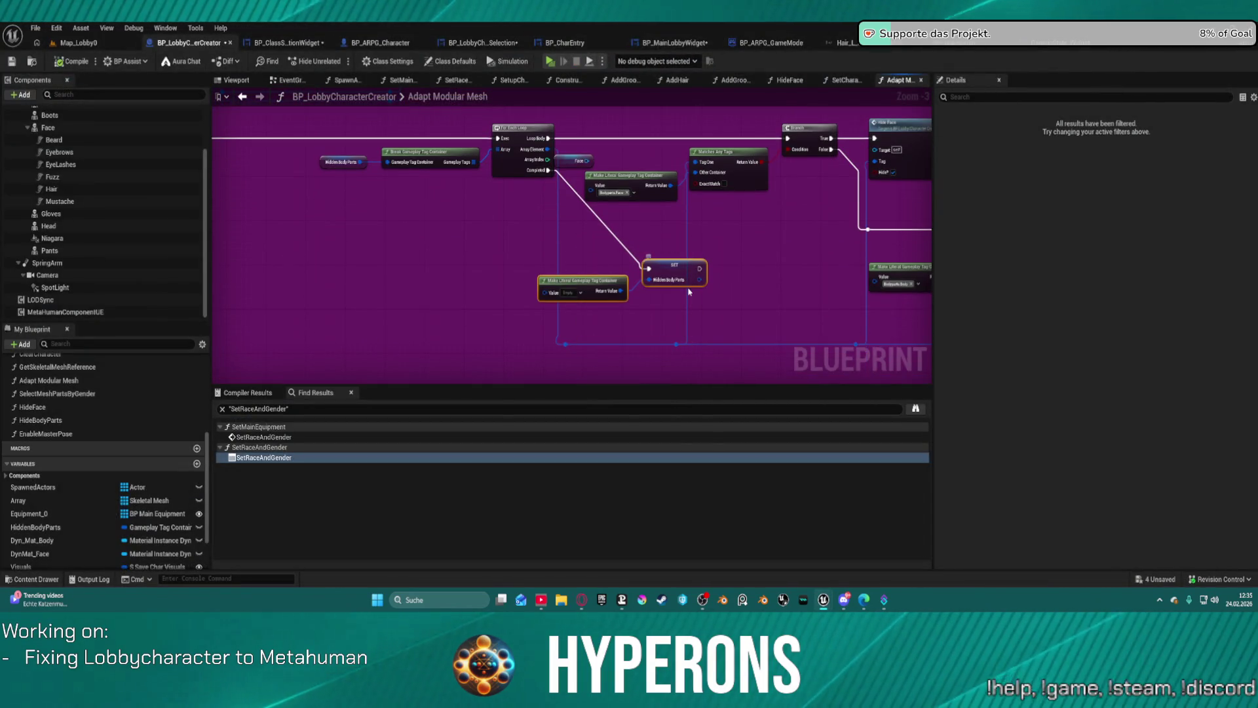
Step: Delete the SET Hidden Body Parts and Make Literal nodes from the equipment loop
{"action": "key", "text": "Delete"}
{"action": "left_click_drag", "start_coordinate": [679, 289], "coordinate": [721, 332]}
{"action": "mouse_move", "coordinate": [577, 336]}
{"action": "left_mouse_down"}
{"action": "mouse_move", "coordinate": [261, 348]}
{"action": "mouse_move", "coordinate": [318, 295]}
{"action": "mouse_move", "coordinate": [449, 230]}
{"action": "mouse_move", "coordinate": [666, 360]}
{"action": "mouse_move", "coordinate": [881, 390]}
{"action": "left_mouse_up"}
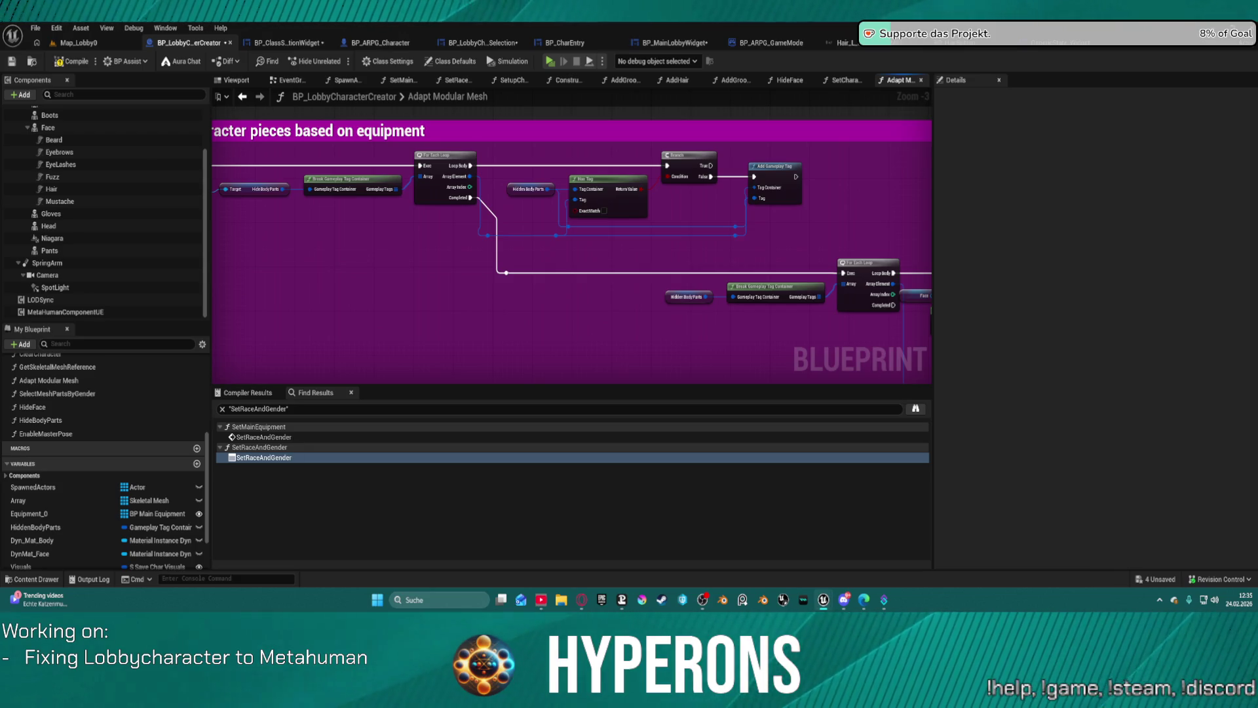
{"action": "left_click_drag", "start_coordinate": [870, 391], "coordinate": [861, 382]}
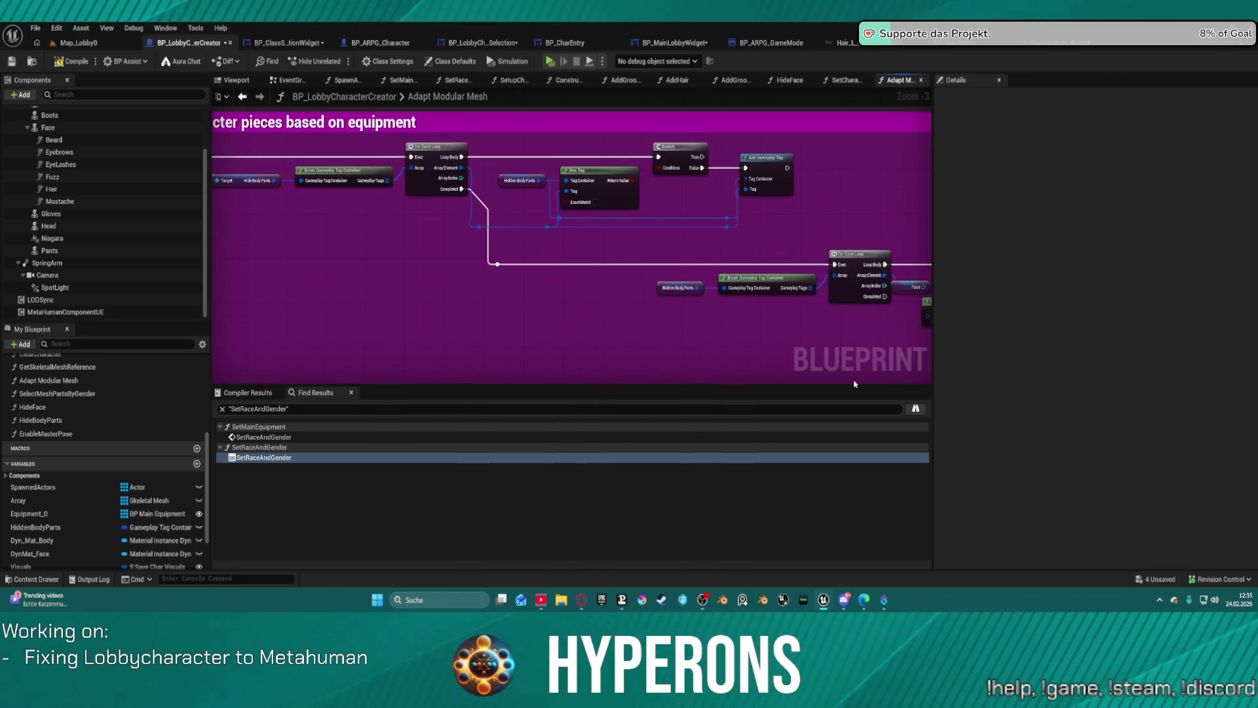
Step: Trace the Branch and Matches Any Tag body-part checks to Set Visibility, then open the Content Drawer
{"action": "mouse_move", "coordinate": [393, 279]}
{"action": "left_mouse_down"}
{"action": "mouse_move", "coordinate": [105, 196]}
{"action": "mouse_move", "coordinate": [65, 170]}
{"action": "left_mouse_up"}
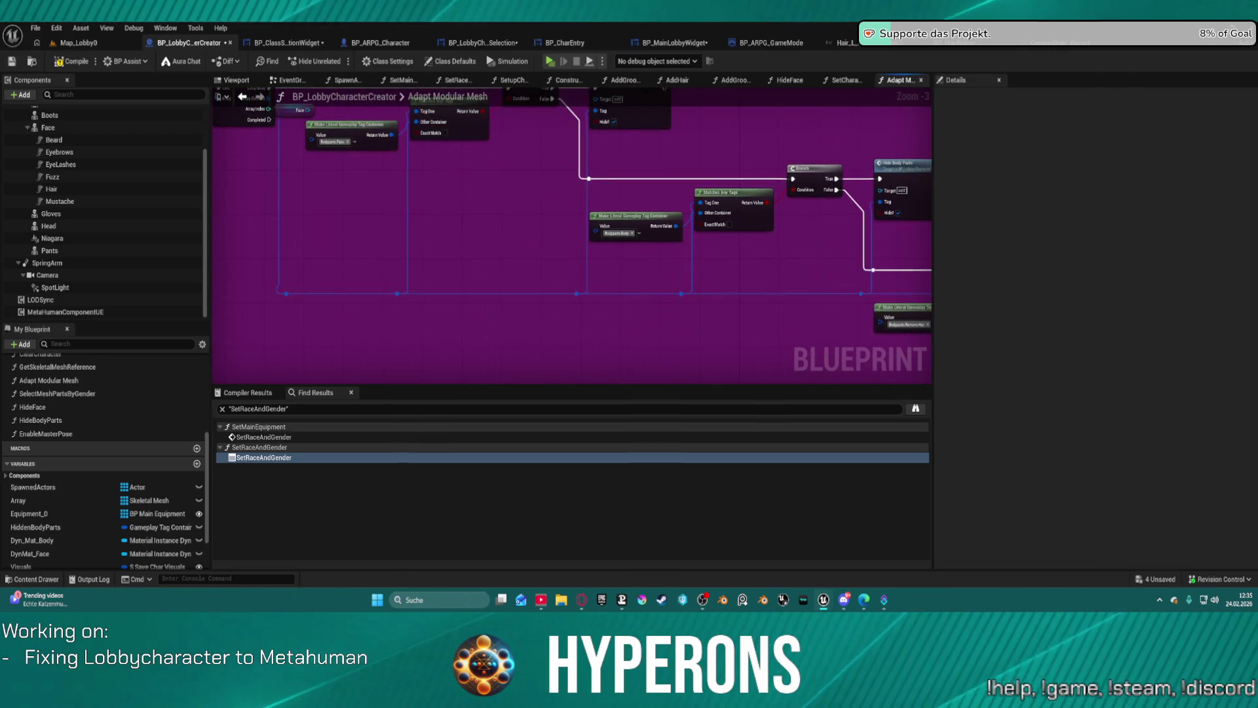
{"action": "mouse_move", "coordinate": [797, 251]}
{"action": "left_mouse_down"}
{"action": "mouse_move", "coordinate": [702, 264]}
{"action": "mouse_move", "coordinate": [582, 222]}
{"action": "left_mouse_up"}
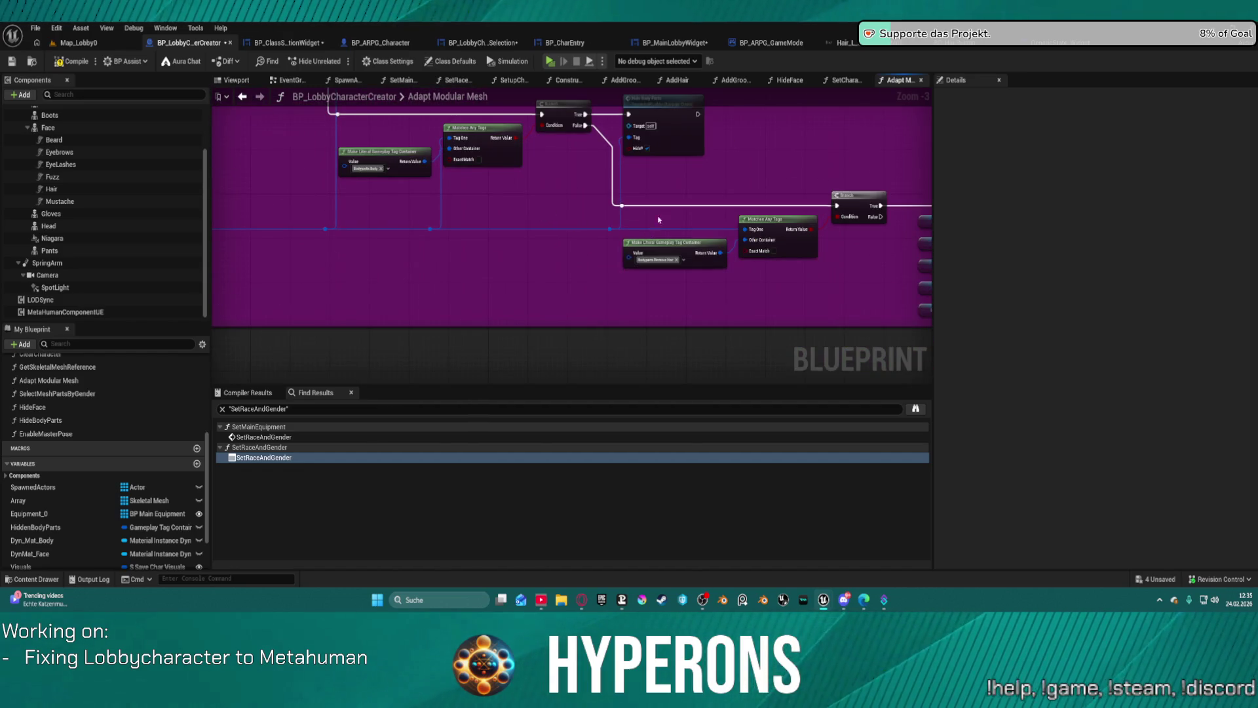
{"action": "mouse_move", "coordinate": [725, 342]}
{"action": "left_mouse_down"}
{"action": "mouse_move", "coordinate": [567, 284]}
{"action": "mouse_move", "coordinate": [423, 291]}
{"action": "mouse_move", "coordinate": [810, 312]}
{"action": "left_mouse_up"}
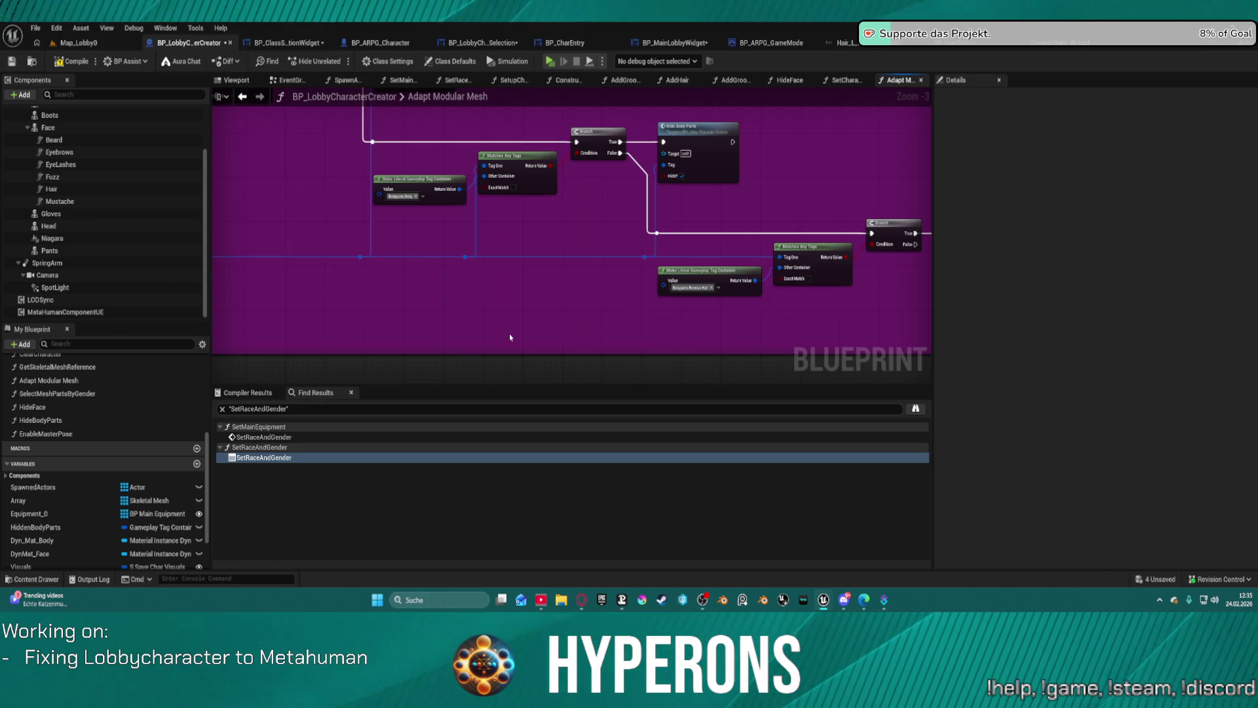
{"action": "key", "text": "ctrl+space"}
{"action": "scroll", "coordinate": [79, 475], "scroll_direction": "up", "scroll_amount": 2}
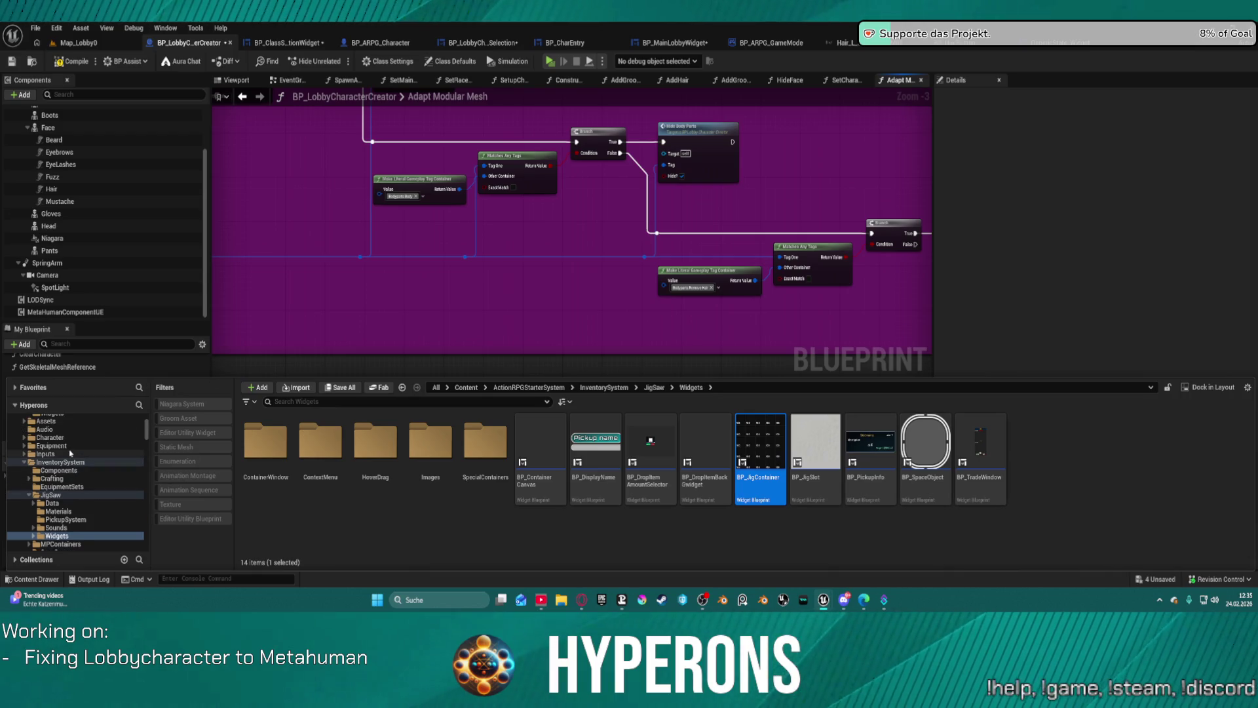
Step: Browse Equipment > Armor > Breast in the Content Drawer and open BP_ME_Spacesuit01_Pants
{"action": "left_click", "coordinate": [76, 479]}
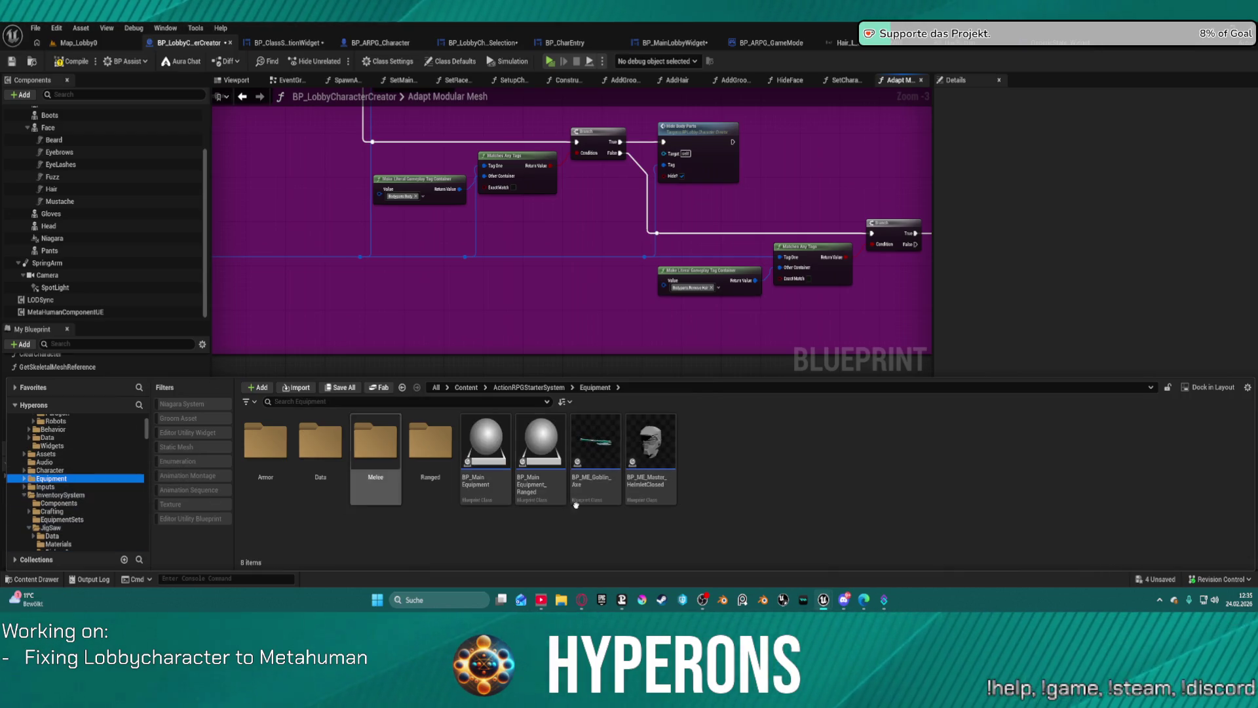
{"action": "double_click", "coordinate": [264, 442]}
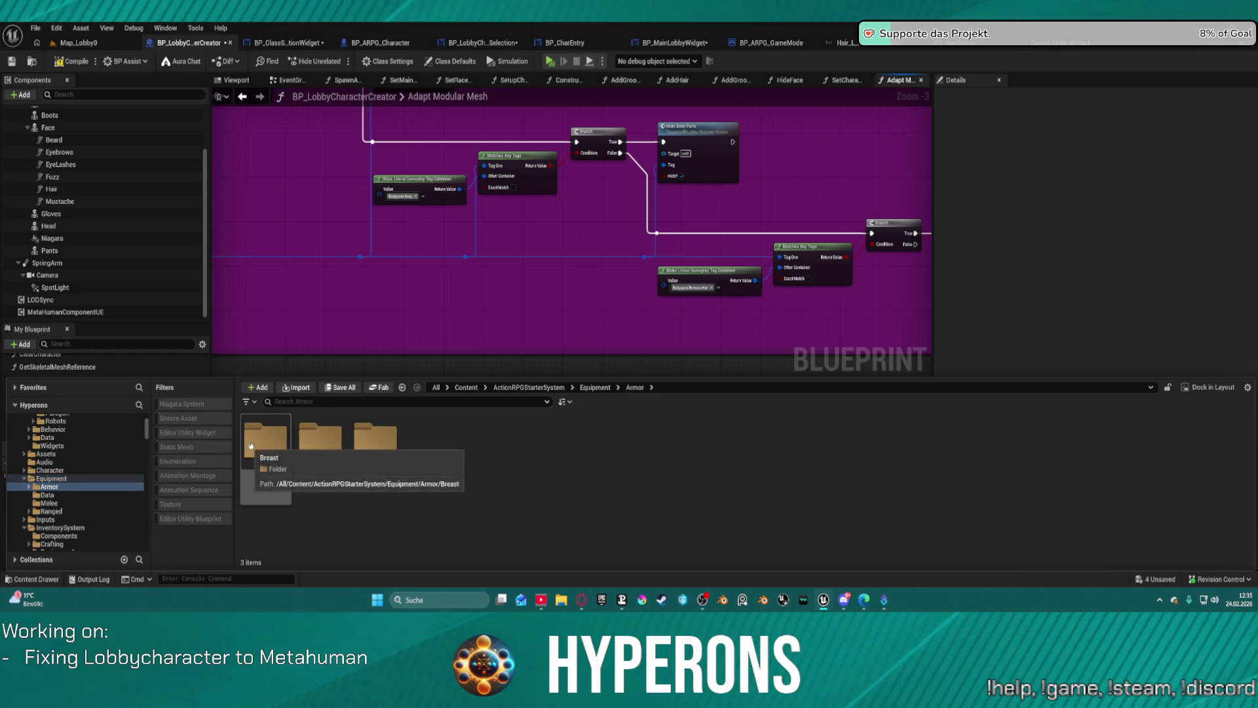
{"action": "double_click", "coordinate": [284, 444]}
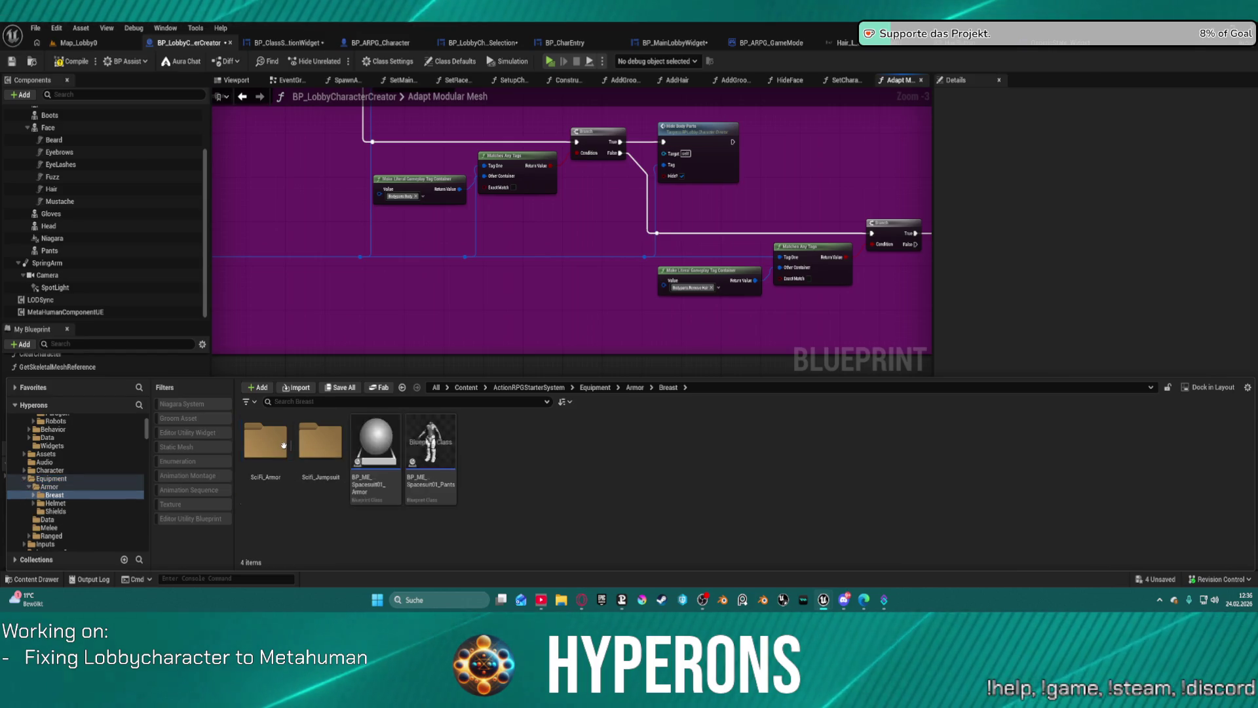
{"action": "left_click", "coordinate": [380, 447]}
{"action": "key", "text": "ctrl+space"}
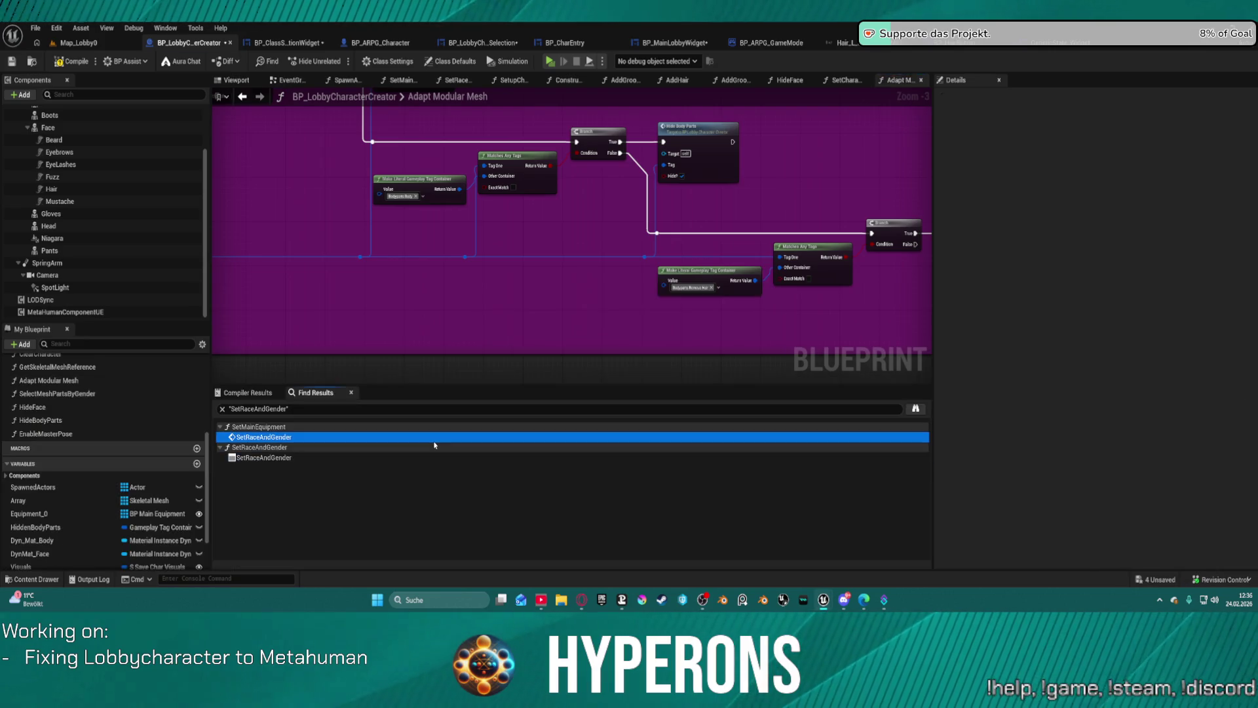
{"action": "double_click", "coordinate": [402, 435]}
{"action": "key", "text": "ctrl+space"}
{"action": "left_click", "coordinate": [439, 444]}
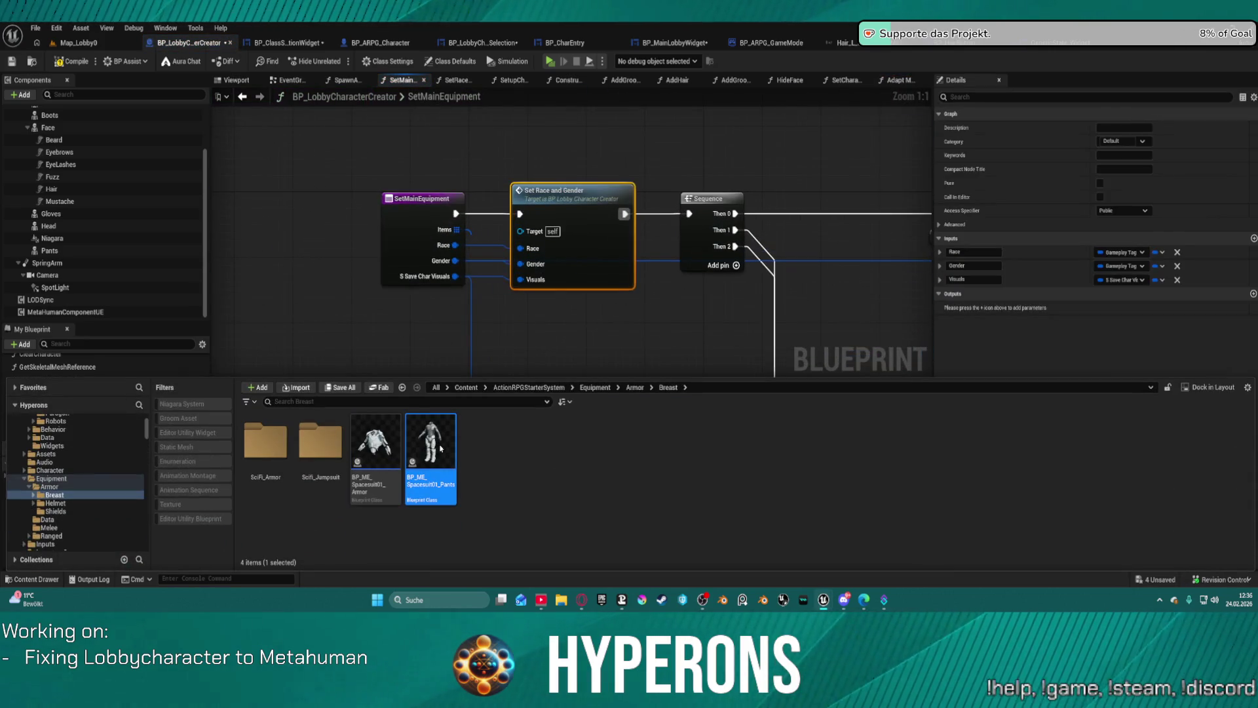
{"action": "key", "text": "ctrl+space"}
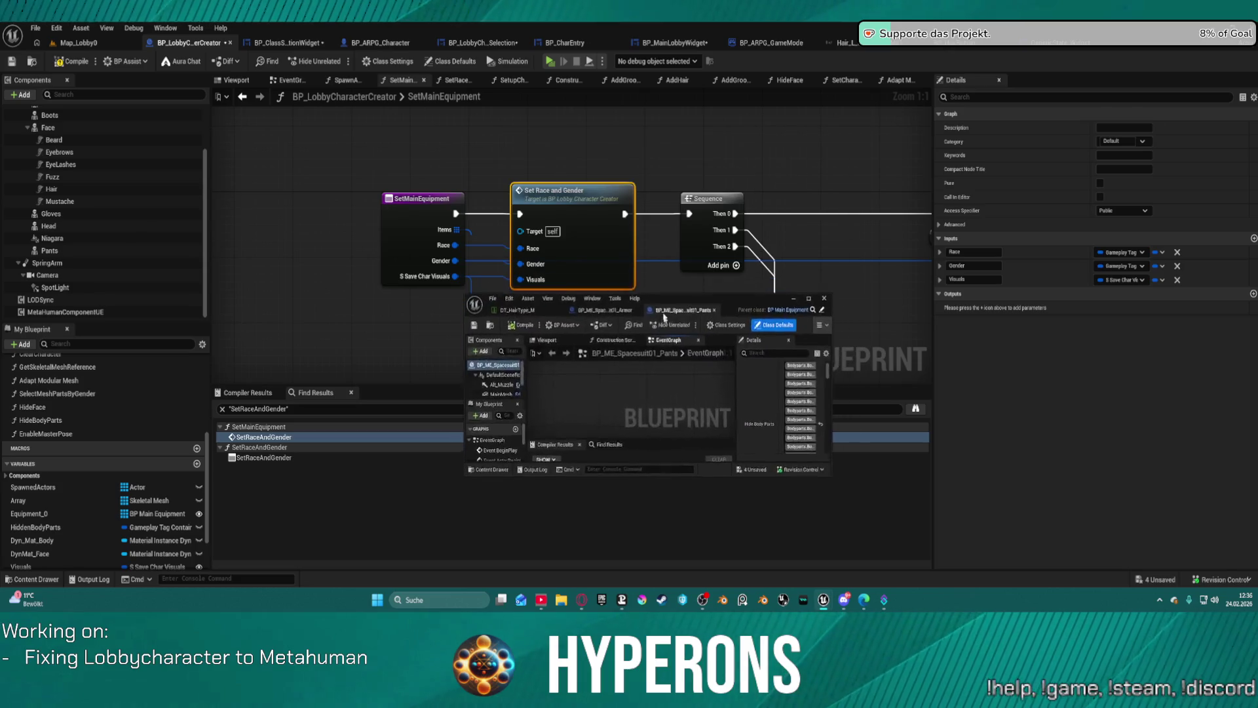
Step: Maximize the Spacesuit01 Pants blueprint to check its Hide Body Parts, then view the Armor blueprint
{"action": "left_click", "coordinate": [801, 291]}
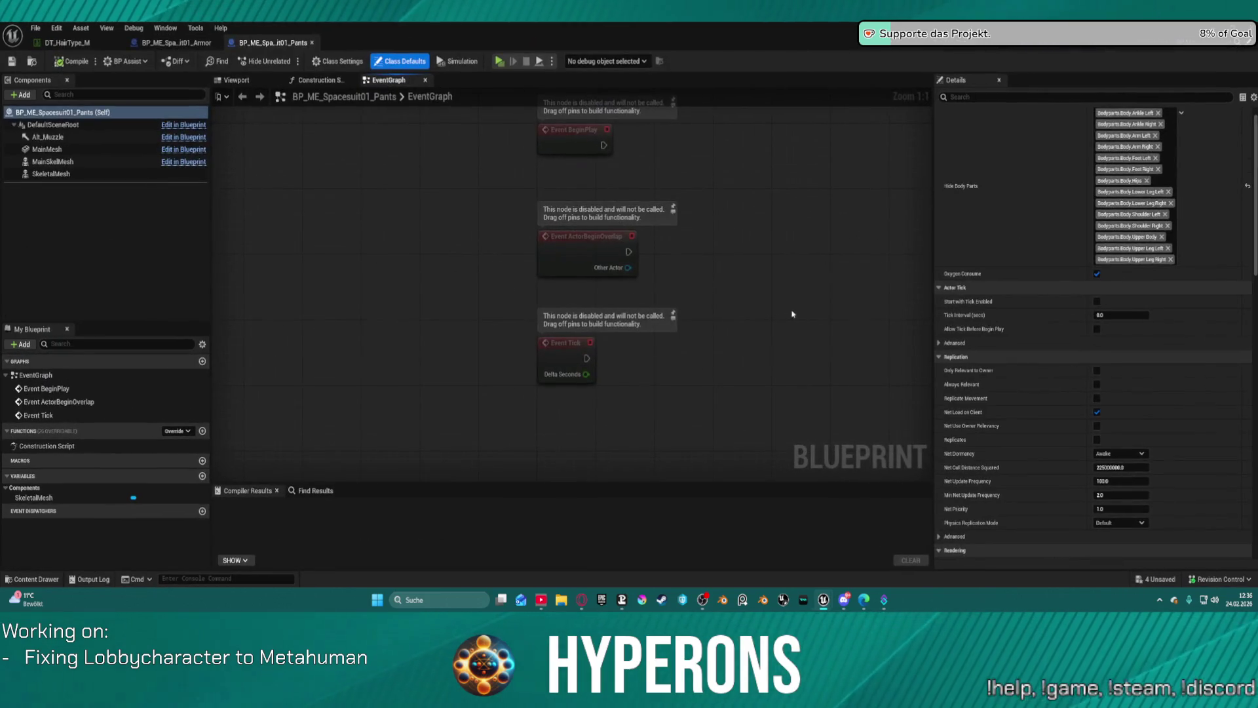
{"action": "scroll", "coordinate": [1118, 191], "scroll_direction": "up", "scroll_amount": 1}
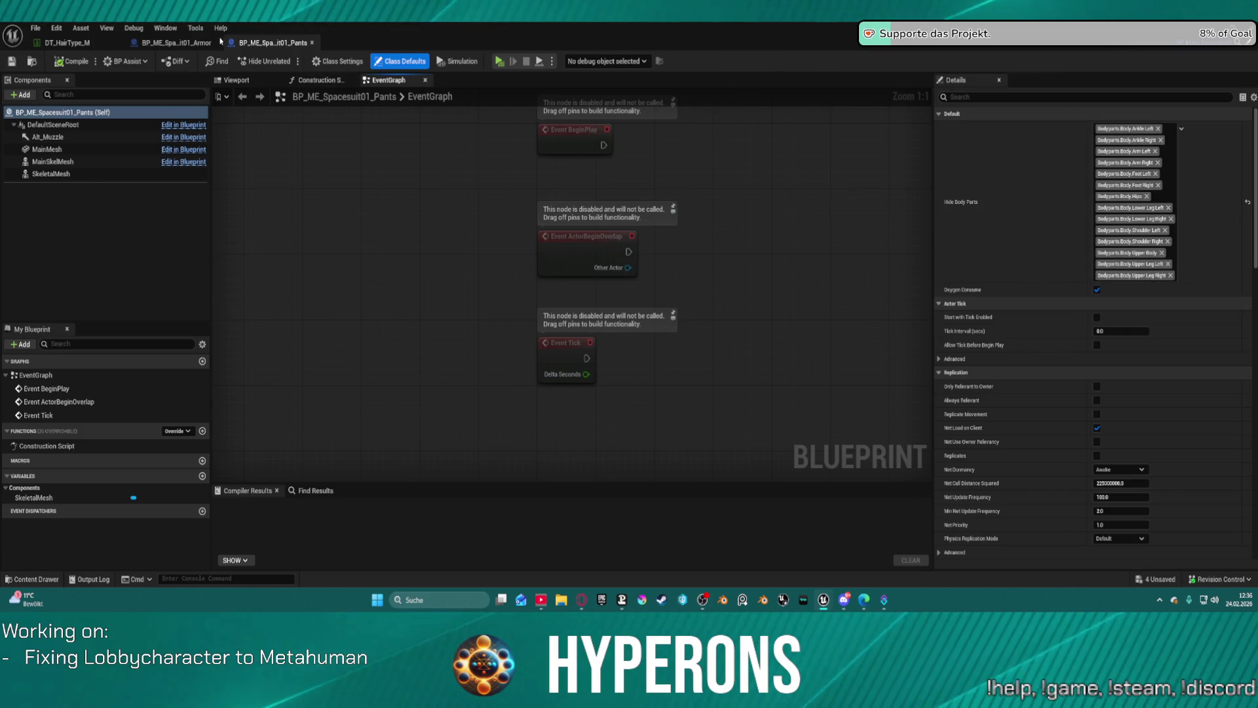
{"action": "left_click", "coordinate": [195, 43]}
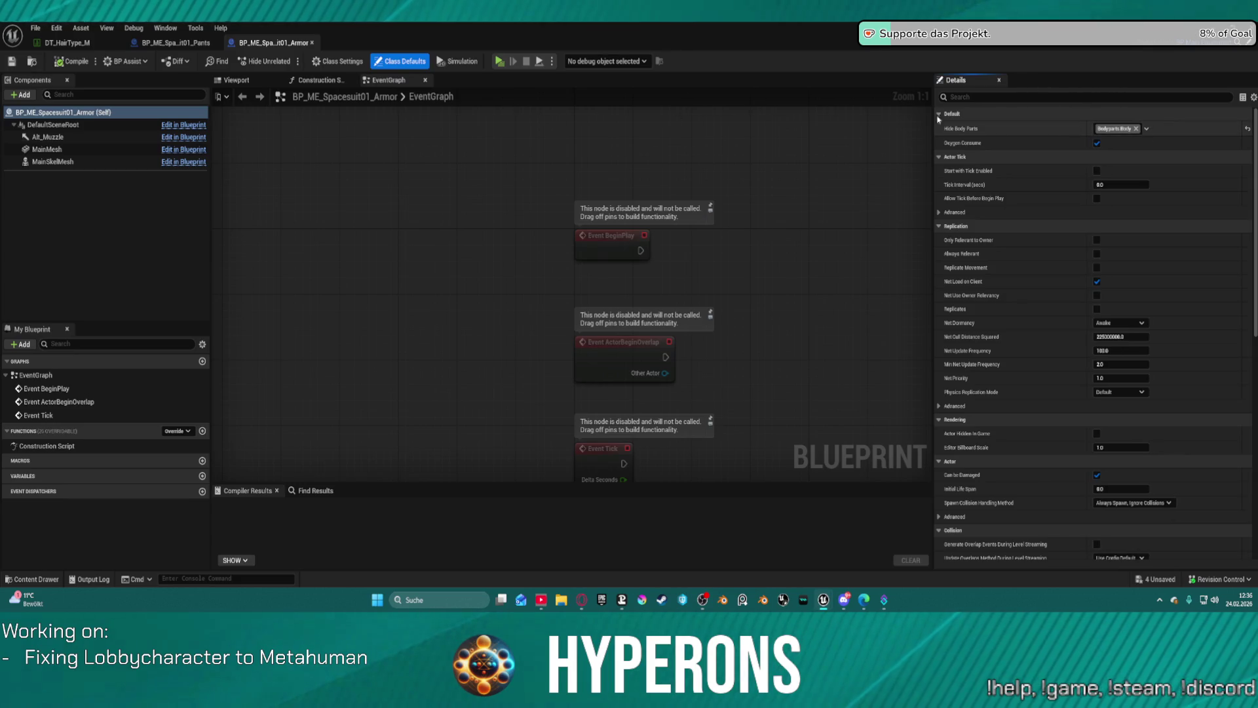
Step: Close the Spacesuit01 Armor, Spacesuit01 Pants and DT_HairType_M tabs
{"action": "left_click", "coordinate": [313, 43]}
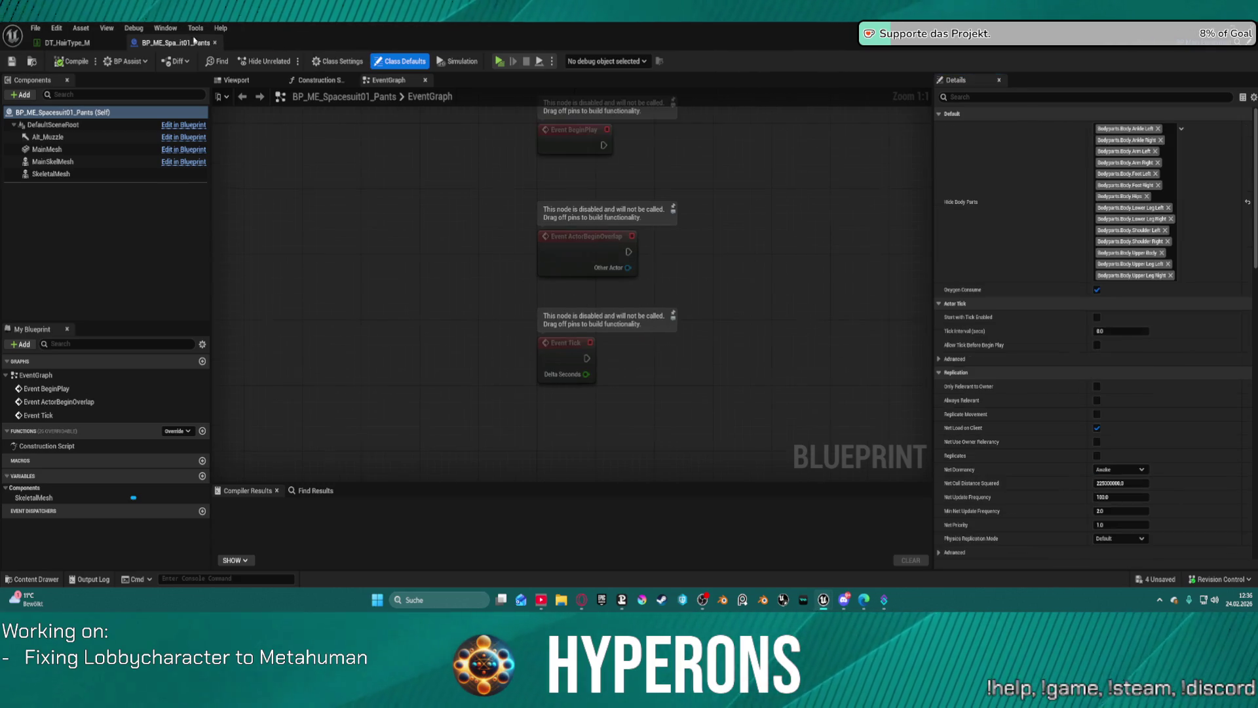
{"action": "left_click", "coordinate": [216, 43]}
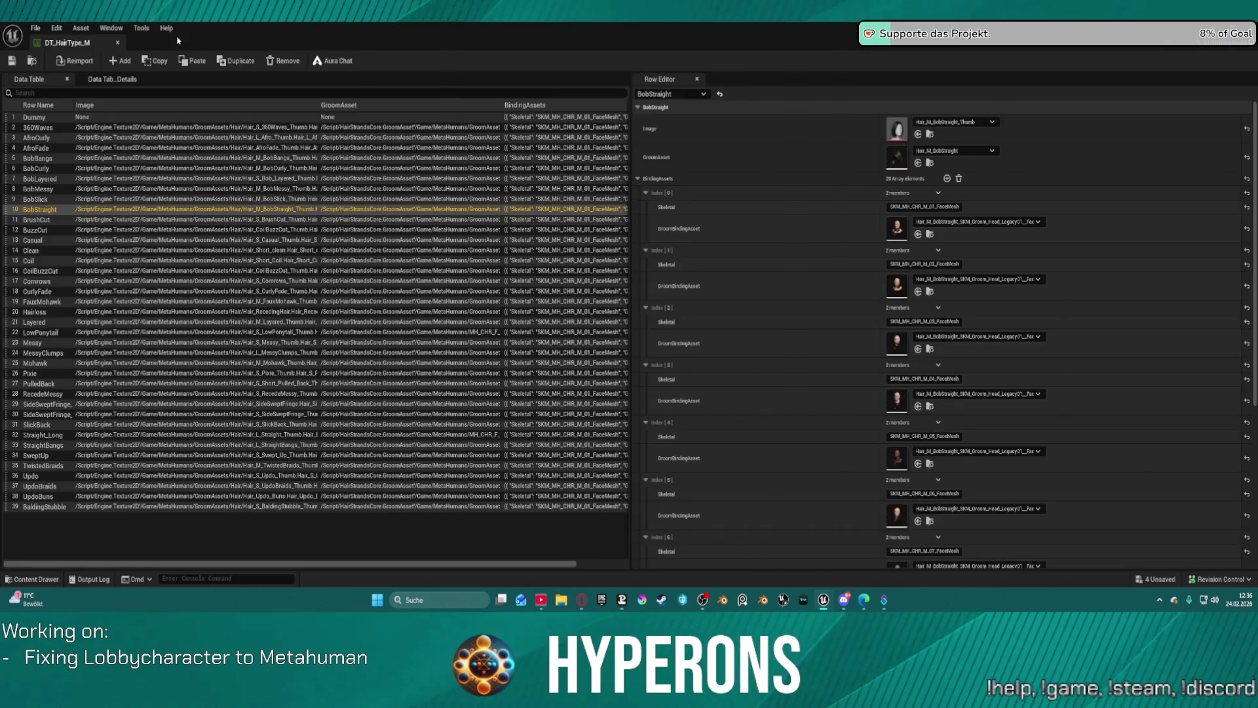
{"action": "left_click", "coordinate": [118, 43]}
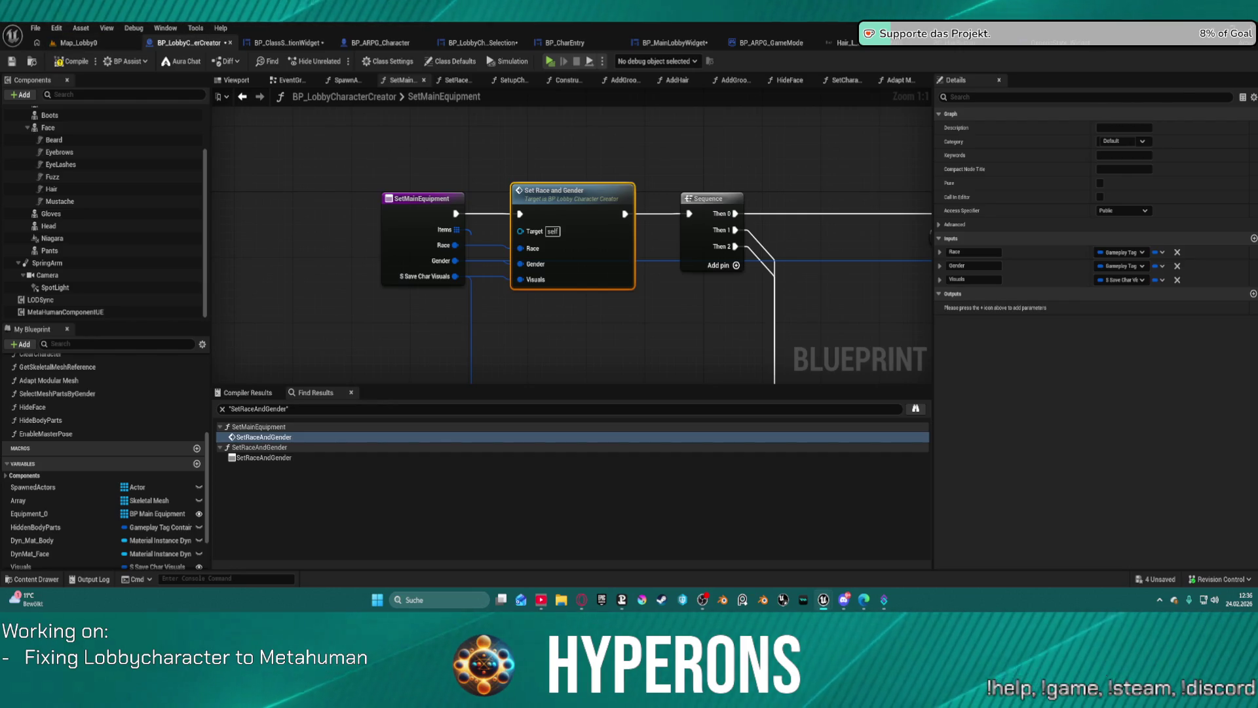
Step: Browse to the Armor/Helmet folder, open BP_ME_SpaceSoldier01_Helmet to check its hidden body parts, then close it
{"action": "key", "text": "ctrl+space"}
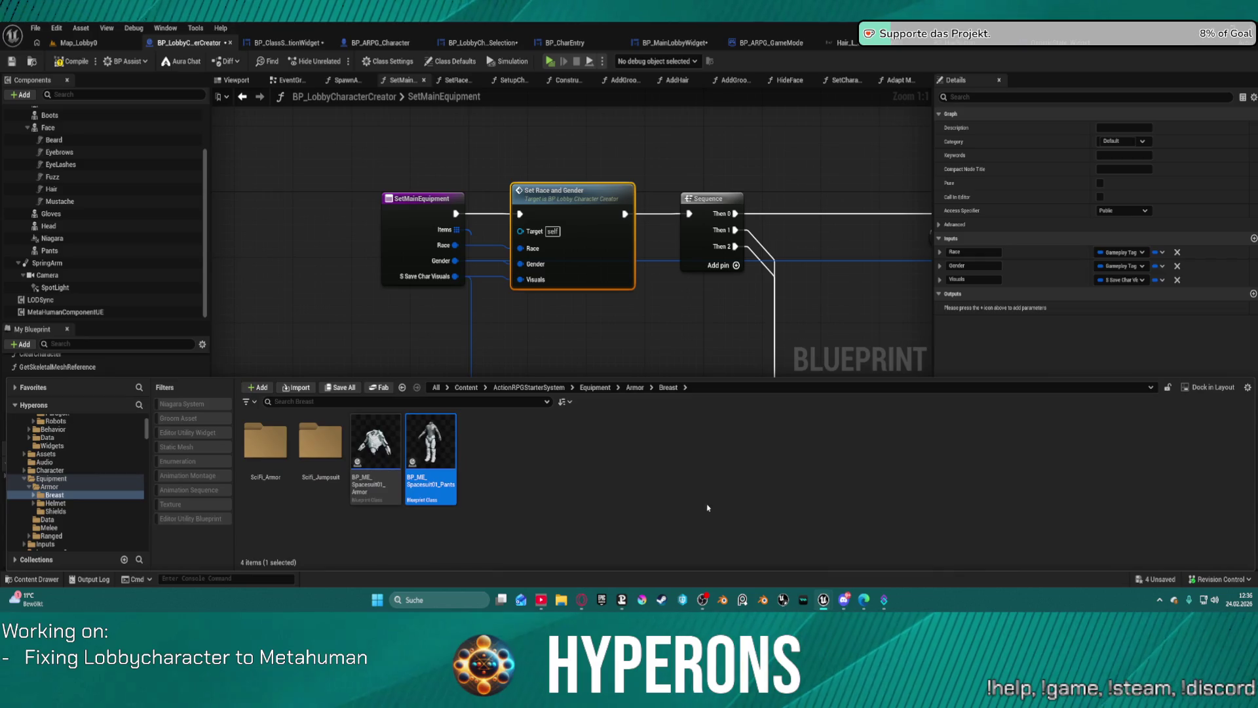
{"action": "double_click", "coordinate": [341, 468]}
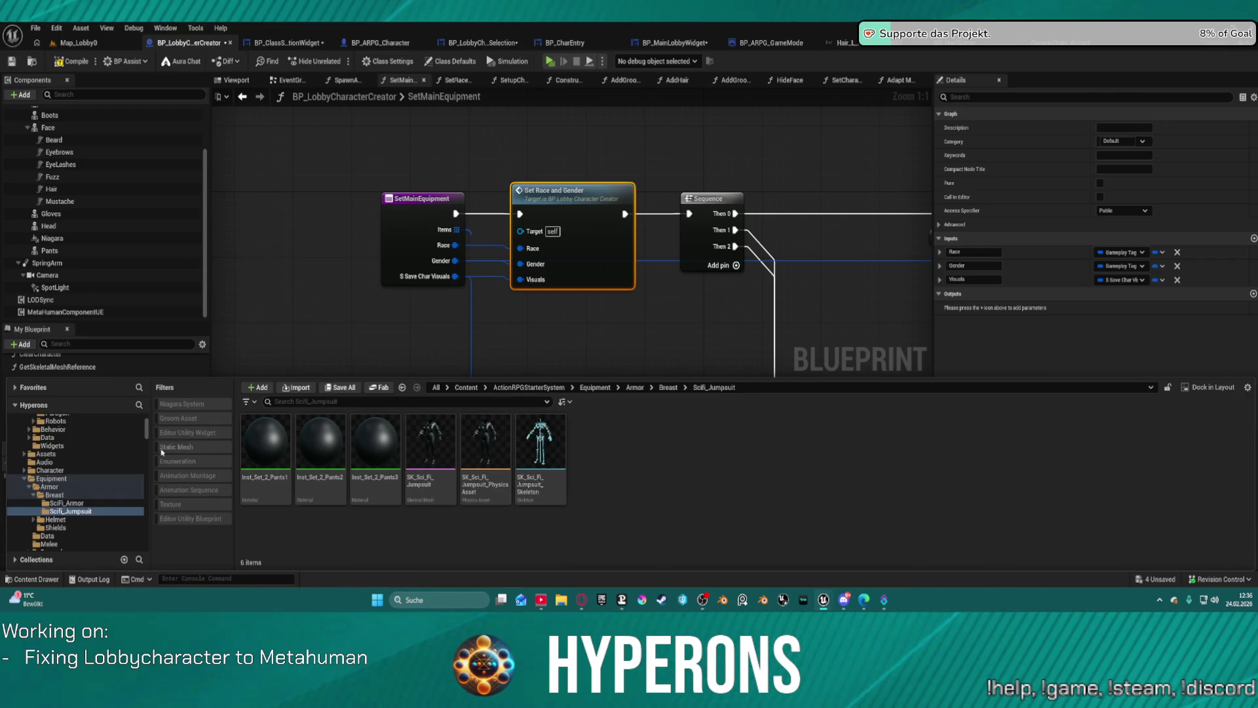
{"action": "left_click", "coordinate": [85, 503]}
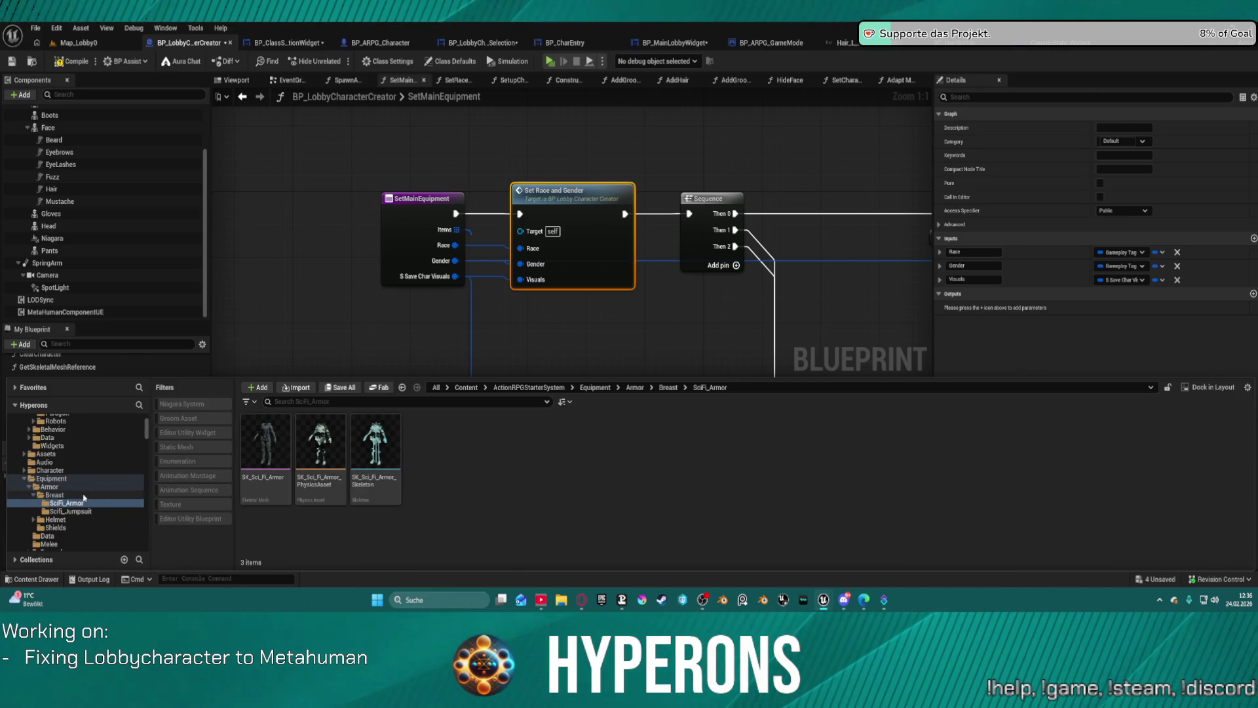
{"action": "left_click", "coordinate": [55, 494]}
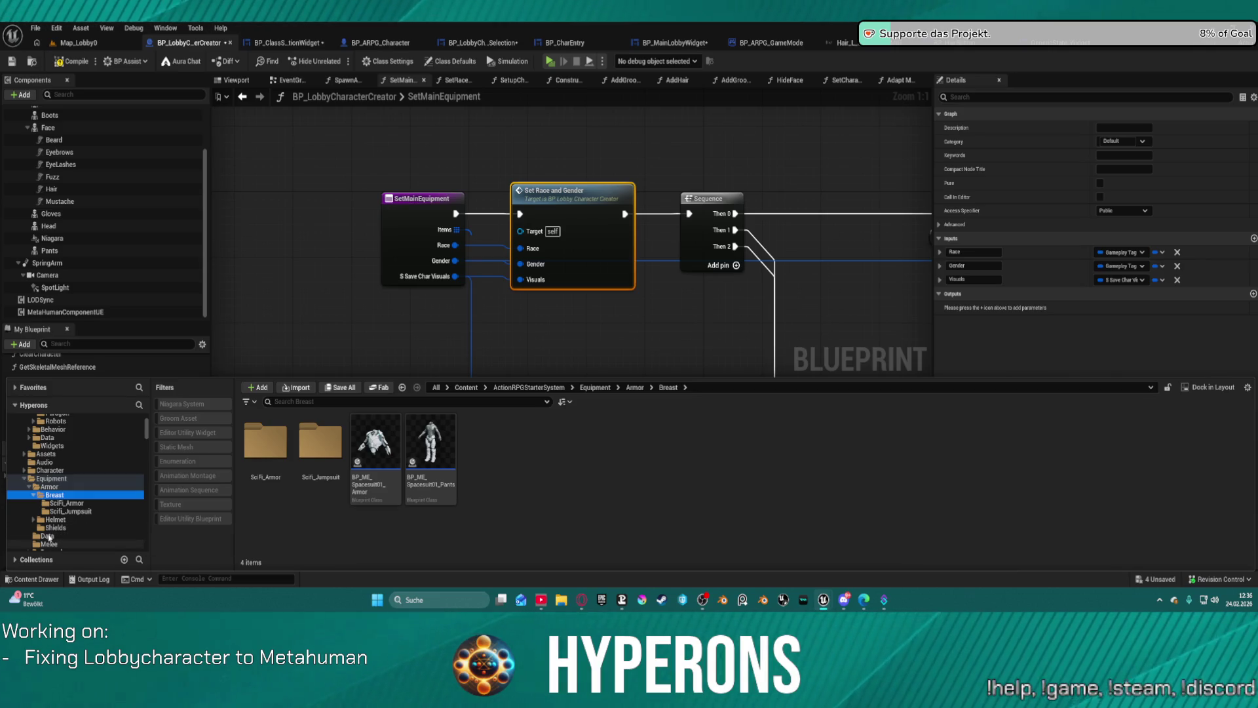
{"action": "left_click", "coordinate": [49, 519]}
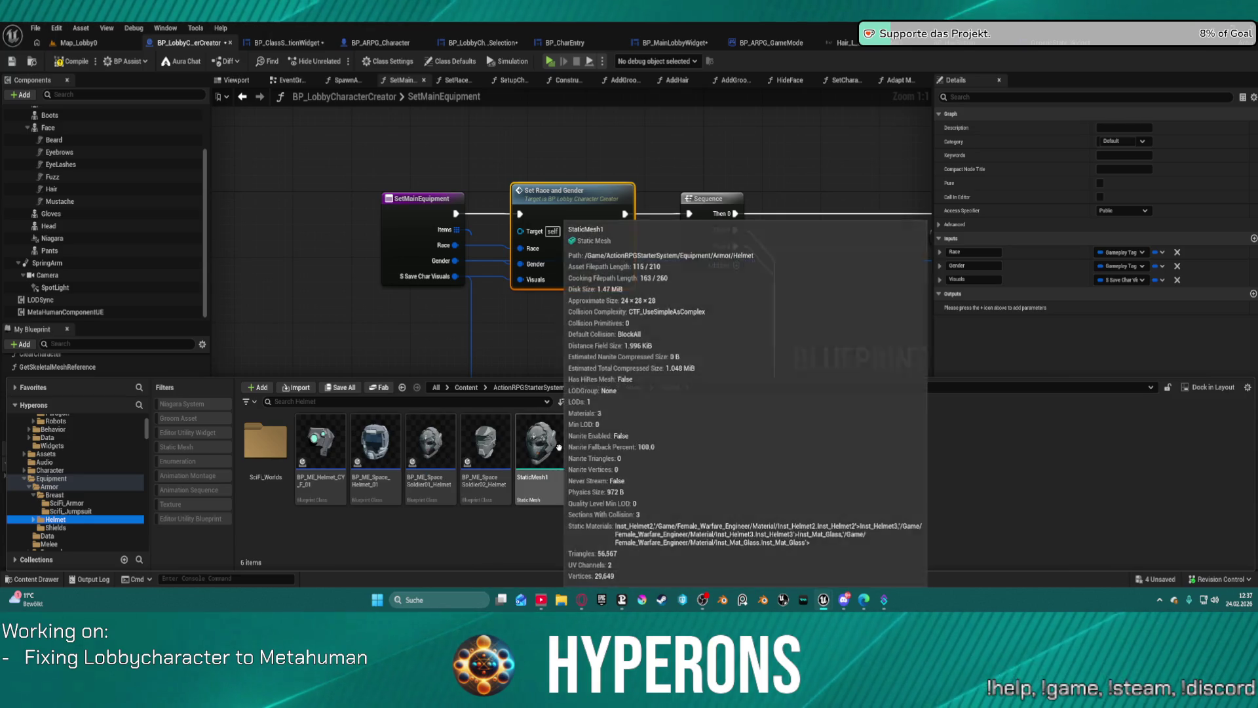
{"action": "left_click", "coordinate": [419, 431]}
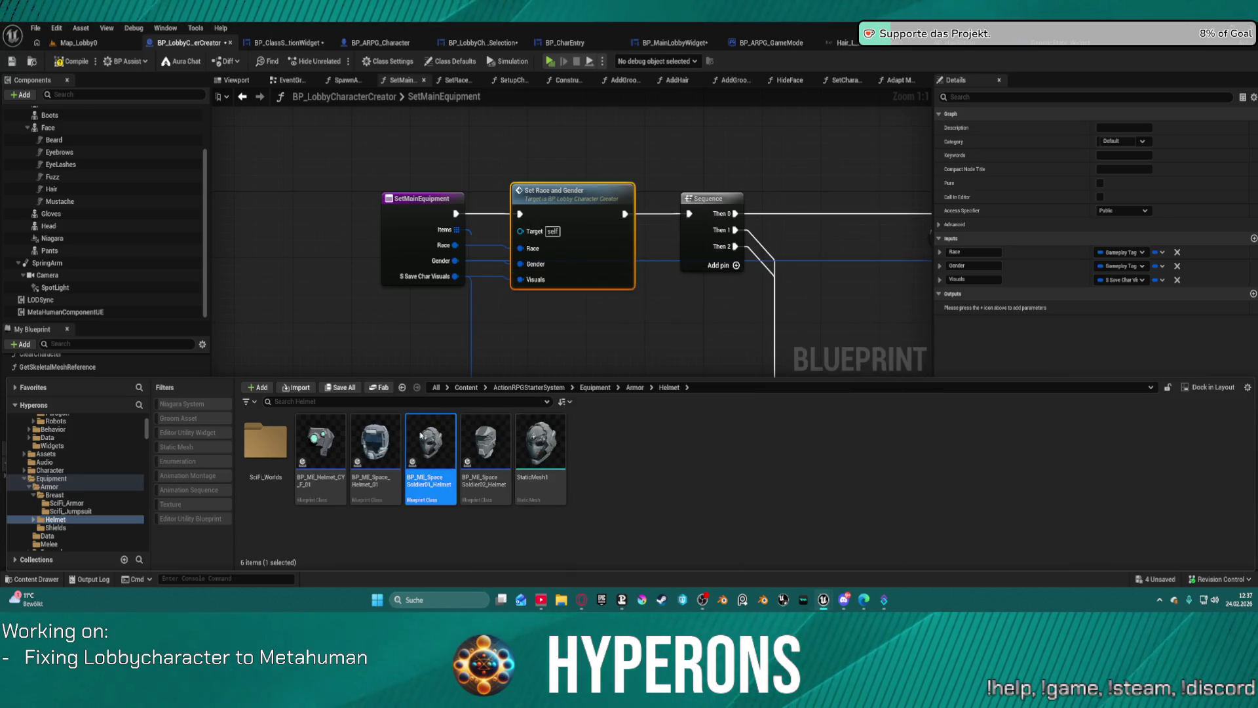
{"action": "double_click", "coordinate": [421, 434]}
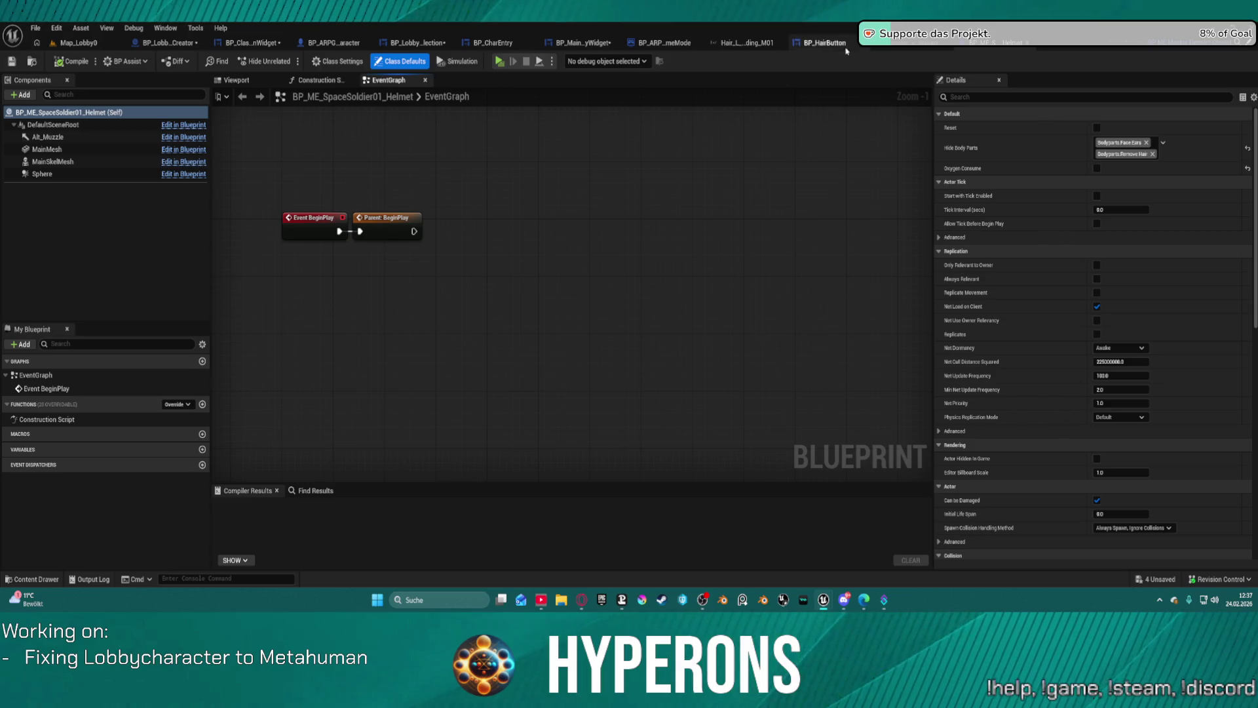
{"action": "left_click", "coordinate": [1016, 44]}
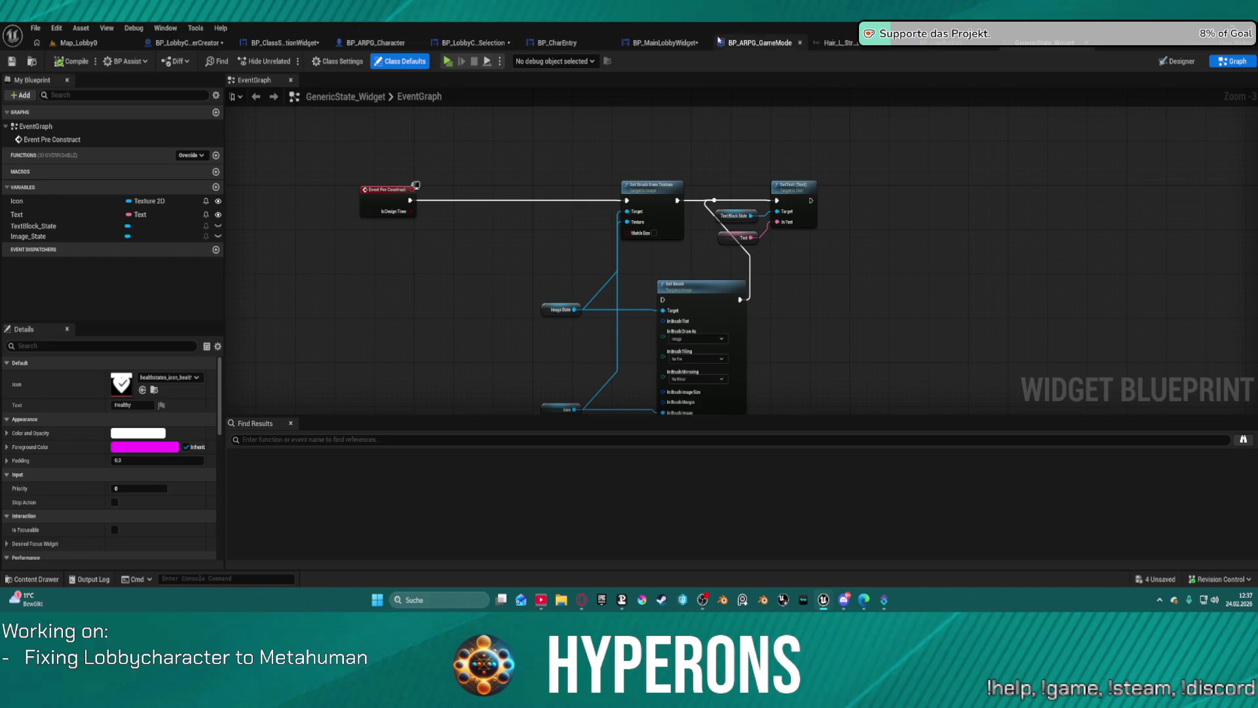
Step: Return to BP_LobbyCharacterCreator's Adapt Modular Mesh graph, framing the Branch and Set Visibility nodes
{"action": "left_click", "coordinate": [257, 43]}
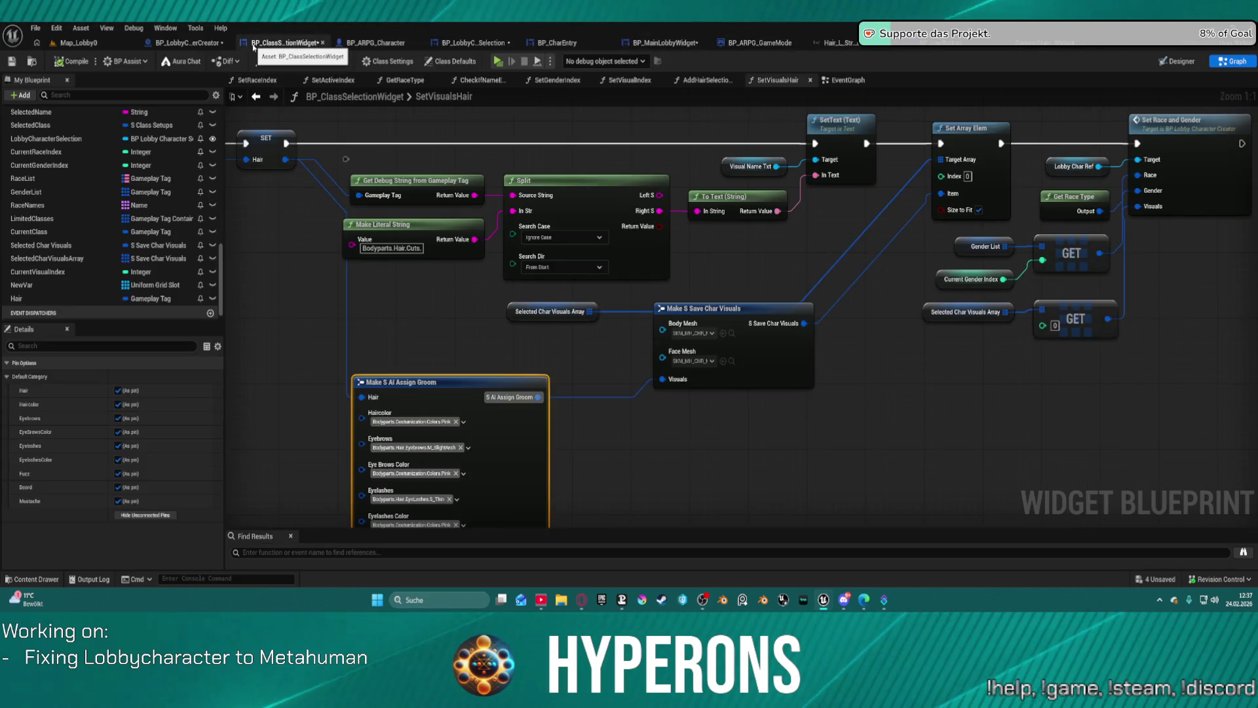
{"action": "left_click", "coordinate": [199, 43]}
{"action": "scroll", "coordinate": [598, 334], "scroll_direction": "down", "scroll_amount": 5}
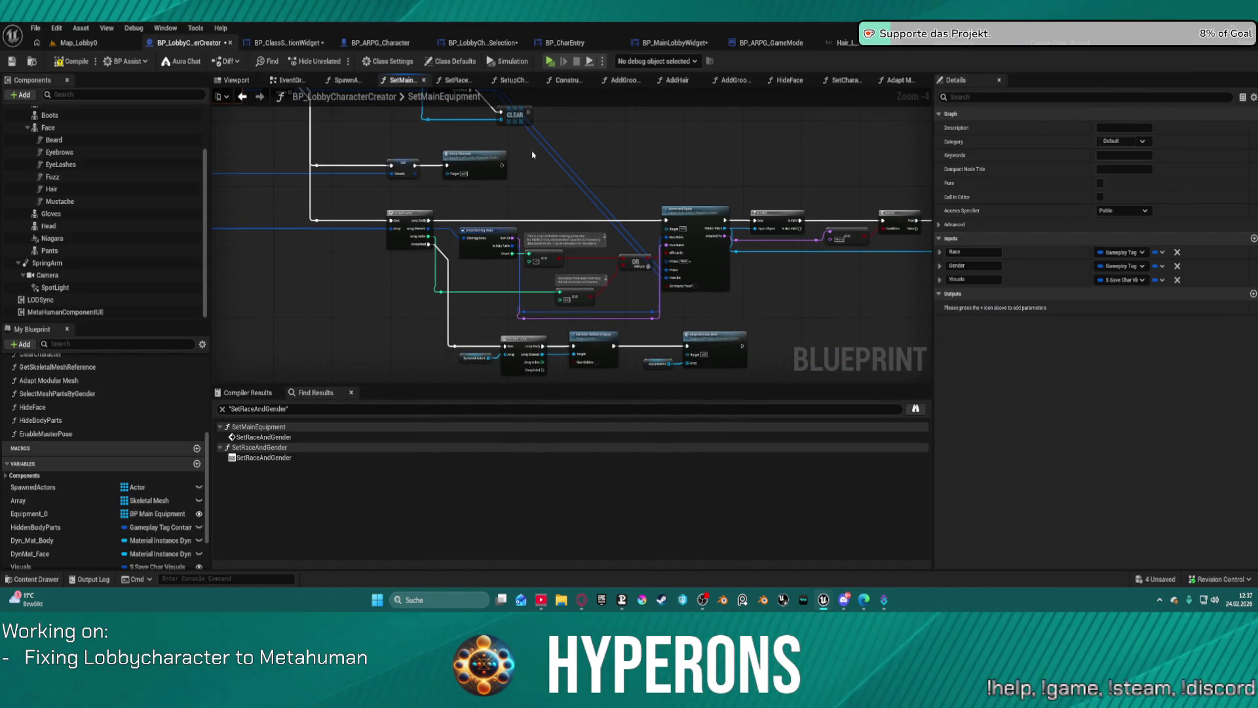
{"action": "left_click", "coordinate": [902, 80]}
{"action": "scroll", "coordinate": [345, 215], "scroll_direction": "up", "scroll_amount": 1}
{"action": "mouse_move", "coordinate": [345, 215]}
{"action": "left_mouse_down"}
{"action": "mouse_move", "coordinate": [384, 186]}
{"action": "mouse_move", "coordinate": [593, 153]}
{"action": "left_mouse_up"}
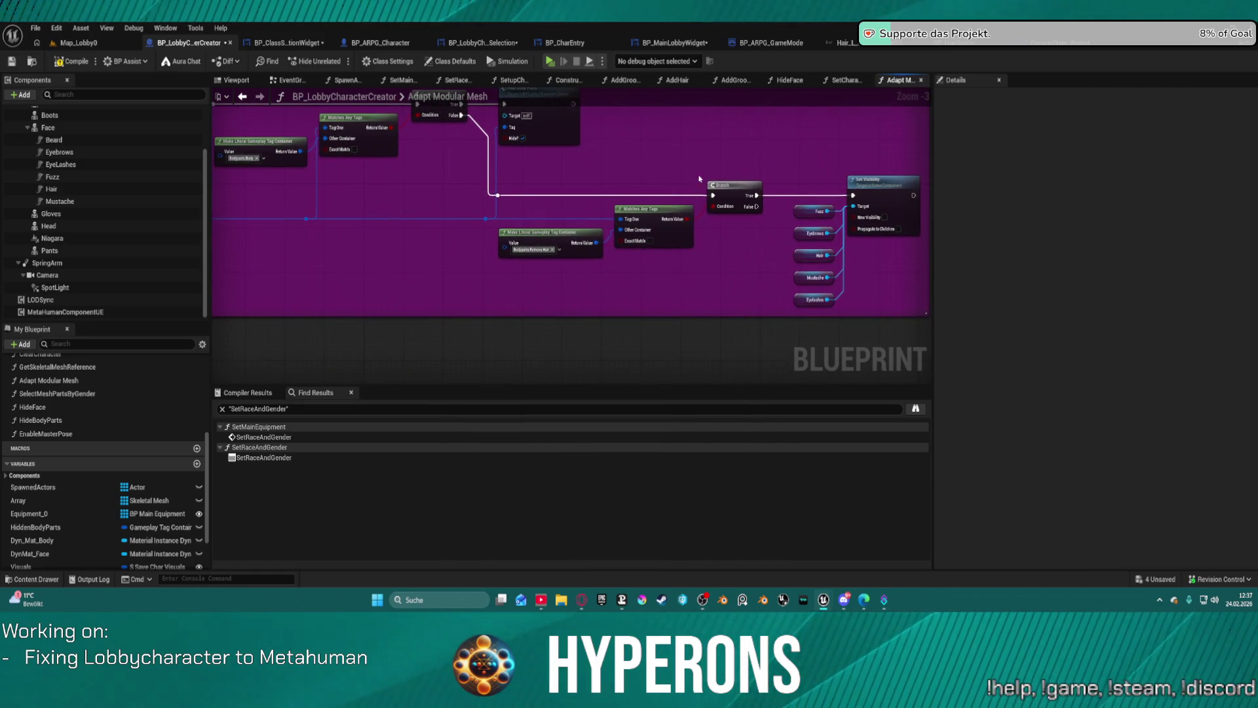
Step: Add a breakpoint on the Branch node, then run the lobby and pick the mohawk character
{"action": "right_click", "coordinate": [723, 188]}
{"action": "left_click", "coordinate": [796, 454]}
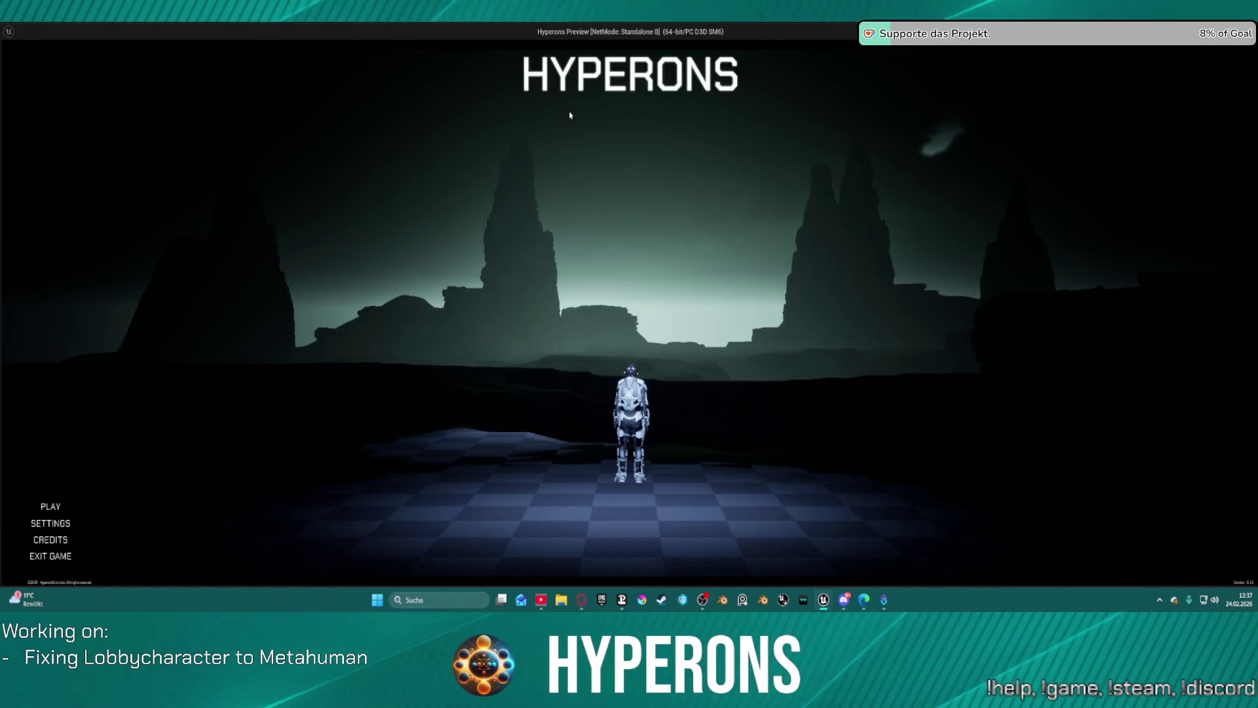
{"action": "left_click", "coordinate": [112, 409]}
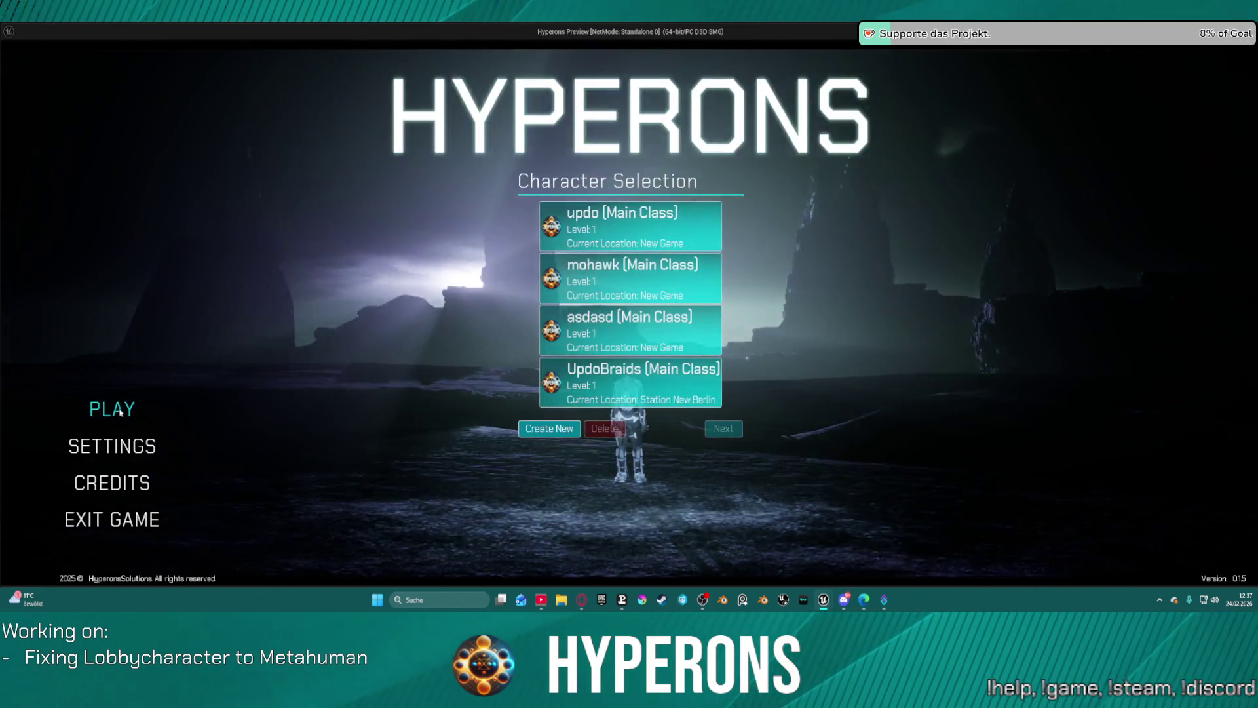
{"action": "left_click", "coordinate": [544, 258]}
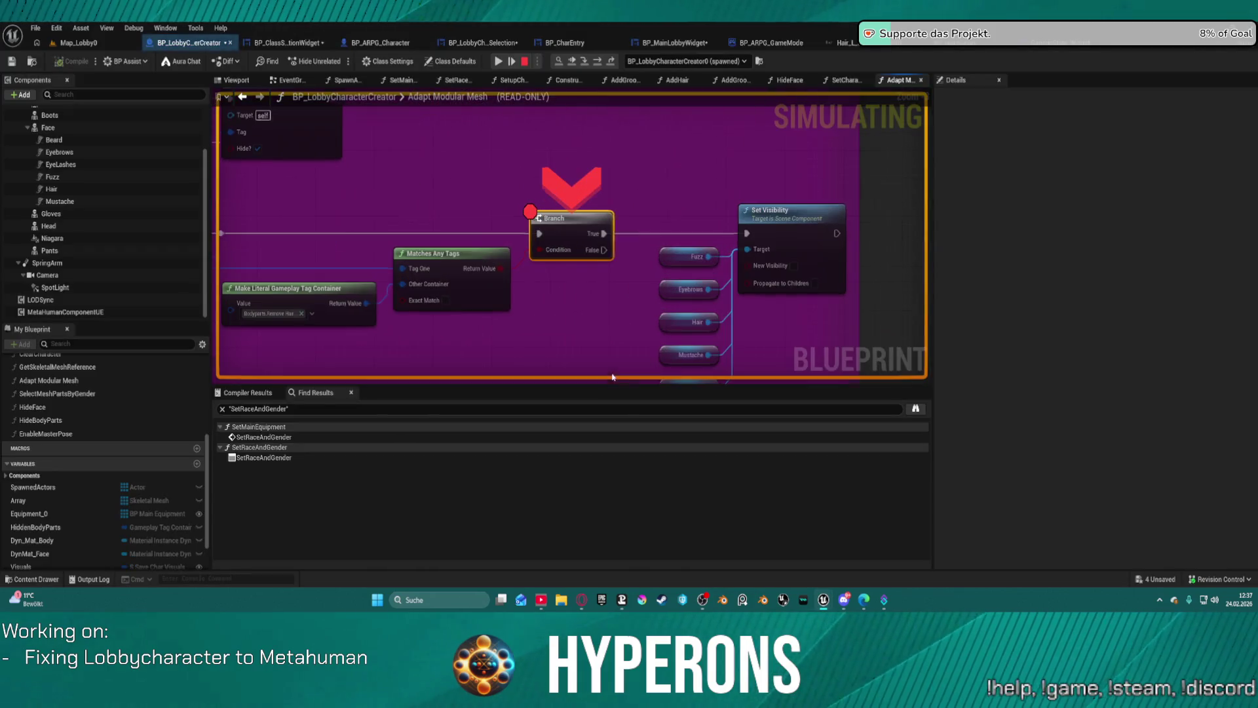
Step: Resume past the Branch breakpoint and step execution to the next node with F10
{"action": "mouse_move", "coordinate": [553, 250]}
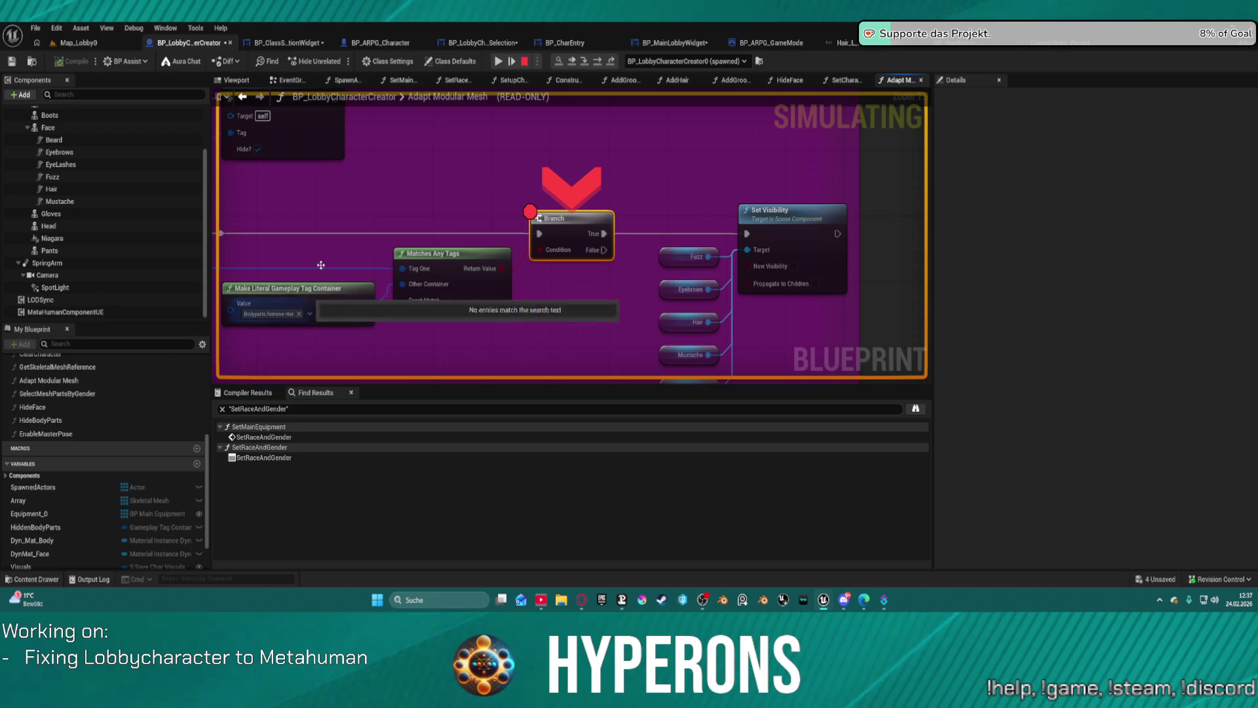
{"action": "left_click", "coordinate": [510, 59]}
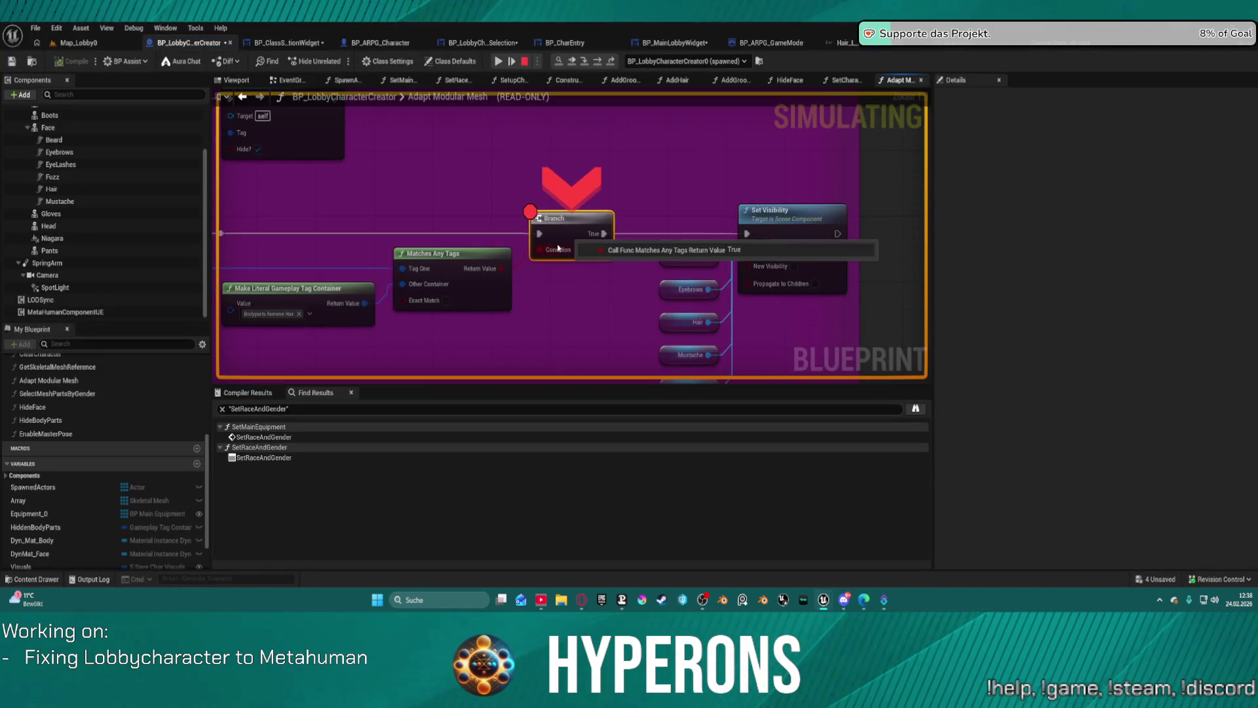
{"action": "key", "text": "F10"}
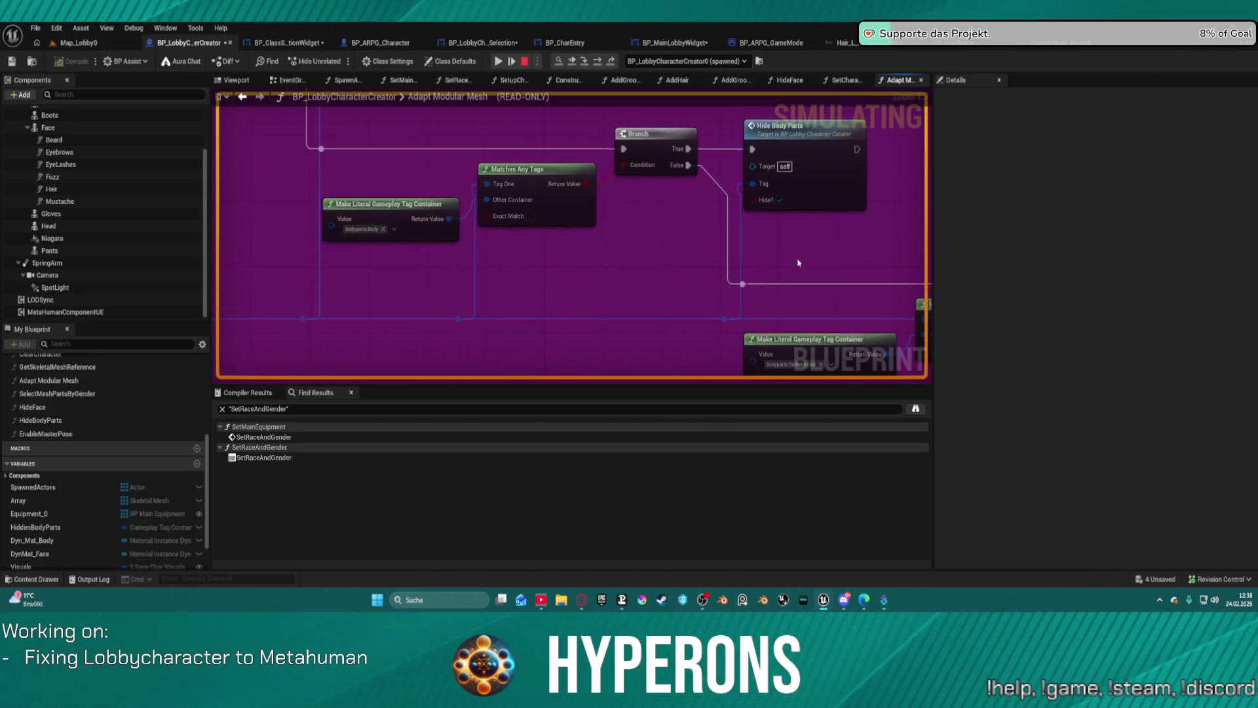
{"action": "scroll", "coordinate": [678, 283], "scroll_direction": "down", "scroll_amount": 4}
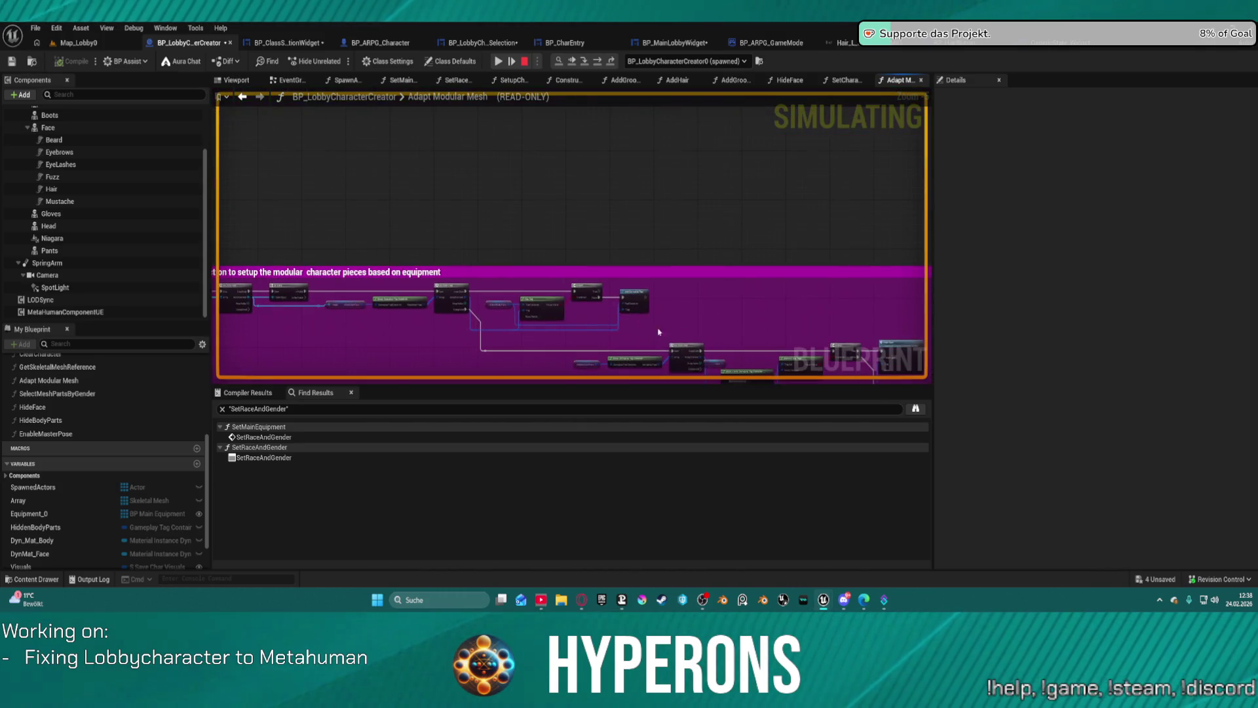
{"action": "scroll", "coordinate": [679, 282], "scroll_direction": "up", "scroll_amount": 5}
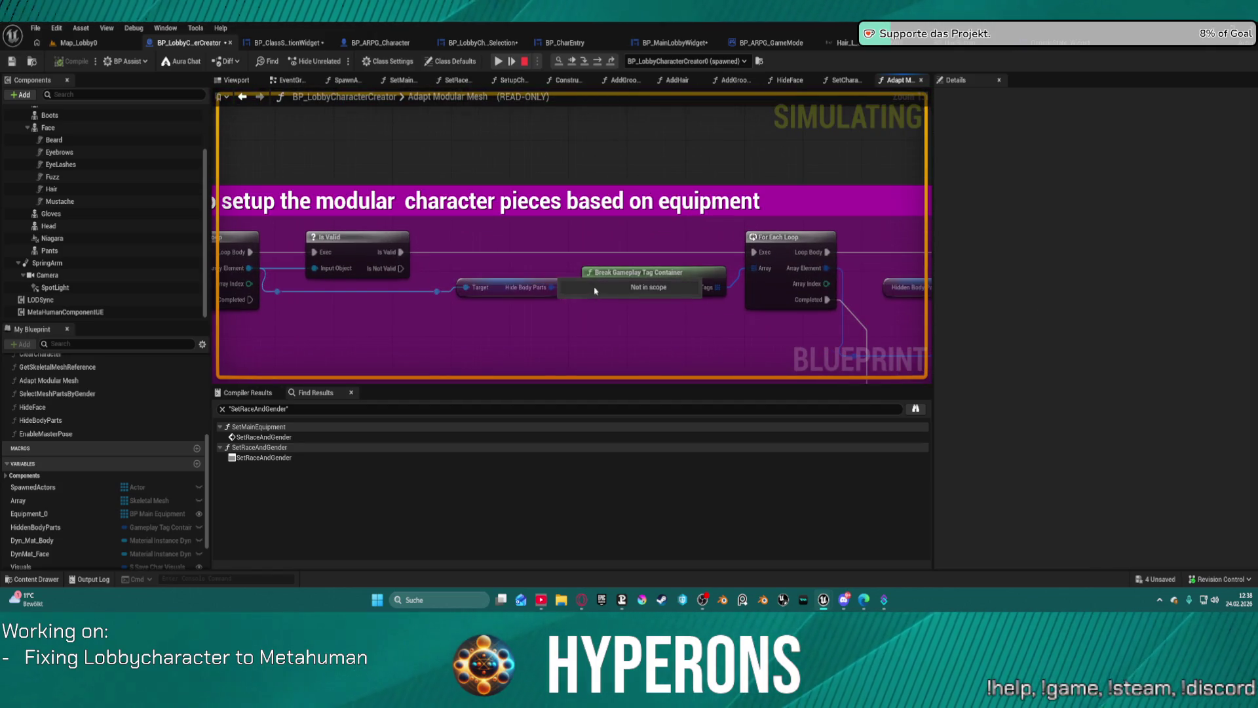
Step: Inspect Hidden Body Parts' live value, expanding its list of Gameplay Tags
{"action": "mouse_move", "coordinate": [534, 288]}
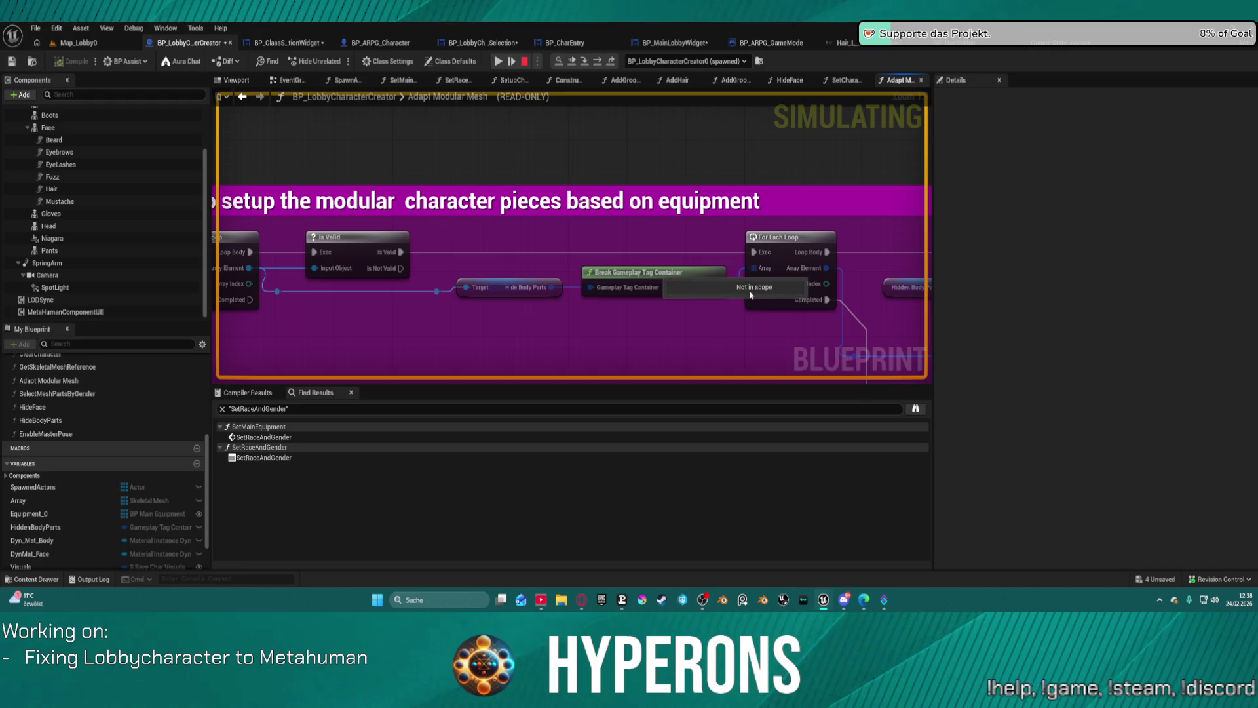
{"action": "mouse_move", "coordinate": [763, 270]}
{"action": "mouse_move", "coordinate": [764, 270]}
{"action": "left_mouse_down"}
{"action": "mouse_move", "coordinate": [287, 197]}
{"action": "mouse_move", "coordinate": [234, 160]}
{"action": "mouse_move", "coordinate": [249, 187]}
{"action": "mouse_move", "coordinate": [227, 257]}
{"action": "left_mouse_up"}
{"action": "mouse_move", "coordinate": [376, 261]}
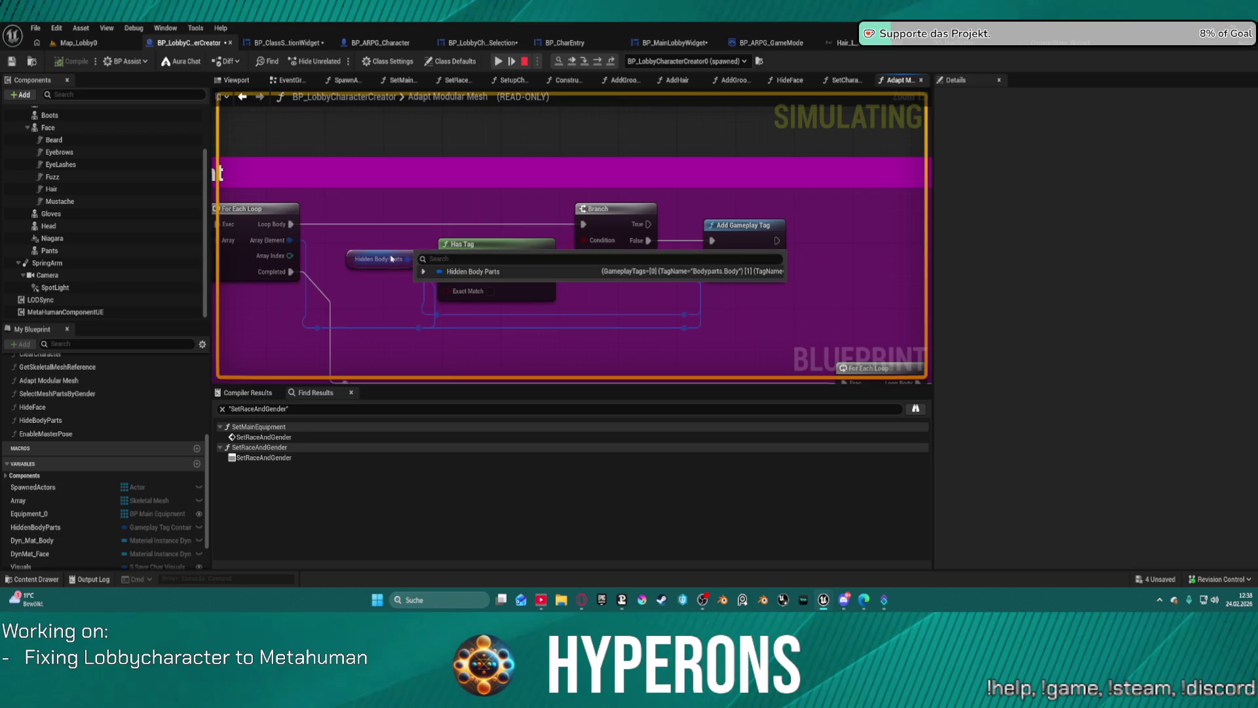
{"action": "left_click", "coordinate": [423, 271]}
{"action": "left_click", "coordinate": [431, 285]}
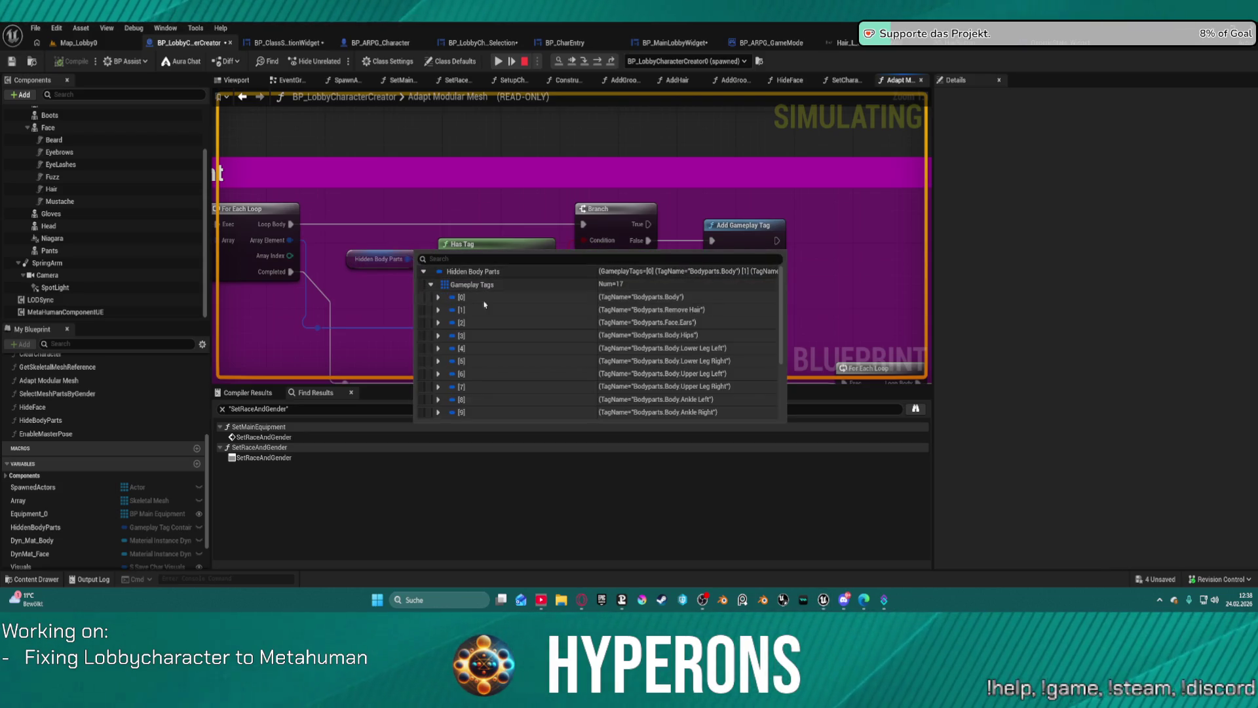
Step: Look over the rest of the equipment section and stop the running simulation
{"action": "scroll", "coordinate": [572, 354], "scroll_direction": "down", "scroll_amount": 1}
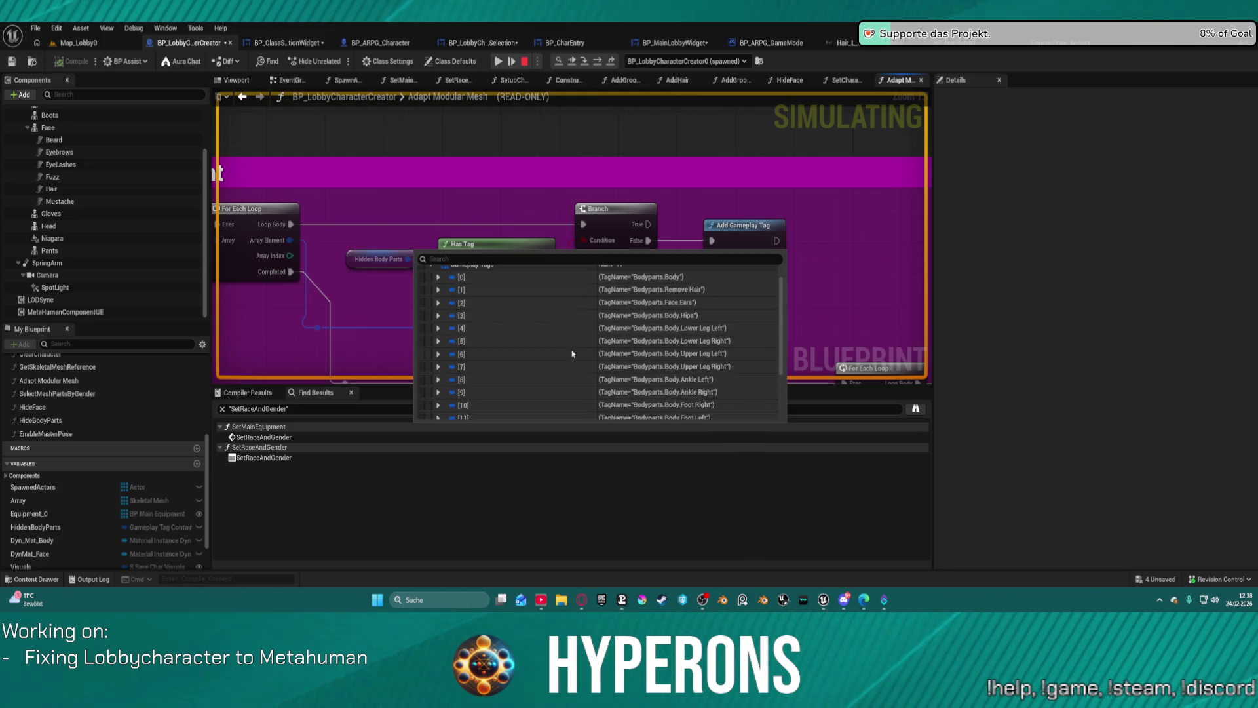
{"action": "left_click_drag", "start_coordinate": [483, 174], "coordinate": [632, 190]}
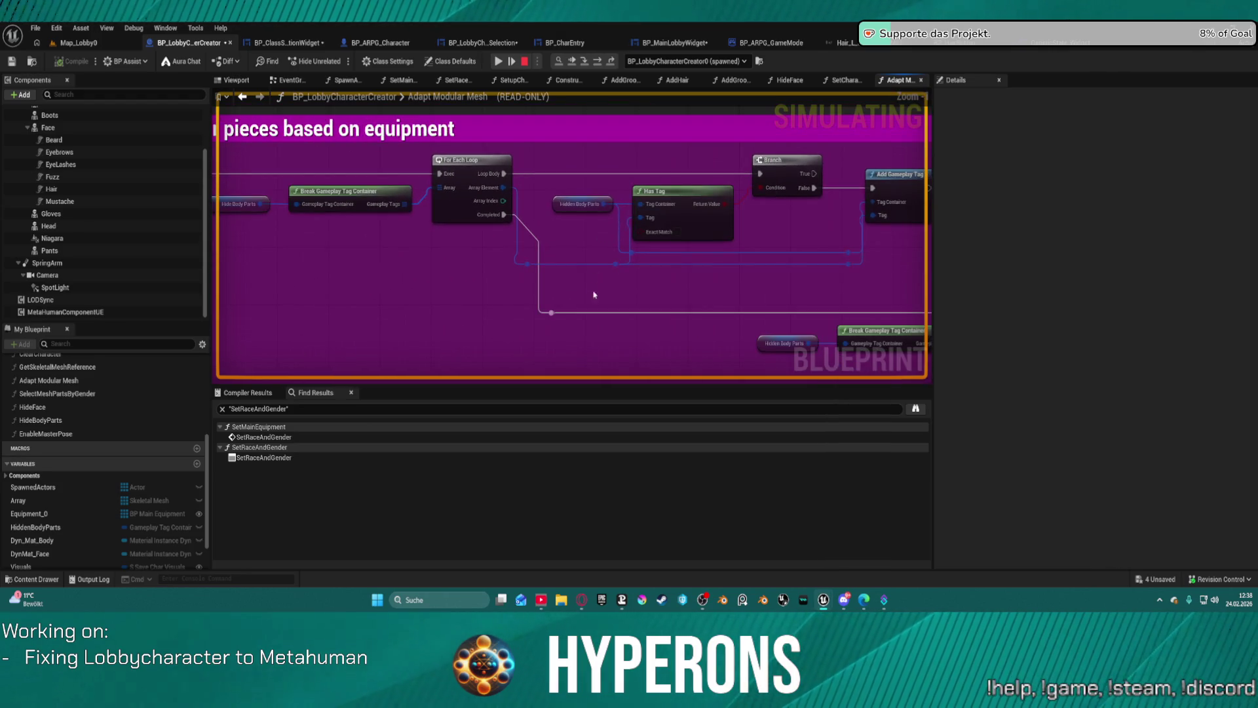
{"action": "scroll", "coordinate": [578, 306], "scroll_direction": "down", "scroll_amount": 1}
{"action": "scroll", "coordinate": [577, 306], "scroll_direction": "down", "scroll_amount": 1}
{"action": "left_click_drag", "start_coordinate": [577, 306], "coordinate": [418, 98]}
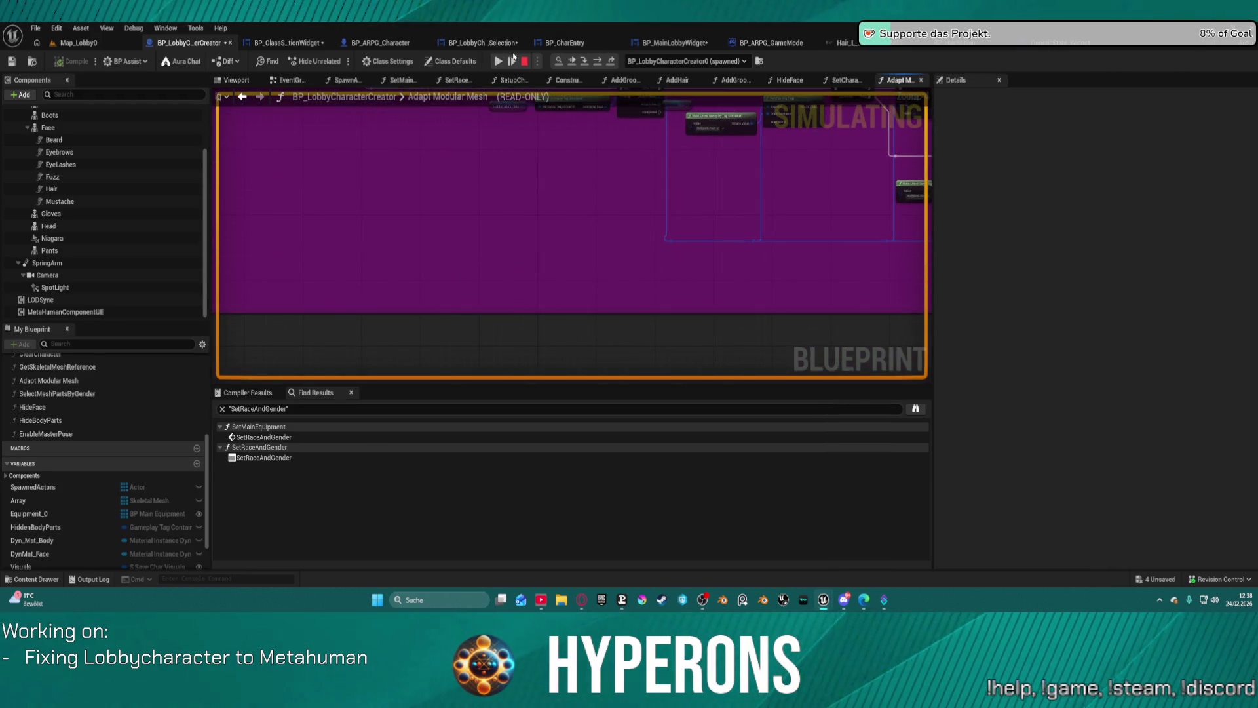
{"action": "left_click", "coordinate": [525, 61]}
{"action": "mouse_move", "coordinate": [506, 213]}
{"action": "left_mouse_down"}
{"action": "mouse_move", "coordinate": [577, 360]}
{"action": "mouse_move", "coordinate": [196, 163]}
{"action": "mouse_move", "coordinate": [98, 151]}
{"action": "mouse_move", "coordinate": [107, 172]}
{"action": "left_mouse_up"}
Step: Paste the SET Hidden Body Parts reset with an empty tag container and wire it from the loop's completion
{"action": "left_click_drag", "start_coordinate": [298, 139], "coordinate": [312, 157]}
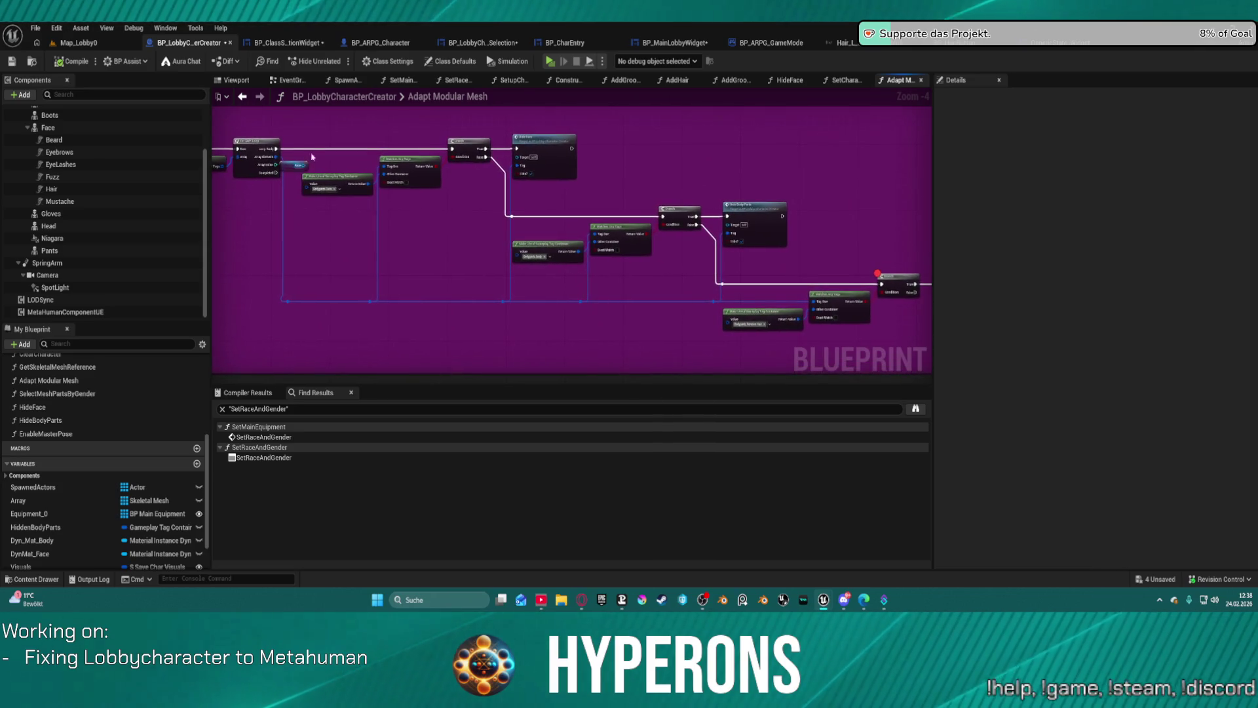
{"action": "mouse_move", "coordinate": [358, 246]}
{"action": "left_mouse_down"}
{"action": "mouse_move", "coordinate": [331, 247]}
{"action": "mouse_move", "coordinate": [556, 249]}
{"action": "left_mouse_up"}
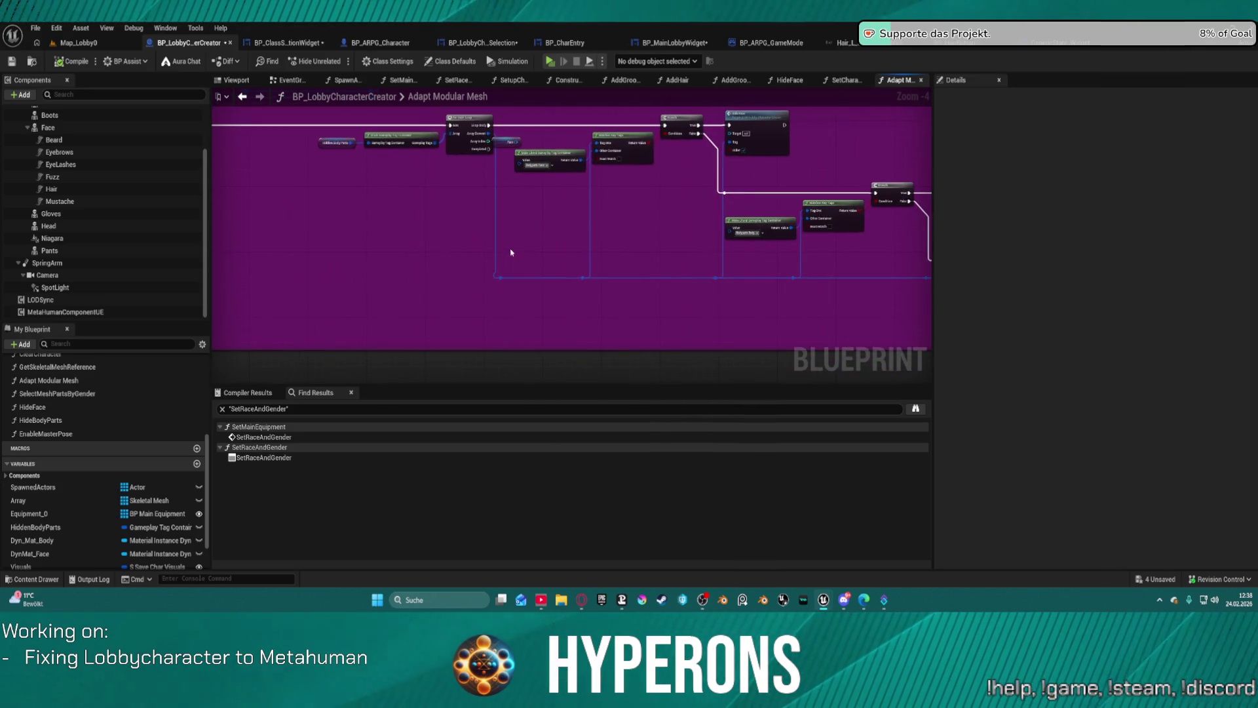
{"action": "key", "text": "ctrl+v"}
{"action": "mouse_move", "coordinate": [488, 149]}
{"action": "left_mouse_down"}
{"action": "mouse_move", "coordinate": [551, 253]}
{"action": "mouse_move", "coordinate": [832, 380]}
{"action": "mouse_move", "coordinate": [980, 426]}
{"action": "mouse_move", "coordinate": [957, 386]}
{"action": "mouse_move", "coordinate": [902, 380]}
{"action": "mouse_move", "coordinate": [831, 343]}
{"action": "mouse_move", "coordinate": [621, 183]}
{"action": "left_mouse_up"}
{"action": "scroll", "coordinate": [623, 196], "scroll_direction": "up", "scroll_amount": 4}
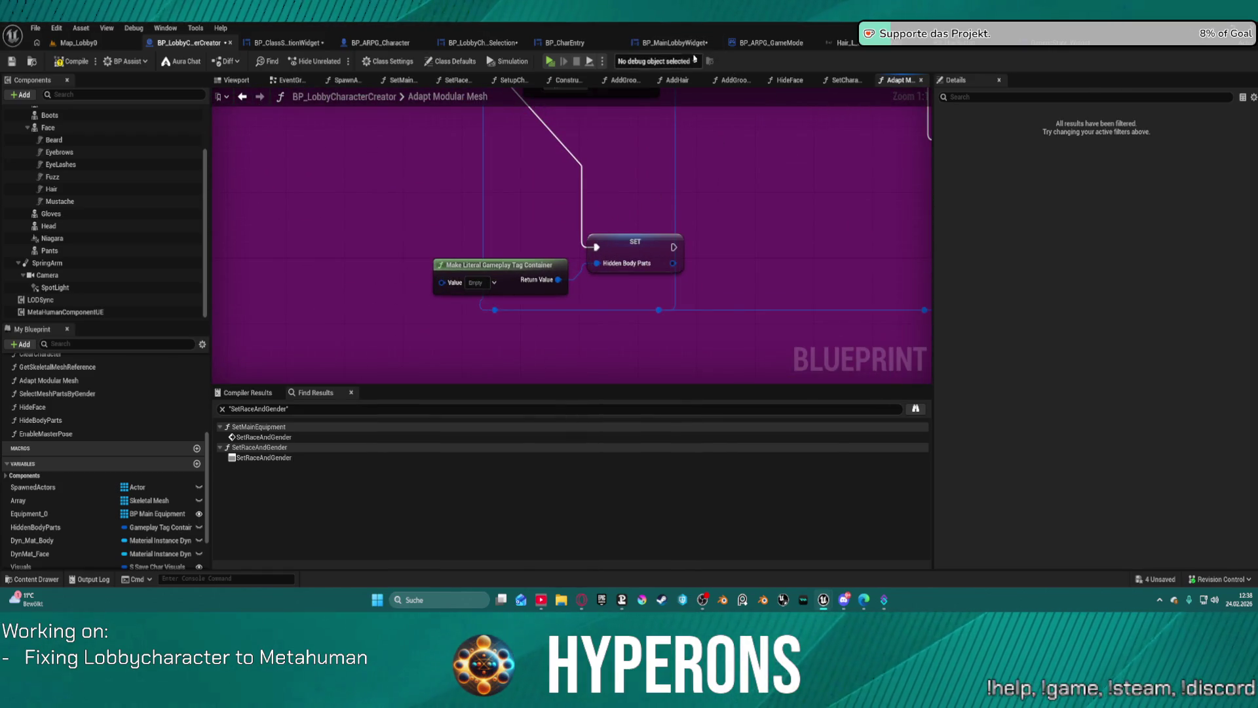
{"action": "left_click", "coordinate": [370, 42]}
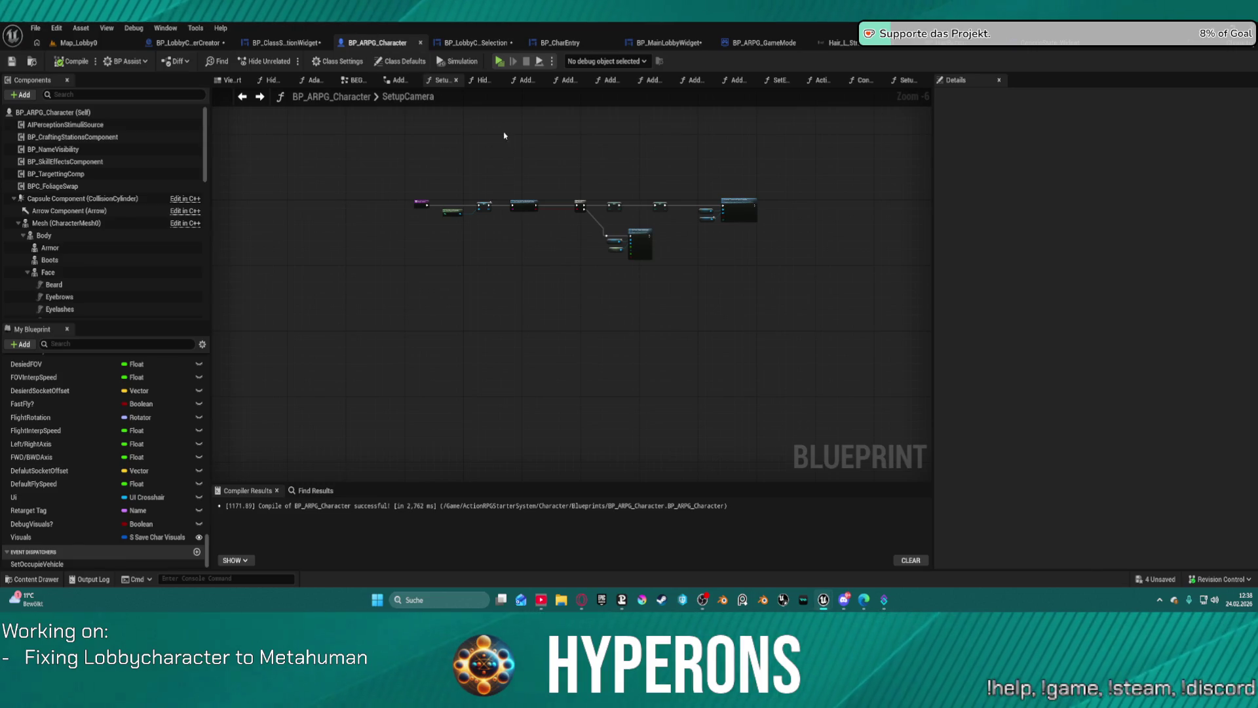
Step: Open BP_ARPG_Character's Adapt Modular Mesh function and pan to its SET Hidden Body Parts node
{"action": "left_click", "coordinate": [312, 80]}
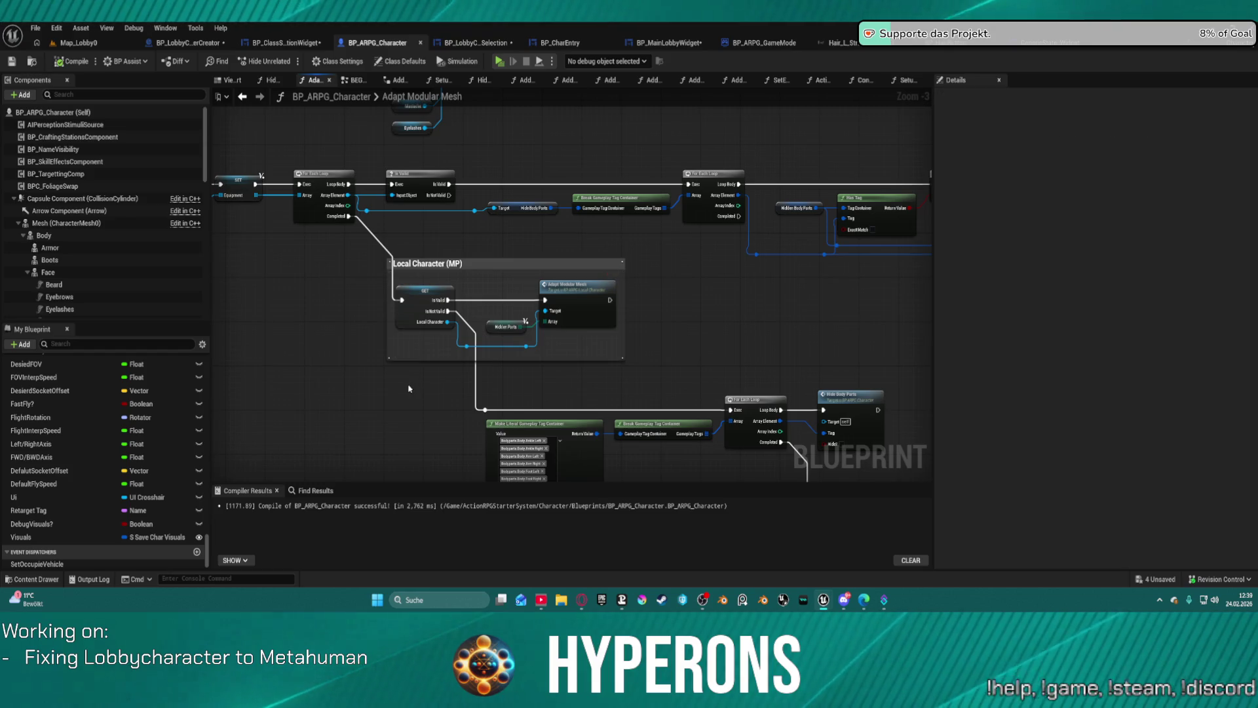
{"action": "mouse_move", "coordinate": [499, 368]}
{"action": "left_mouse_down"}
{"action": "mouse_move", "coordinate": [242, 304]}
{"action": "mouse_move", "coordinate": [556, 256]}
{"action": "mouse_move", "coordinate": [674, 275]}
{"action": "mouse_move", "coordinate": [534, 237]}
{"action": "mouse_move", "coordinate": [542, 340]}
{"action": "mouse_move", "coordinate": [334, 284]}
{"action": "mouse_move", "coordinate": [298, 192]}
{"action": "mouse_move", "coordinate": [272, 194]}
{"action": "mouse_move", "coordinate": [272, 99]}
{"action": "mouse_move", "coordinate": [95, 86]}
{"action": "left_mouse_up"}
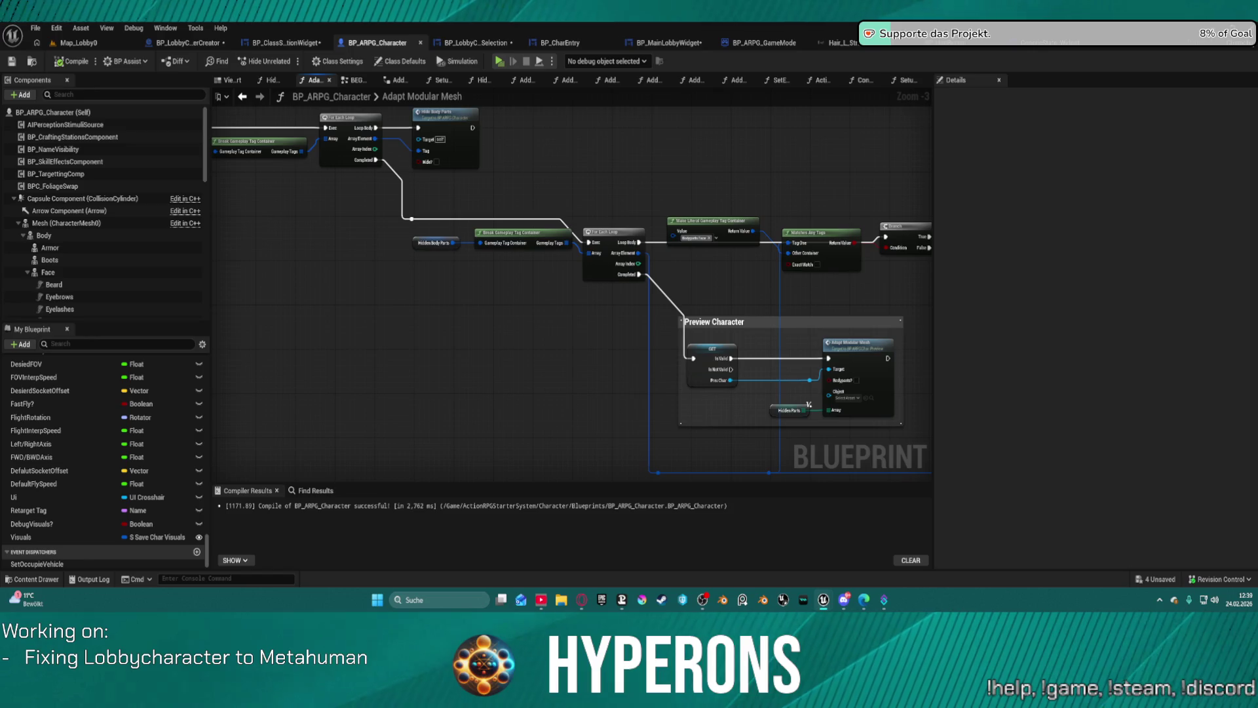
{"action": "left_click_drag", "start_coordinate": [317, 120], "coordinate": [316, 113]}
{"action": "mouse_move", "coordinate": [640, 255]}
{"action": "left_mouse_down"}
{"action": "mouse_move", "coordinate": [240, 216]}
{"action": "mouse_move", "coordinate": [249, 207]}
{"action": "mouse_move", "coordinate": [1117, 314]}
{"action": "mouse_move", "coordinate": [900, 320]}
{"action": "mouse_move", "coordinate": [868, 346]}
{"action": "left_mouse_up"}
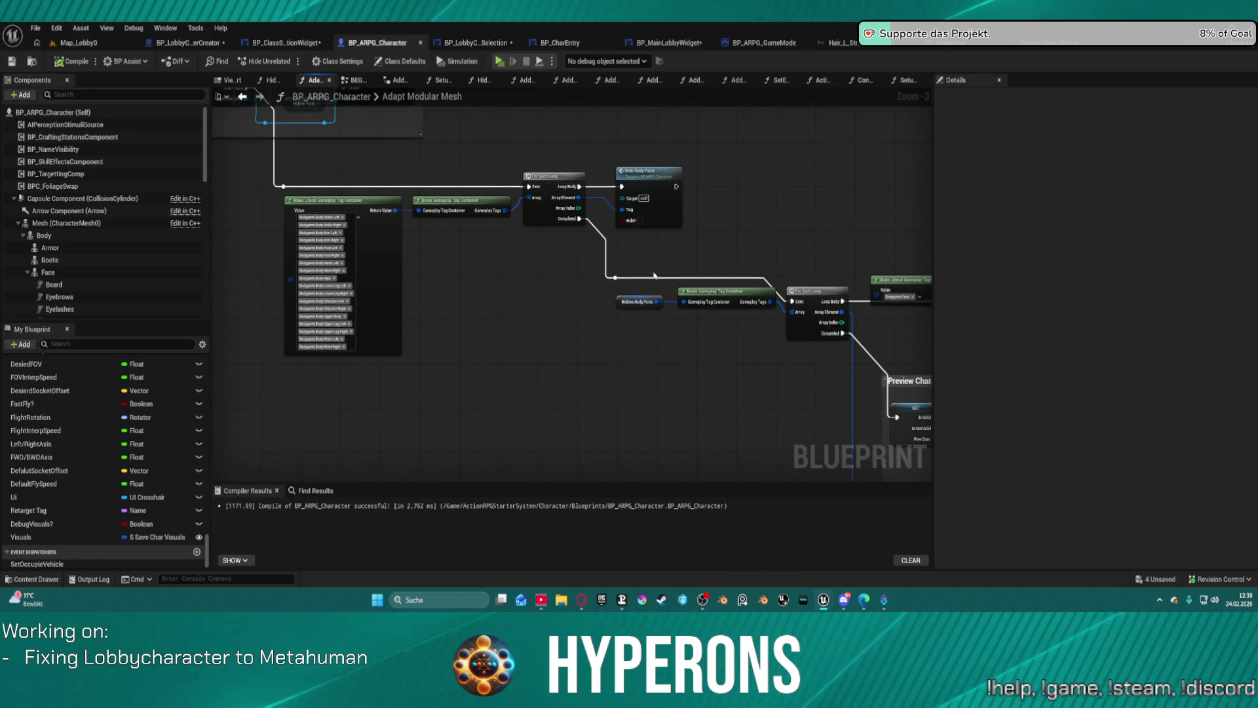
{"action": "mouse_move", "coordinate": [653, 272]}
{"action": "left_mouse_down"}
{"action": "mouse_move", "coordinate": [503, 259]}
{"action": "mouse_move", "coordinate": [424, 267]}
{"action": "mouse_move", "coordinate": [321, 158]}
{"action": "mouse_move", "coordinate": [545, 118]}
{"action": "mouse_move", "coordinate": [388, 242]}
{"action": "mouse_move", "coordinate": [81, 233]}
{"action": "left_mouse_up"}
{"action": "mouse_move", "coordinate": [716, 452]}
{"action": "left_mouse_down"}
{"action": "mouse_move", "coordinate": [730, 380]}
{"action": "mouse_move", "coordinate": [589, 308]}
{"action": "mouse_move", "coordinate": [754, 406]}
{"action": "mouse_move", "coordinate": [655, 294]}
{"action": "mouse_move", "coordinate": [688, 341]}
{"action": "left_mouse_up"}
{"action": "left_click_drag", "start_coordinate": [805, 451], "coordinate": [664, 449]}
Step: Survey the Branch, Hide Face, Local Character and Preview Character sections of the graph
{"action": "scroll", "coordinate": [437, 338], "scroll_direction": "up", "scroll_amount": 3}
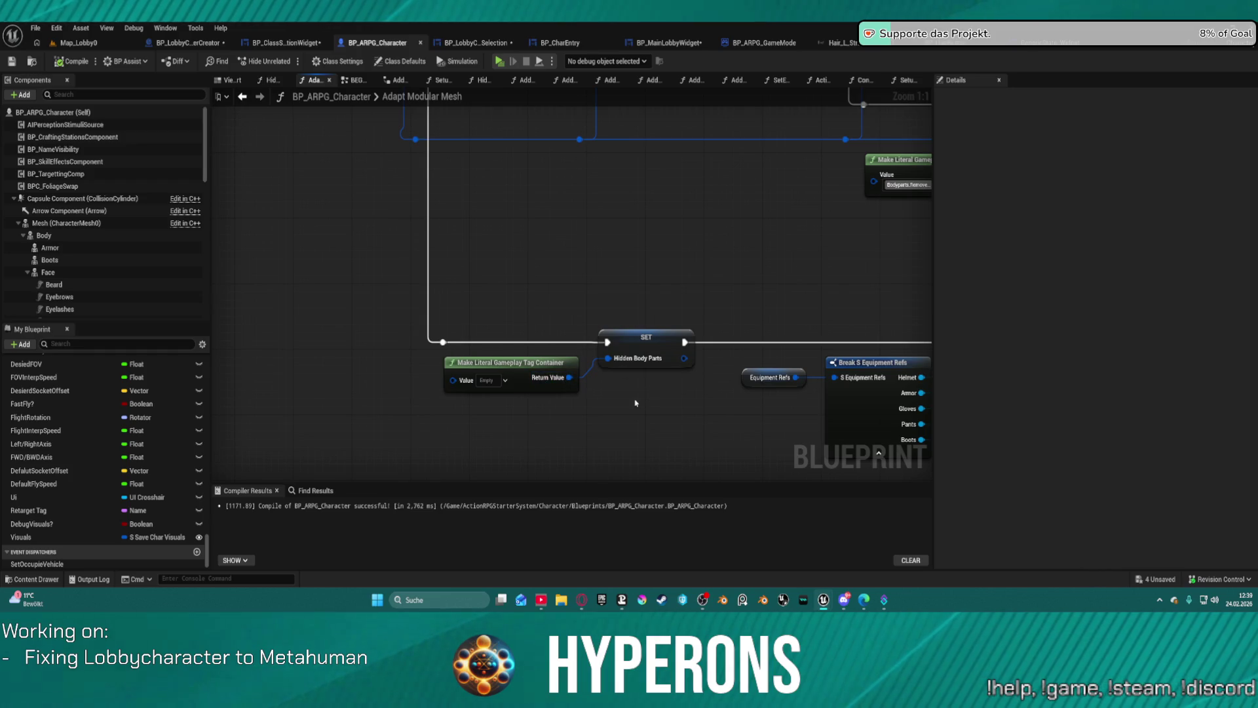
{"action": "scroll", "coordinate": [651, 367], "scroll_direction": "down", "scroll_amount": 2}
{"action": "mouse_move", "coordinate": [651, 366]}
{"action": "left_mouse_down"}
{"action": "mouse_move", "coordinate": [651, 393]}
{"action": "mouse_move", "coordinate": [507, 459]}
{"action": "mouse_move", "coordinate": [309, 249]}
{"action": "mouse_move", "coordinate": [262, 249]}
{"action": "mouse_move", "coordinate": [250, 91]}
{"action": "left_mouse_up"}
{"action": "scroll", "coordinate": [507, 458], "scroll_direction": "down", "scroll_amount": 2}
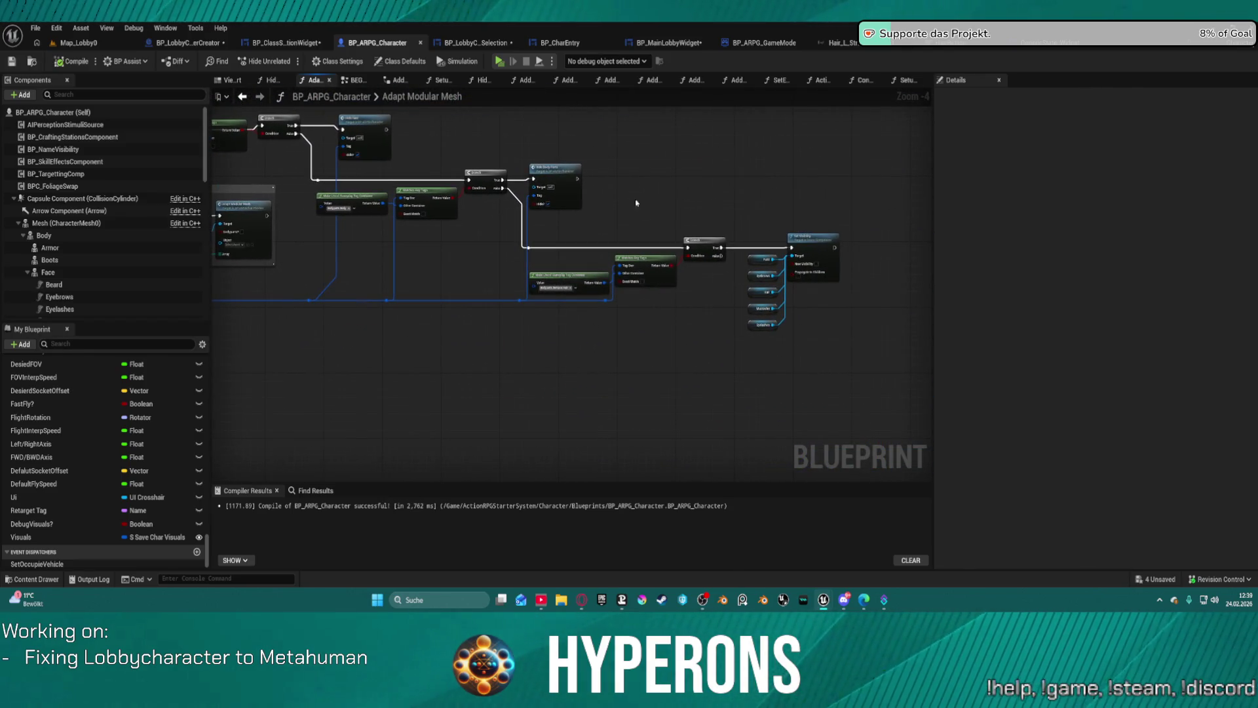
{"action": "scroll", "coordinate": [636, 203], "scroll_direction": "up", "scroll_amount": 3}
{"action": "mouse_move", "coordinate": [855, 283]}
{"action": "left_mouse_down"}
{"action": "mouse_move", "coordinate": [800, 304]}
{"action": "mouse_move", "coordinate": [567, 260]}
{"action": "left_mouse_up"}
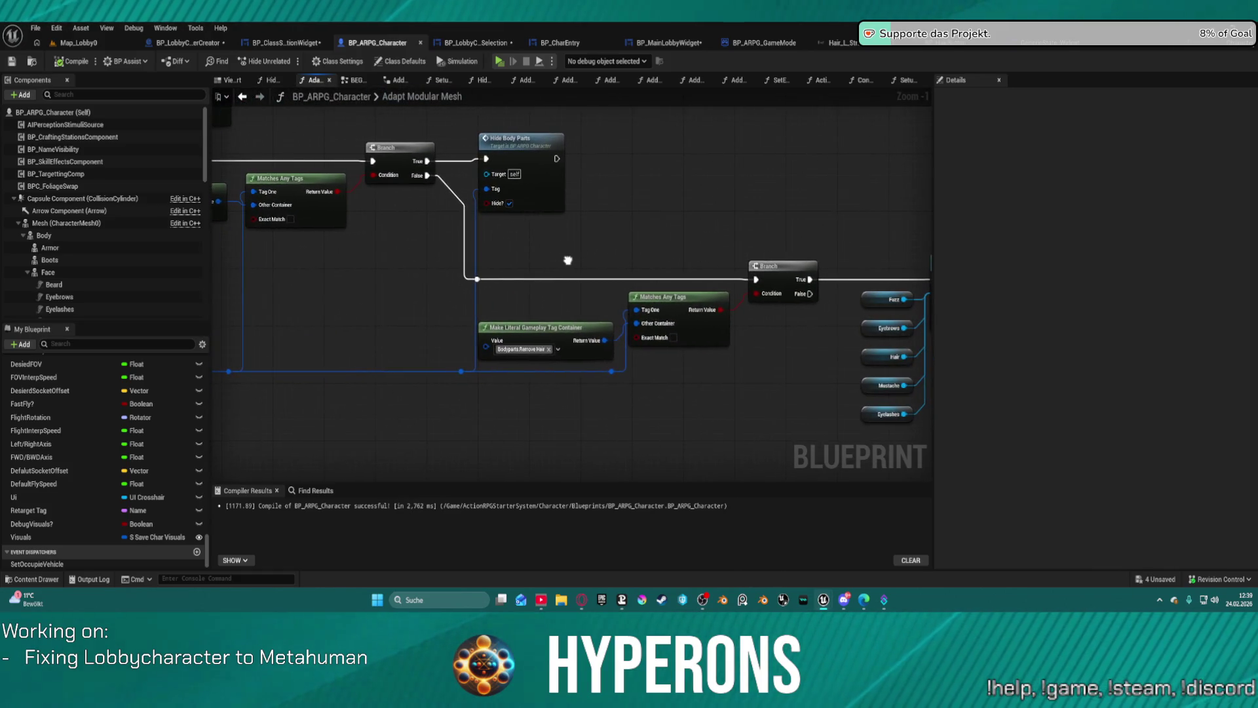
{"action": "scroll", "coordinate": [567, 260], "scroll_direction": "down", "scroll_amount": 4}
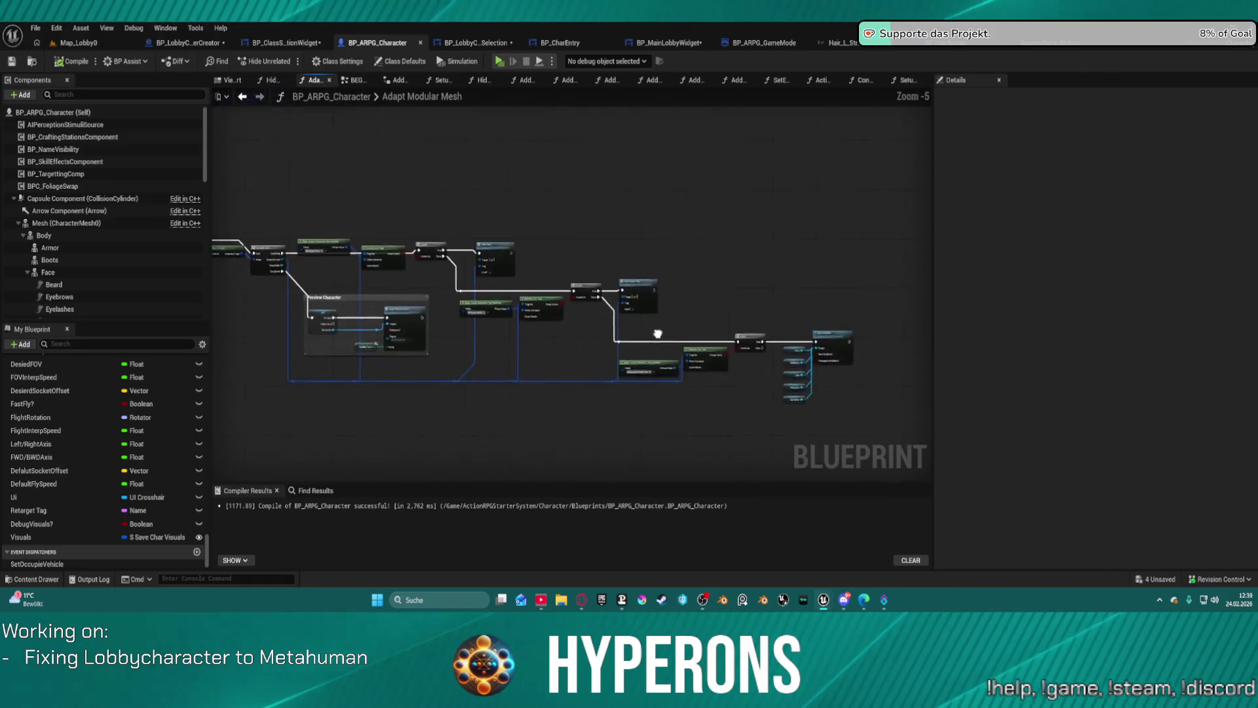
{"action": "mouse_move", "coordinate": [580, 339]}
{"action": "left_mouse_down"}
{"action": "mouse_move", "coordinate": [567, 331]}
{"action": "mouse_move", "coordinate": [590, 409]}
{"action": "mouse_move", "coordinate": [717, 432]}
{"action": "mouse_move", "coordinate": [803, 383]}
{"action": "left_mouse_up"}
{"action": "mouse_move", "coordinate": [459, 221]}
{"action": "left_mouse_down"}
{"action": "mouse_move", "coordinate": [884, 295]}
{"action": "mouse_move", "coordinate": [886, 269]}
{"action": "left_mouse_up"}
{"action": "scroll", "coordinate": [470, 198], "scroll_direction": "up", "scroll_amount": 2}
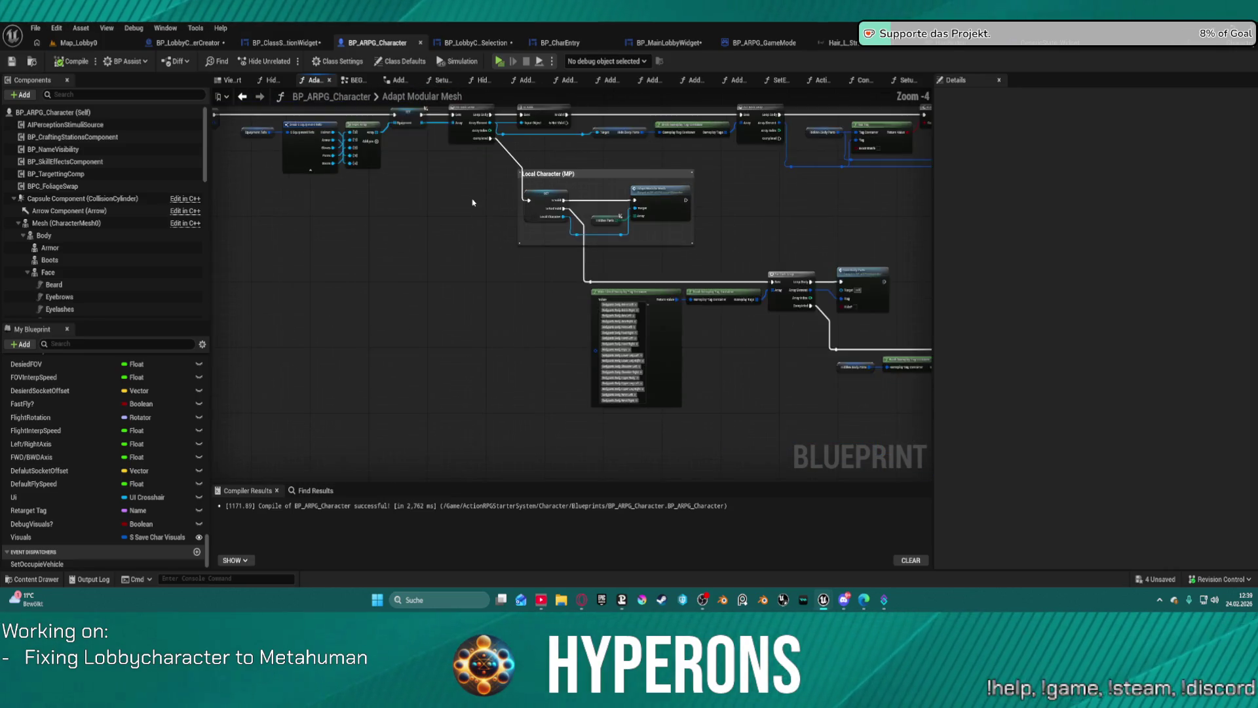
{"action": "mouse_move", "coordinate": [702, 288]}
{"action": "left_mouse_down"}
{"action": "mouse_move", "coordinate": [758, 333]}
{"action": "mouse_move", "coordinate": [332, 208]}
{"action": "mouse_move", "coordinate": [627, 235]}
{"action": "left_mouse_up"}
{"action": "scroll", "coordinate": [707, 185], "scroll_direction": "down", "scroll_amount": 4}
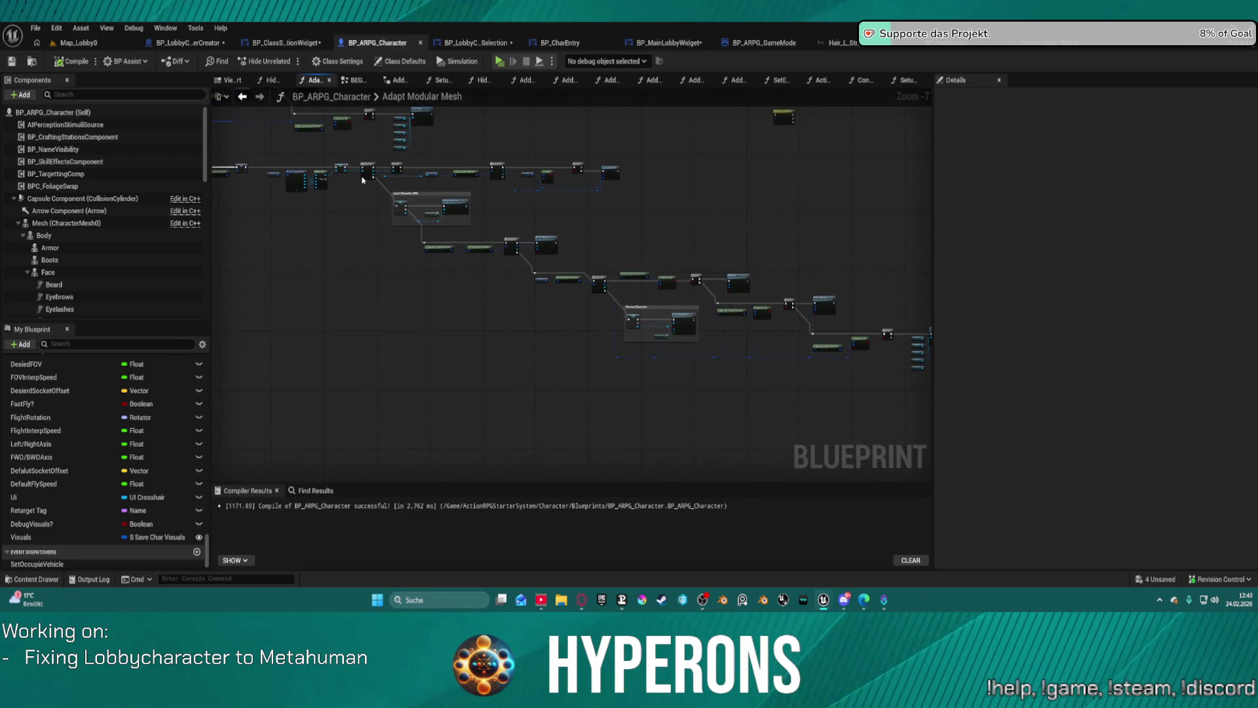
{"action": "scroll", "coordinate": [824, 224], "scroll_direction": "up", "scroll_amount": 5}
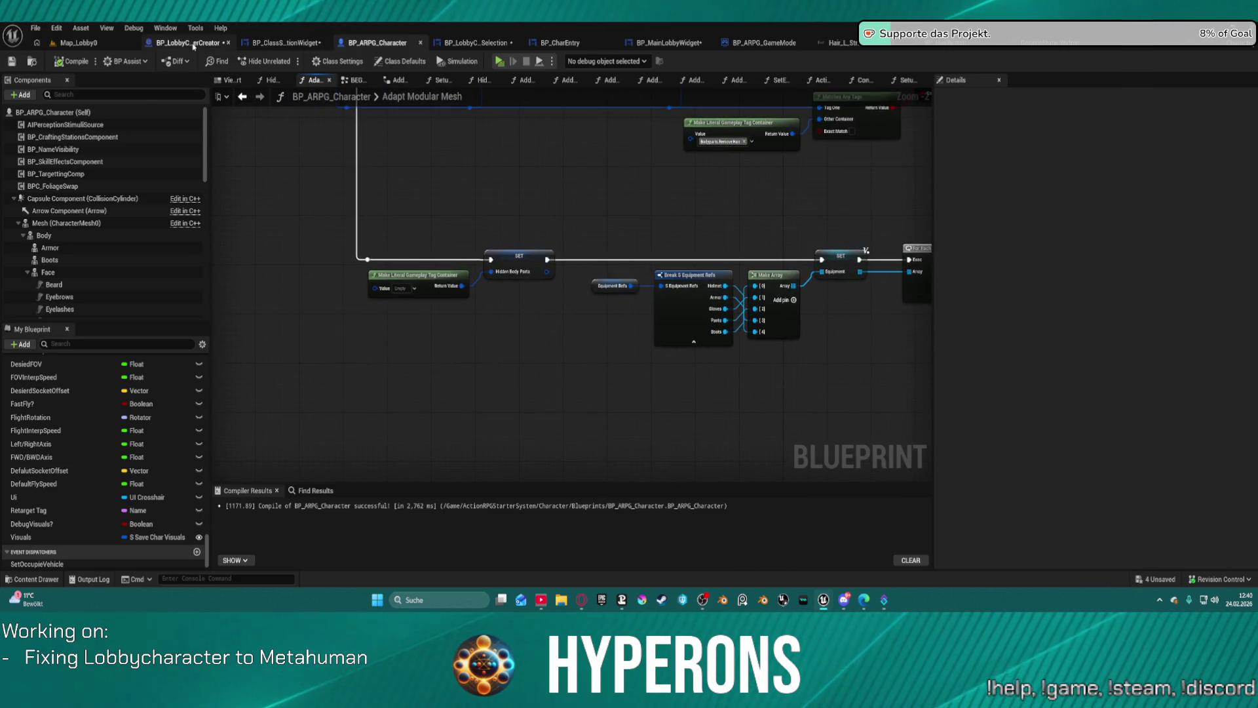
Step: Check the Set Race and Gender call in SetVisualsHair, then go back to BP_LobbyCharacterCreator
{"action": "left_click", "coordinate": [303, 43]}
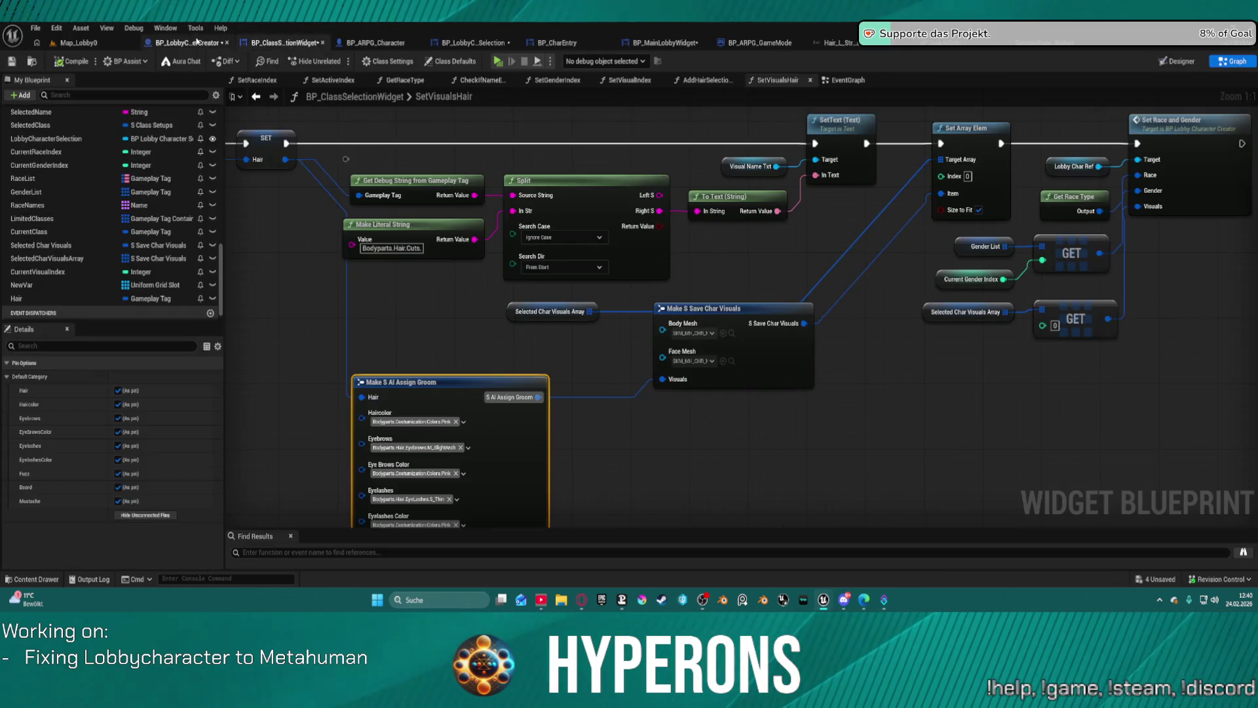
{"action": "left_click", "coordinate": [191, 44]}
{"action": "left_click", "coordinate": [269, 44]}
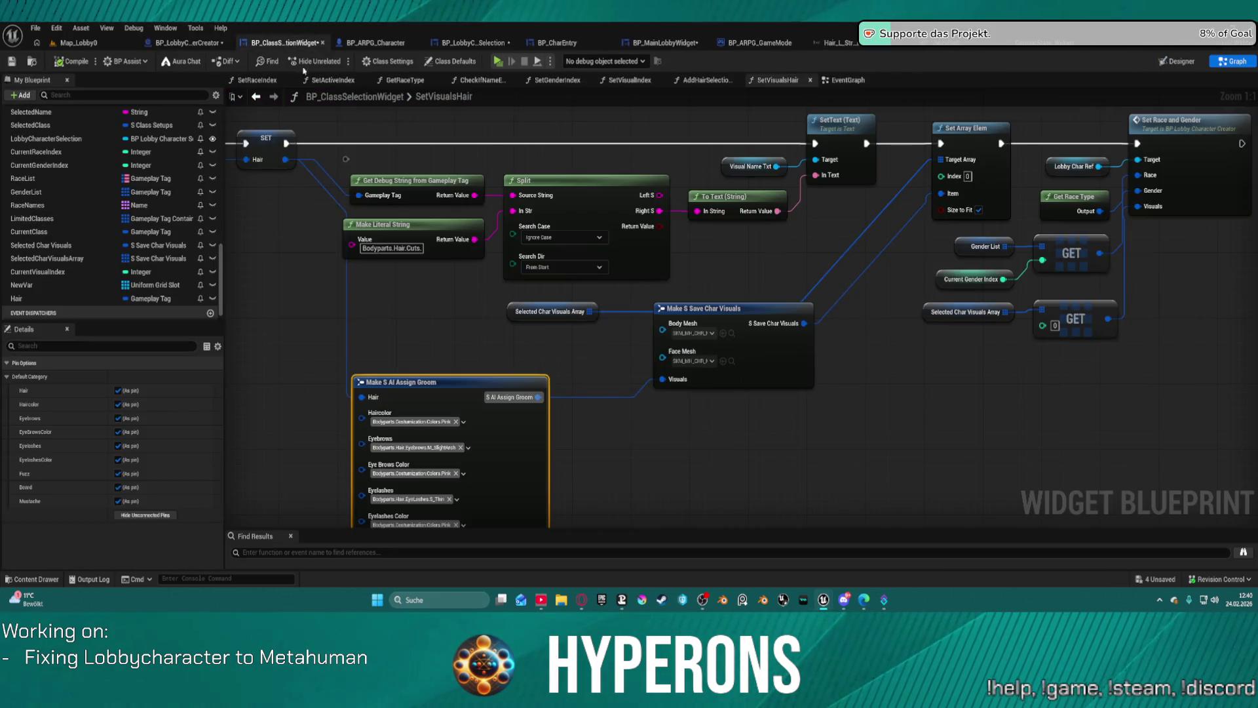
{"action": "mouse_move", "coordinate": [784, 224]}
{"action": "left_mouse_down"}
{"action": "mouse_move", "coordinate": [200, 189]}
{"action": "mouse_move", "coordinate": [526, 232]}
{"action": "left_mouse_up"}
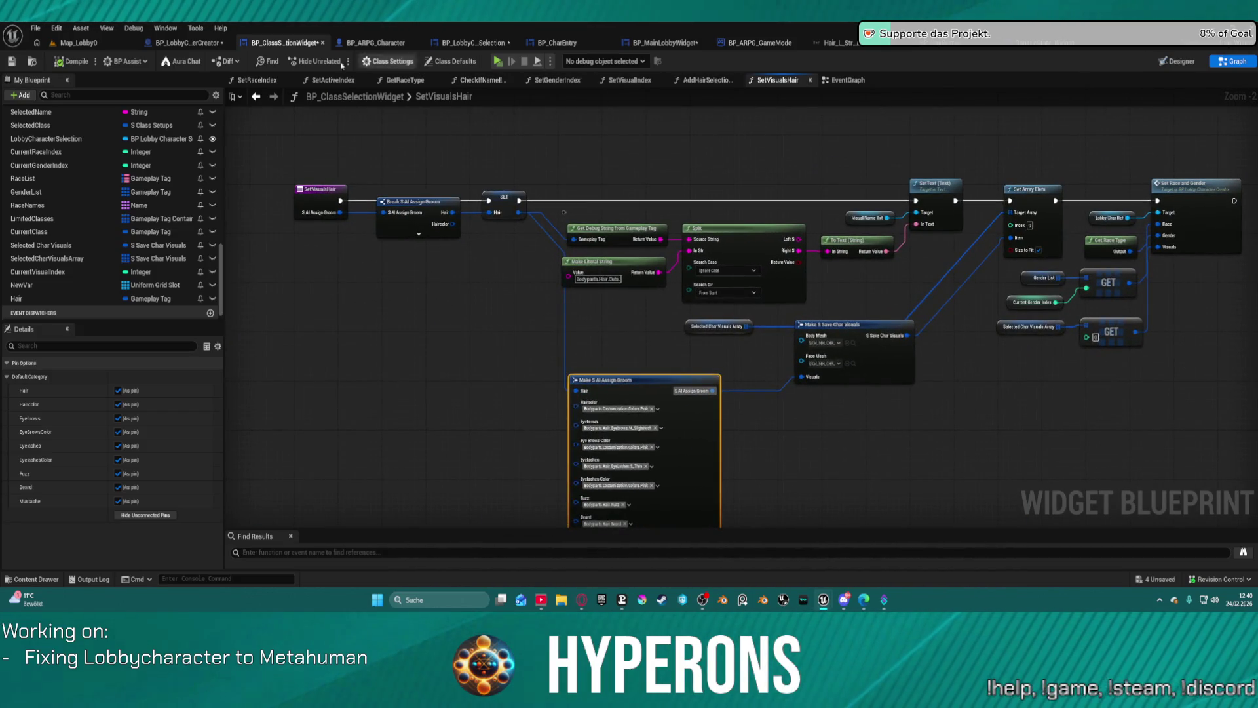
{"action": "left_click", "coordinate": [217, 44]}
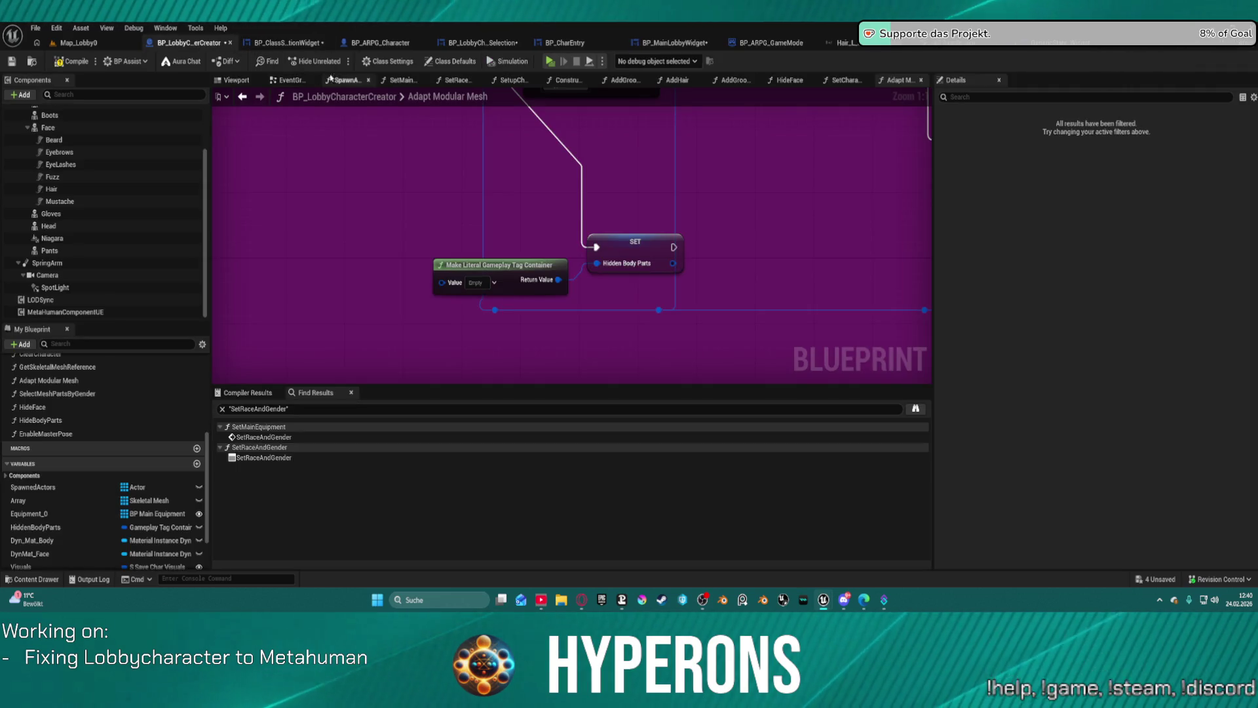
Step: Place the empty Hidden Body Parts reset at the function entry, wired Entry → SET → For Each Loop
{"action": "scroll", "coordinate": [713, 197], "scroll_direction": "down", "scroll_amount": 8}
{"action": "scroll", "coordinate": [721, 275], "scroll_direction": "up", "scroll_amount": 3}
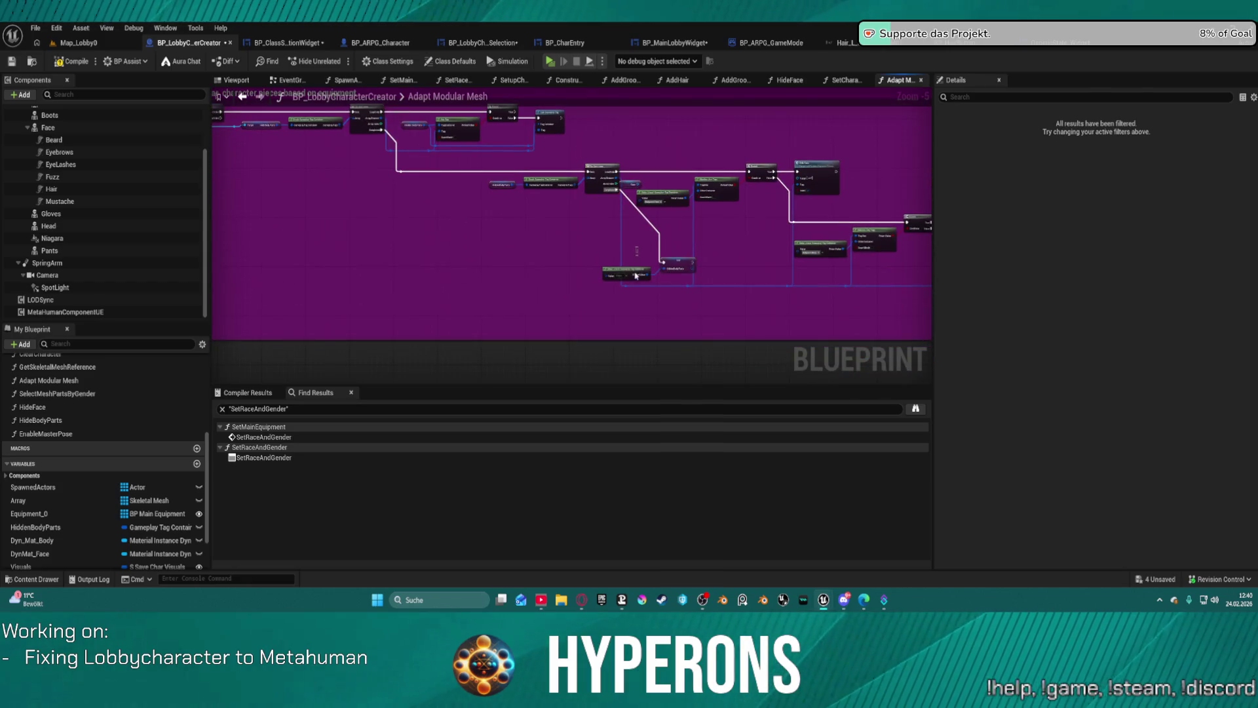
{"action": "left_click", "coordinate": [507, 192]}
{"action": "scroll", "coordinate": [507, 192], "scroll_direction": "up", "scroll_amount": 6}
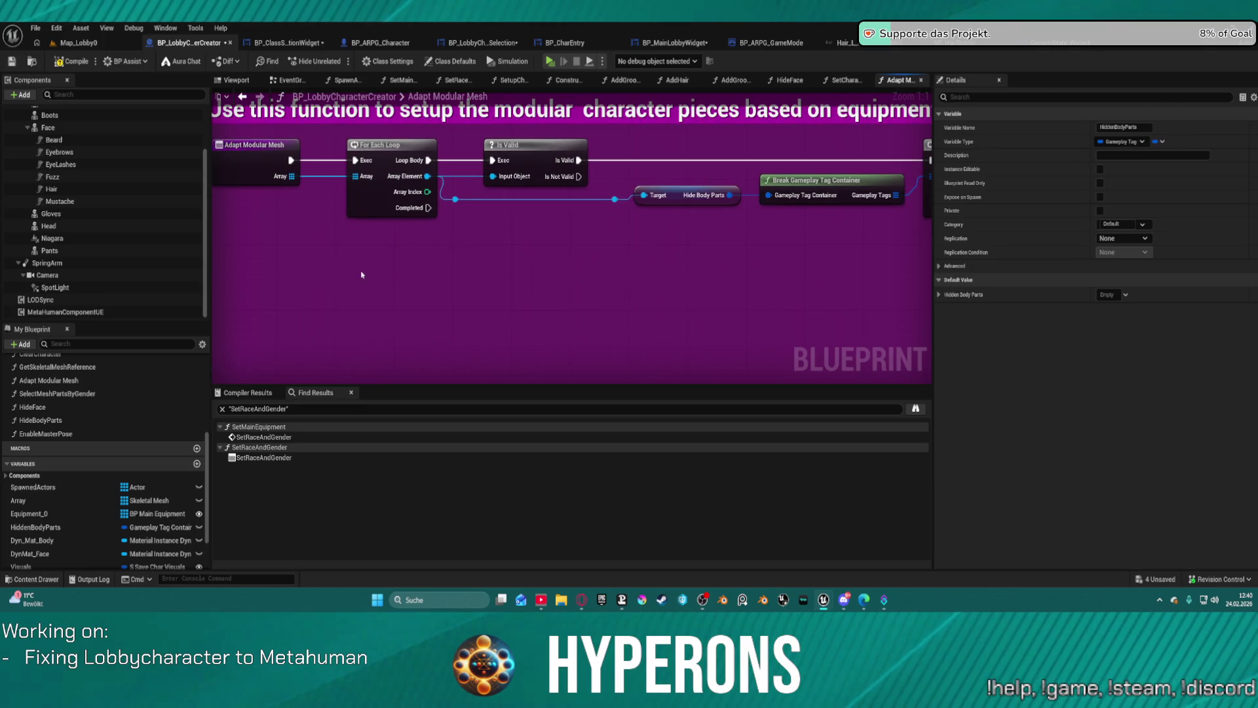
{"action": "key", "text": "ctrl+v"}
{"action": "mouse_move", "coordinate": [448, 267]}
{"action": "left_mouse_down"}
{"action": "mouse_move", "coordinate": [315, 196]}
{"action": "mouse_move", "coordinate": [291, 167]}
{"action": "mouse_move", "coordinate": [354, 160]}
{"action": "left_mouse_up"}
{"action": "mouse_move", "coordinate": [429, 208]}
{"action": "left_mouse_down"}
{"action": "mouse_move", "coordinate": [449, 233]}
{"action": "mouse_move", "coordinate": [590, 274]}
{"action": "mouse_move", "coordinate": [516, 272]}
{"action": "left_mouse_up"}
{"action": "type", "text": "f"}
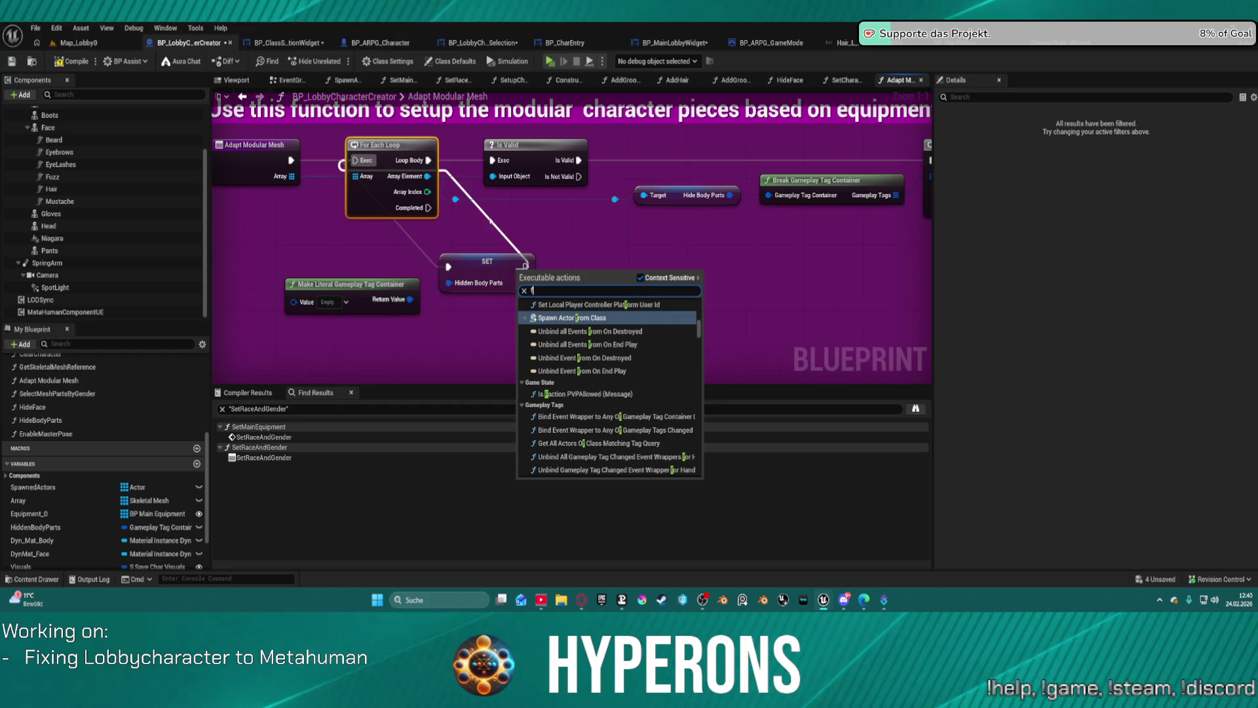
{"action": "left_click", "coordinate": [476, 273]}
{"action": "left_click_drag", "start_coordinate": [526, 267], "coordinate": [354, 161]}
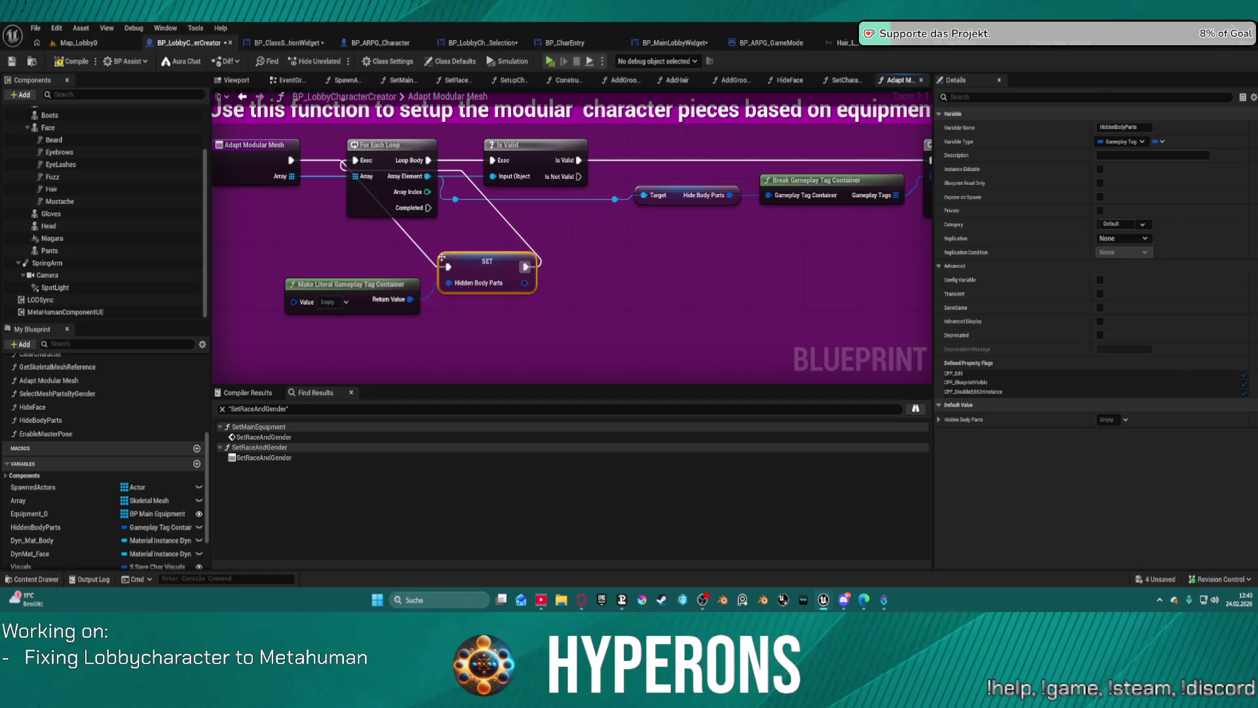
{"action": "key", "text": "f"}
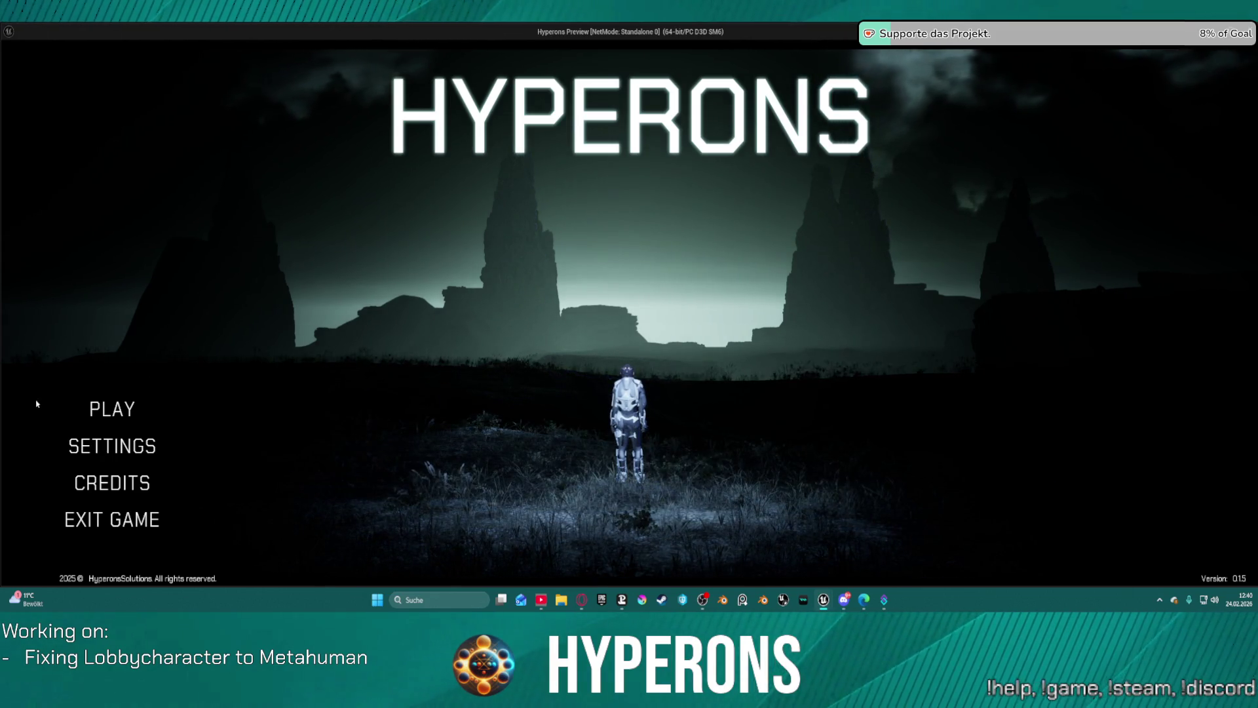
Step: In play mode, preview the updo, UpdoBraids and asdasd characters' hair, then stop the session
{"action": "left_click", "coordinate": [126, 406]}
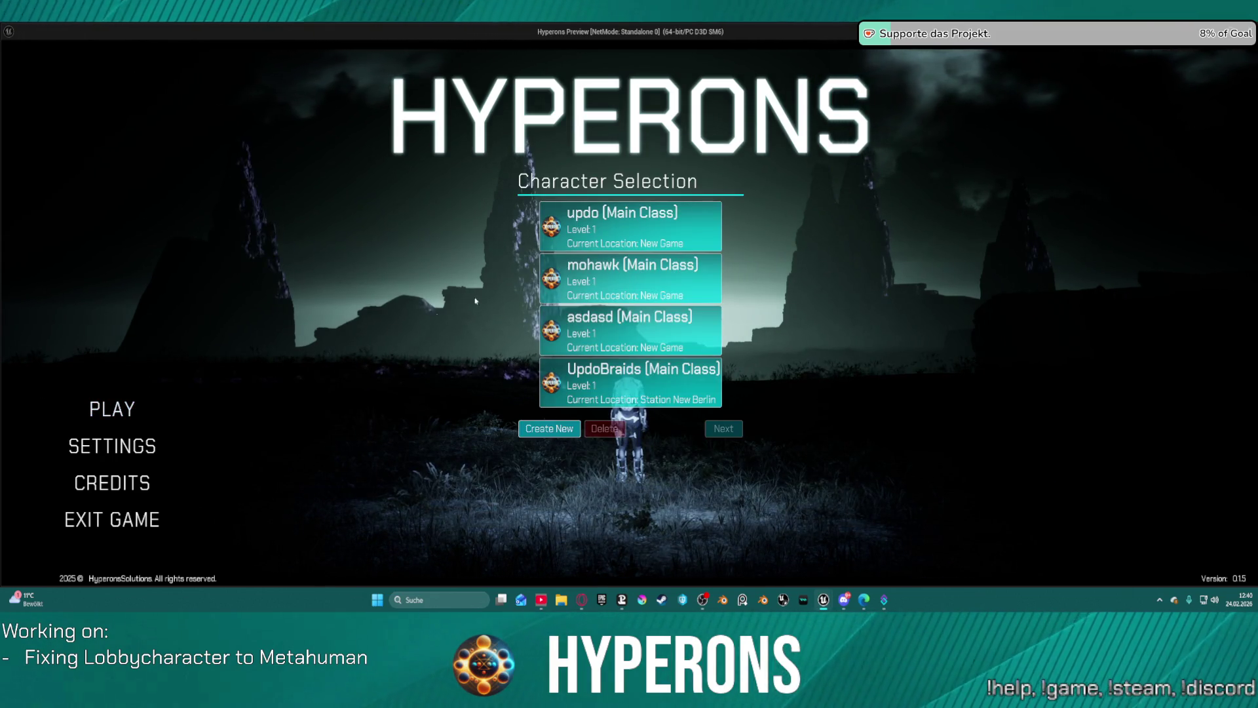
{"action": "left_click", "coordinate": [632, 227]}
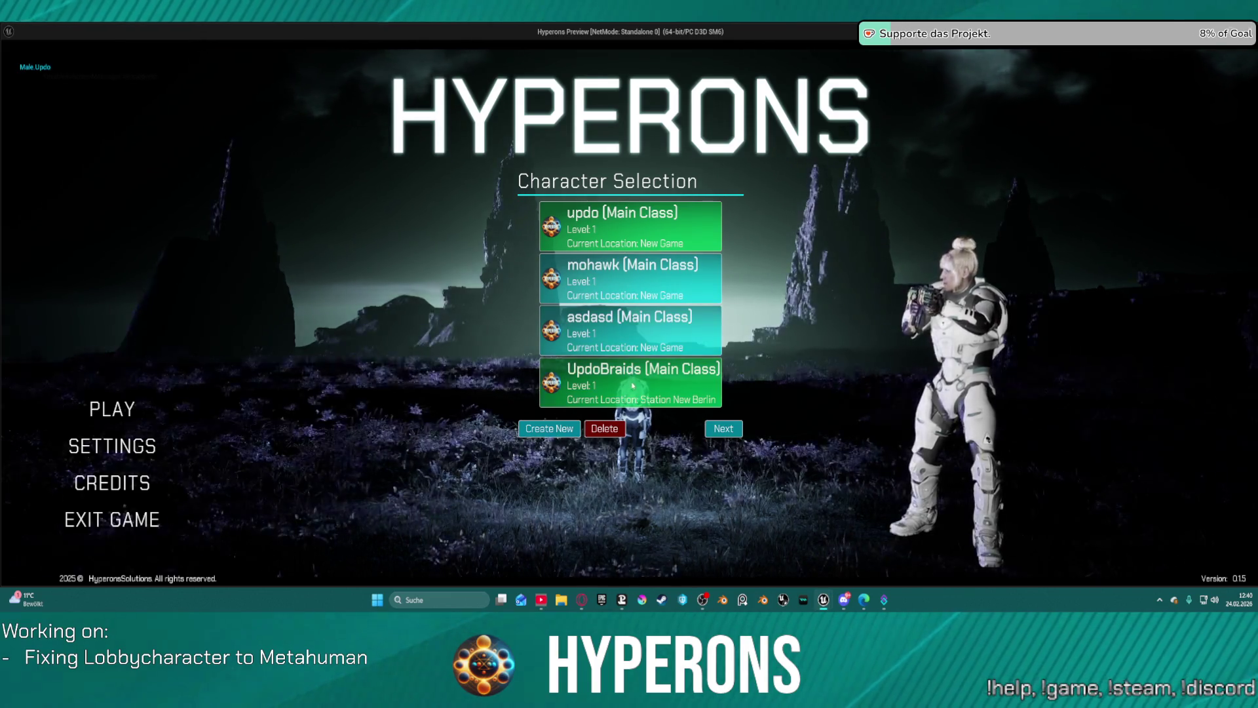
{"action": "left_click", "coordinate": [633, 385]}
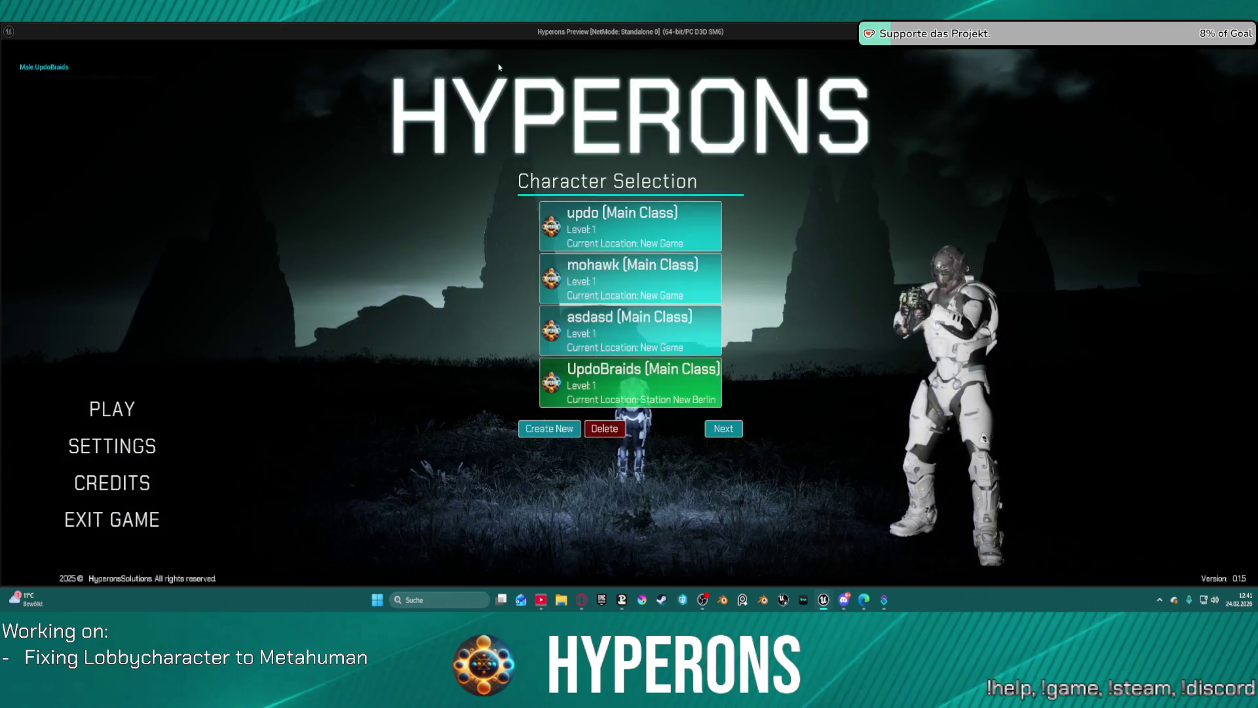
{"action": "left_click", "coordinate": [627, 342]}
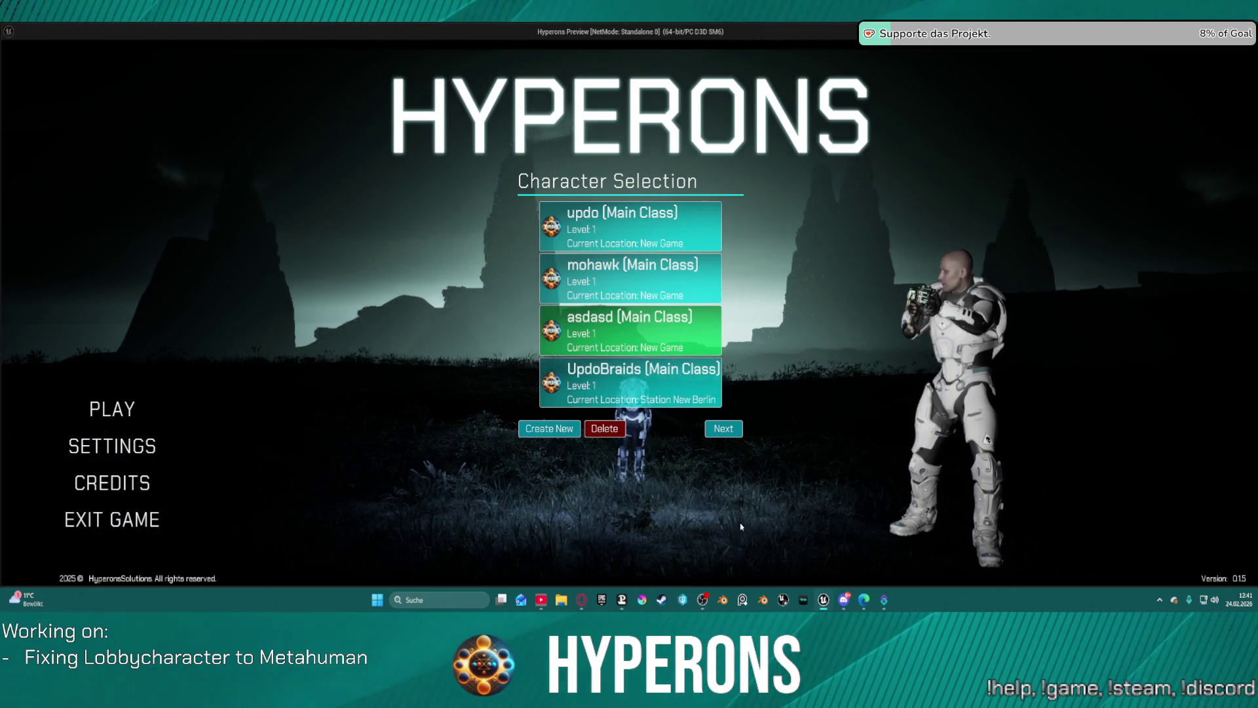
{"action": "key", "text": "Escape"}
{"action": "left_click_drag", "start_coordinate": [674, 163], "coordinate": [647, 113]}
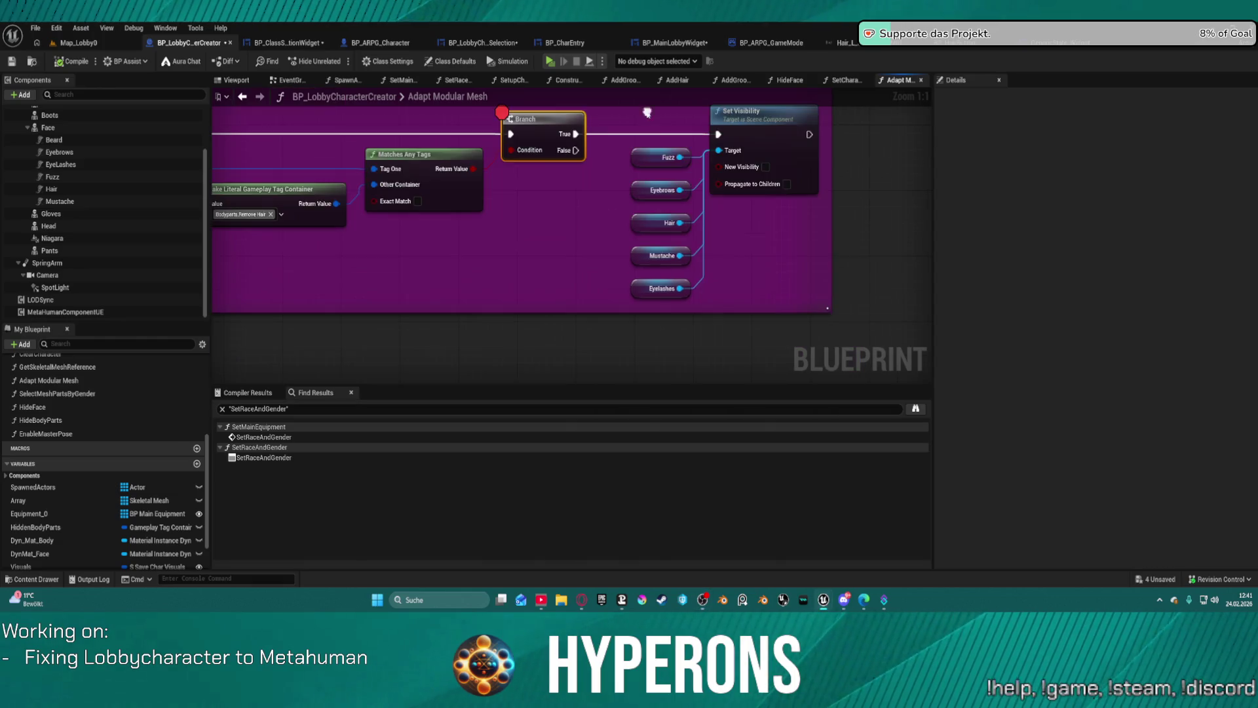
Step: Select the hair getters and reconnect the Hidden Body Parts SET execution to Set Visibility
{"action": "mouse_move", "coordinate": [758, 287]}
{"action": "left_mouse_down"}
{"action": "mouse_move", "coordinate": [639, 203]}
{"action": "mouse_move", "coordinate": [649, 100]}
{"action": "left_mouse_up"}
{"action": "scroll", "coordinate": [649, 100], "scroll_direction": "down", "scroll_amount": 5}
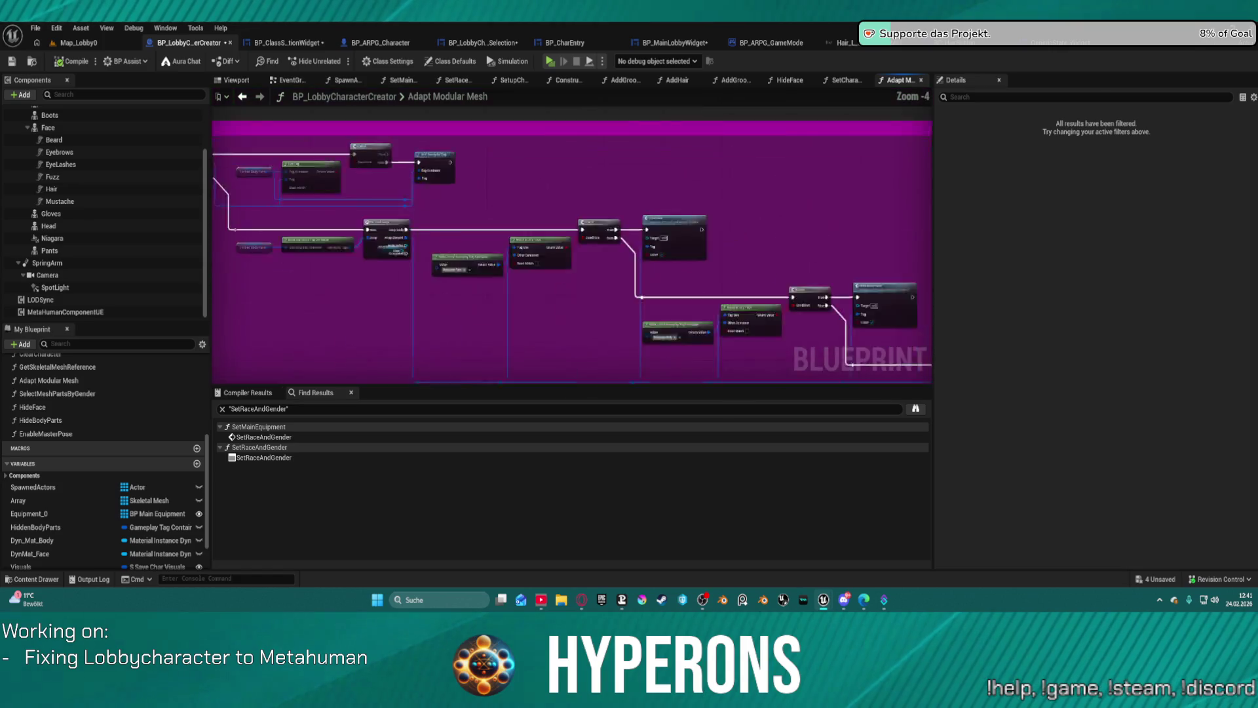
{"action": "scroll", "coordinate": [592, 253], "scroll_direction": "up", "scroll_amount": 3}
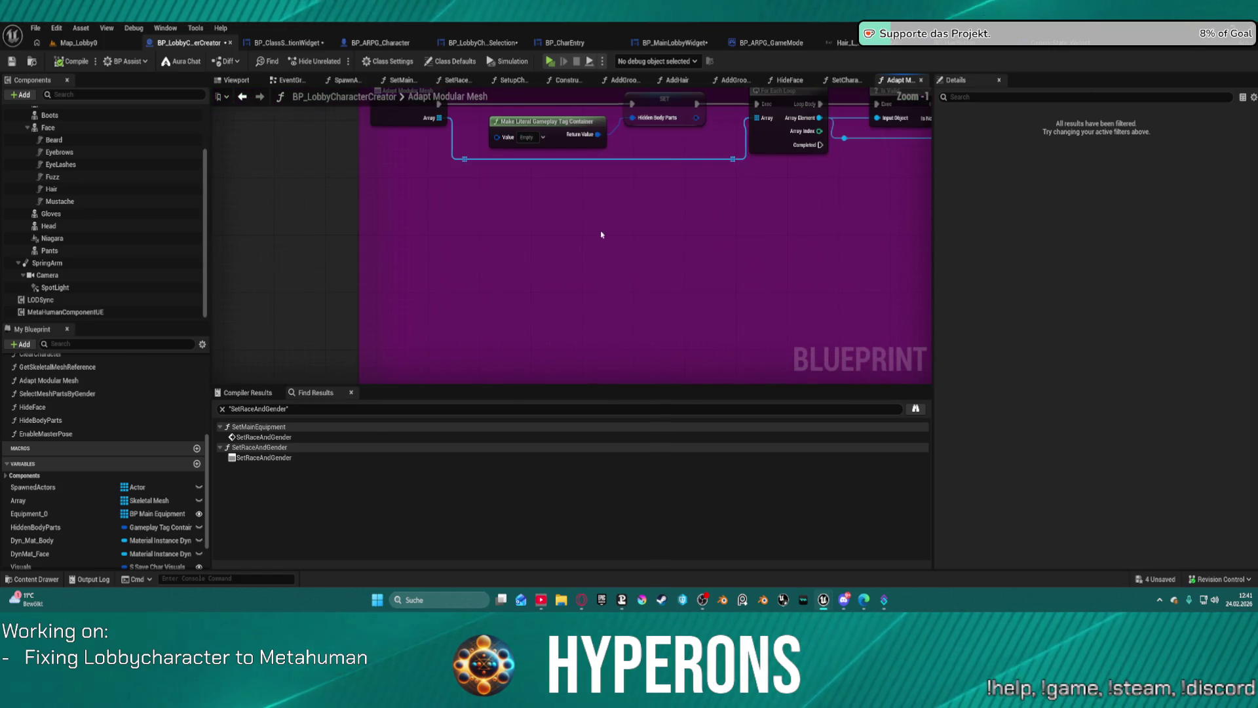
{"action": "mouse_move", "coordinate": [471, 190]}
{"action": "left_mouse_down"}
{"action": "mouse_move", "coordinate": [517, 267]}
{"action": "mouse_move", "coordinate": [474, 196]}
{"action": "left_mouse_up"}
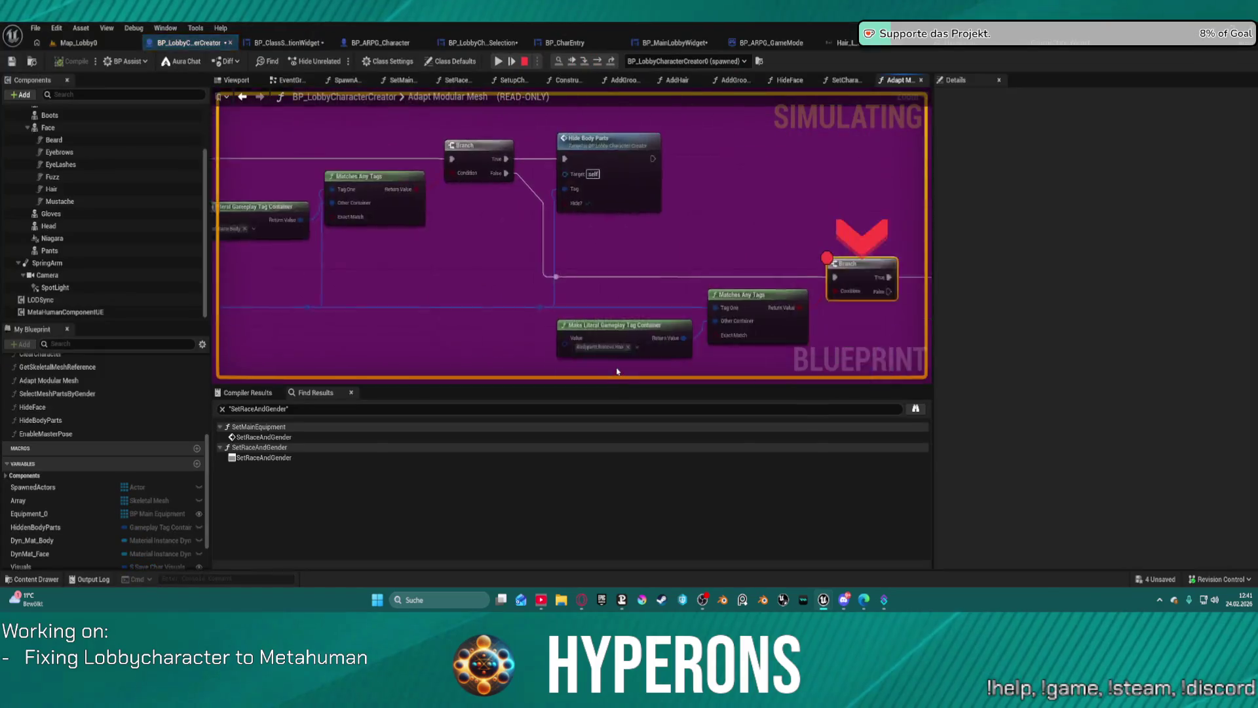
Step: Change the Branch node's breakpoint and resume the paused game session
{"action": "right_click", "coordinate": [575, 219]}
{"action": "left_click", "coordinate": [599, 330]}
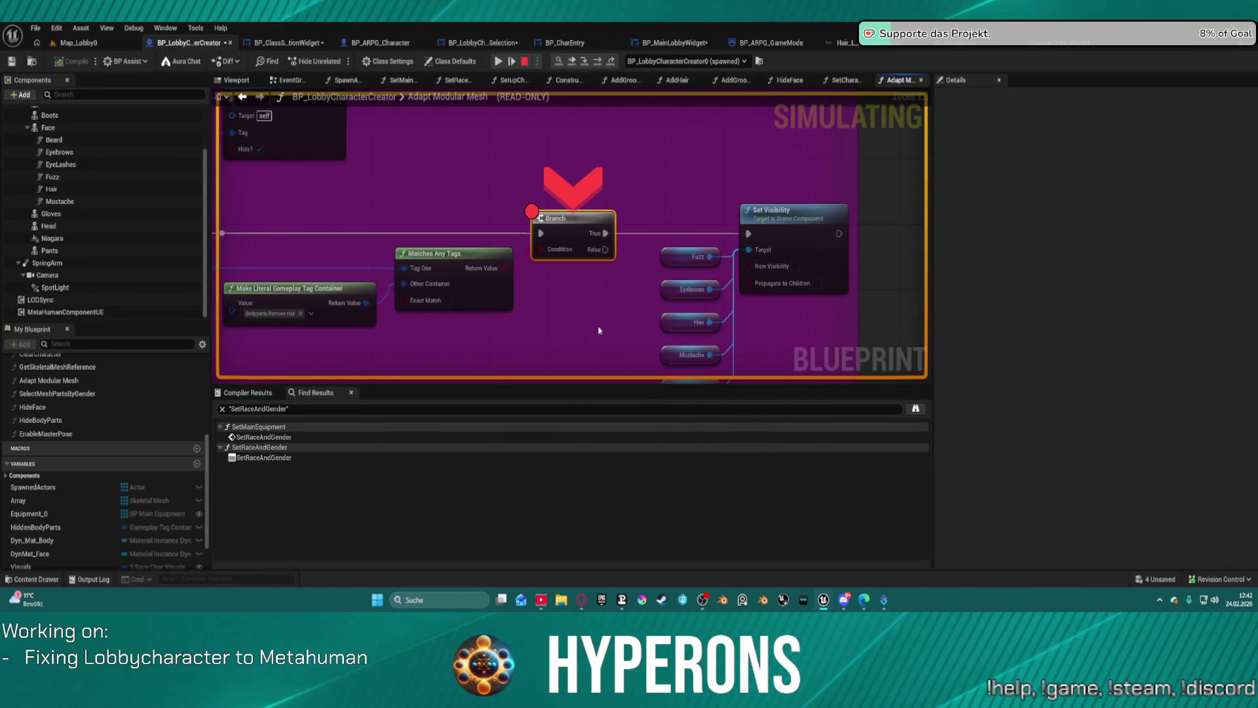
{"action": "left_click", "coordinate": [502, 61]}
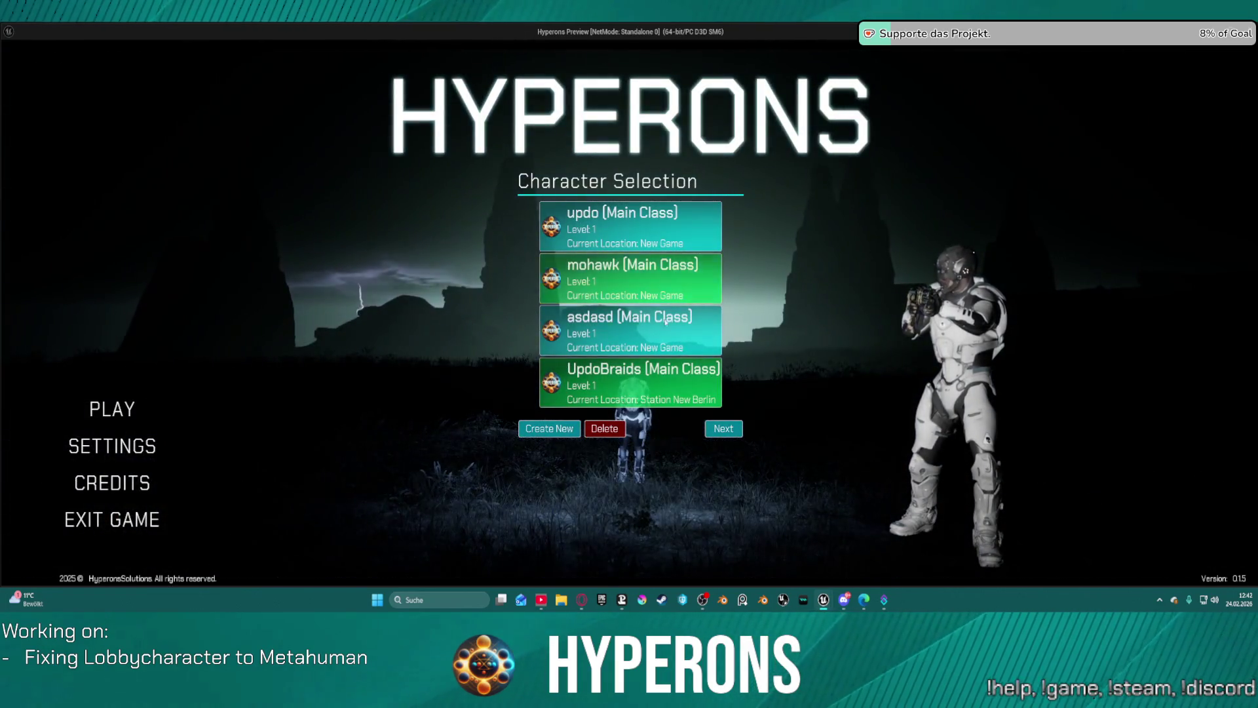
Step: Compare the hair of the asdasd, mohawk, updo and UpdoBraids characters
{"action": "left_click", "coordinate": [655, 333]}
{"action": "left_click", "coordinate": [662, 278]}
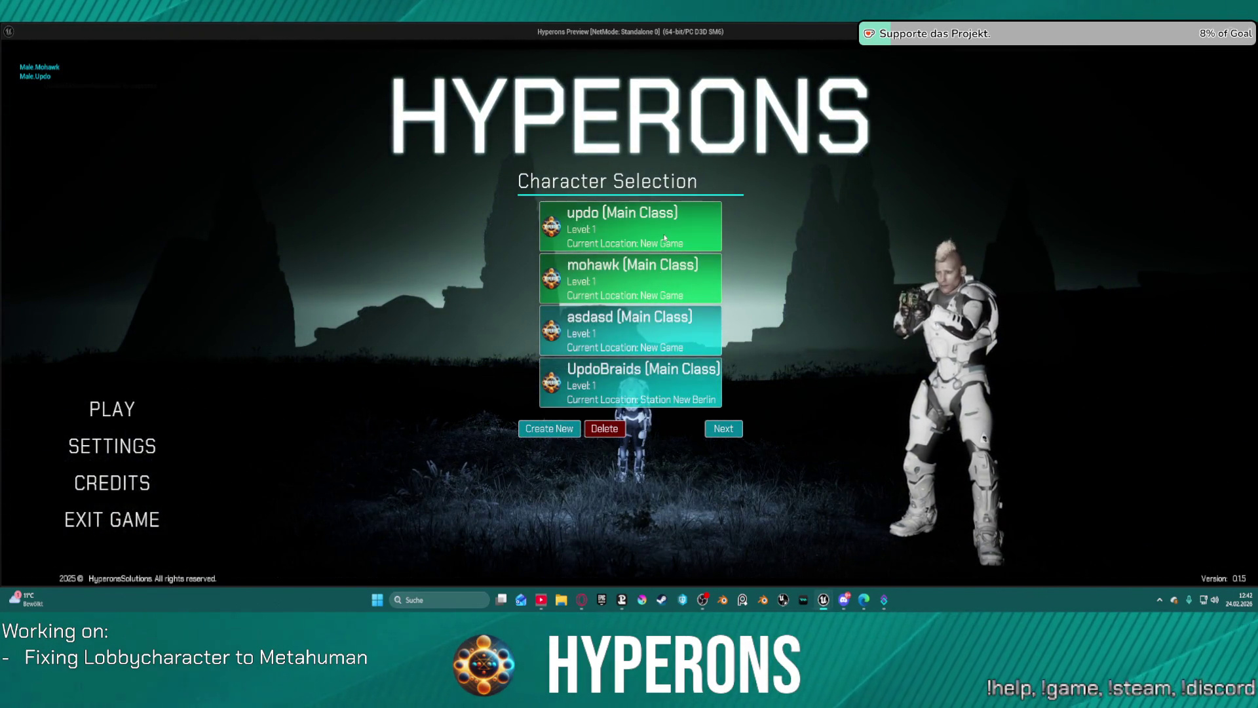
{"action": "left_click", "coordinate": [639, 383]}
{"action": "left_click", "coordinate": [646, 316]}
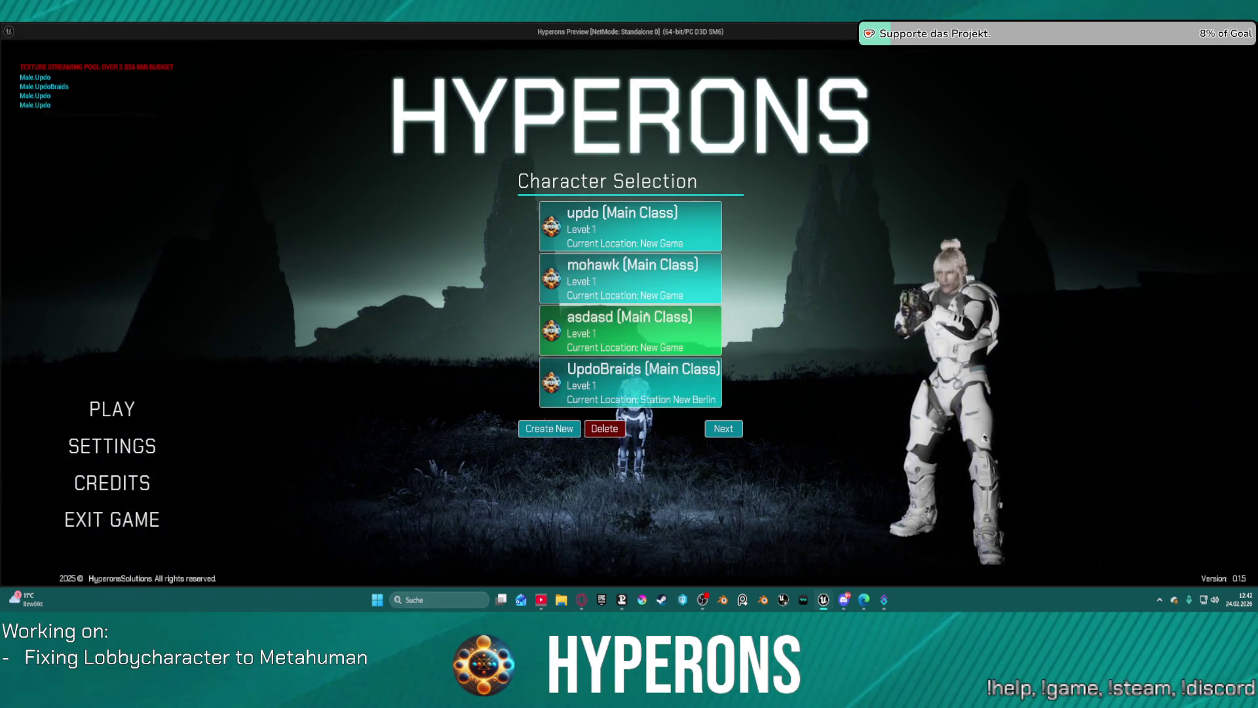
{"action": "left_click", "coordinate": [661, 226]}
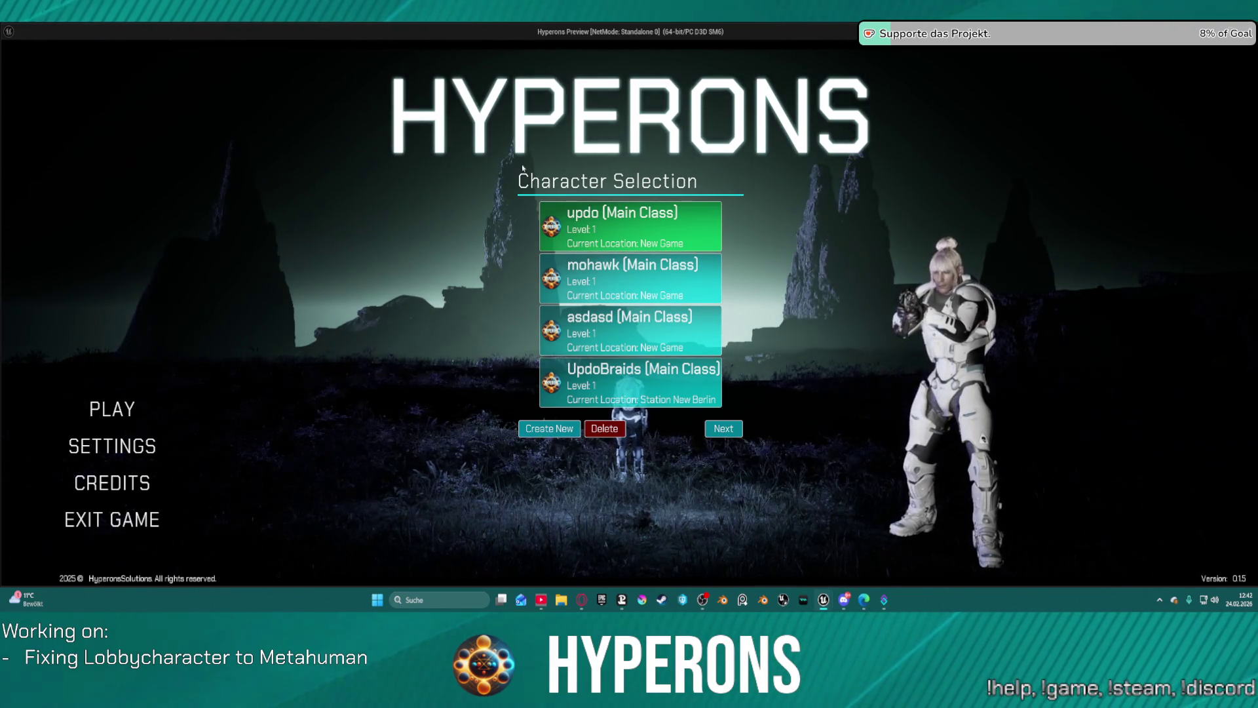
{"action": "left_click", "coordinate": [614, 389]}
{"action": "left_click", "coordinate": [646, 332]}
{"action": "left_click", "coordinate": [663, 295]}
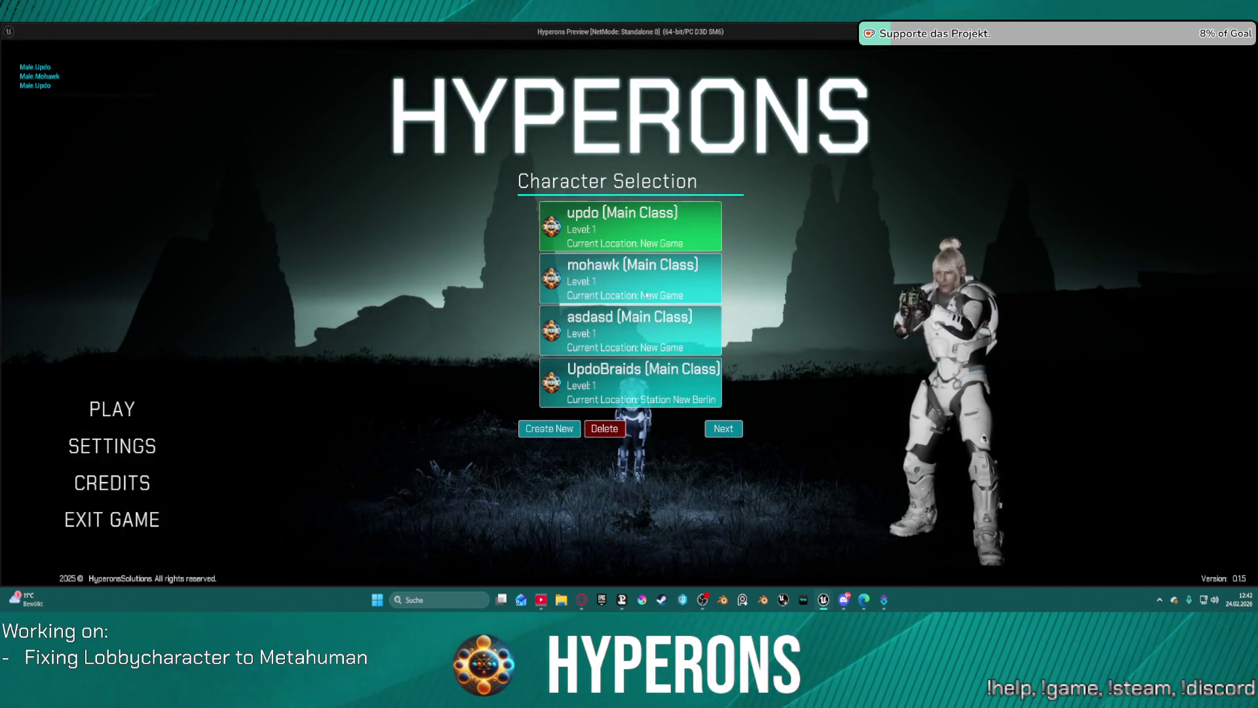
Step: Delete the updo and asdasd characters, then start a new character
{"action": "left_click", "coordinate": [604, 429]}
{"action": "left_click", "coordinate": [620, 264]}
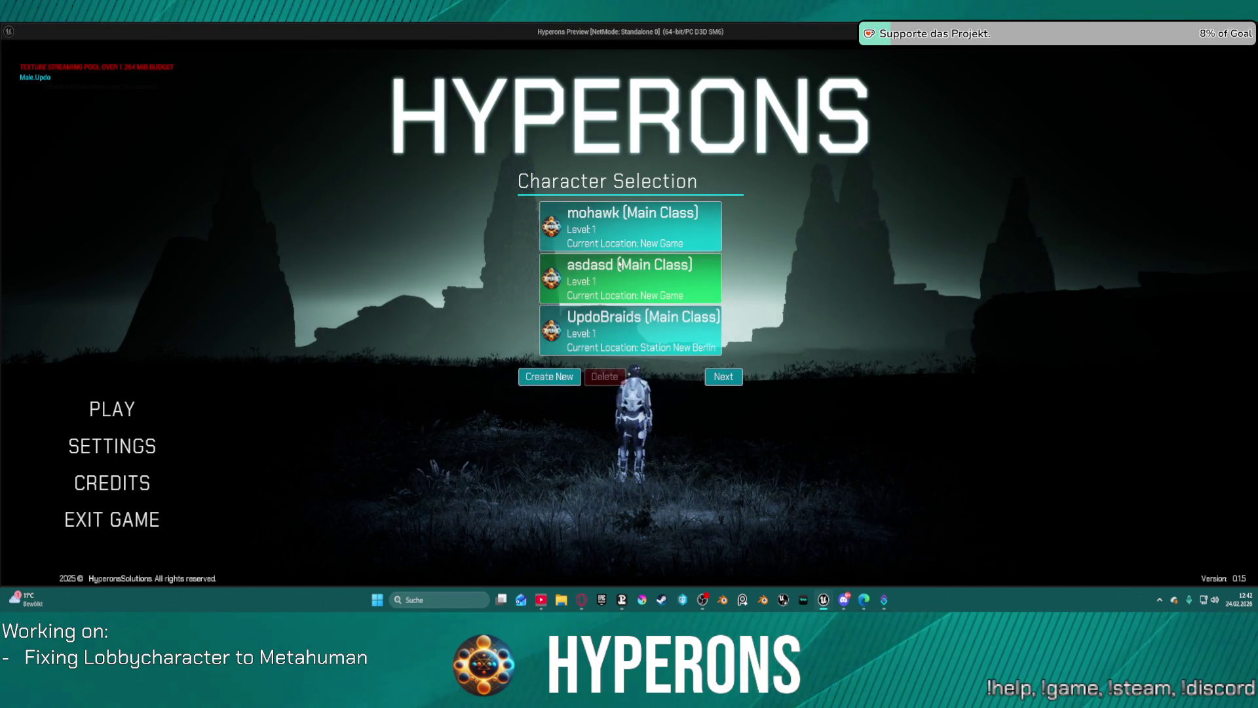
{"action": "left_click", "coordinate": [602, 377]}
{"action": "left_click", "coordinate": [549, 377]}
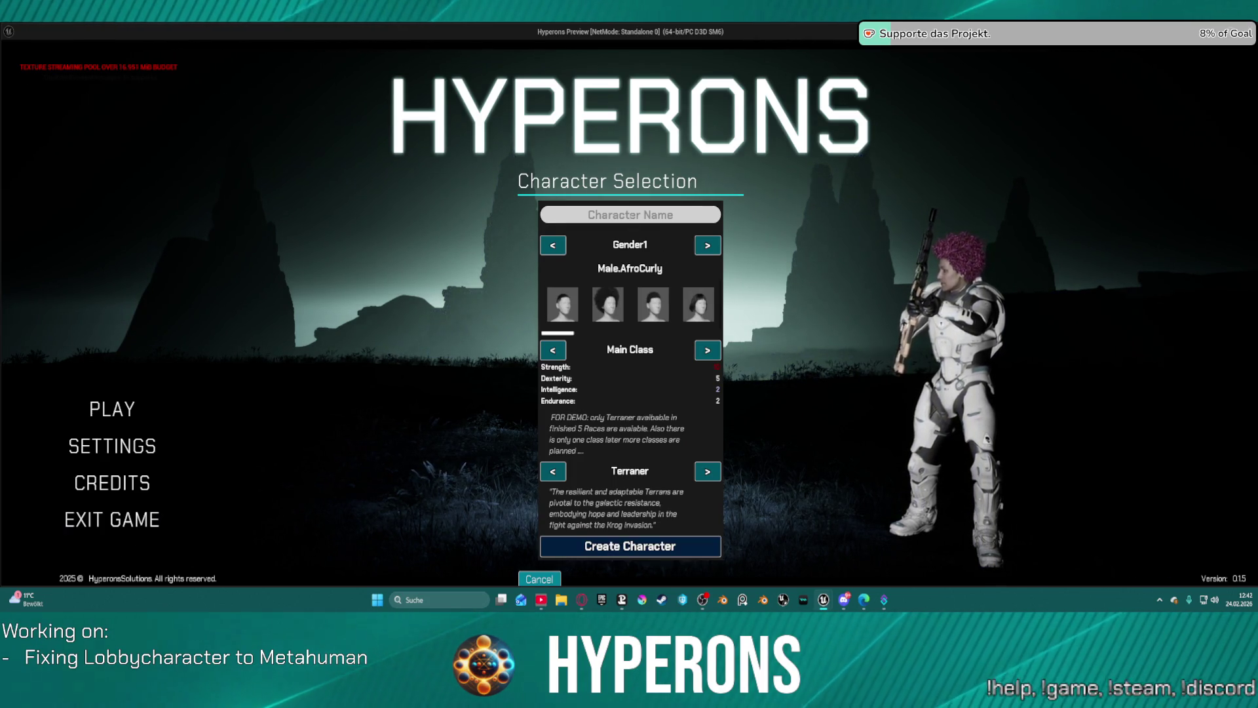
Step: Create characters named Afrocurly, Fade and §60Waves, the last with the Male.360Waves hairstyle
{"action": "left_click", "coordinate": [631, 218]}
{"action": "type", "text": "Afr"}
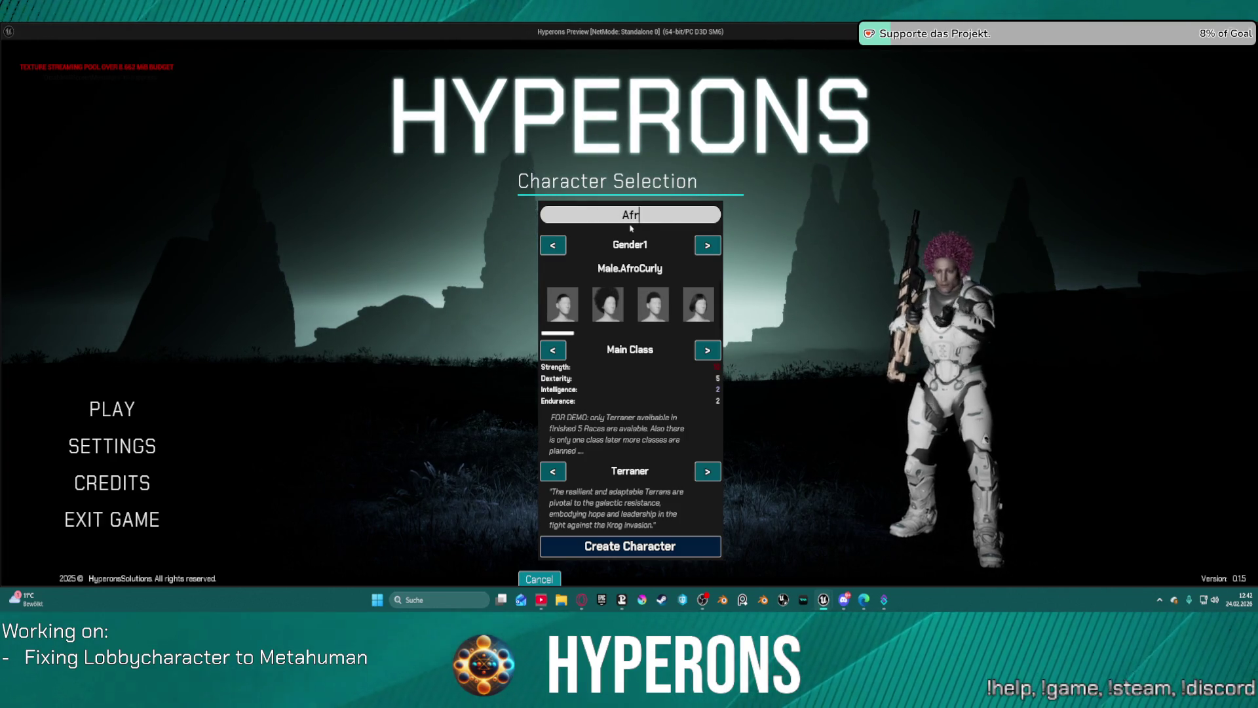
{"action": "type", "text": "ocurly"}
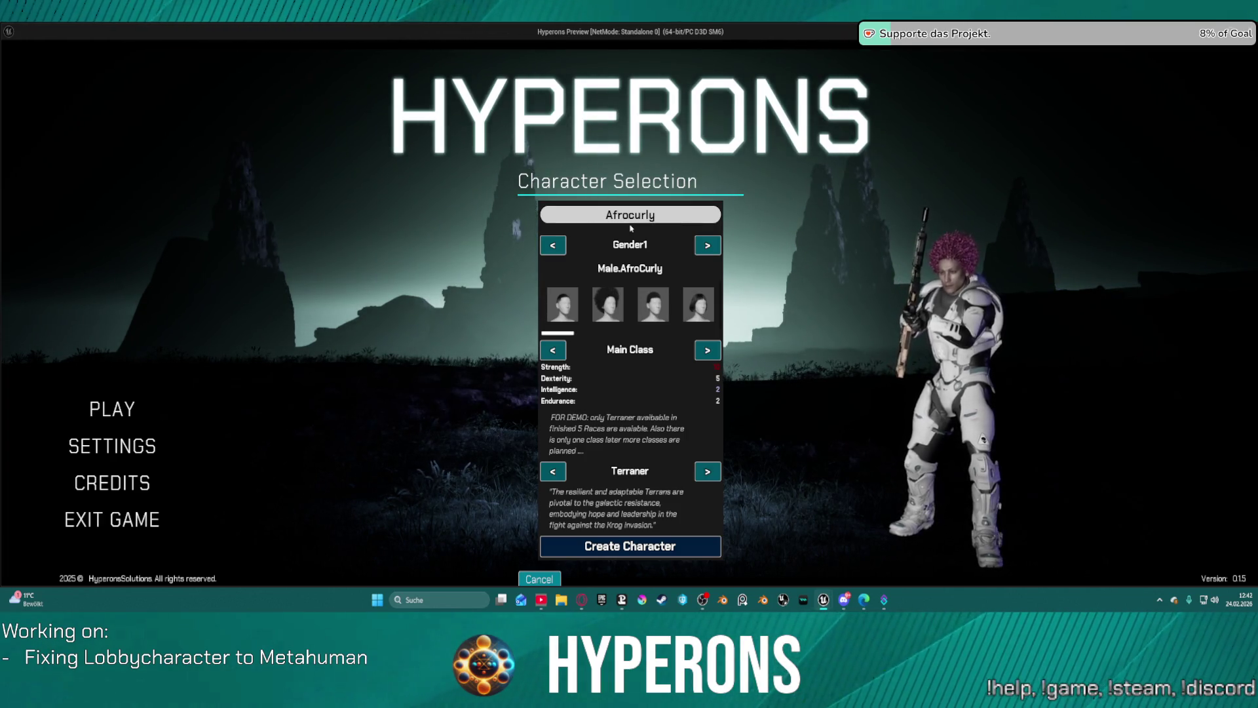
{"action": "left_click", "coordinate": [665, 557]}
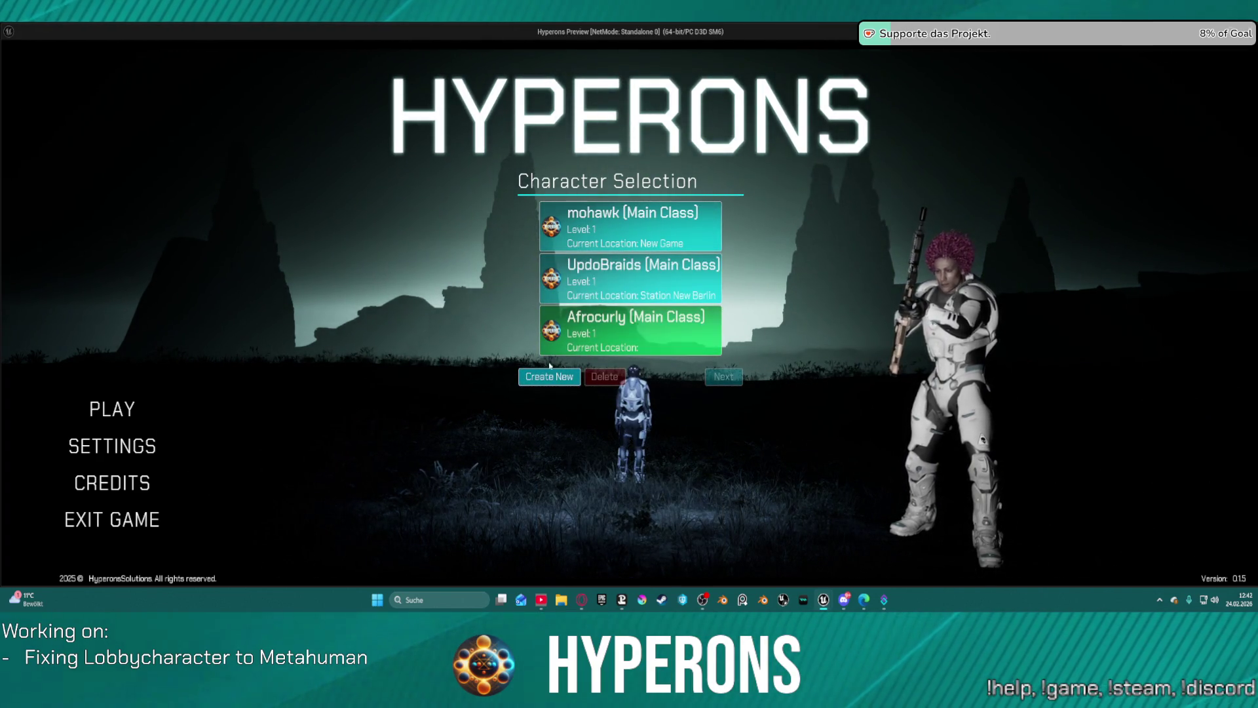
{"action": "left_click", "coordinate": [559, 384]}
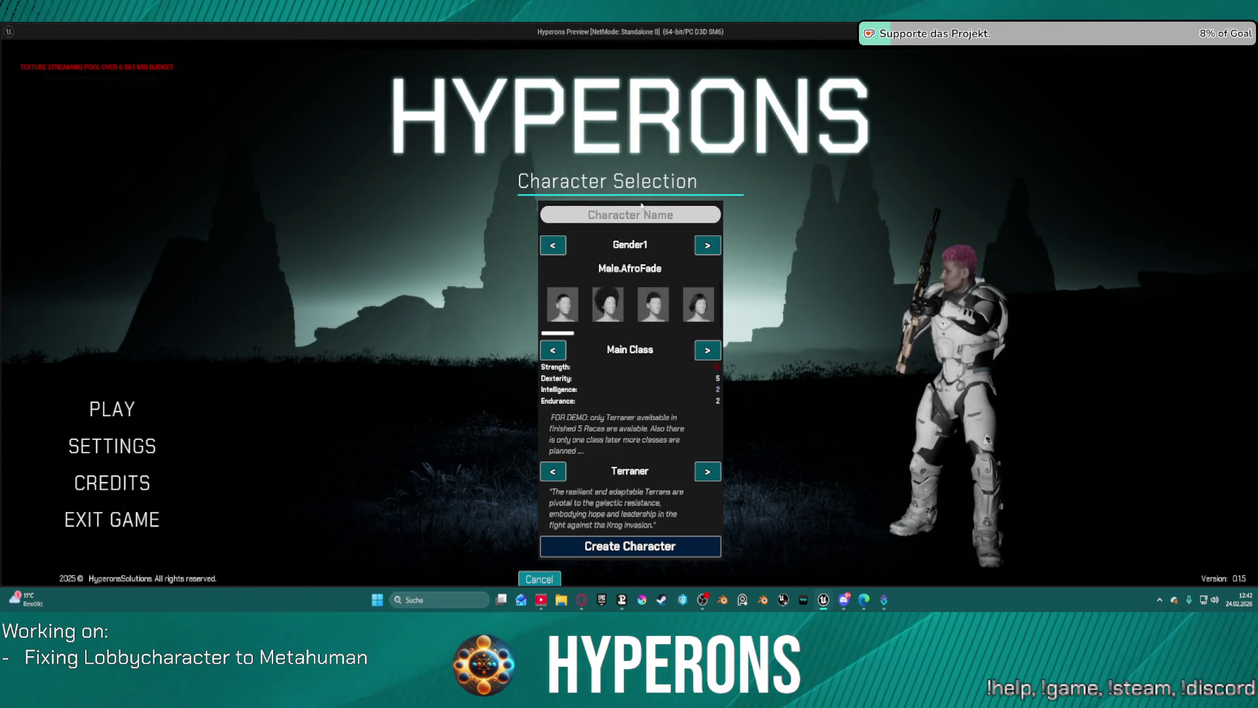
{"action": "type", "text": "Fade"}
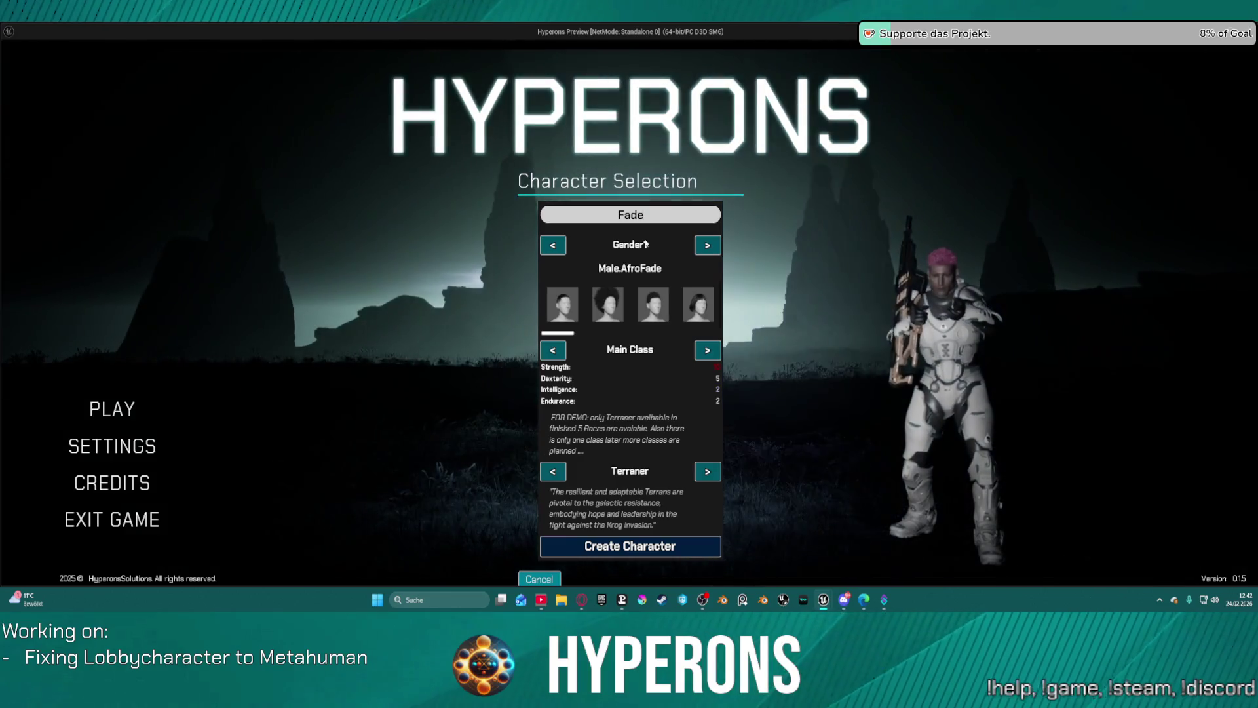
{"action": "left_click", "coordinate": [645, 546]}
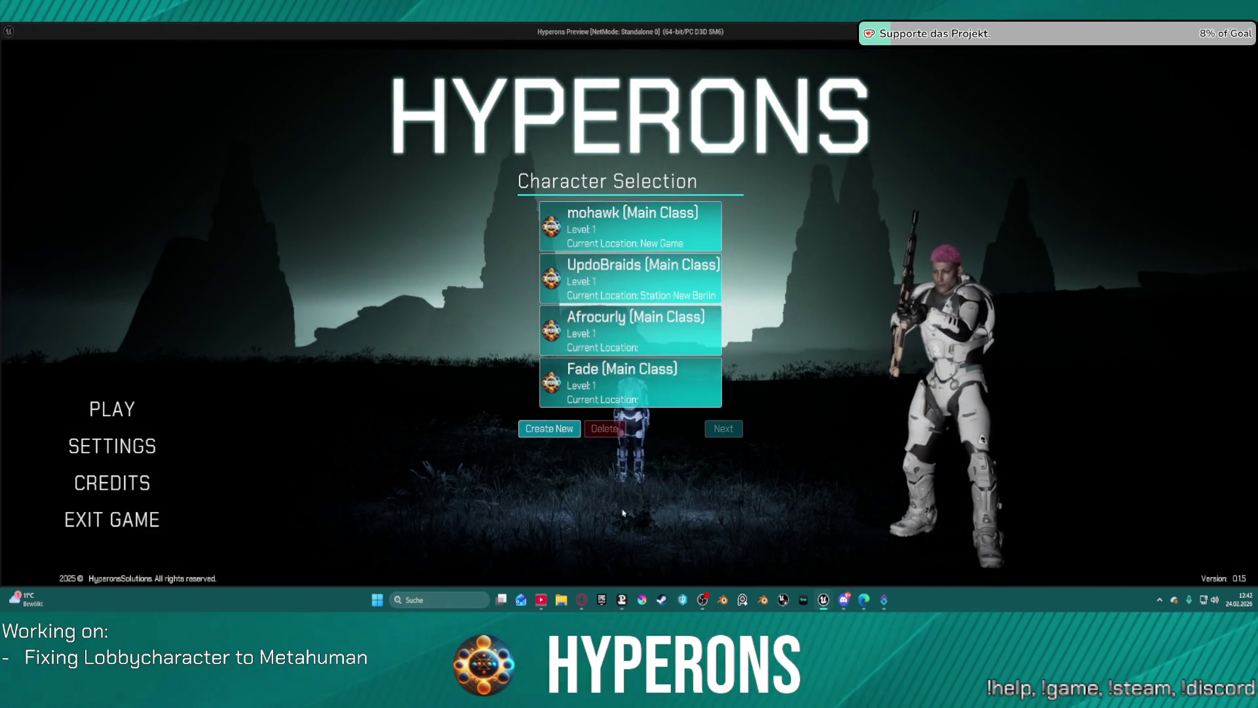
{"action": "left_click", "coordinate": [546, 427]}
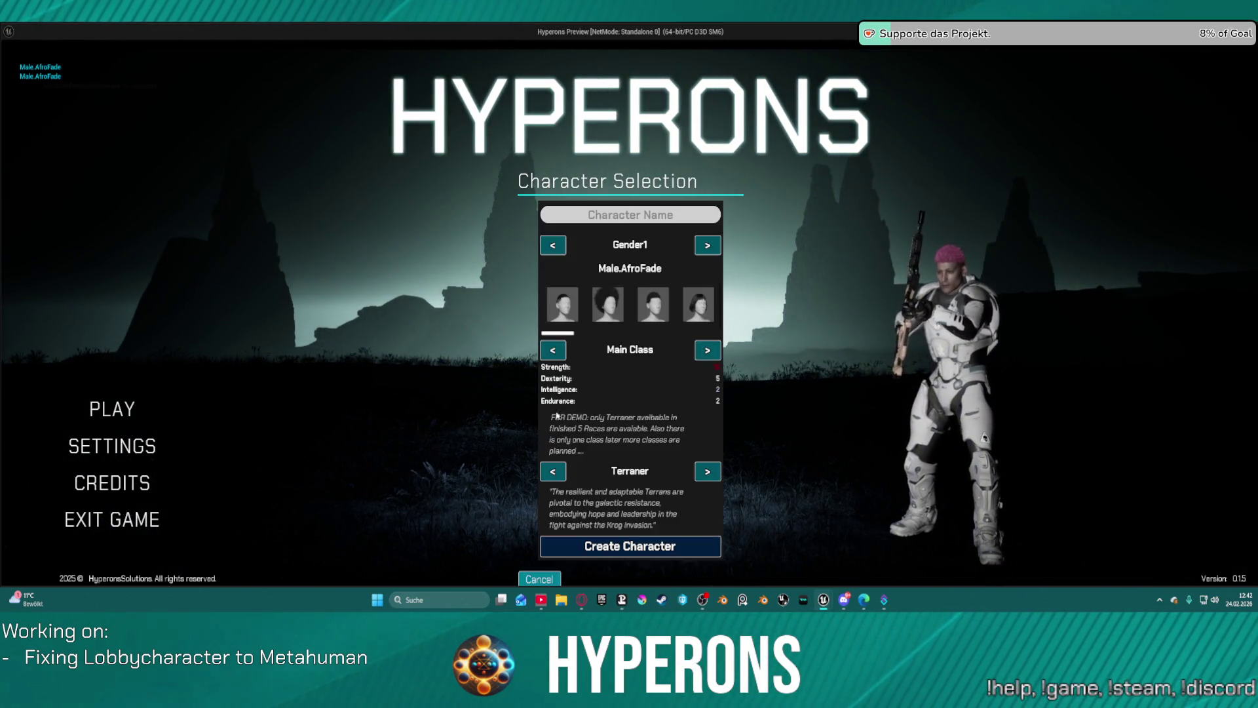
{"action": "left_click", "coordinate": [565, 305]}
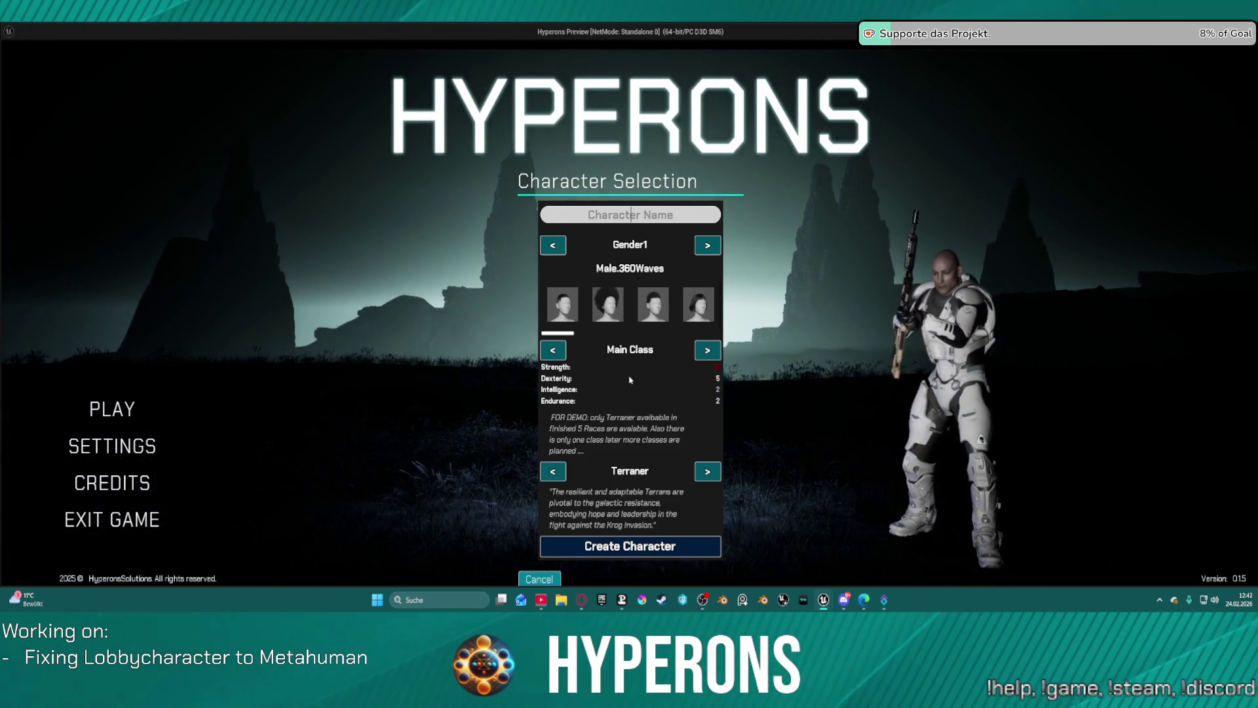
{"action": "type", "text": "§60Waves"}
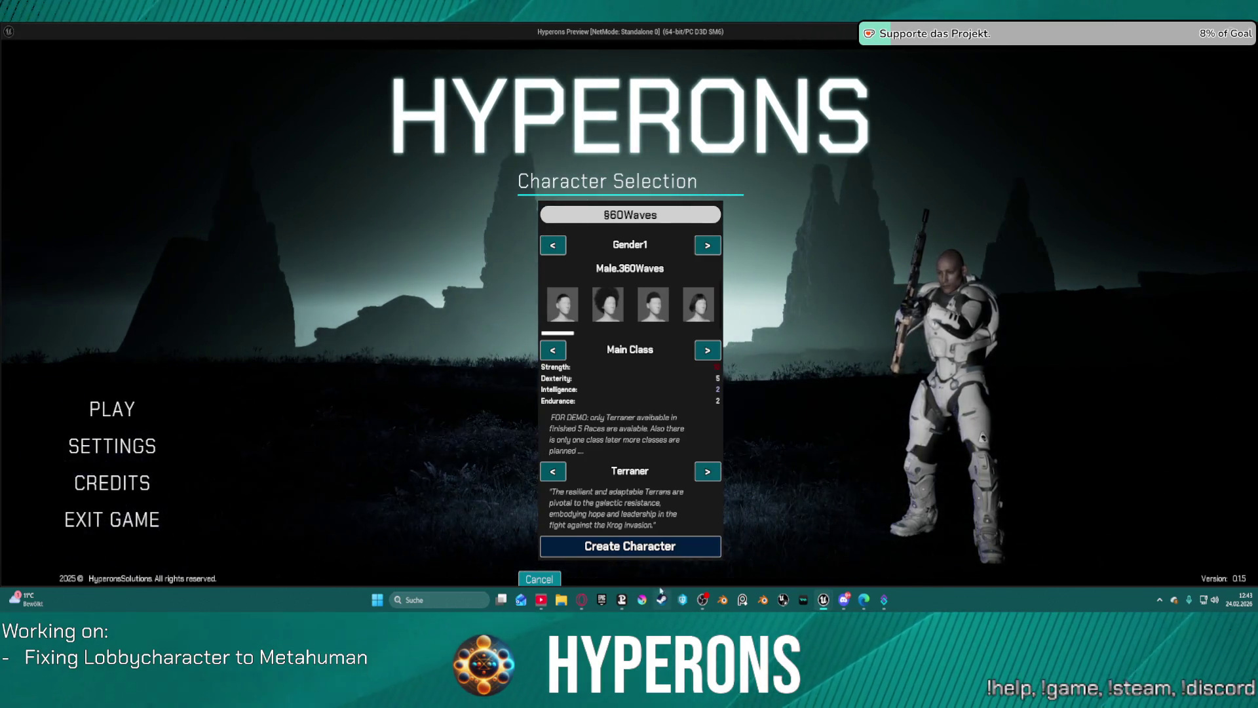
{"action": "left_click", "coordinate": [639, 546]}
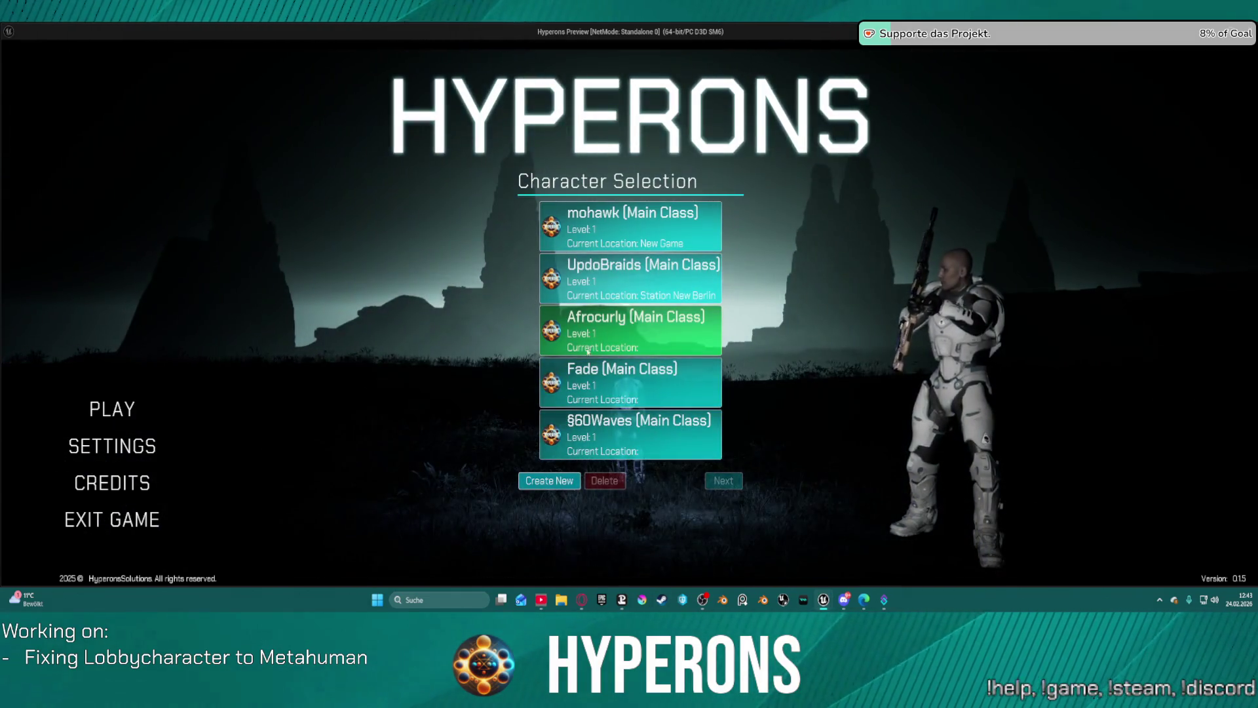
Step: Compare §60Waves, Afrocurly and UpdoBraids hair, then continue with UpdoBraids to location selection
{"action": "left_click", "coordinate": [608, 452]}
{"action": "left_click", "coordinate": [630, 426]}
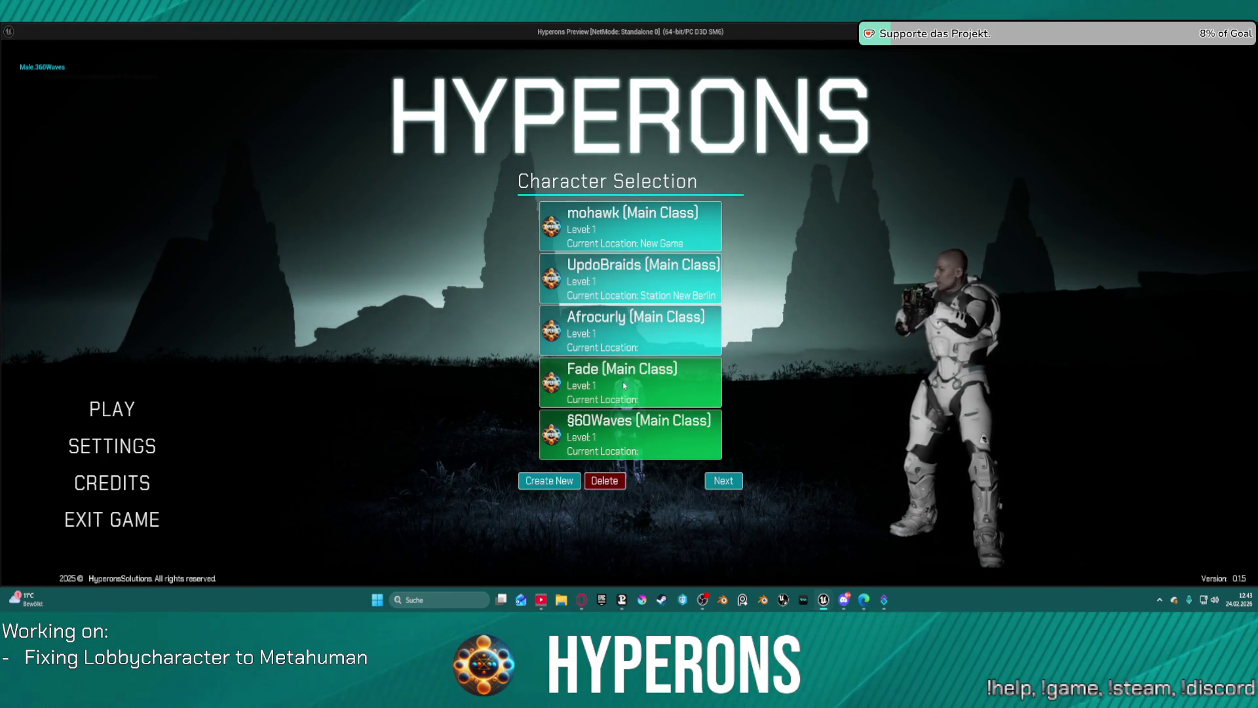
{"action": "left_click", "coordinate": [632, 345]}
{"action": "left_click", "coordinate": [636, 263]}
{"action": "left_click", "coordinate": [646, 341]}
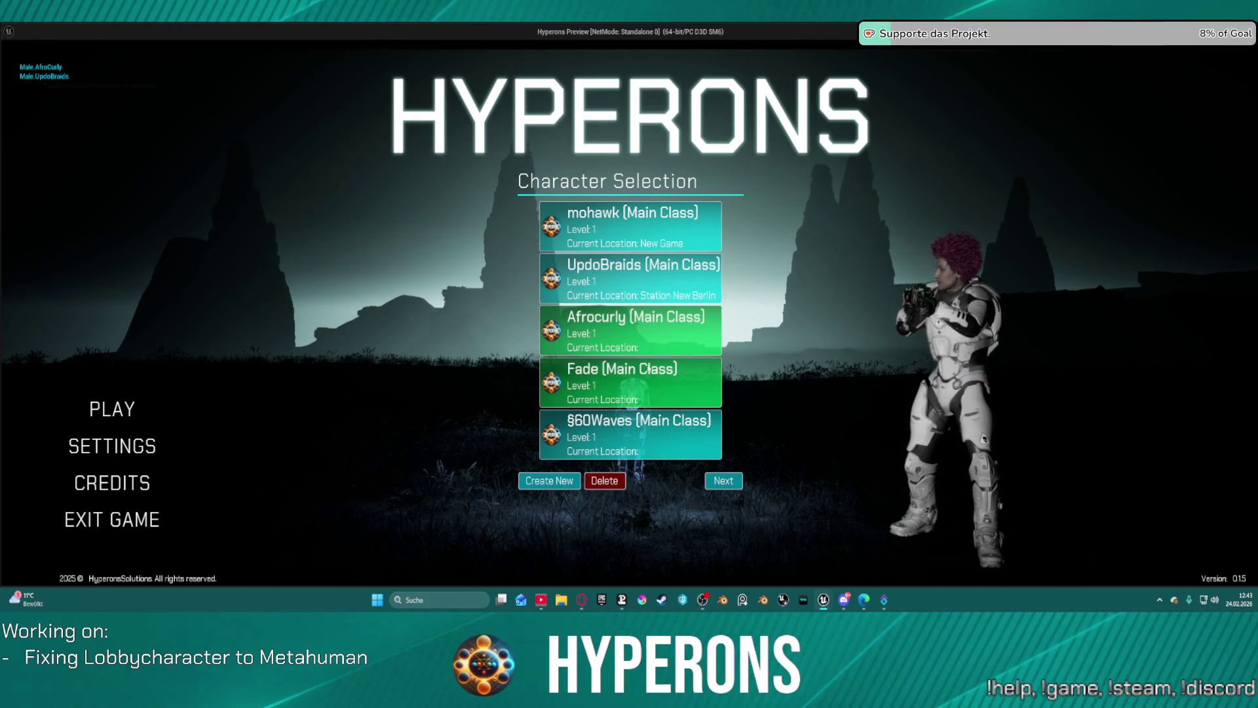
{"action": "left_click", "coordinate": [649, 346]}
{"action": "left_click", "coordinate": [668, 270]}
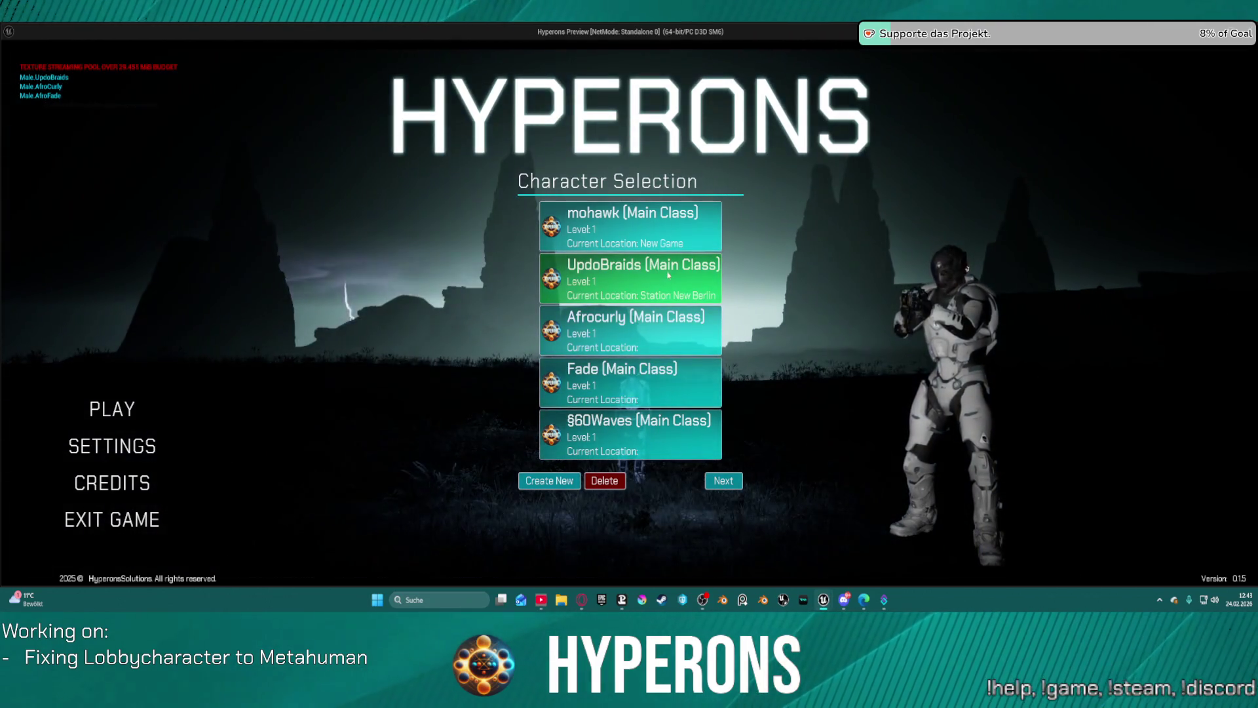
{"action": "left_click", "coordinate": [666, 260]}
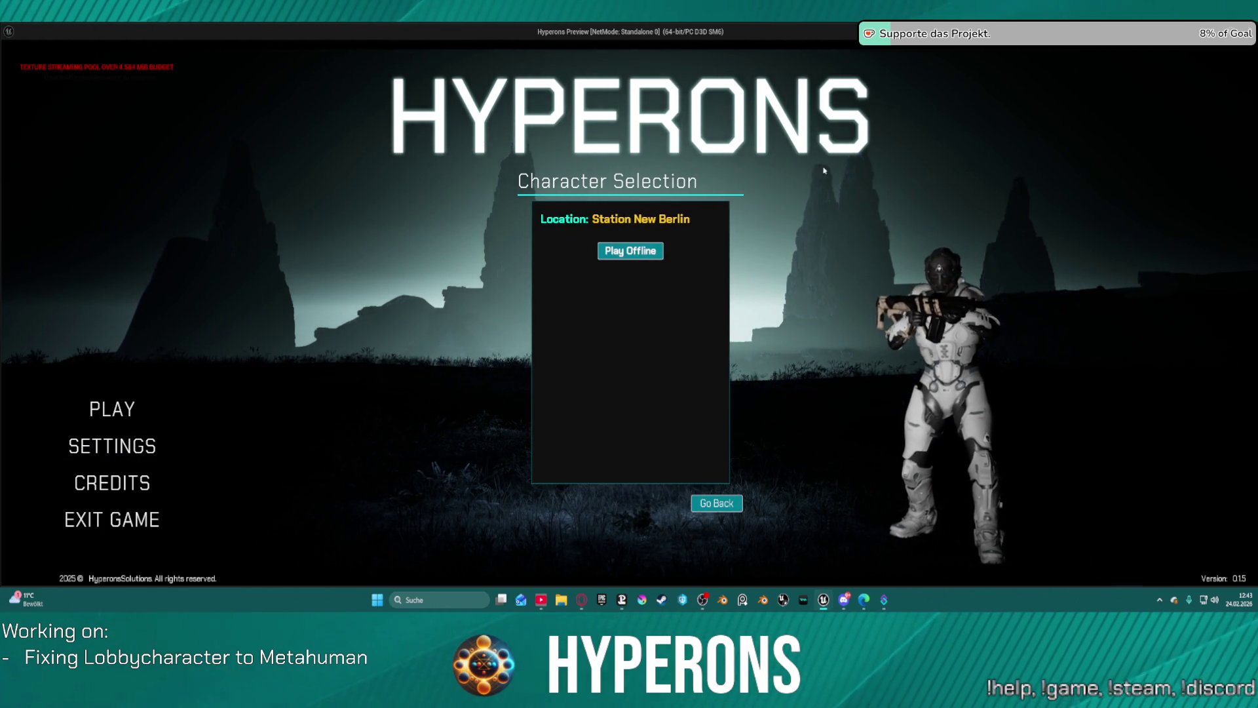
Step: Return to the list, preview the bald-looking §60Waves character, and stop the game preview
{"action": "left_click", "coordinate": [727, 501]}
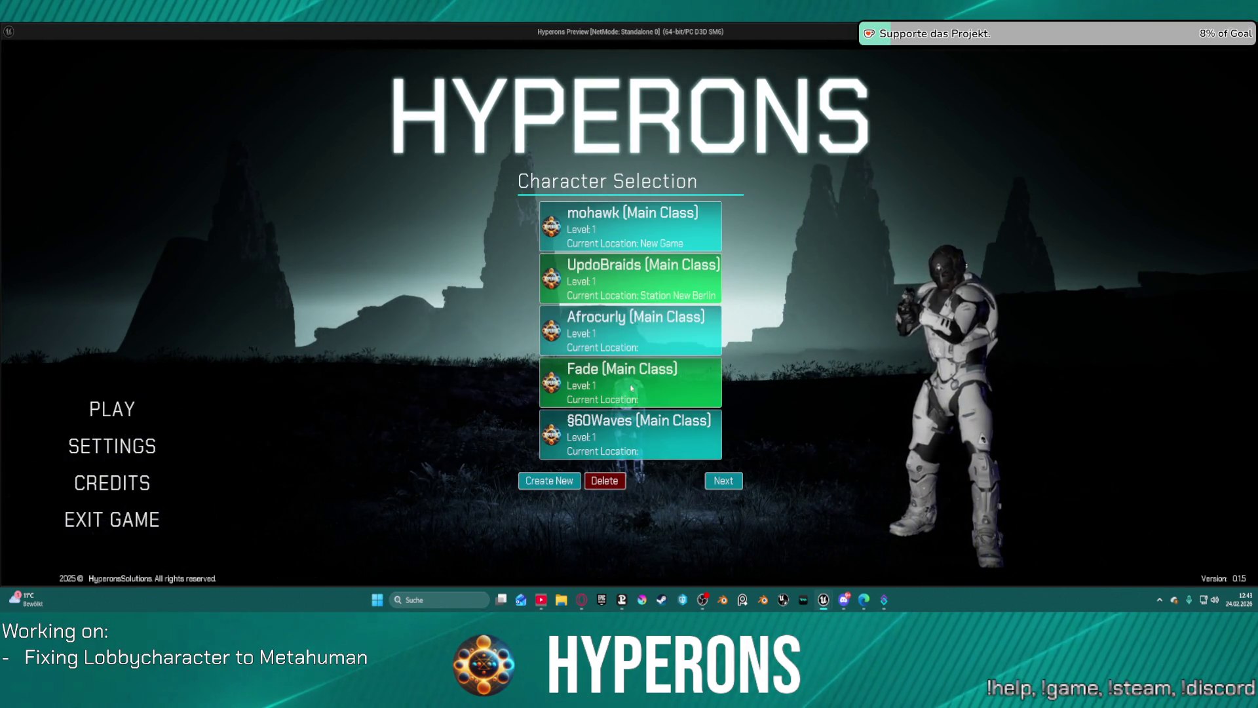
{"action": "left_click", "coordinate": [640, 443]}
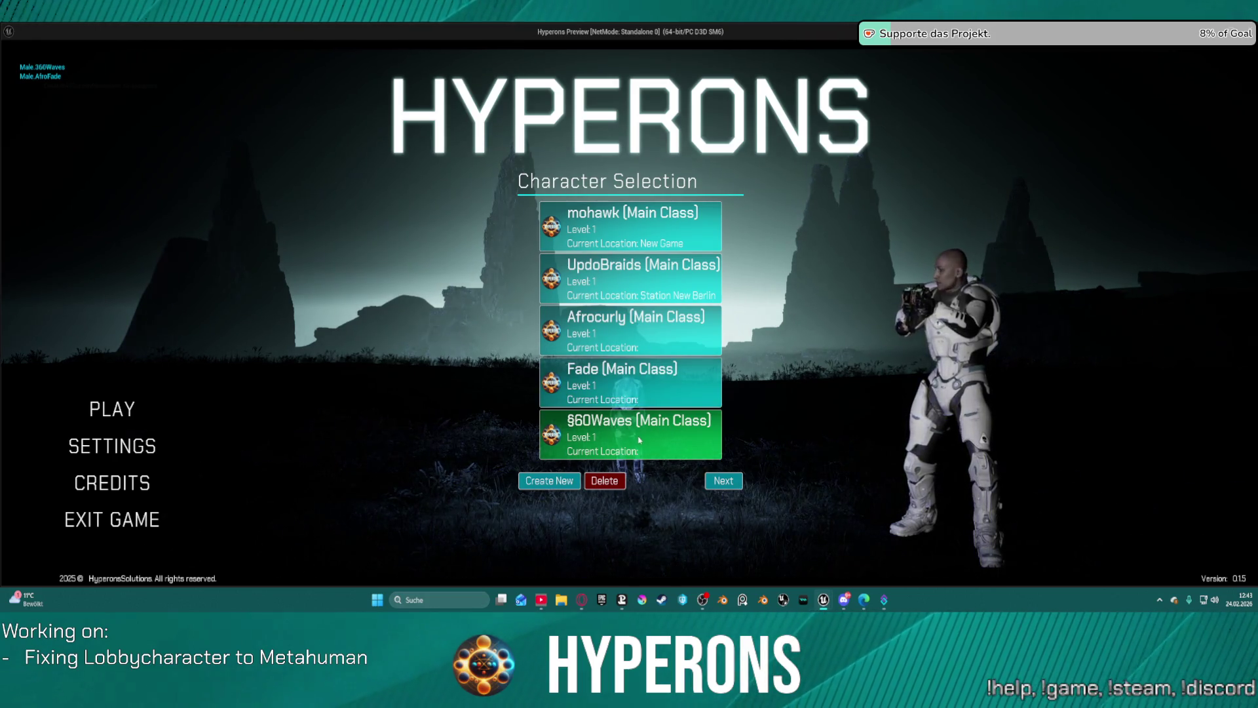
{"action": "key", "text": "Escape"}
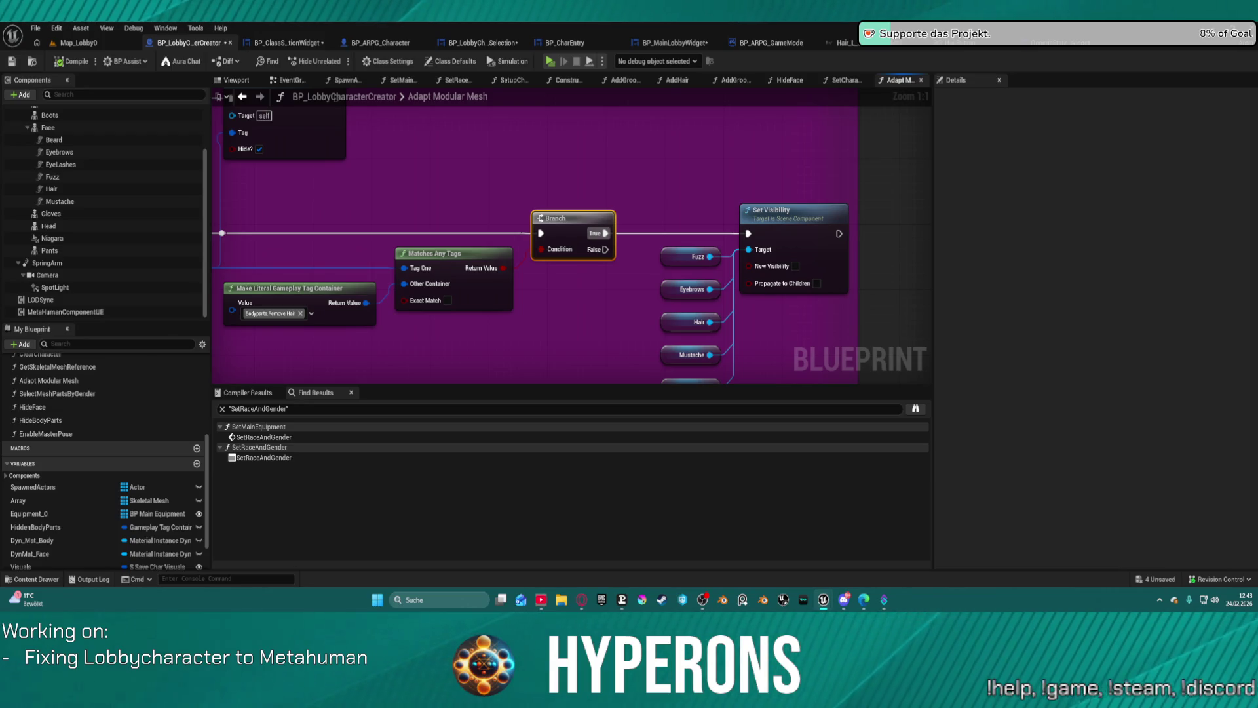
Step: Browse the Content Drawer from the Hair_L_Straight binding to the Hair_S_360Waves folder
{"action": "key", "text": "ctrl+space"}
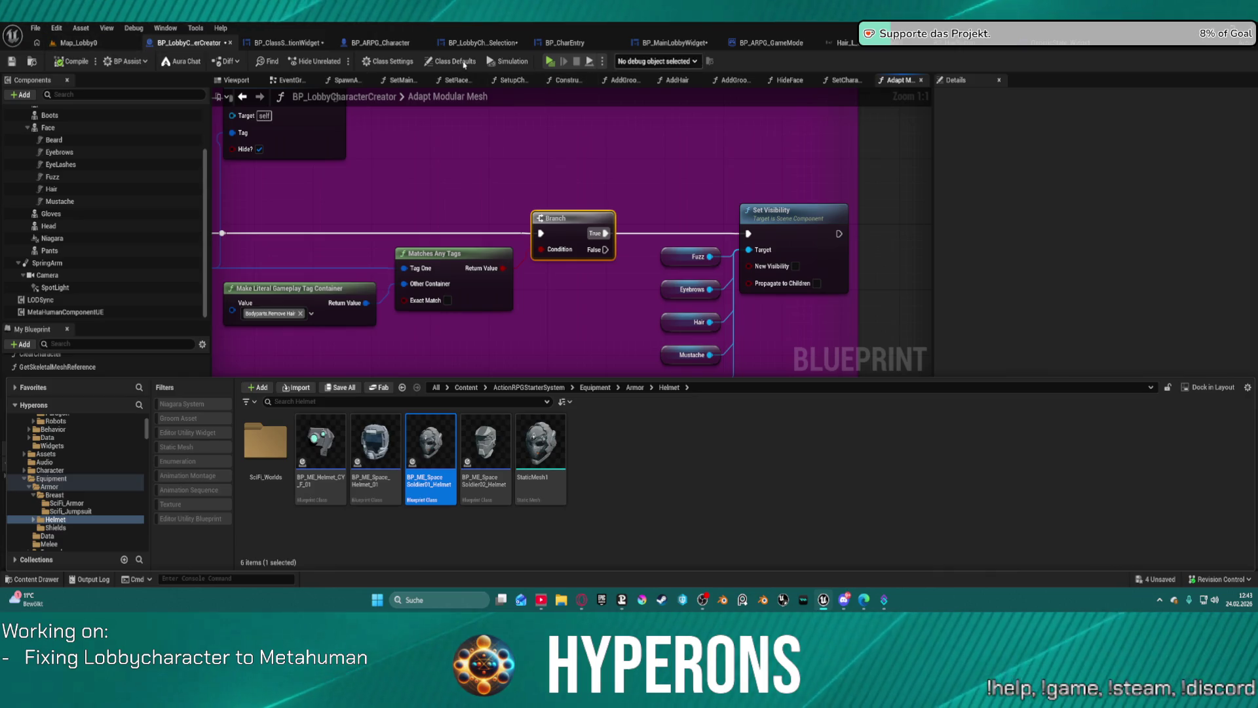
{"action": "key", "text": "ctrl+Tab"}
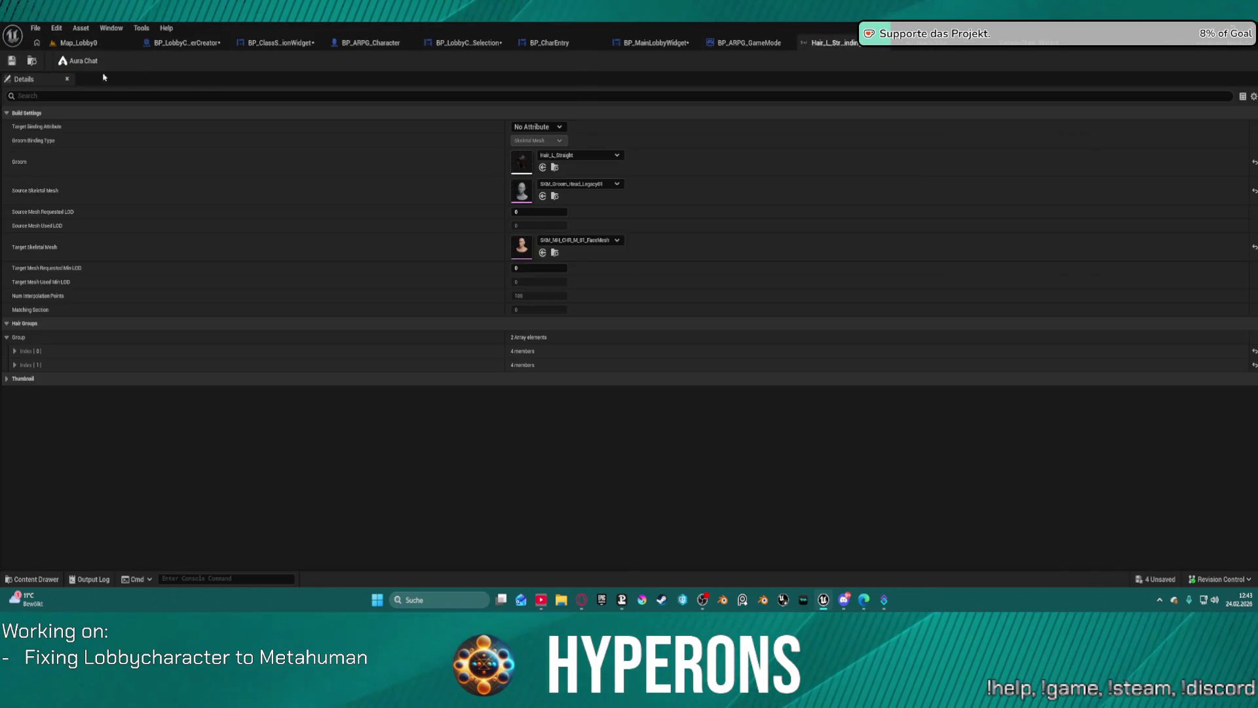
{"action": "left_click", "coordinate": [32, 61]}
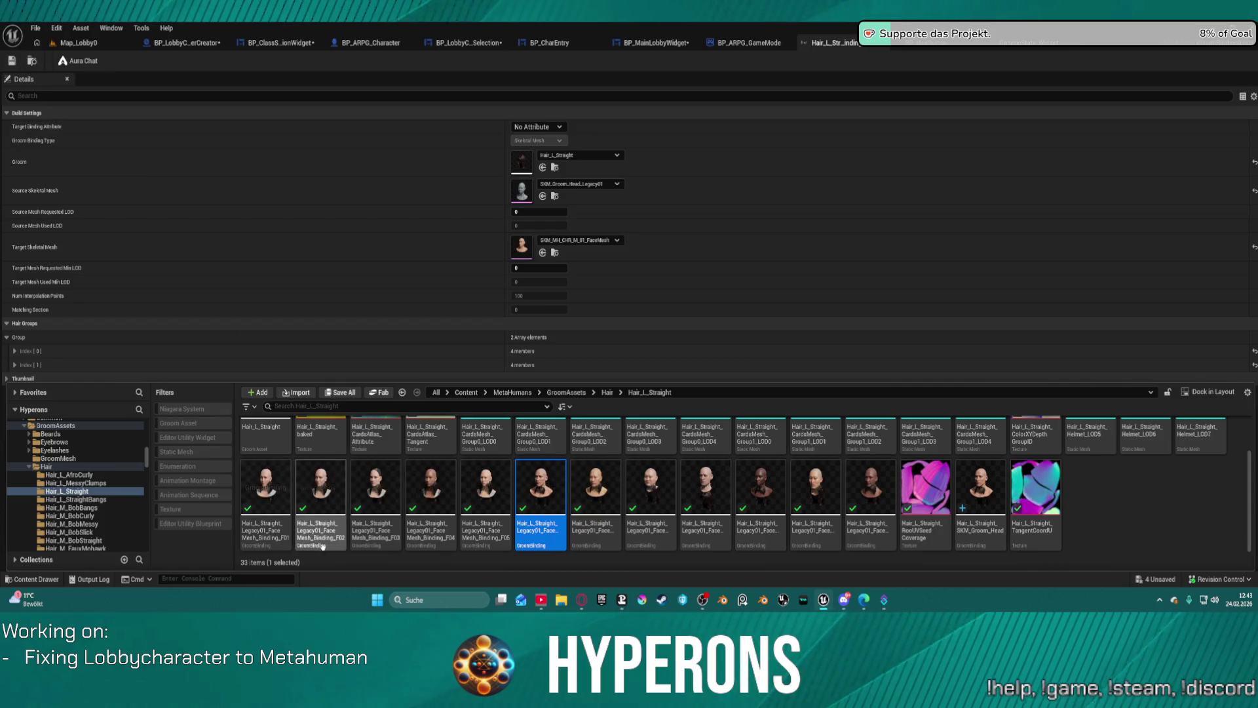
{"action": "scroll", "coordinate": [98, 491], "scroll_direction": "down", "scroll_amount": 3}
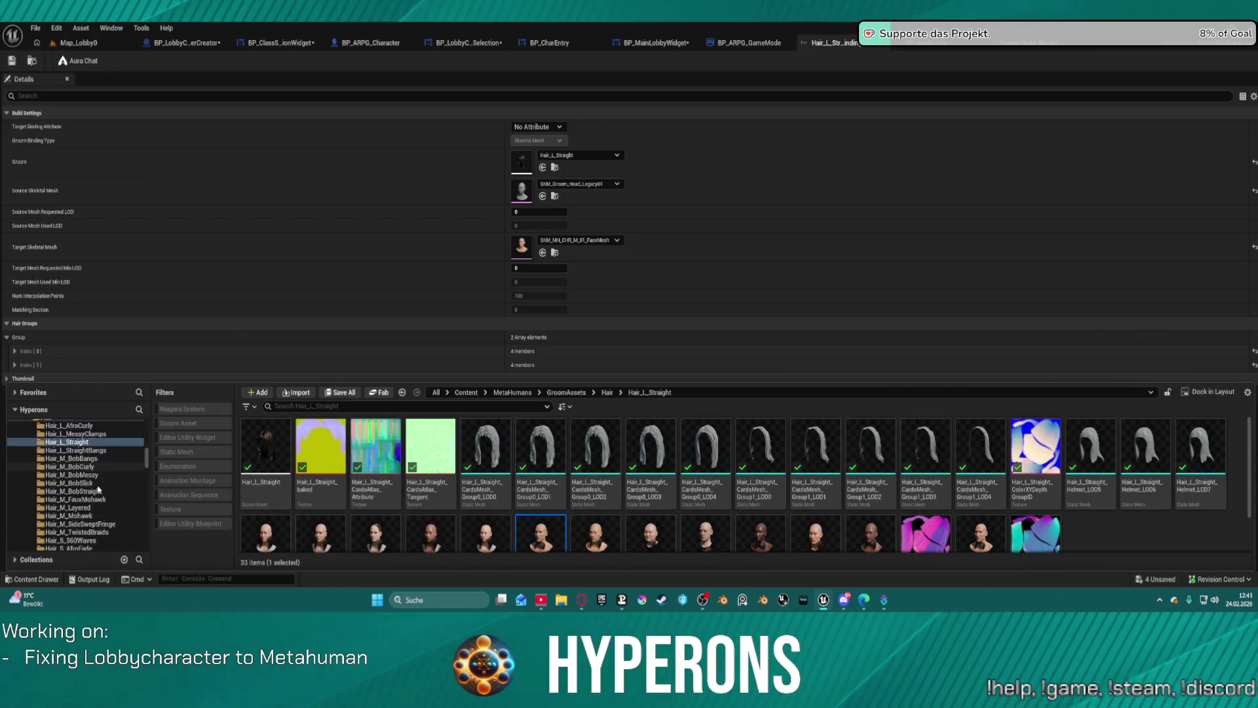
{"action": "left_click", "coordinate": [109, 507]}
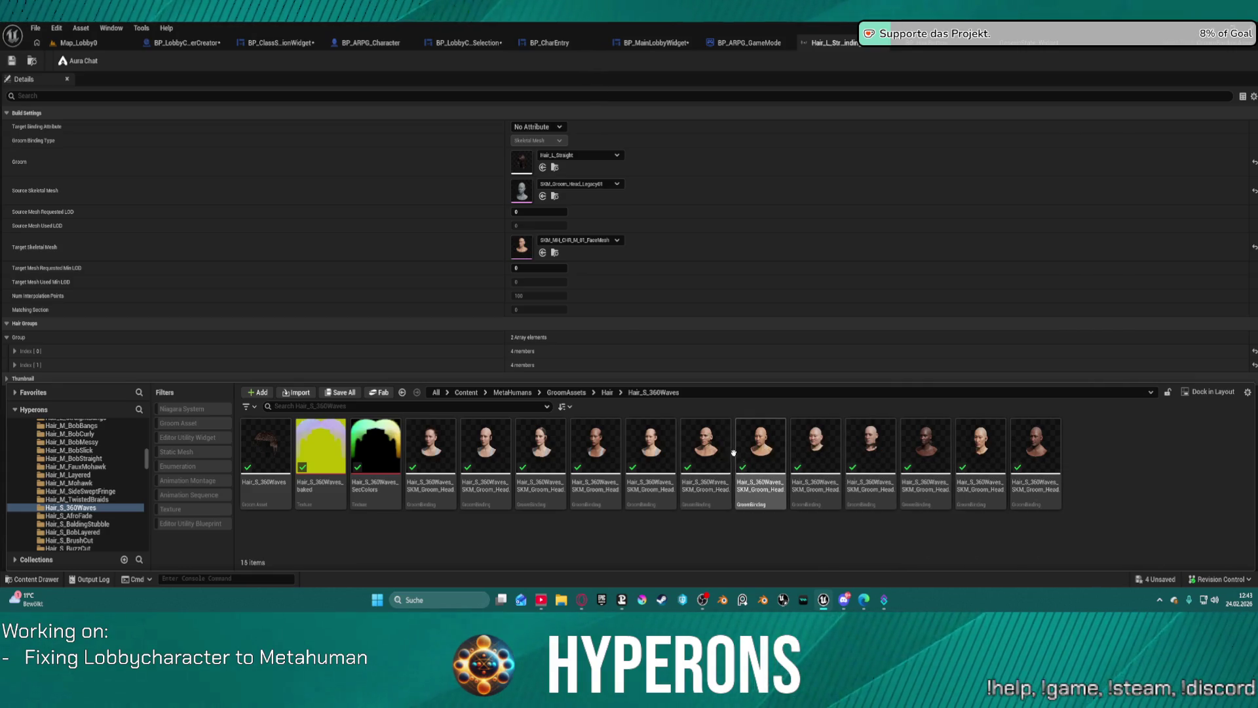
Step: Open the 360Waves groom binding and review its Source Skeletal Mesh, leaving it unchanged
{"action": "left_click", "coordinate": [701, 439]}
{"action": "double_click", "coordinate": [703, 443]}
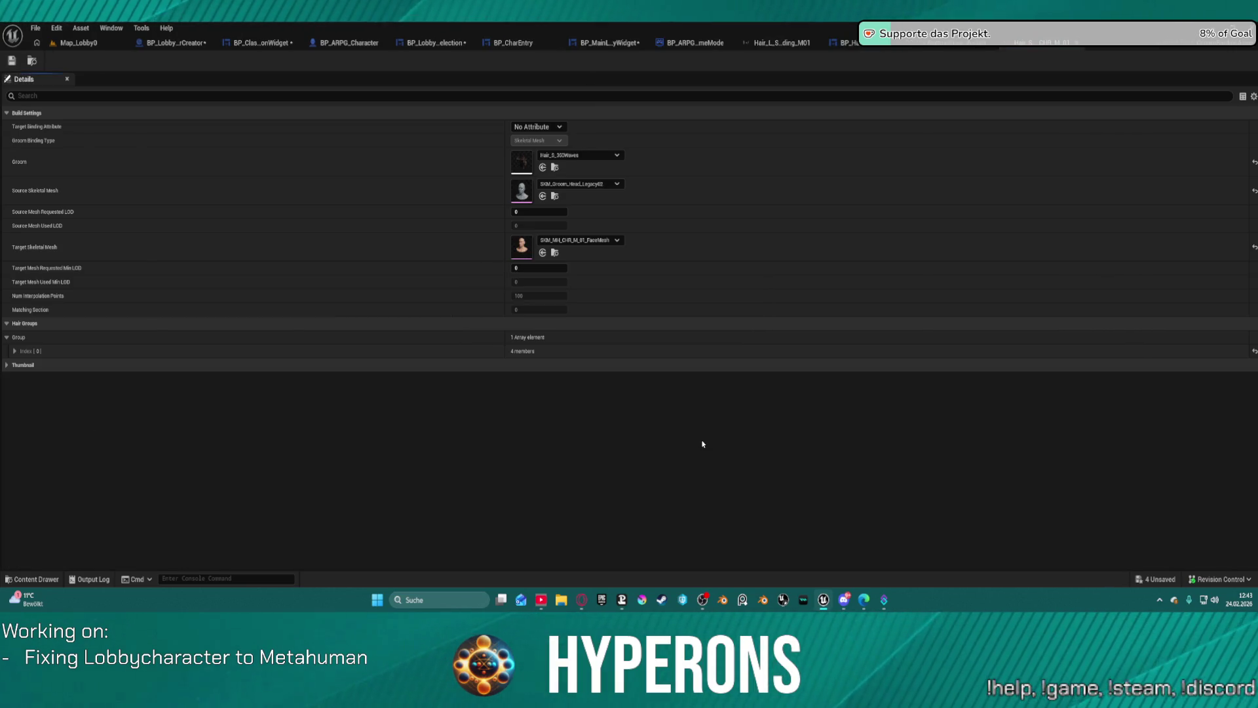
{"action": "left_click", "coordinate": [601, 186]}
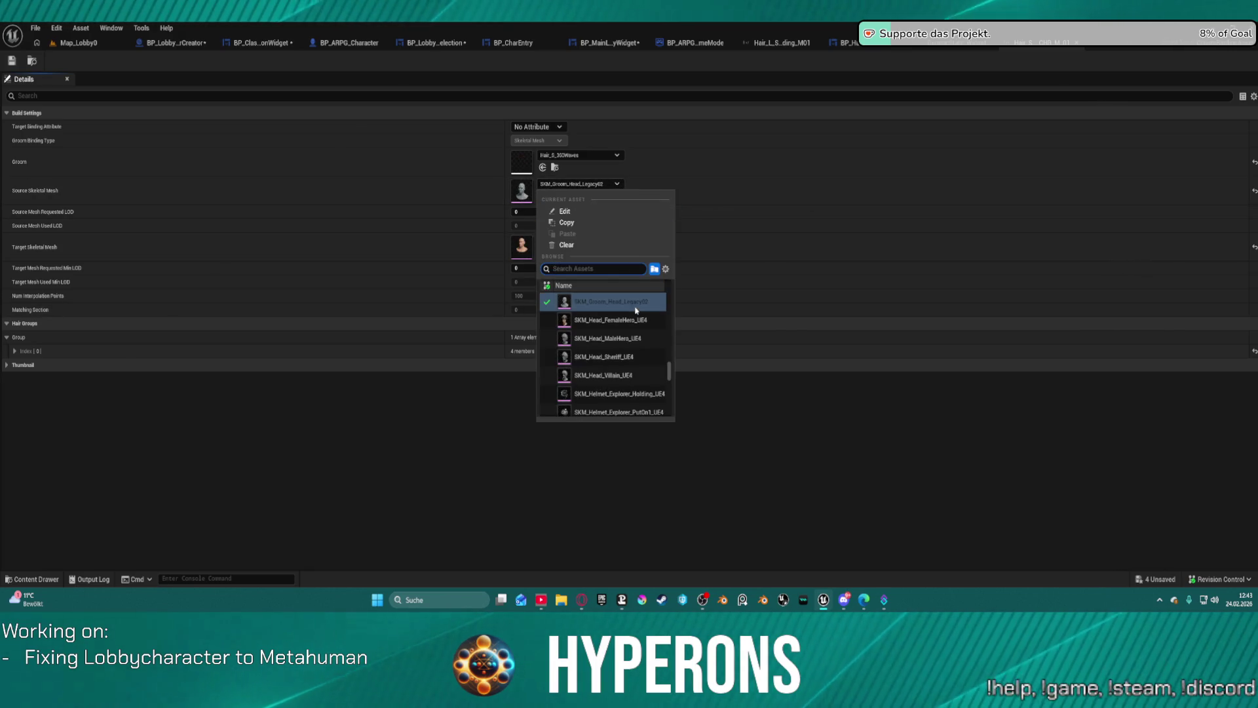
{"action": "left_click", "coordinate": [639, 303]}
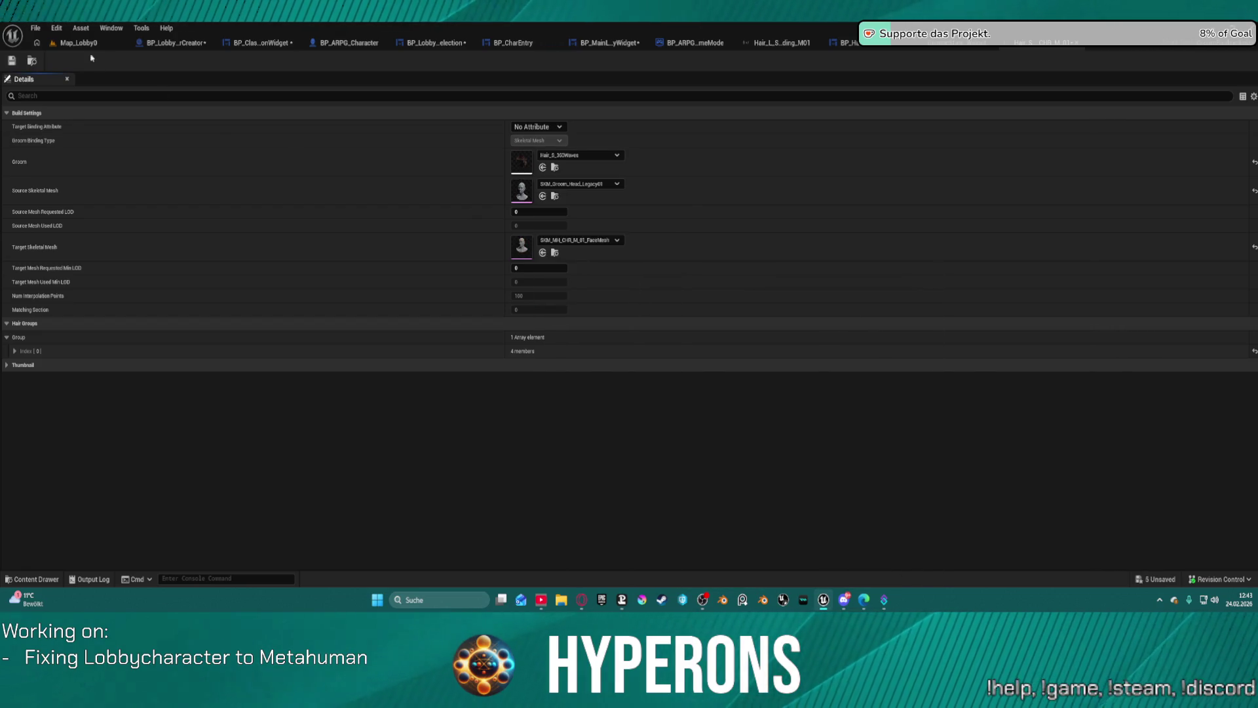
{"action": "left_click", "coordinate": [69, 42]}
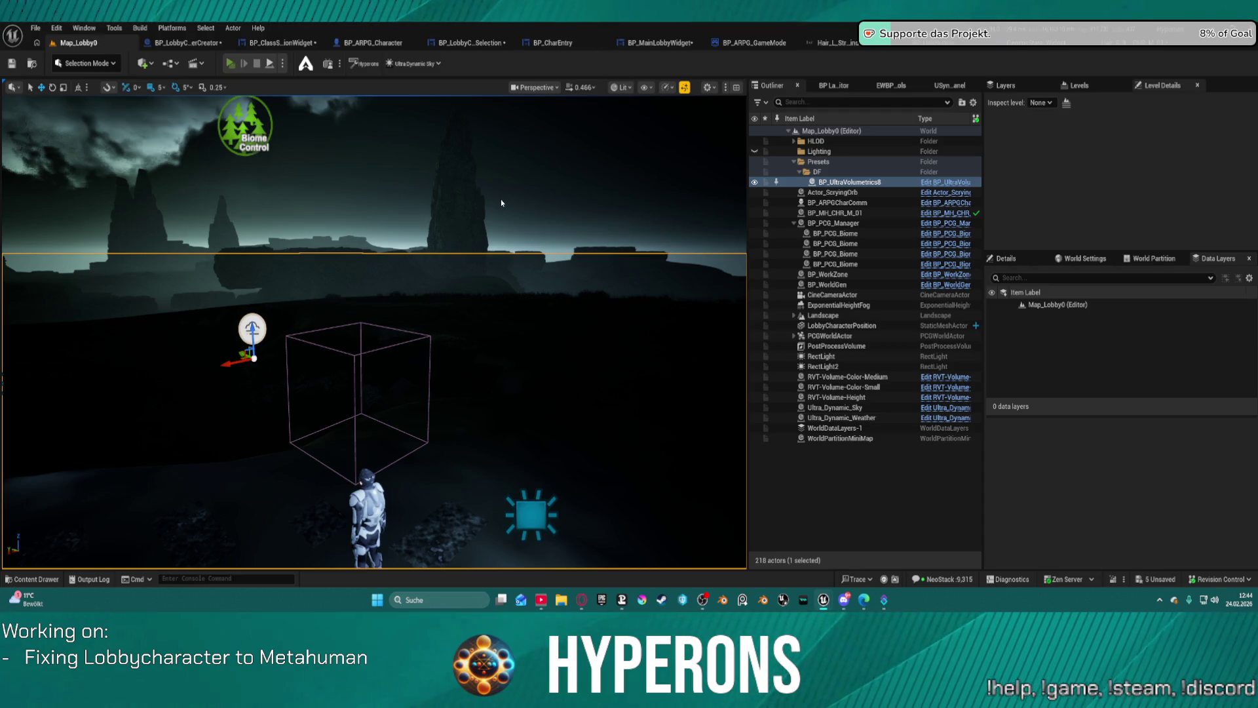
Step: Bring the game window forward and open the Character Selection list
{"action": "mouse_move", "coordinate": [885, 599]}
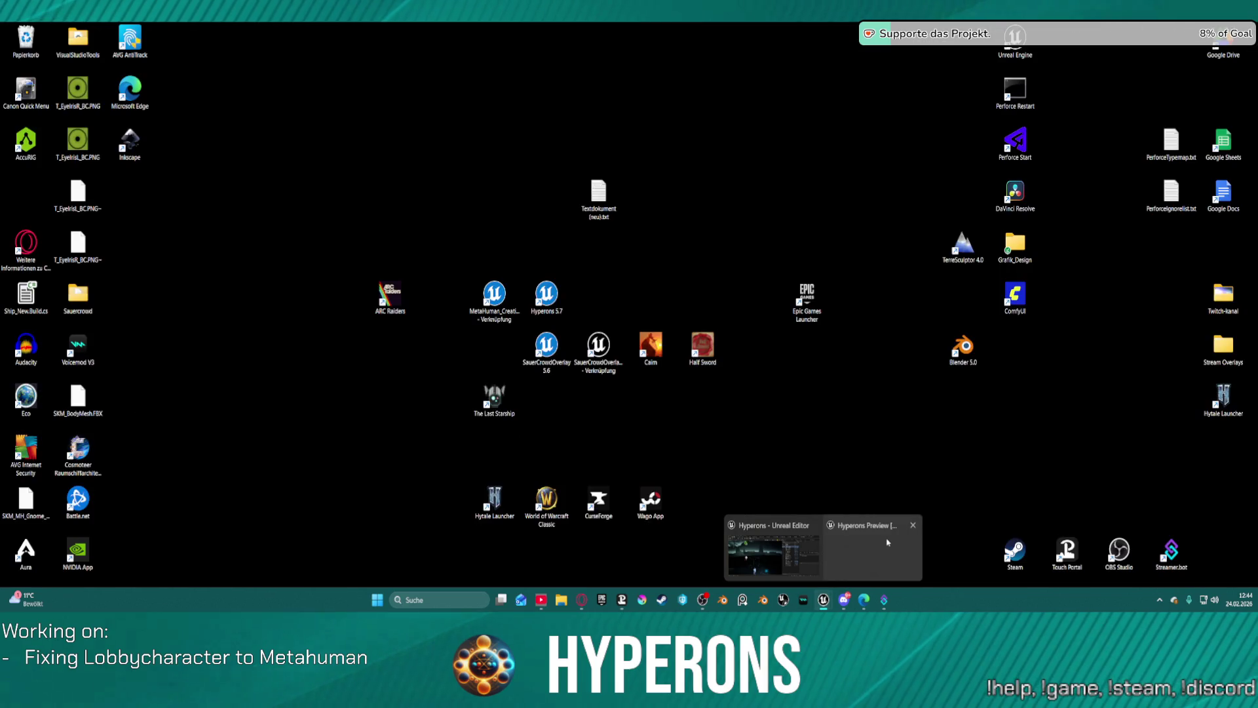
{"action": "left_click", "coordinate": [888, 543]}
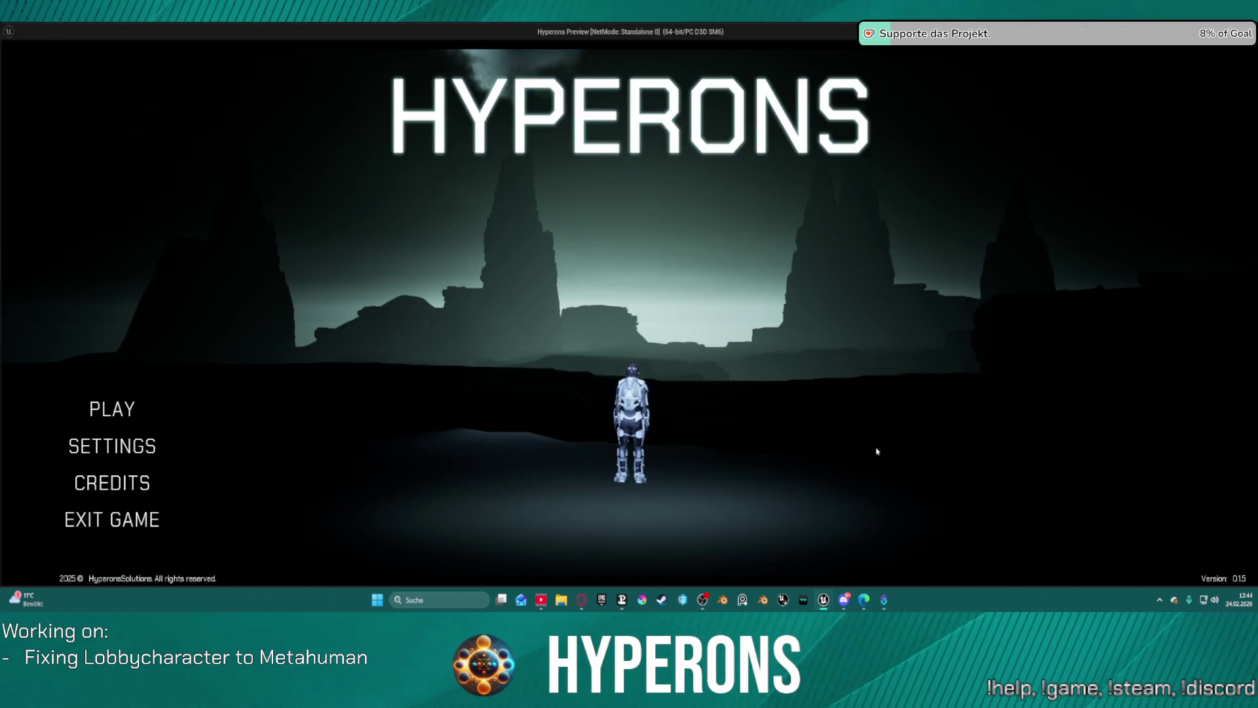
{"action": "left_click", "coordinate": [112, 409]}
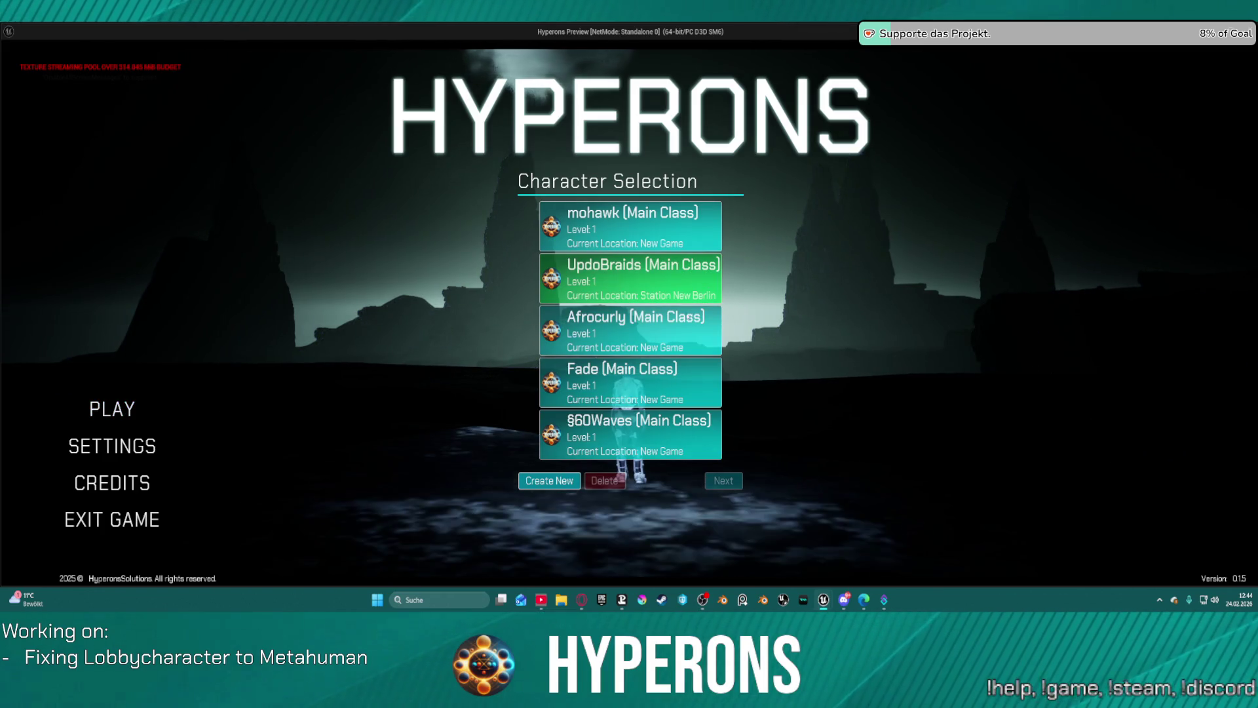
Step: Preview §60Waves, Afrocurly, mohawk, Afrocurly again and Fade to compare their hair
{"action": "left_click", "coordinate": [627, 423]}
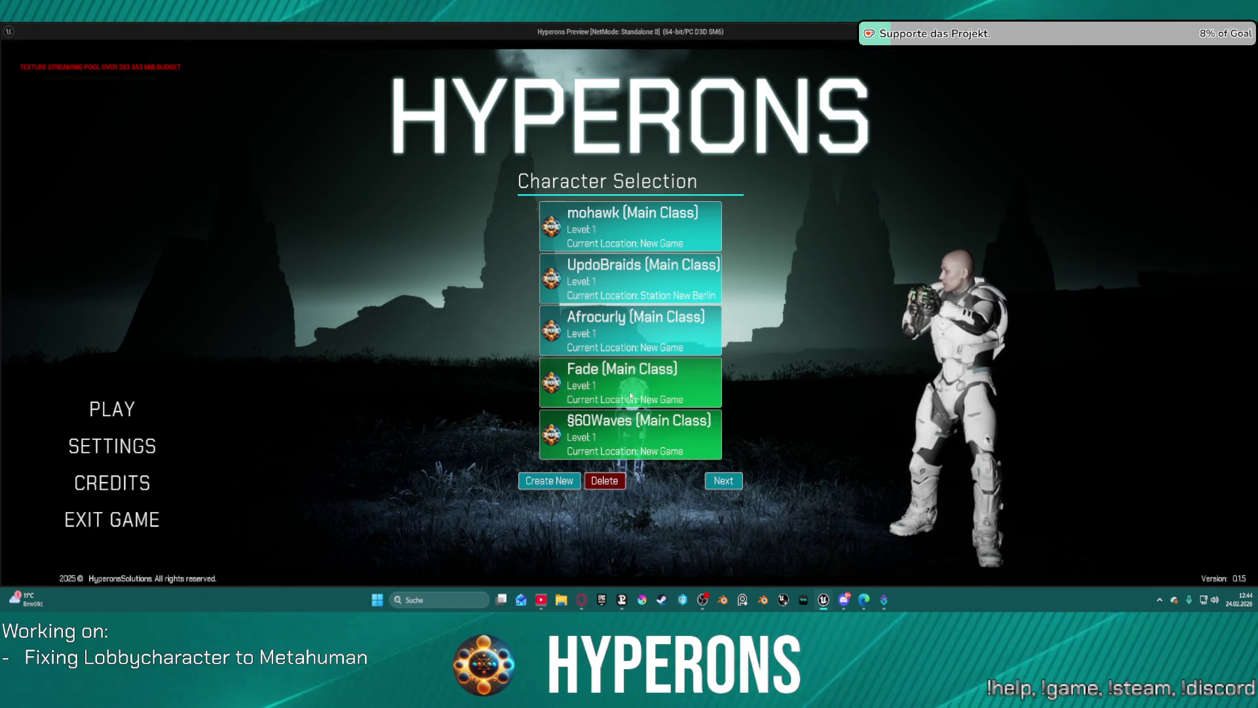
{"action": "left_click", "coordinate": [639, 341]}
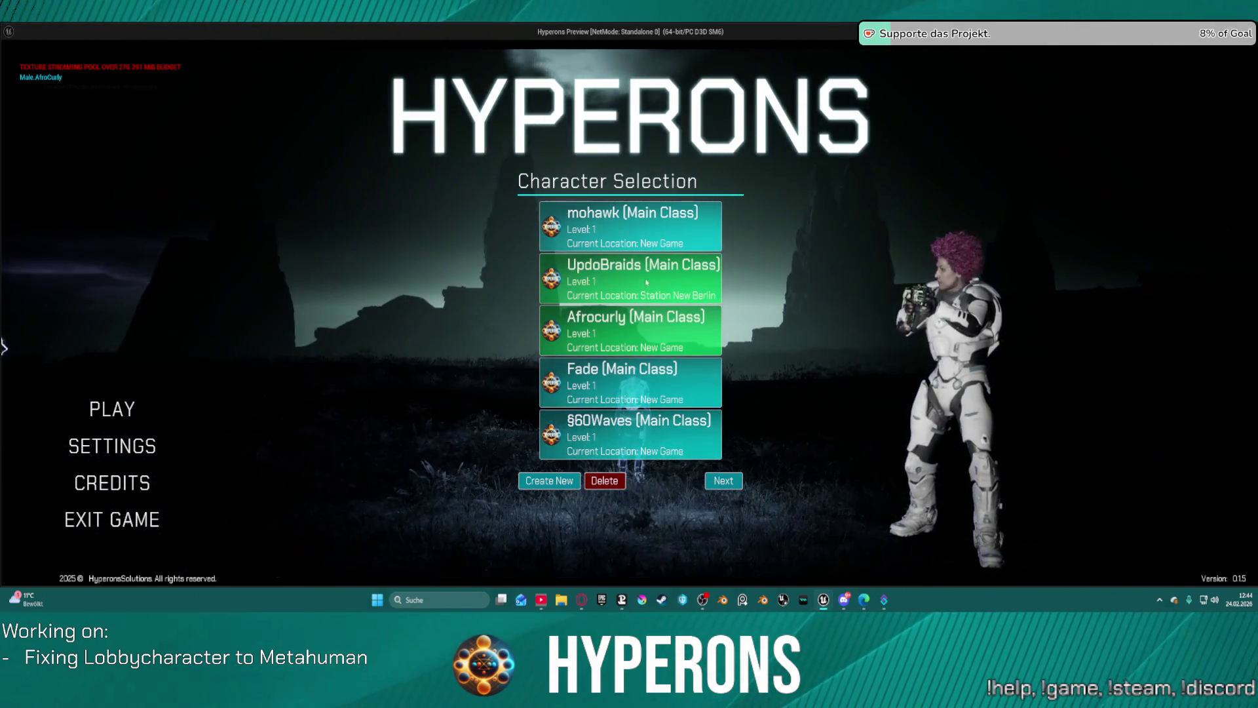
{"action": "left_click", "coordinate": [662, 278]}
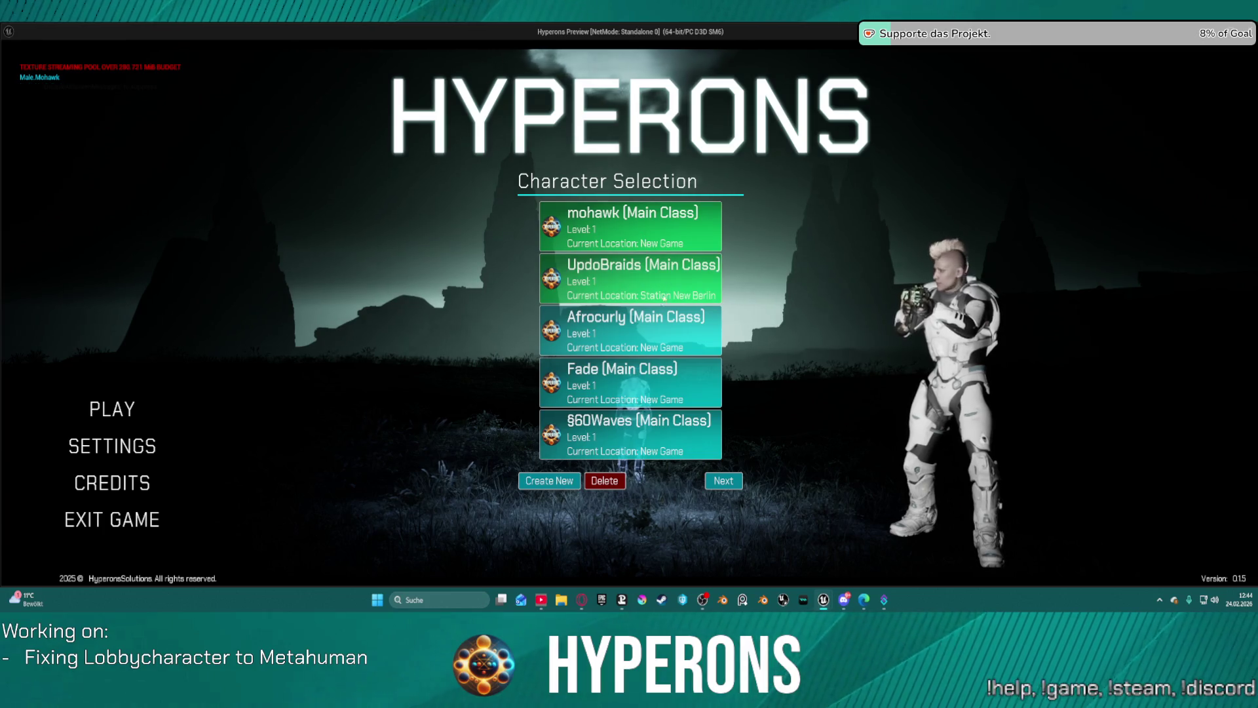
{"action": "left_click", "coordinate": [638, 331]}
{"action": "left_click", "coordinate": [631, 376]}
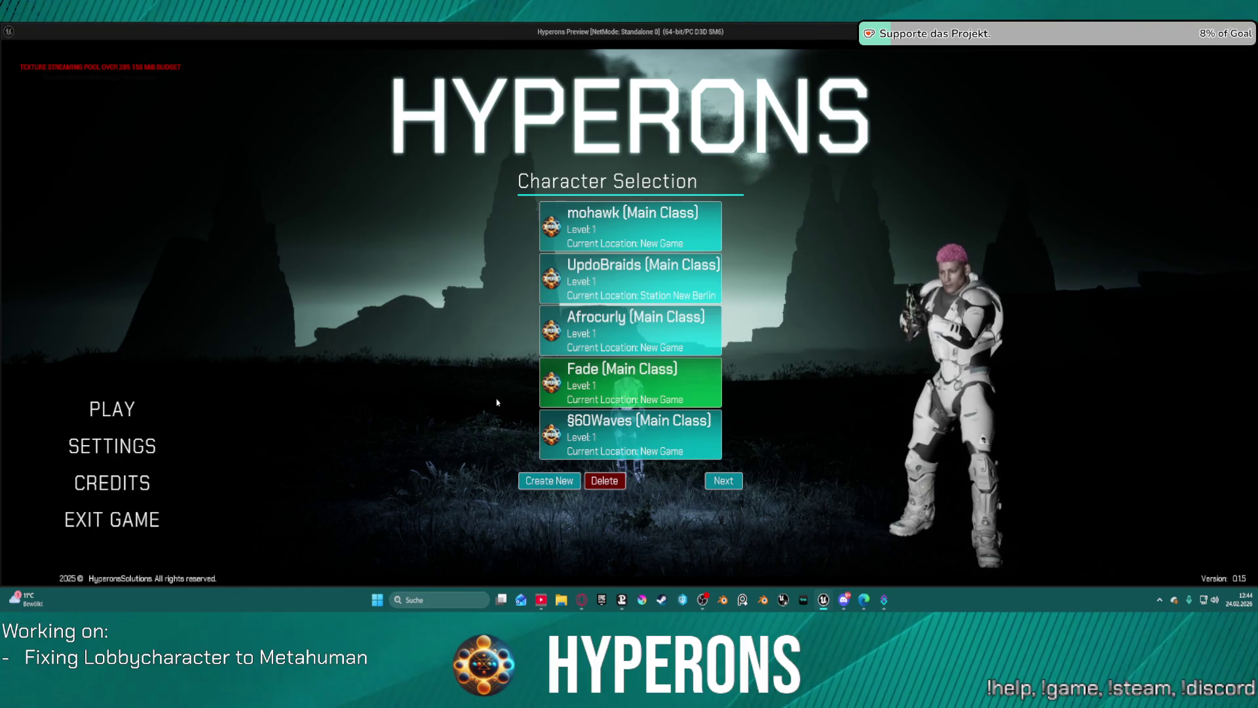
Step: Choose the Afrocurly character and start the game offline
{"action": "left_click", "coordinate": [639, 340]}
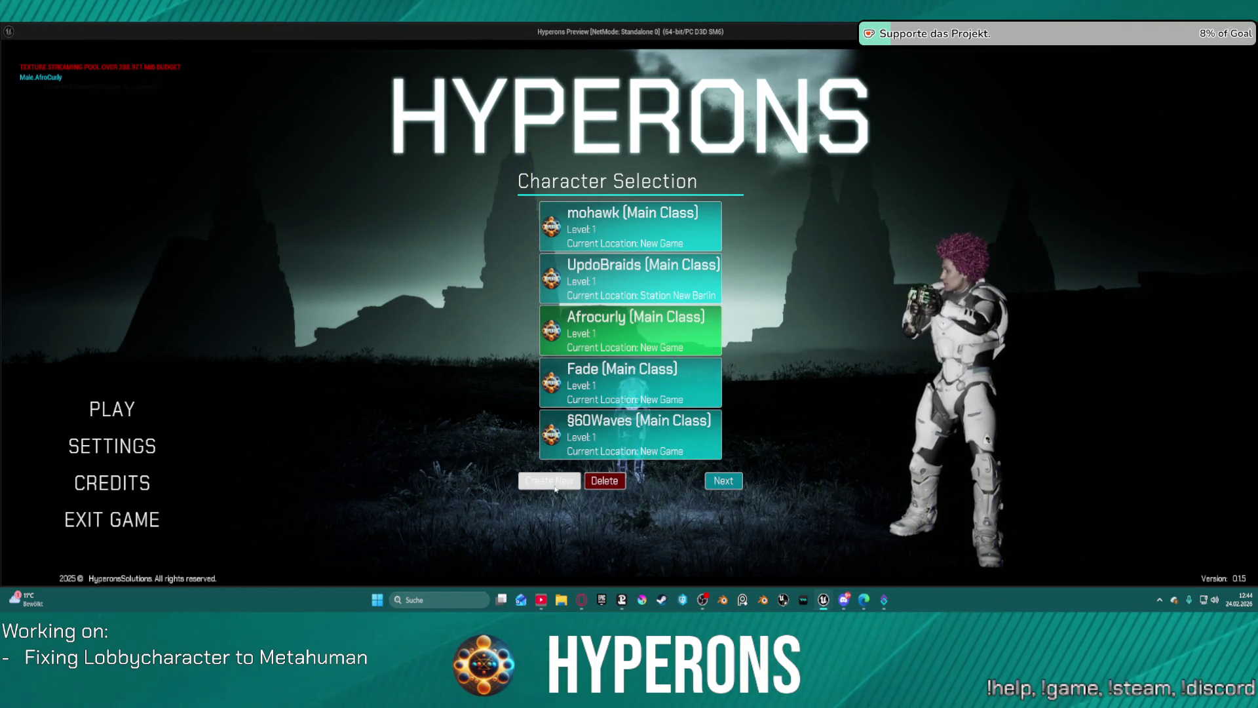
{"action": "left_click", "coordinate": [723, 481]}
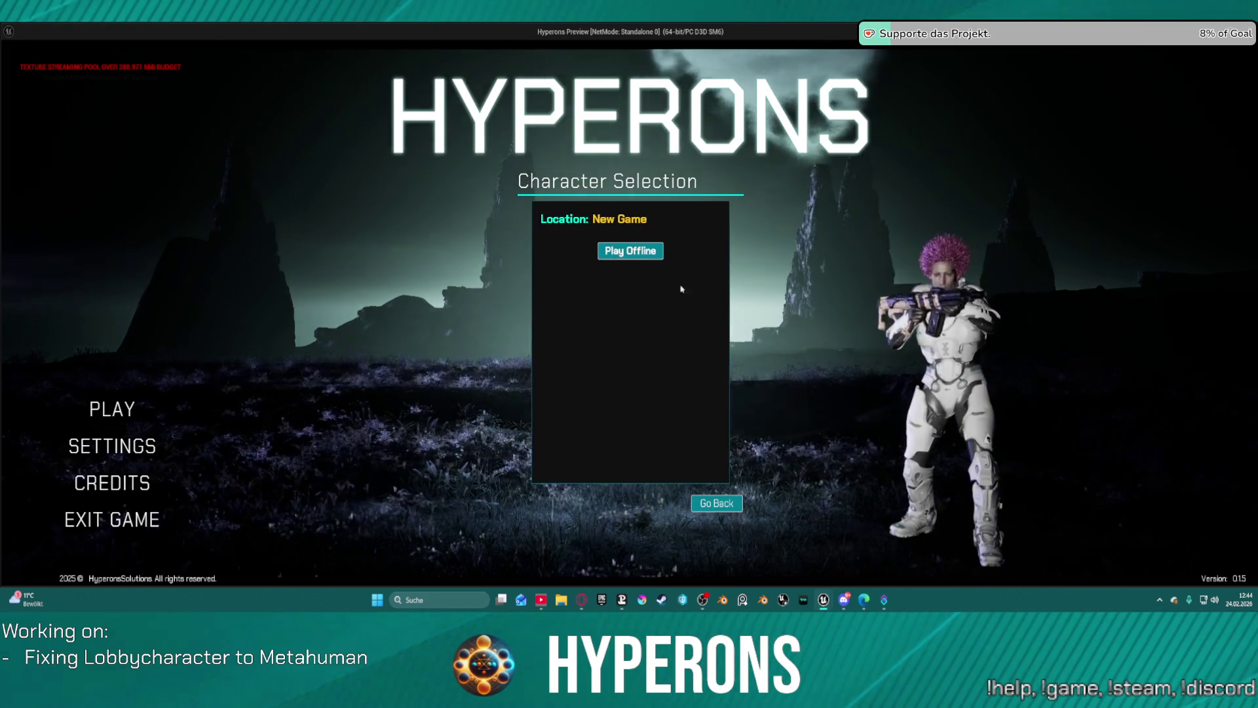
{"action": "left_click", "coordinate": [629, 250]}
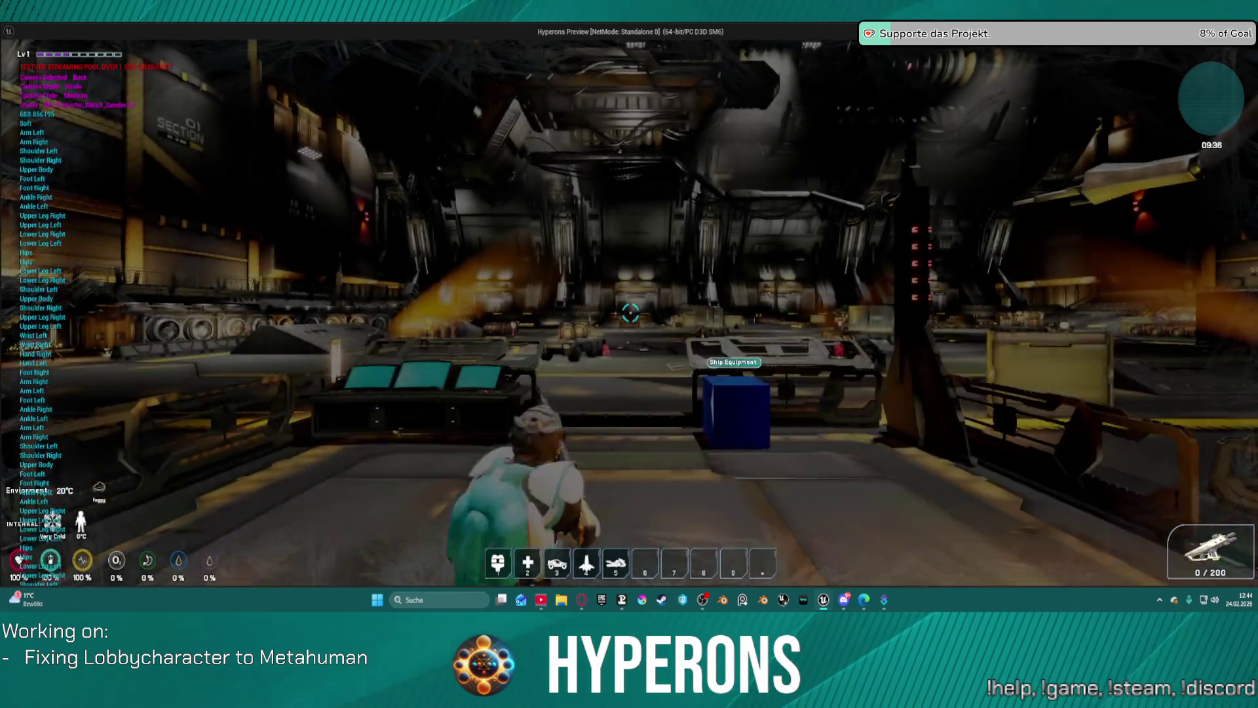
Step: In the inventory, remove the helmet to check the hair, then re-equip it
{"action": "key", "text": "i"}
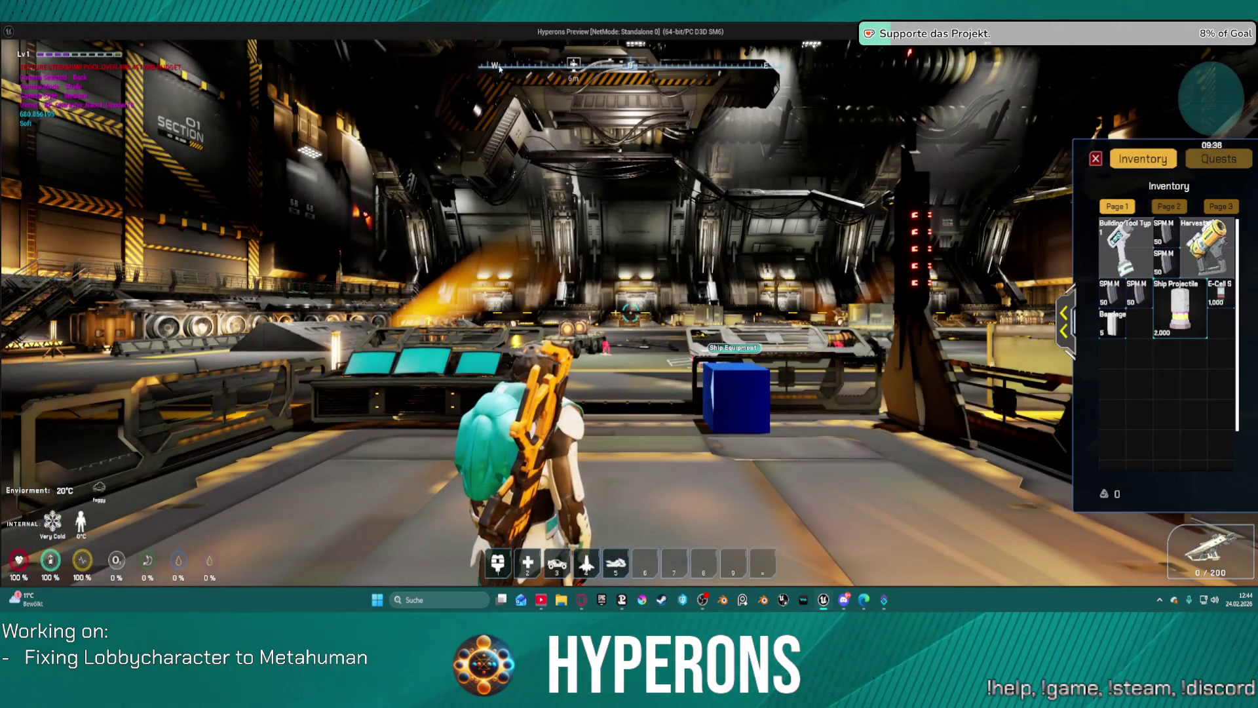
{"action": "key", "text": "i"}
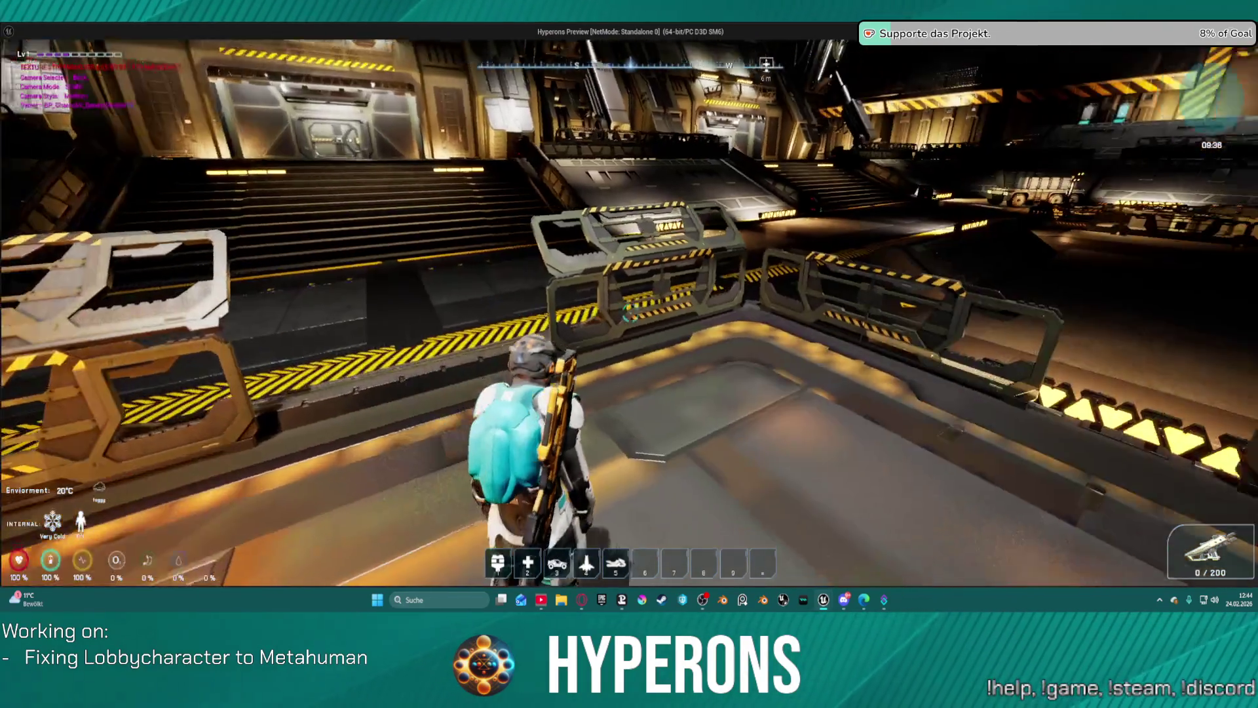
{"action": "key", "text": "i"}
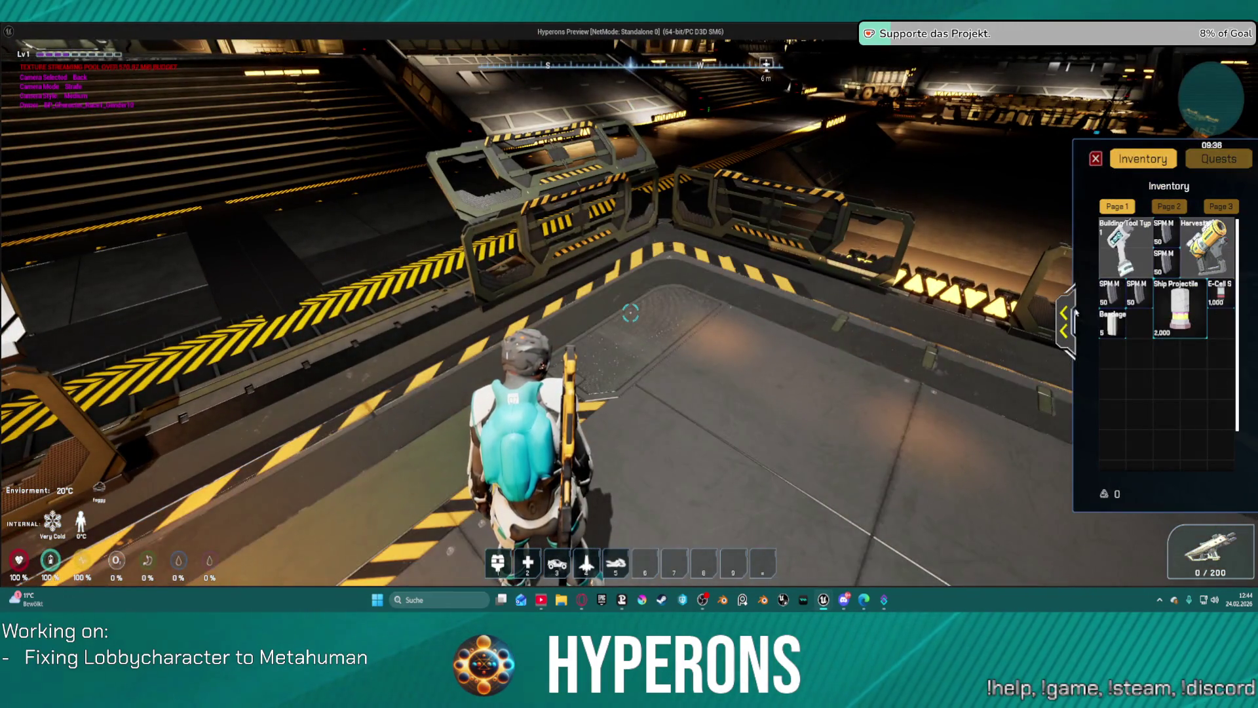
{"action": "right_click", "coordinate": [1185, 245]}
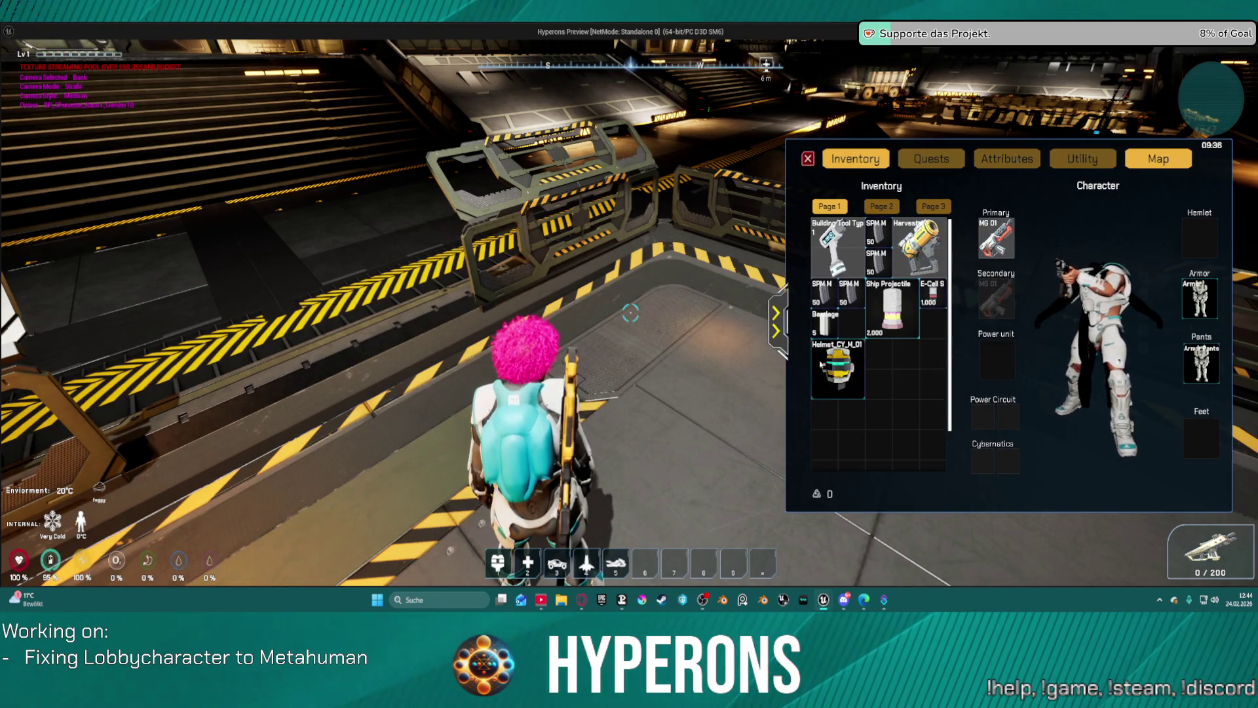
{"action": "right_click", "coordinate": [851, 360]}
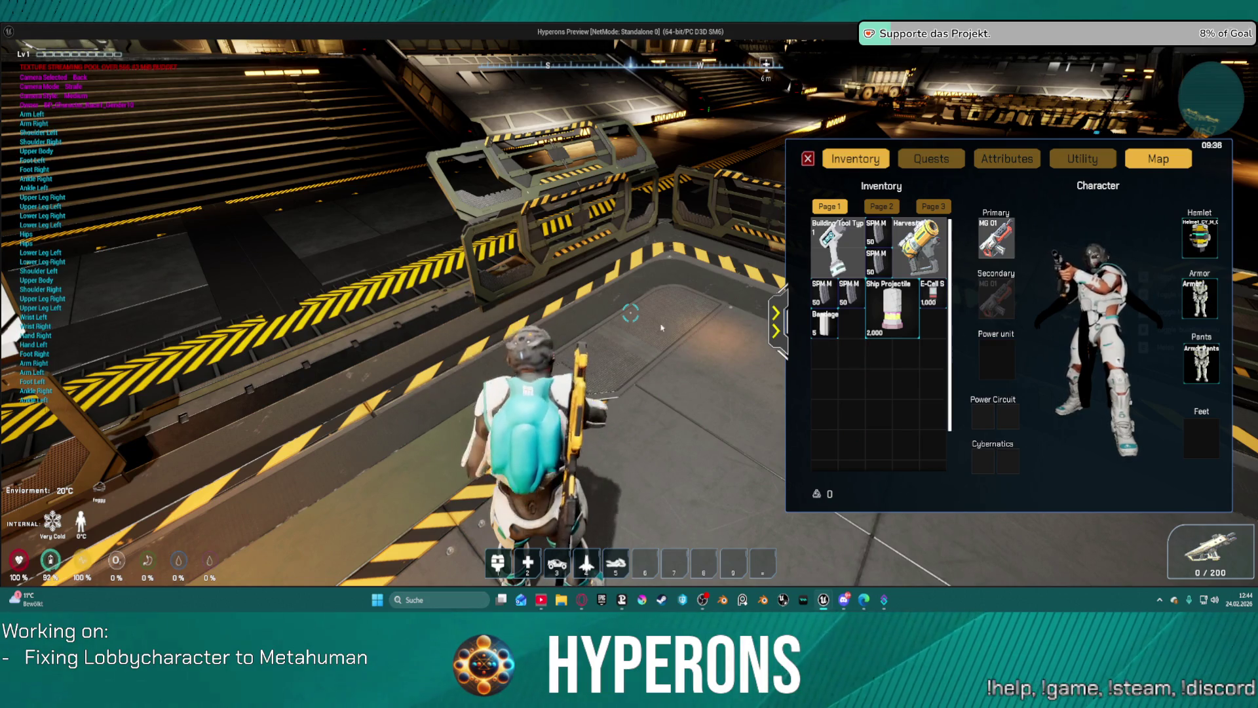
{"action": "key", "text": "i"}
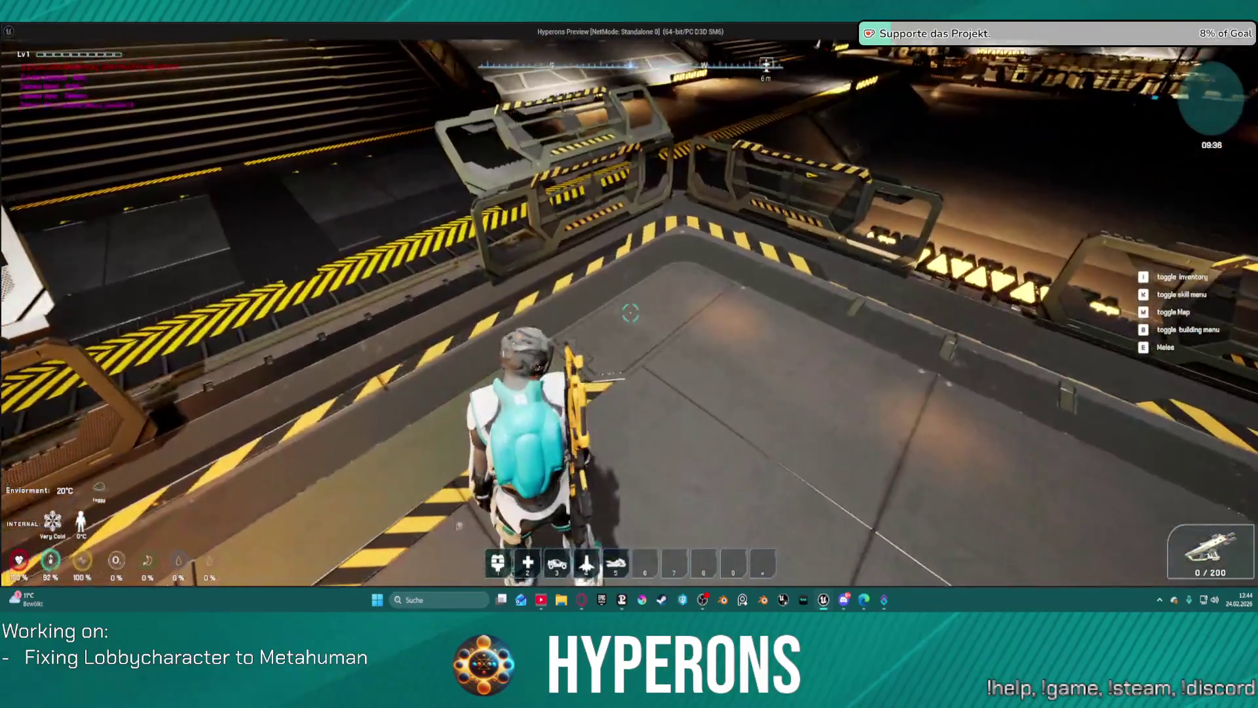
Step: Quit the running game via Exit Game in the pause menu
{"action": "key", "text": "Escape"}
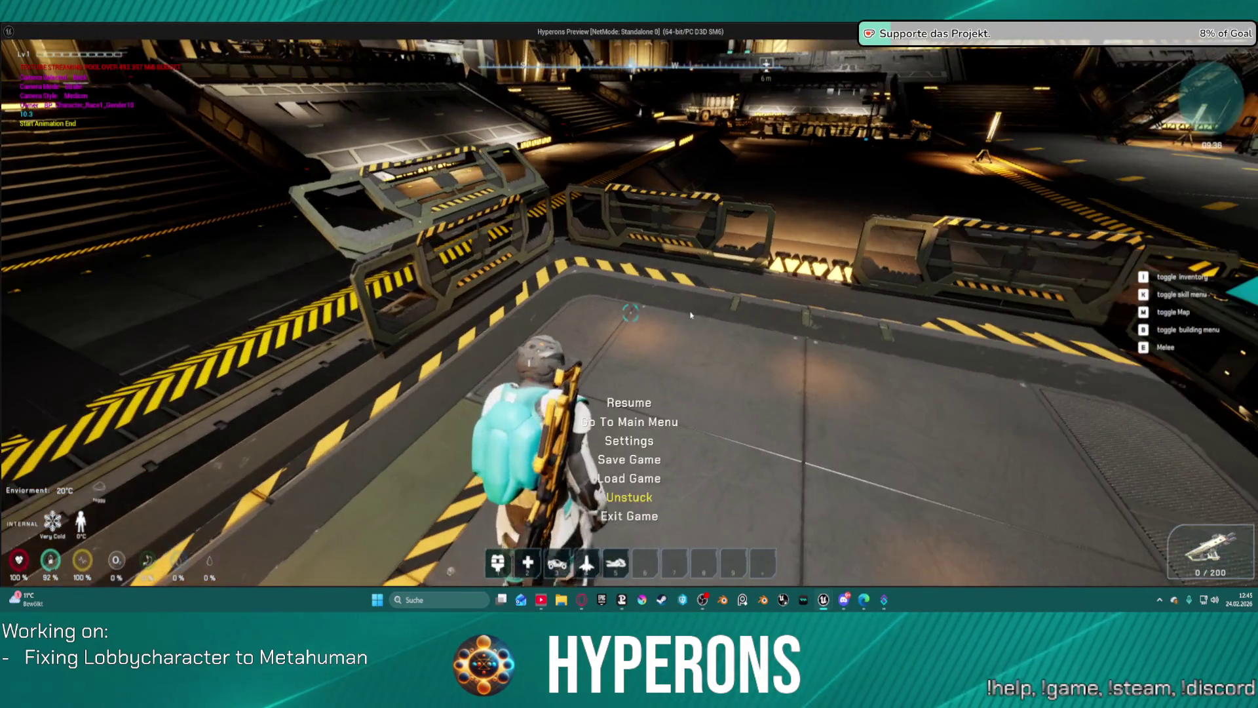
{"action": "left_click", "coordinate": [635, 467]}
{"action": "key", "text": "Escape"}
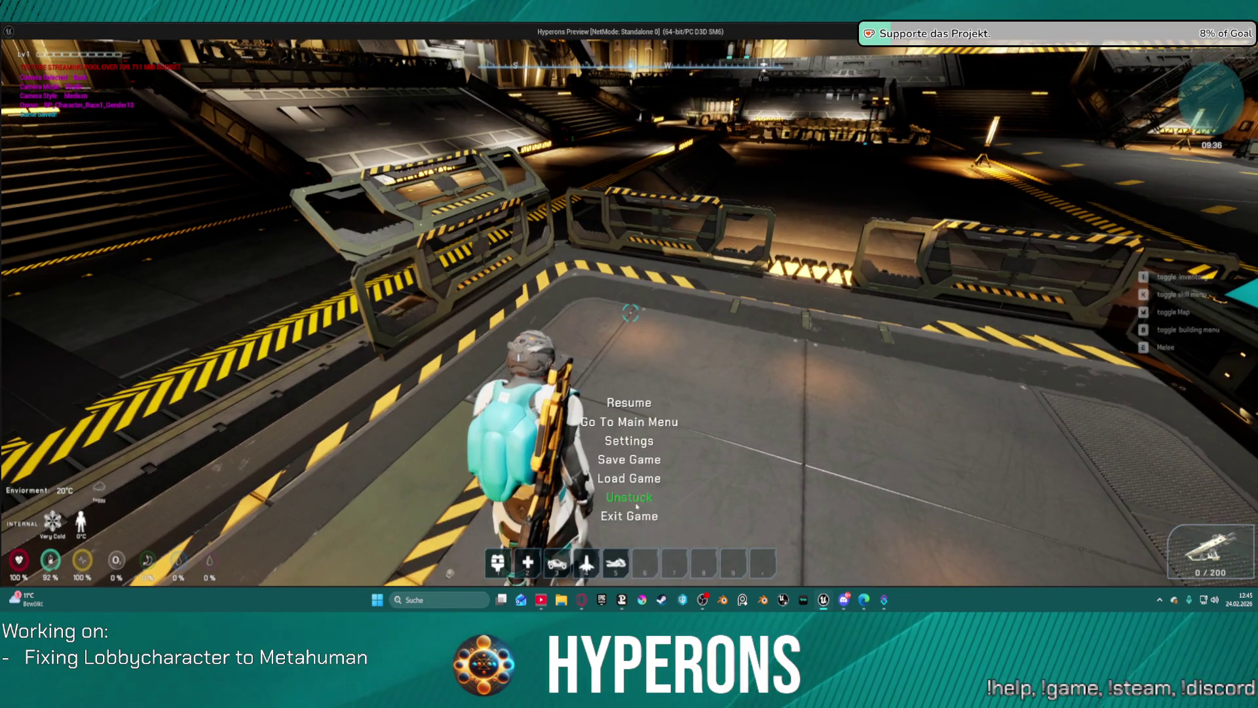
{"action": "left_click", "coordinate": [630, 517]}
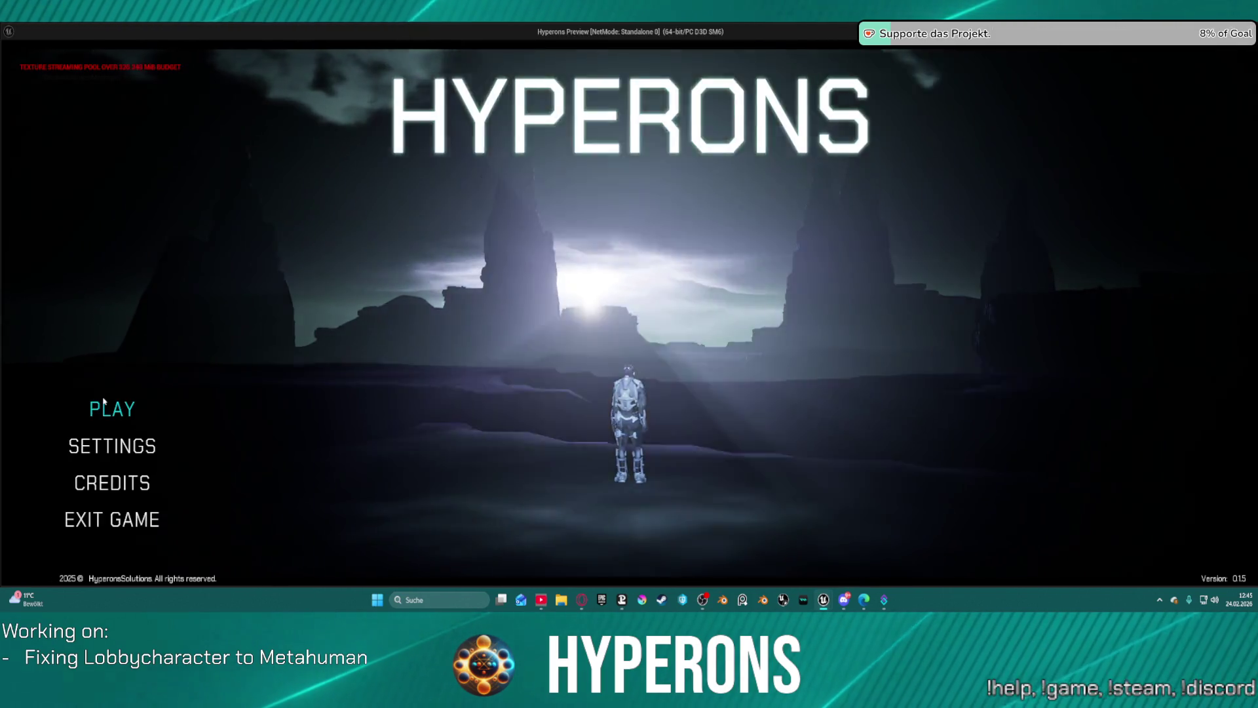
Step: Preview Afrocurly, 360Waves, UpdoBraids and mohawk in Character Selection, then close the preview
{"action": "left_click", "coordinate": [104, 402]}
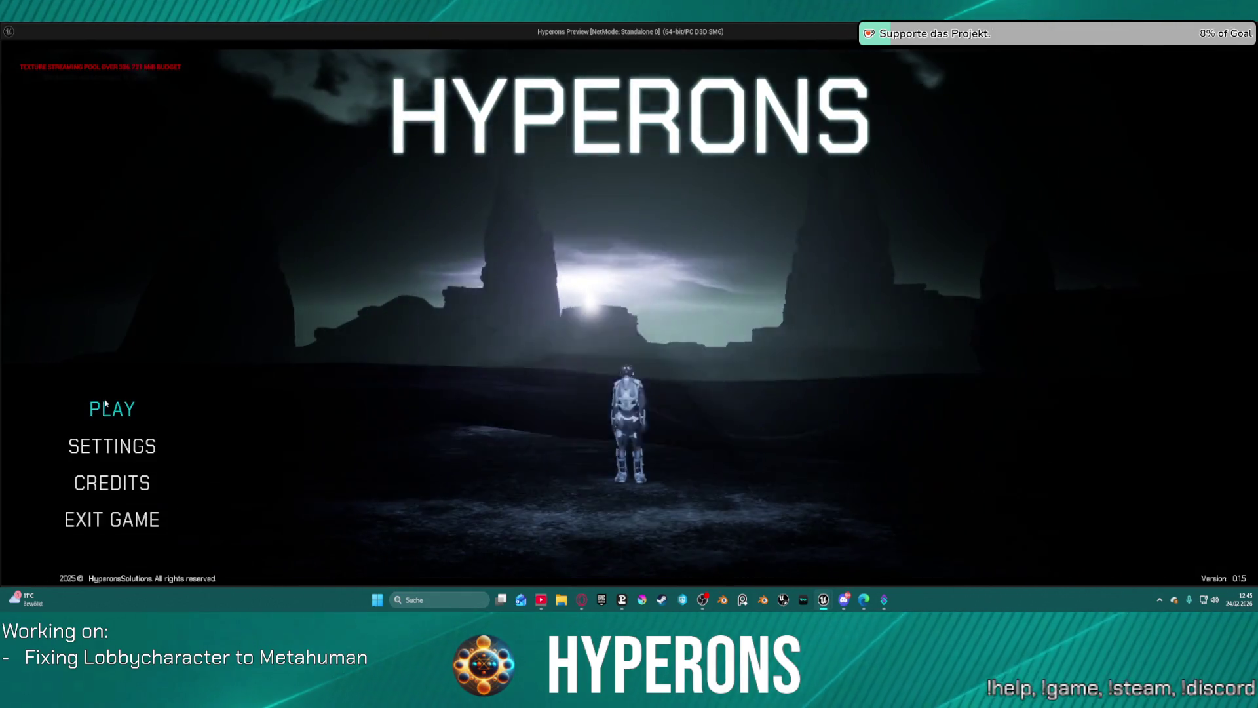
{"action": "left_click", "coordinate": [651, 339]}
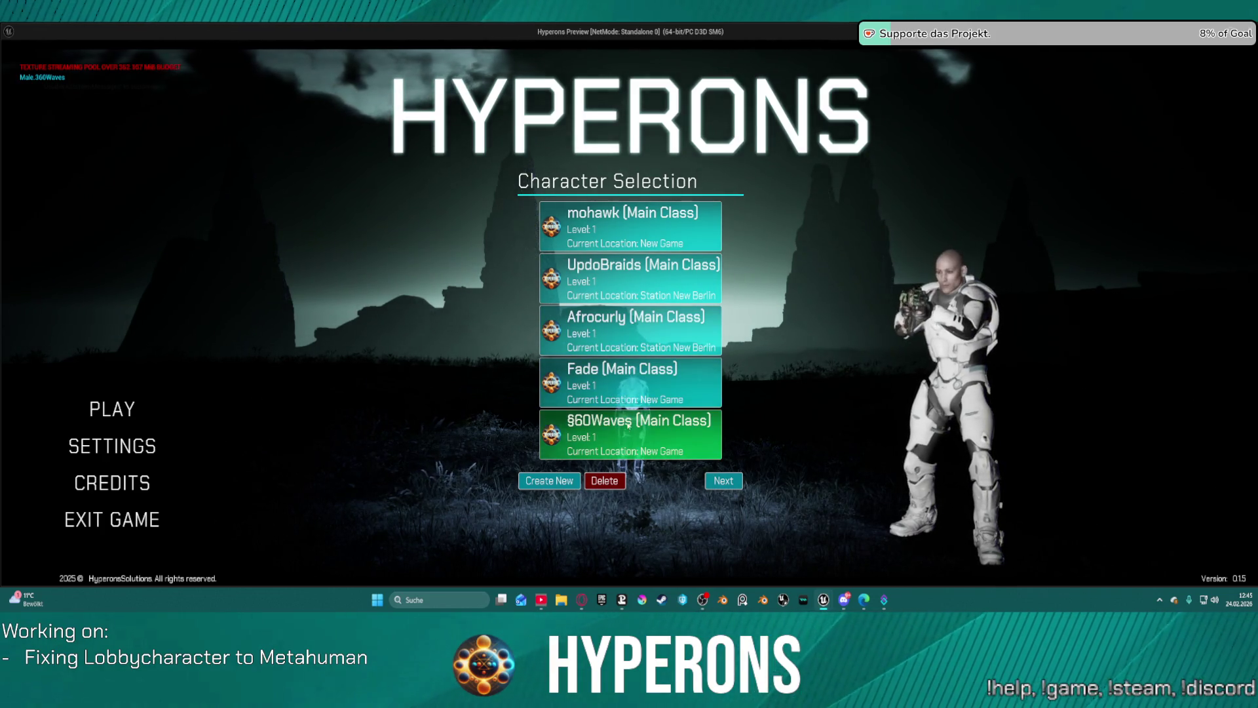
{"action": "left_click", "coordinate": [617, 438]}
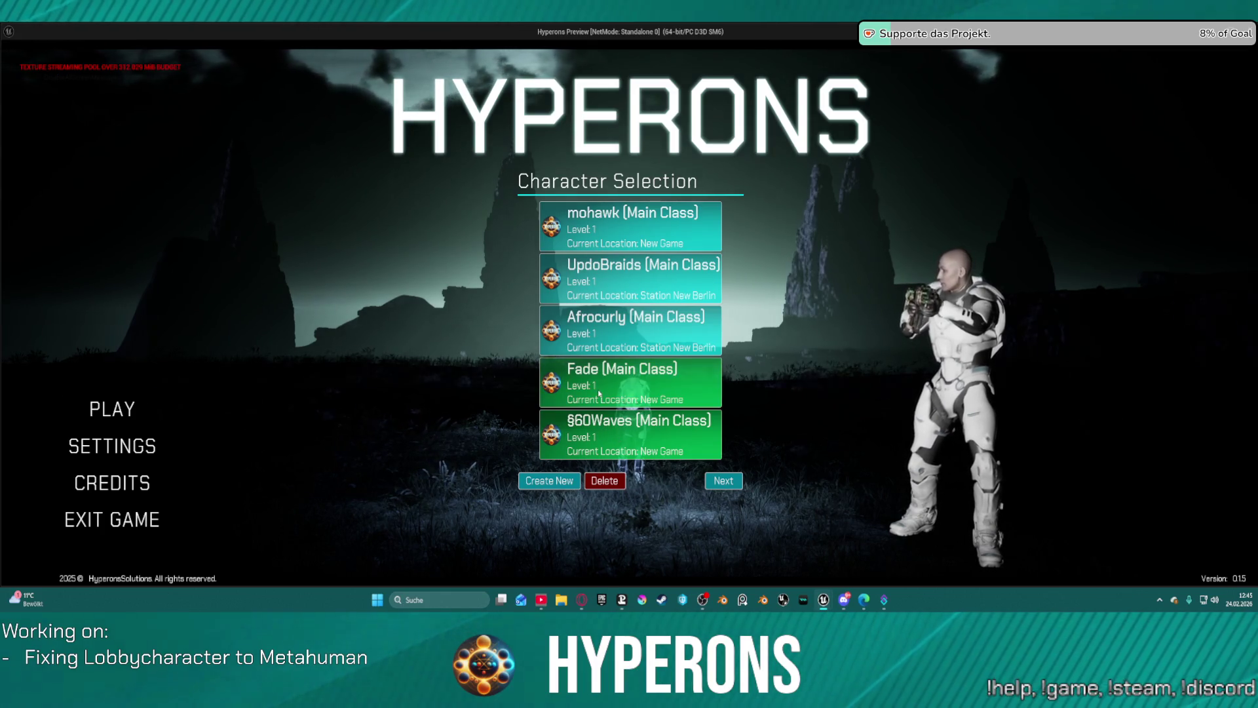
{"action": "left_click", "coordinate": [632, 270]}
{"action": "left_click", "coordinate": [659, 228]}
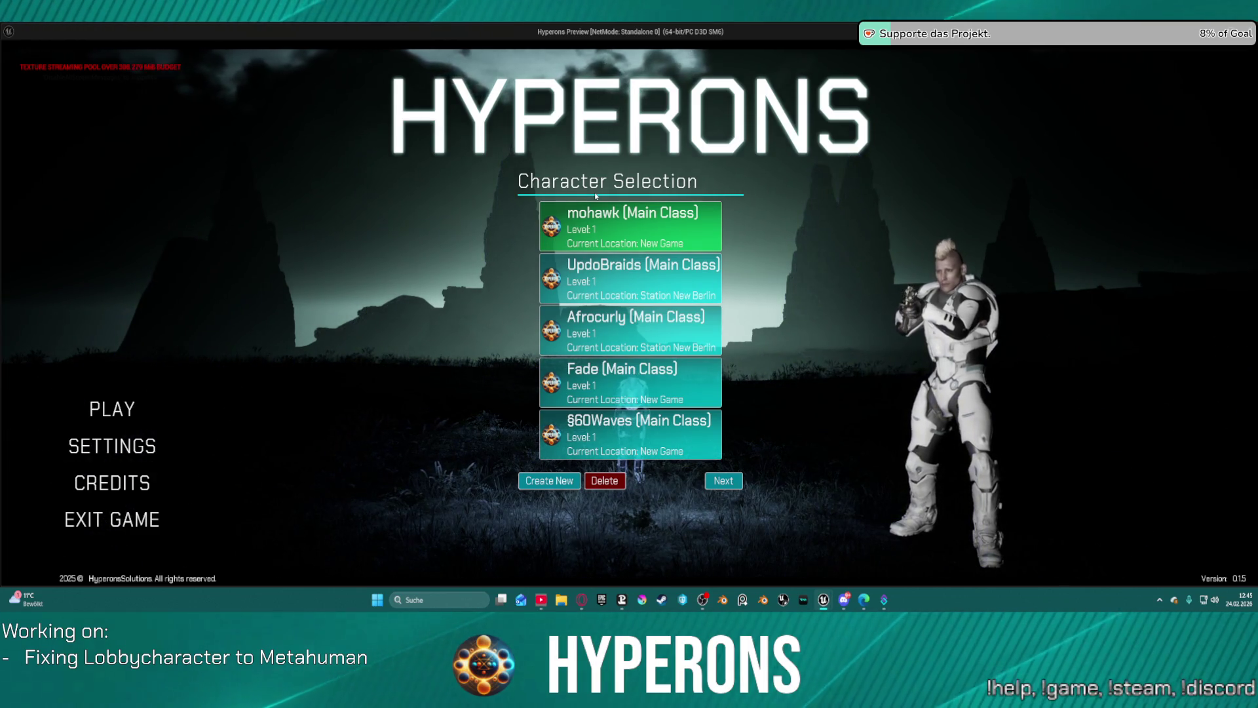
{"action": "key", "text": "Escape"}
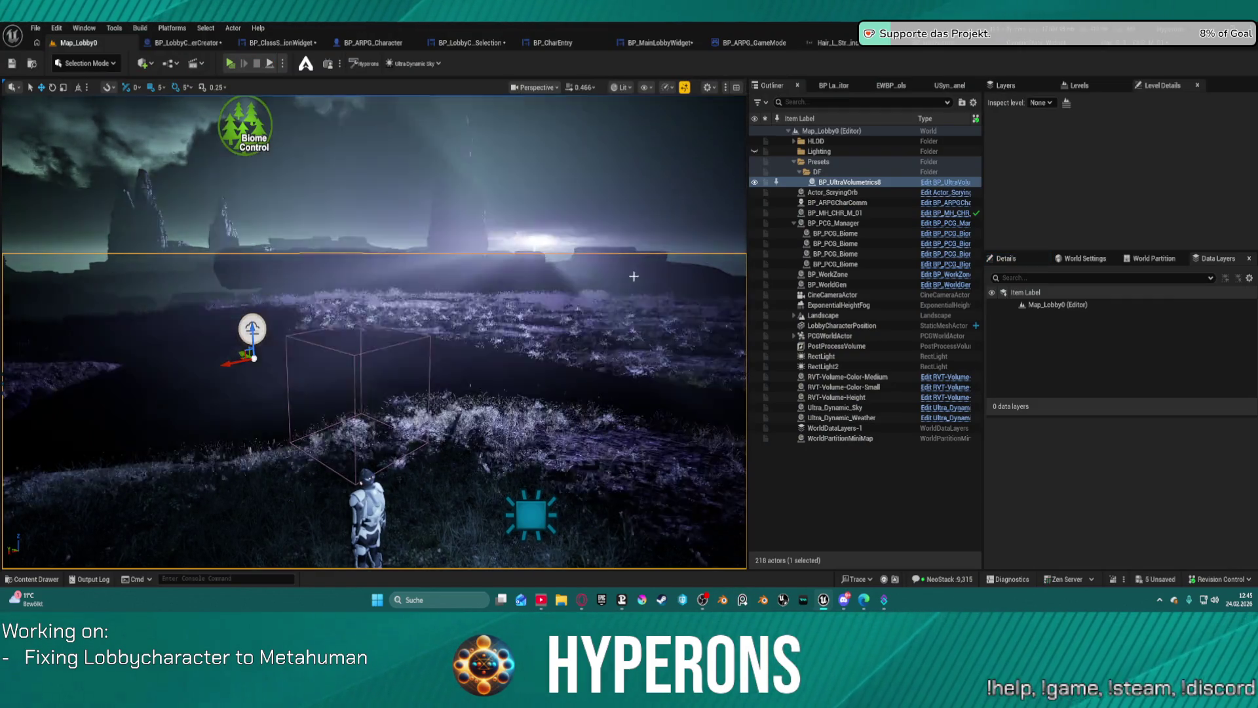
Step: Set the hair binding's Source Skeletal Mesh to SKM_Groom_Head_Legacy02 and save it
{"action": "key", "text": "ctrl+space"}
{"action": "double_click", "coordinate": [709, 383]}
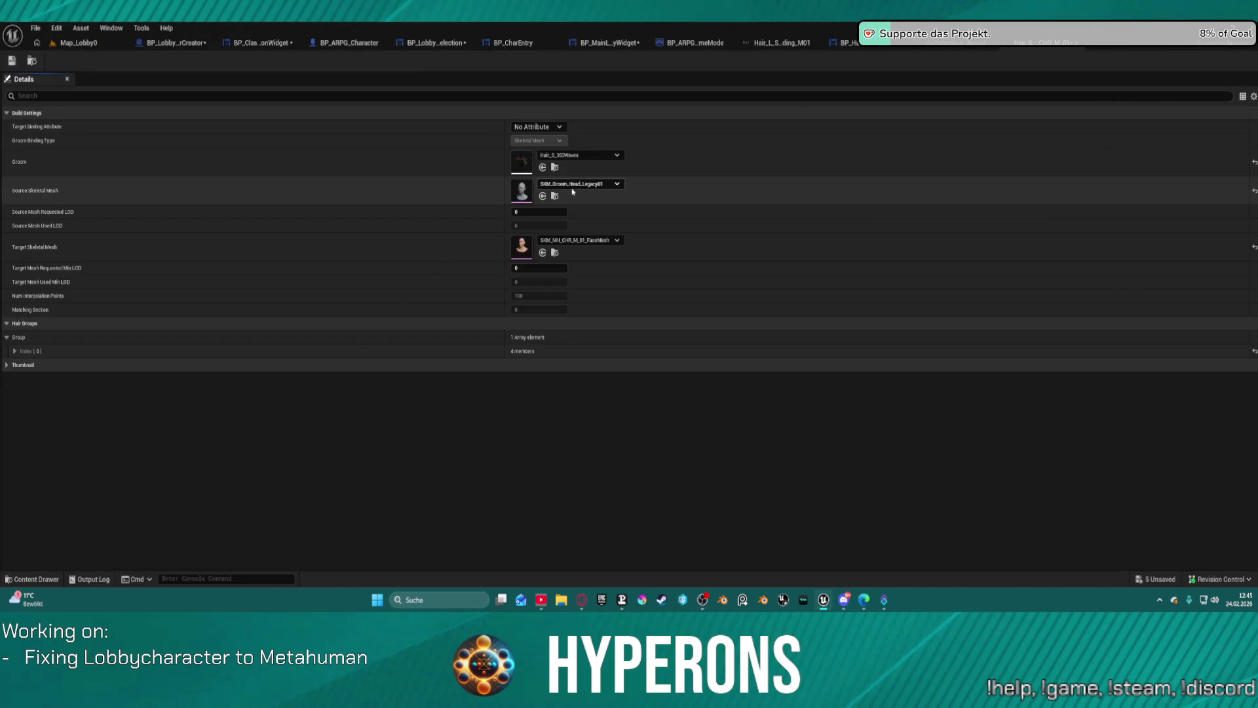
{"action": "left_click", "coordinate": [574, 185]}
{"action": "left_click", "coordinate": [597, 320]}
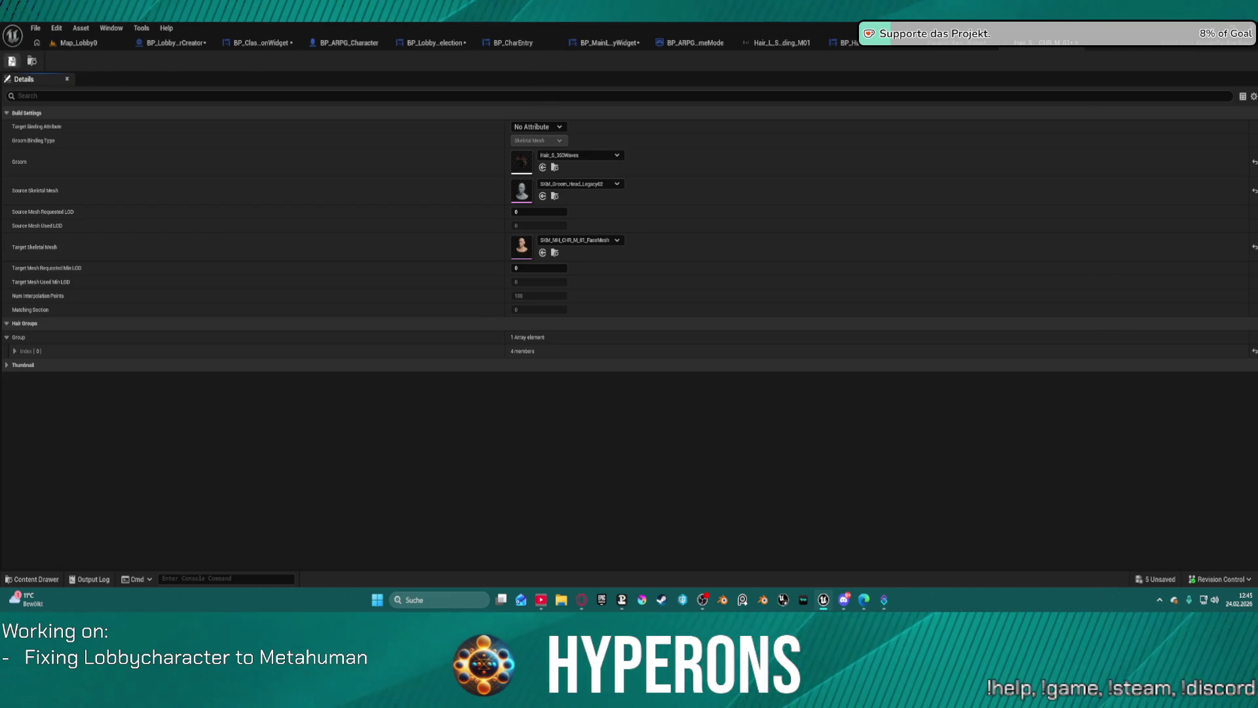
{"action": "left_click", "coordinate": [12, 62]}
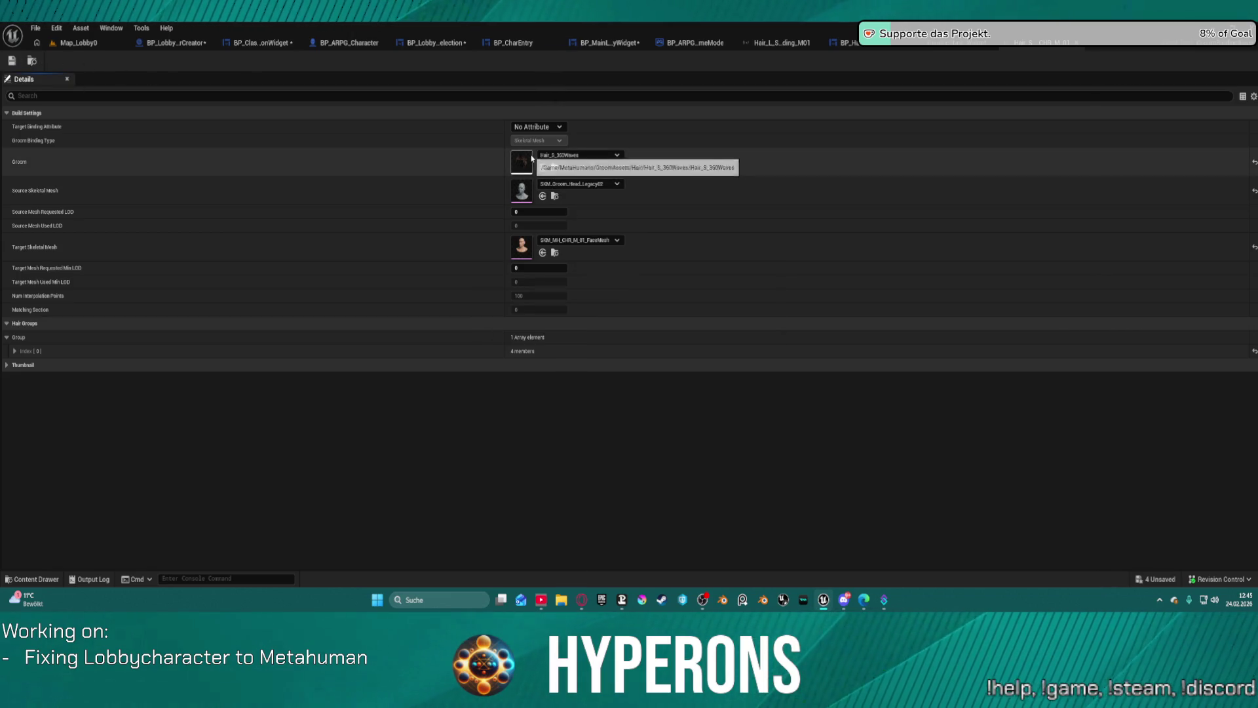
Step: Inspect the Hair_S_360Waves groom's list of head mesh bindings
{"action": "double_click", "coordinate": [527, 161]}
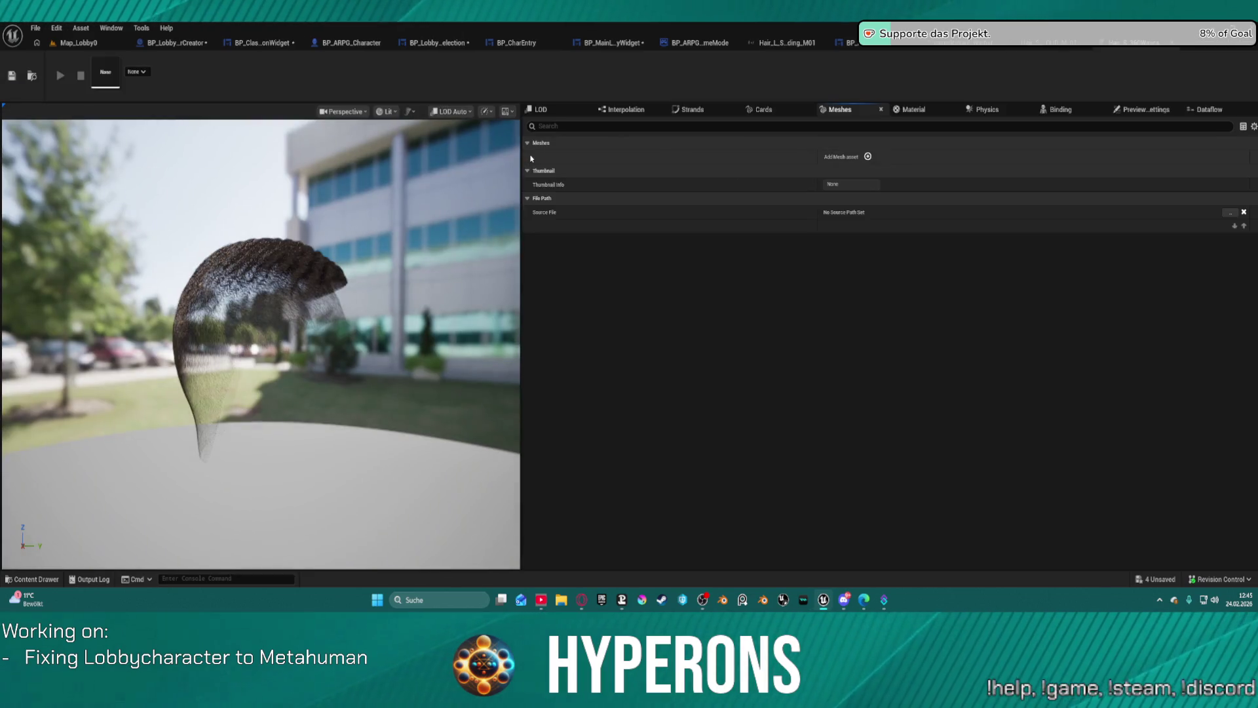
{"action": "mouse_move", "coordinate": [125, 322]}
{"action": "left_mouse_down"}
{"action": "mouse_move", "coordinate": [207, 373]}
{"action": "mouse_move", "coordinate": [339, 146]}
{"action": "left_mouse_up"}
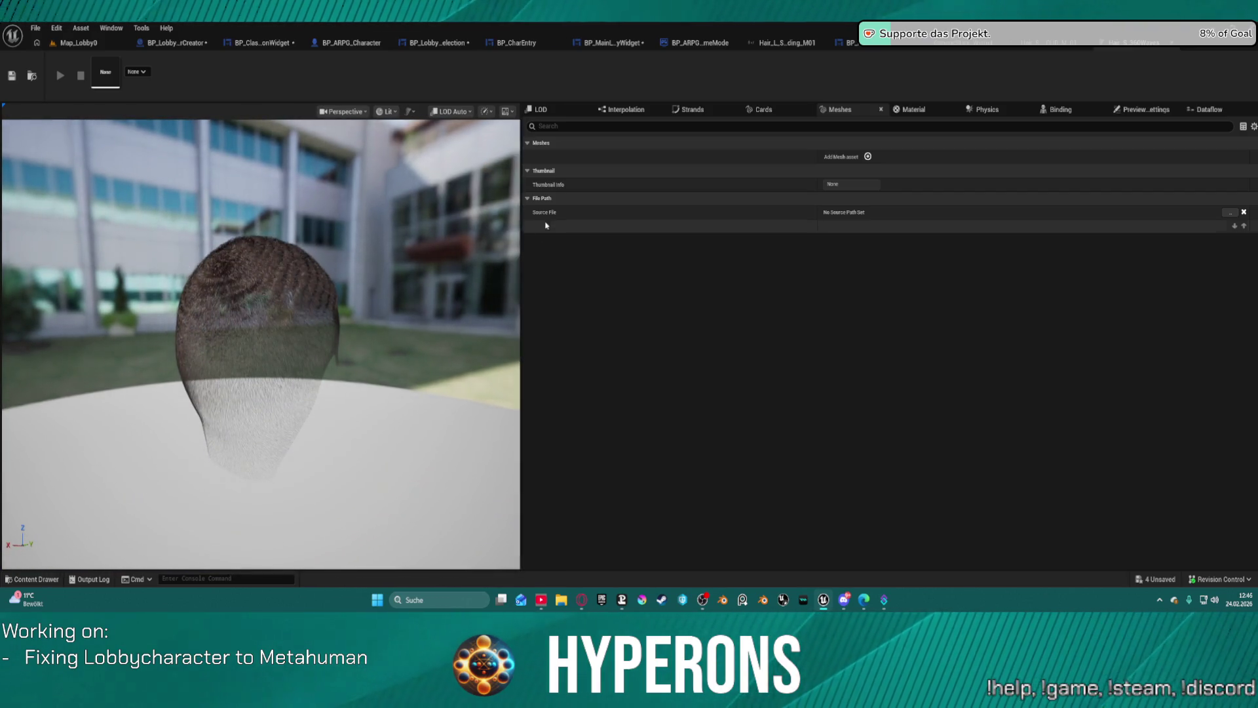
{"action": "left_click", "coordinate": [526, 199]}
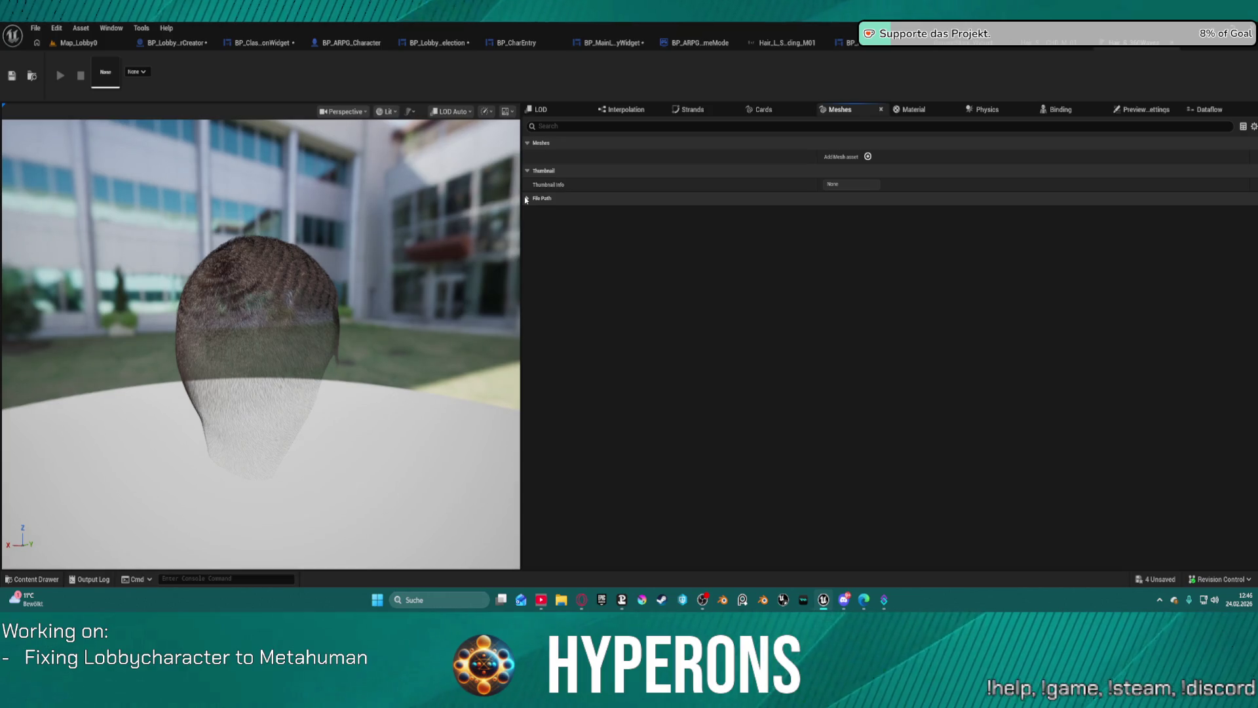
{"action": "left_click", "coordinate": [527, 199]}
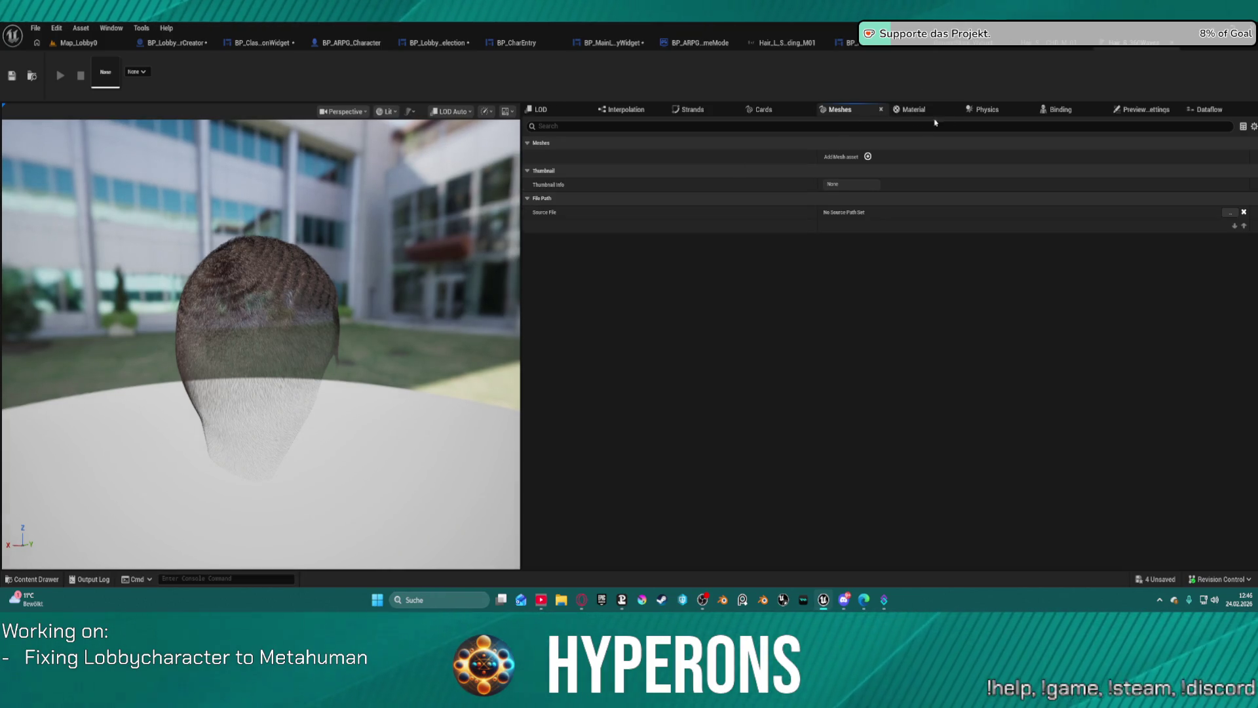
{"action": "left_click", "coordinate": [1057, 110]}
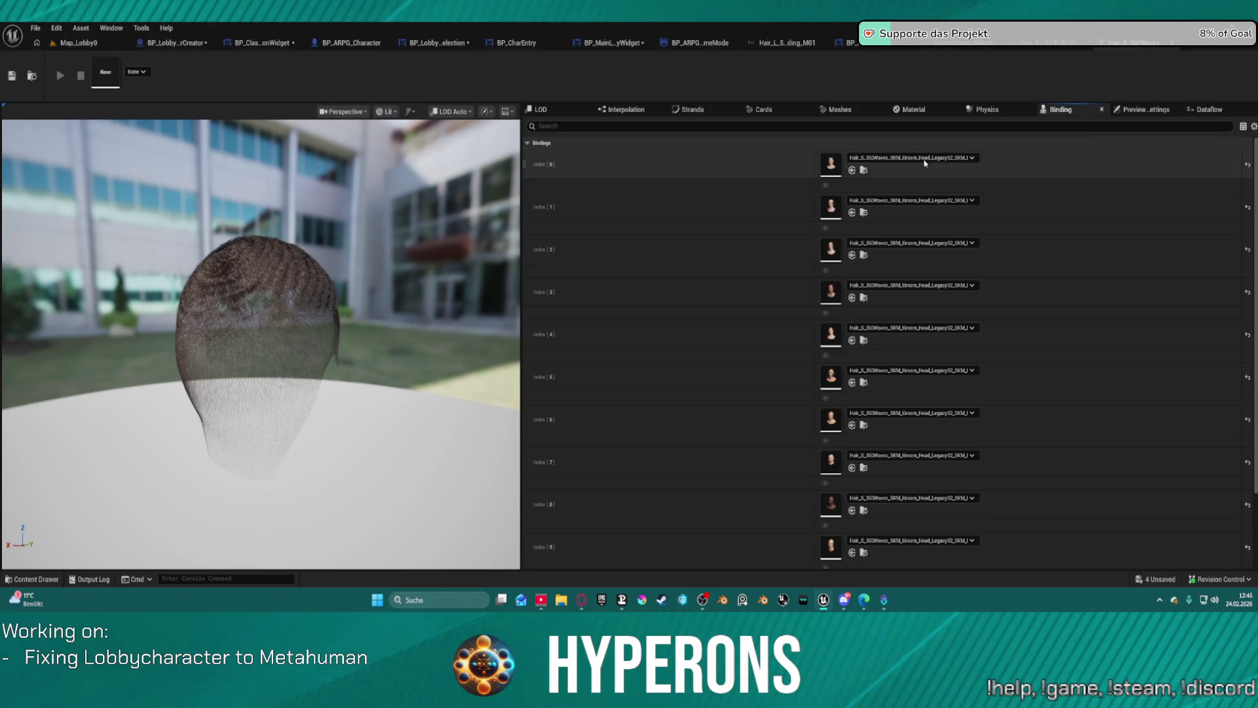
{"action": "scroll", "coordinate": [809, 264], "scroll_direction": "down", "scroll_amount": 1}
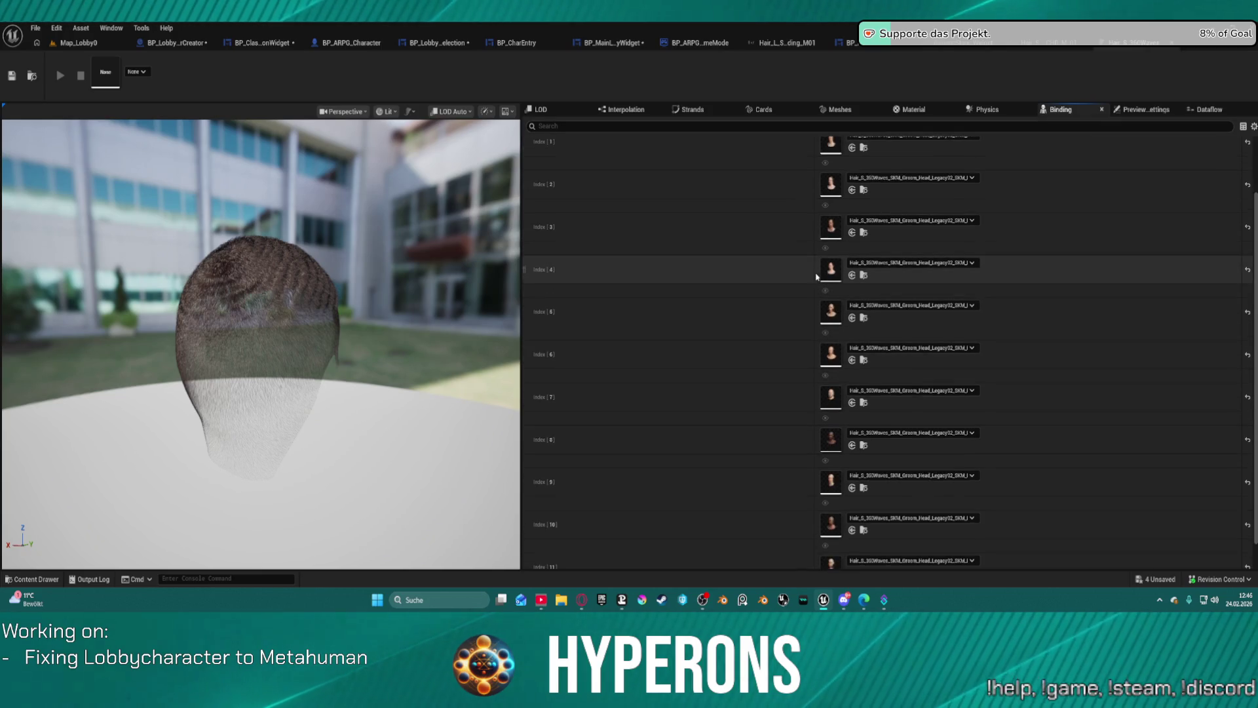
{"action": "scroll", "coordinate": [818, 284], "scroll_direction": "up", "scroll_amount": 1}
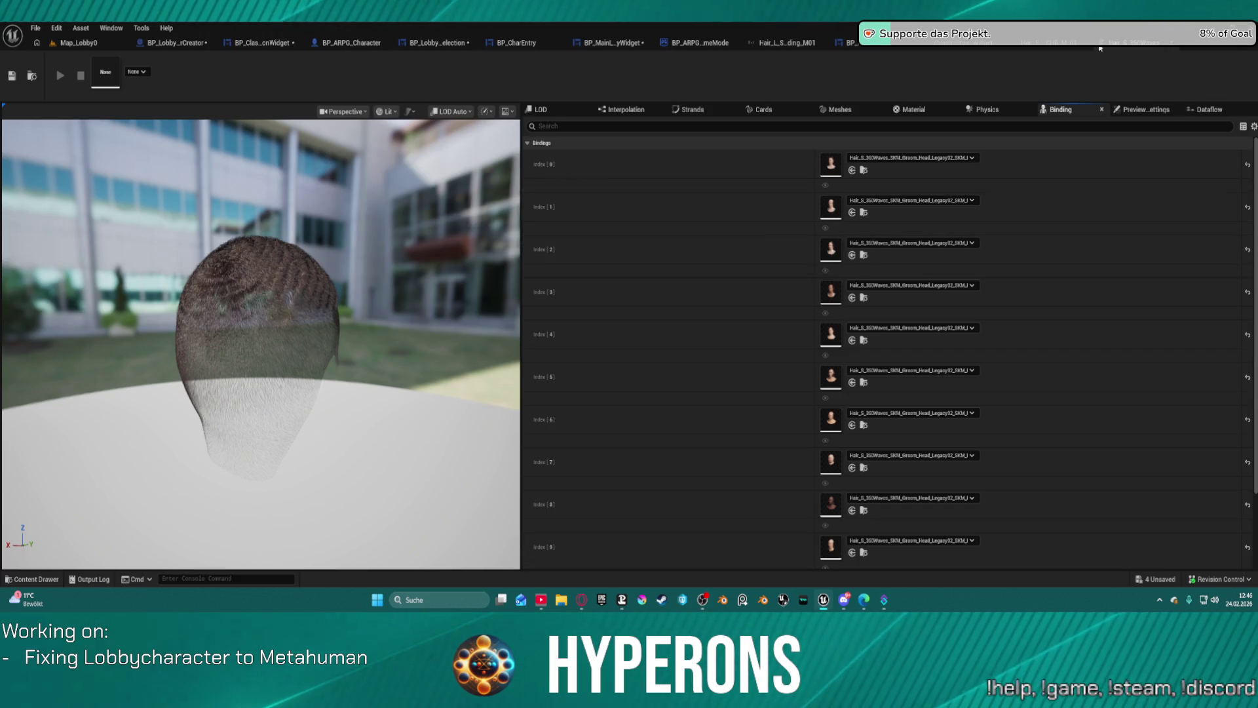
{"action": "left_click", "coordinate": [1073, 44]}
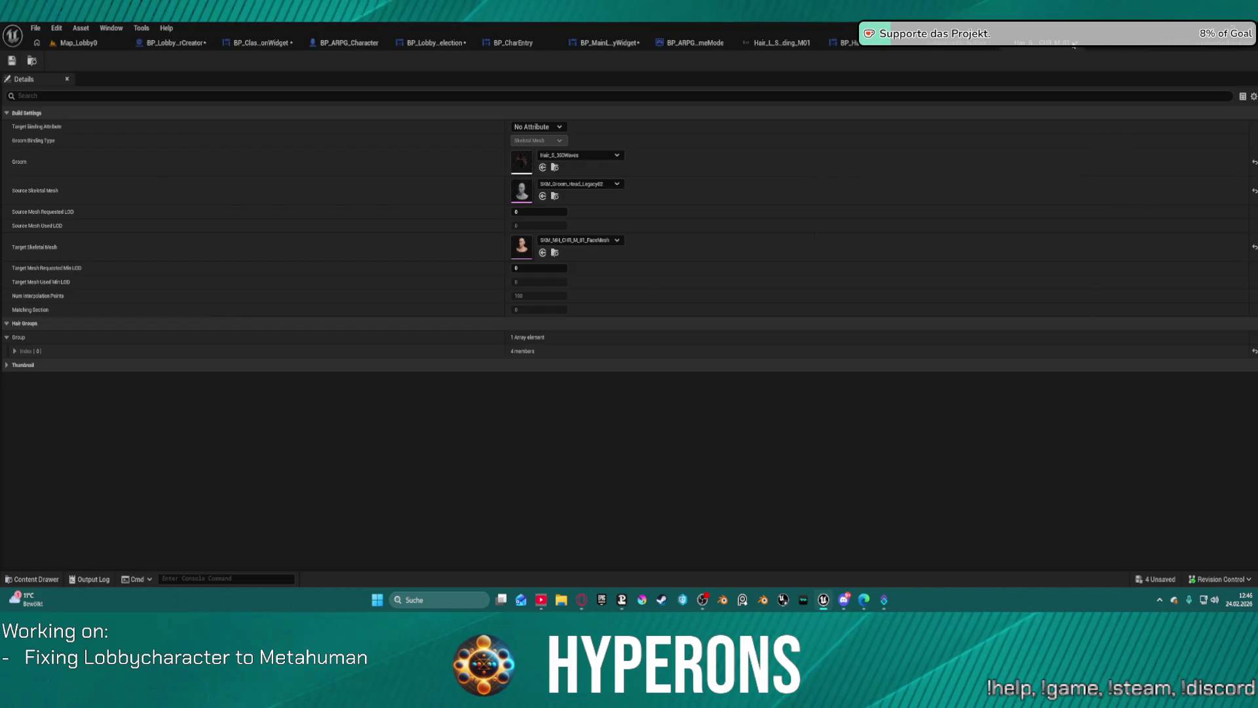
Step: Rebuild the 360Waves hair binding asset from the Content Drawer
{"action": "left_click", "coordinate": [37, 60]}
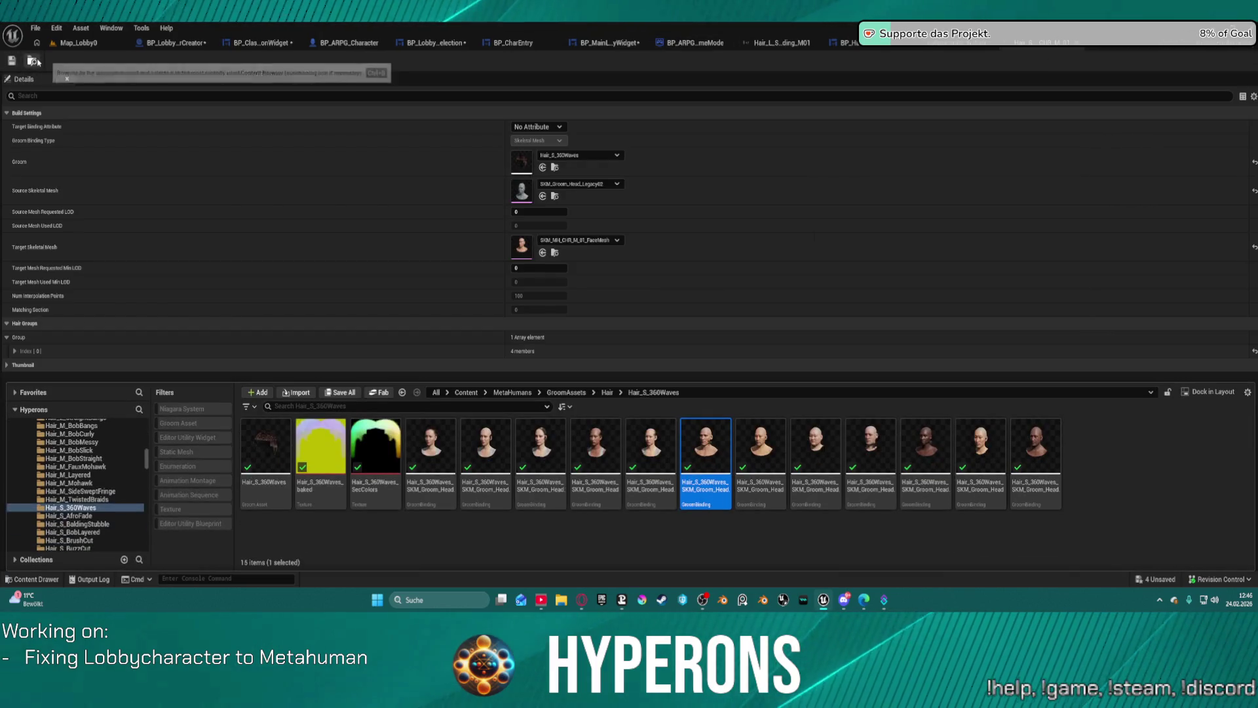
{"action": "right_click", "coordinate": [714, 437]}
{"action": "left_click", "coordinate": [741, 129]}
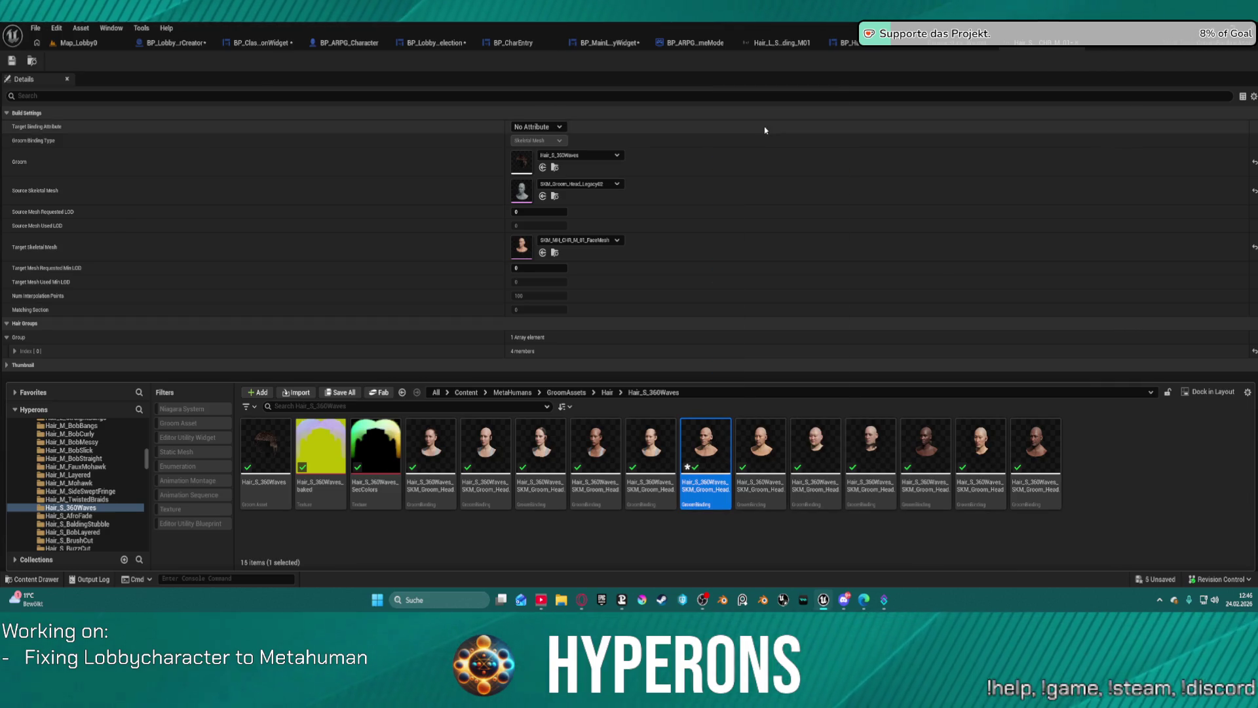
Step: Rebuild the Hair_S_360Waves groom asset, then return to Map_Lobby0
{"action": "right_click", "coordinate": [265, 437]}
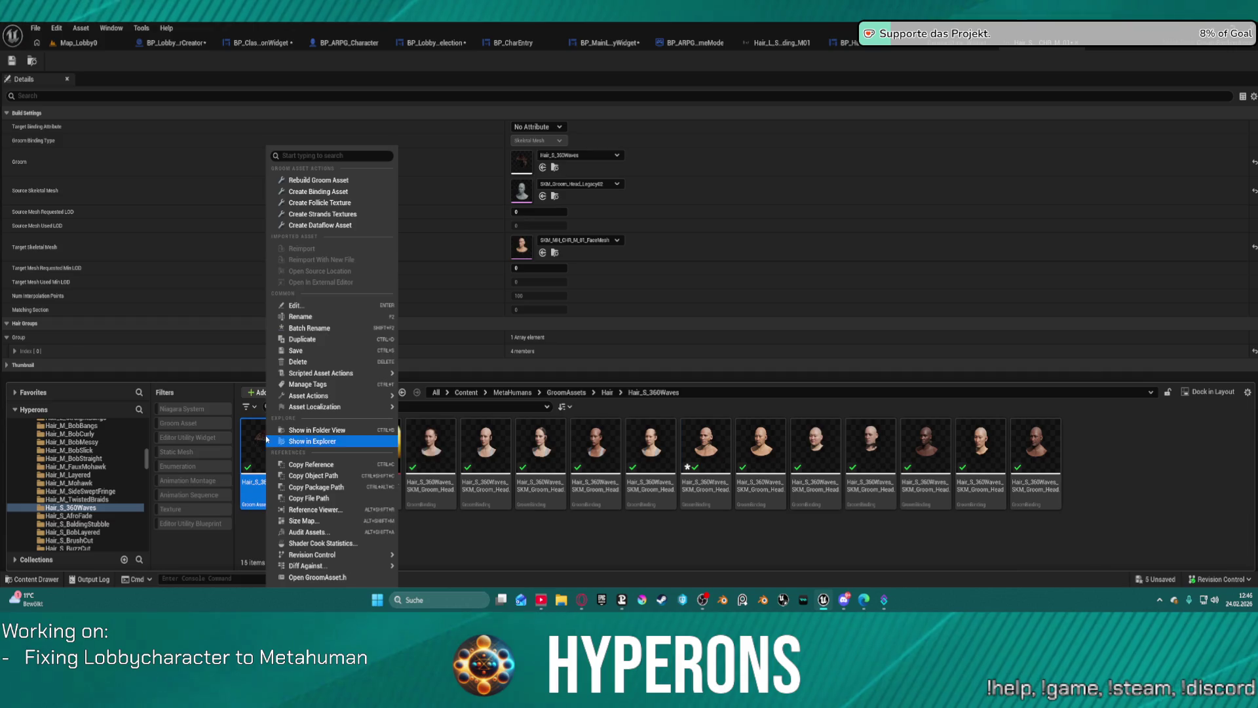
{"action": "left_click", "coordinate": [329, 180]}
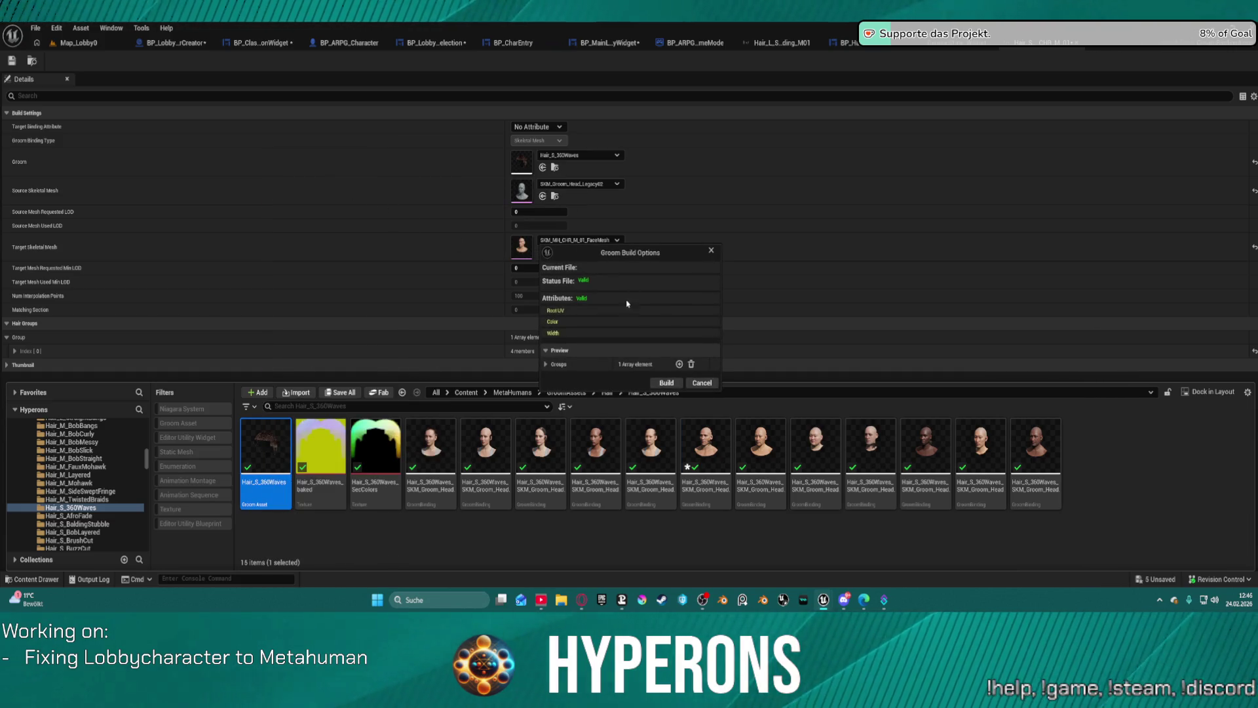
{"action": "left_click", "coordinate": [667, 383]}
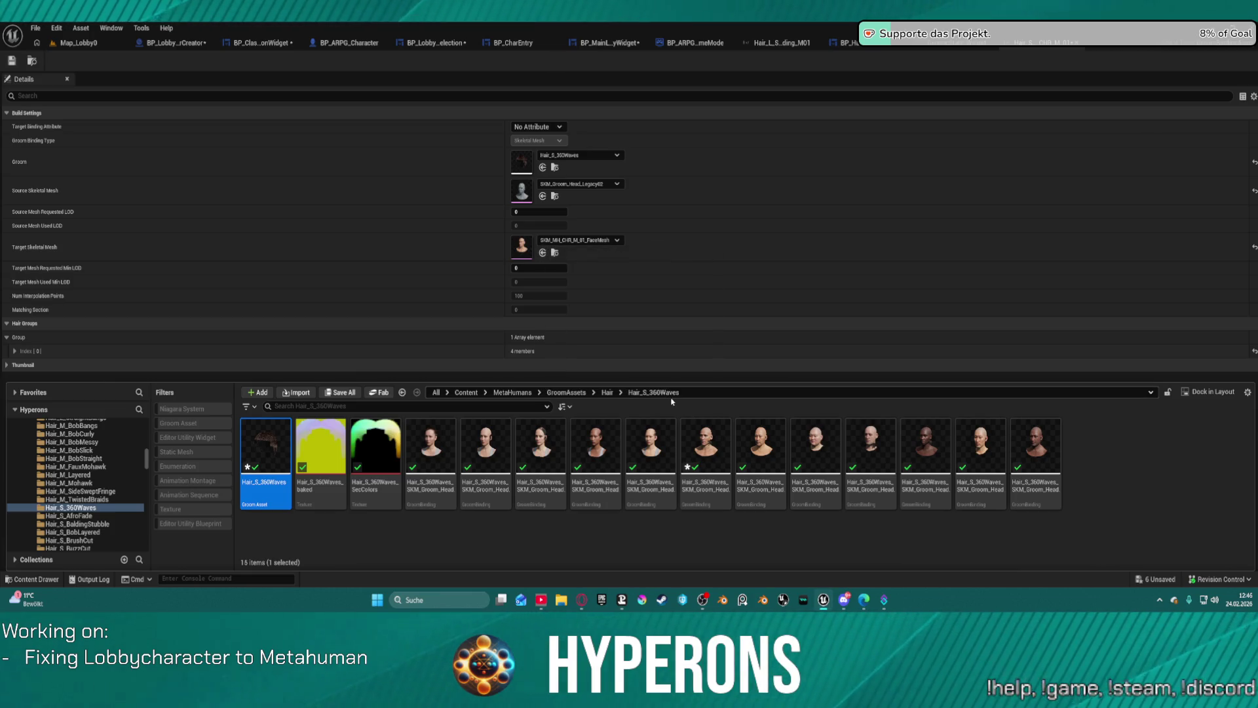
{"action": "left_click", "coordinate": [77, 42]}
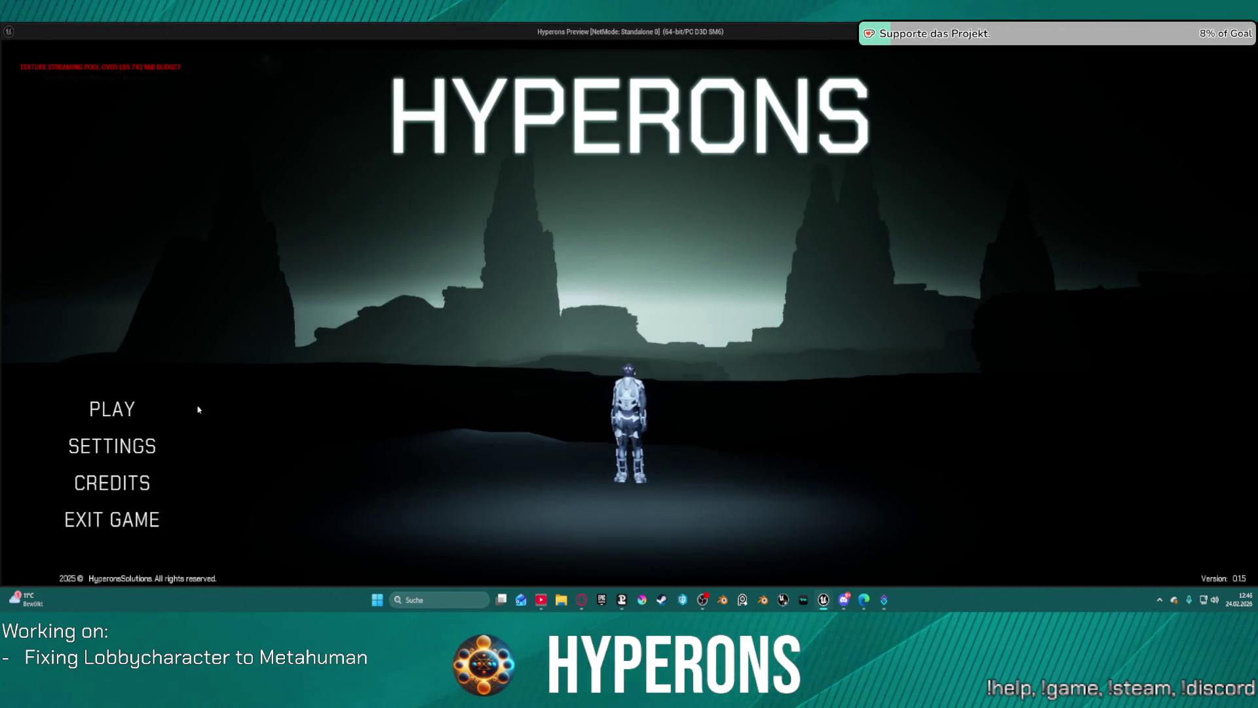
Step: Preview the §60Waves character in Character Selection, then close the game preview
{"action": "left_click", "coordinate": [113, 413]}
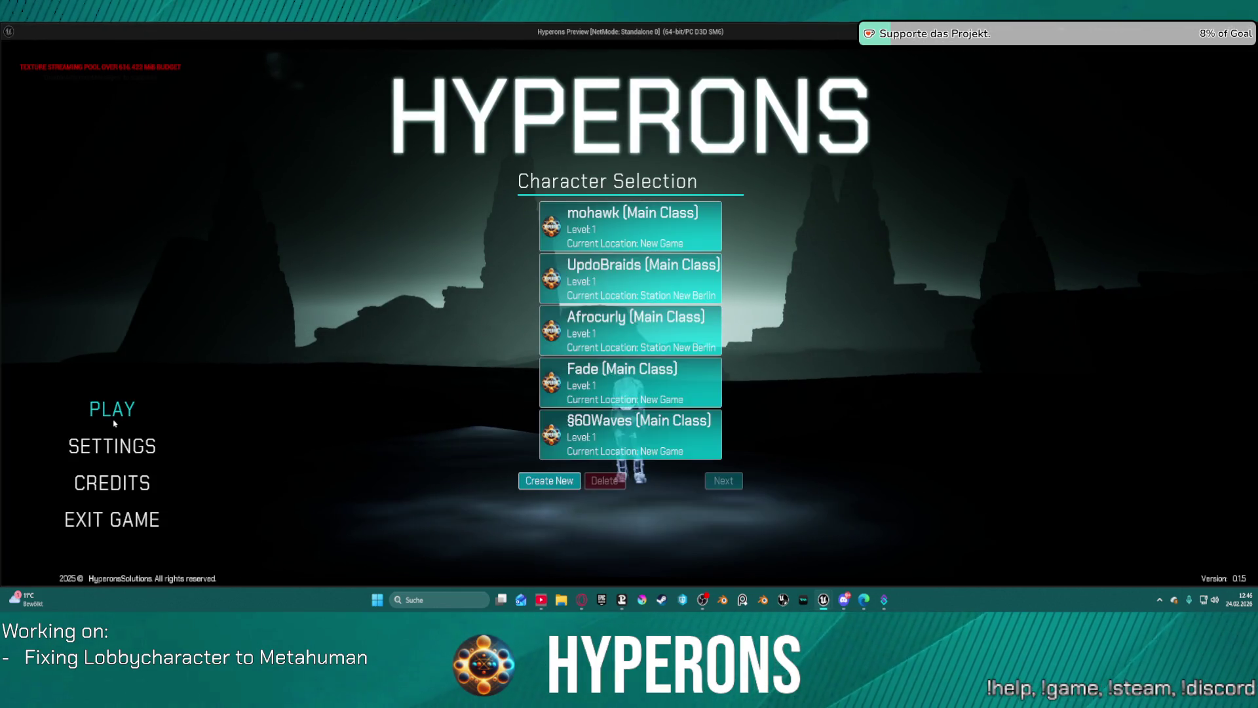
{"action": "left_click", "coordinate": [642, 430]}
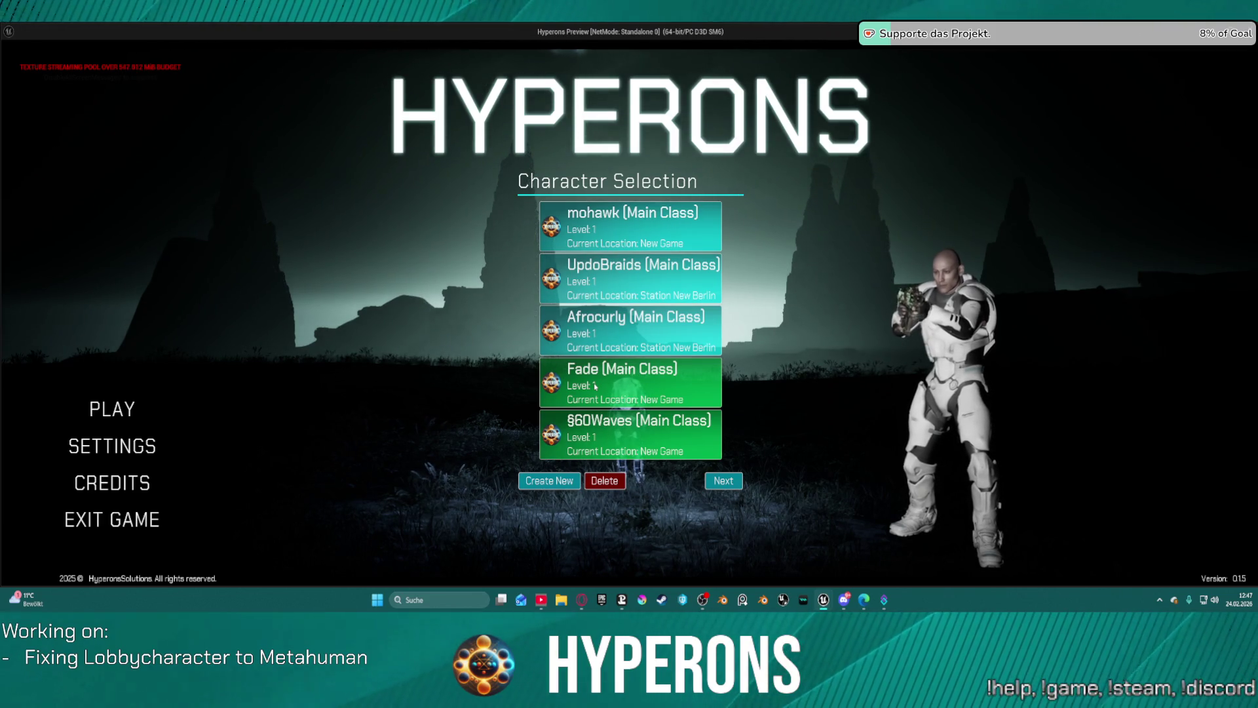
{"action": "key", "text": "Escape"}
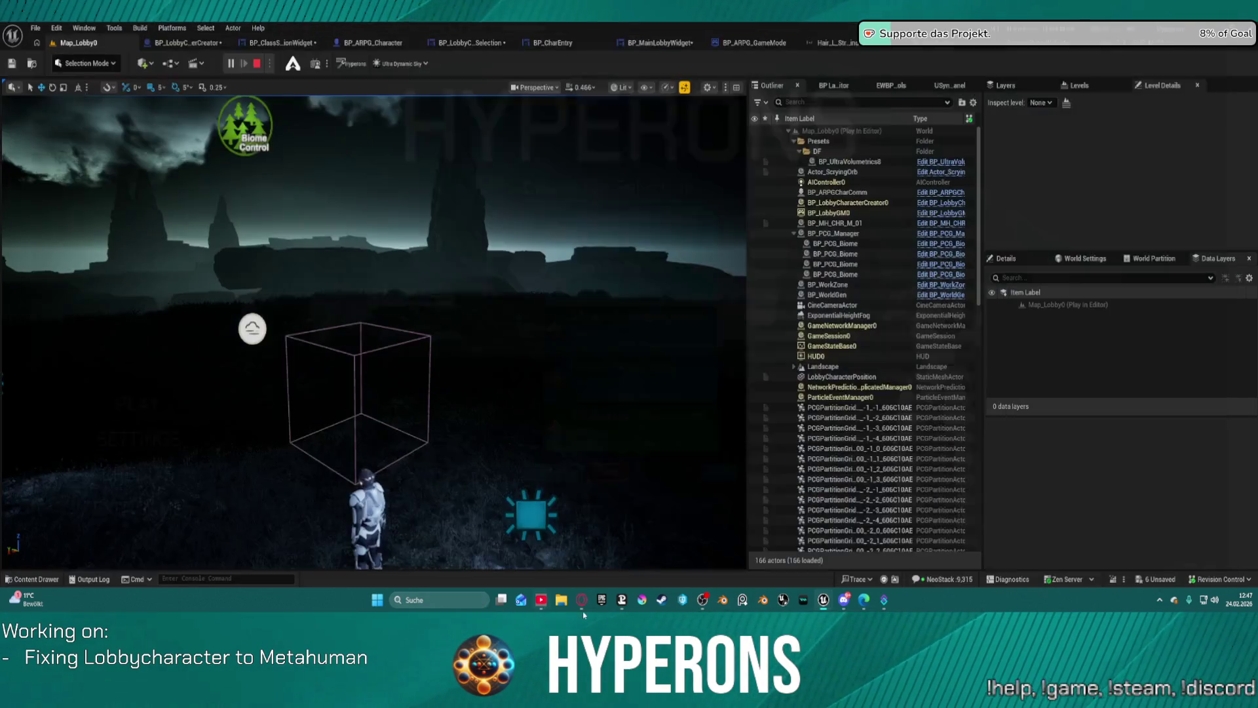
Step: In BP_LobbyCharacterCreator, select the face groom components from Beard to Mustache
{"action": "left_click", "coordinate": [253, 329]}
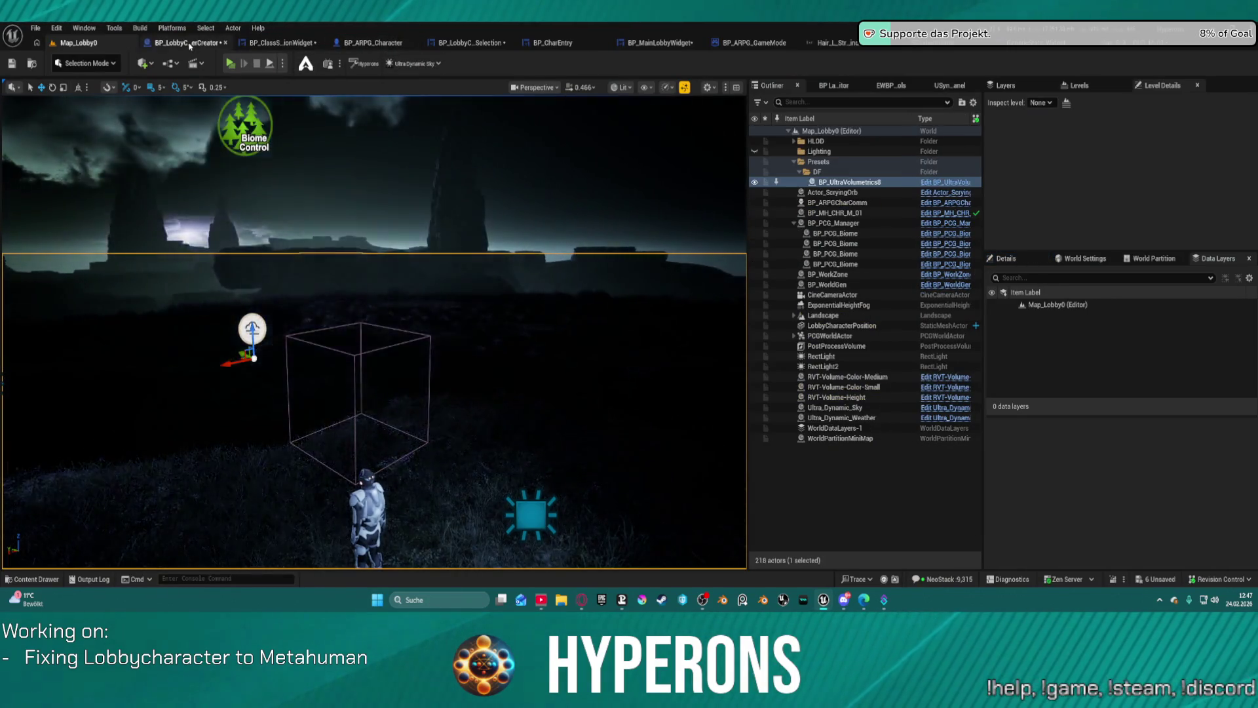
{"action": "left_click", "coordinate": [188, 42]}
{"action": "scroll", "coordinate": [683, 272], "scroll_direction": "down", "scroll_amount": 1}
{"action": "left_click", "coordinate": [91, 214]}
{"action": "left_click", "coordinate": [92, 203]}
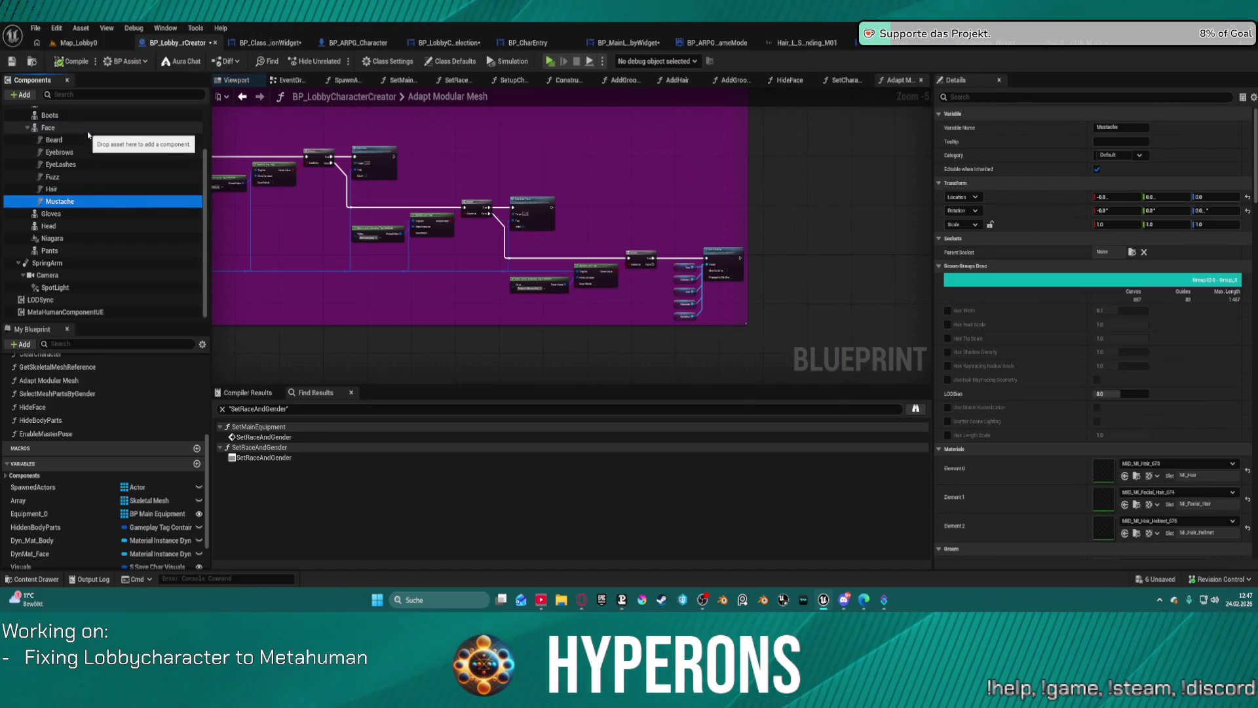
{"action": "left_click", "coordinate": [89, 140], "text": "shift"}
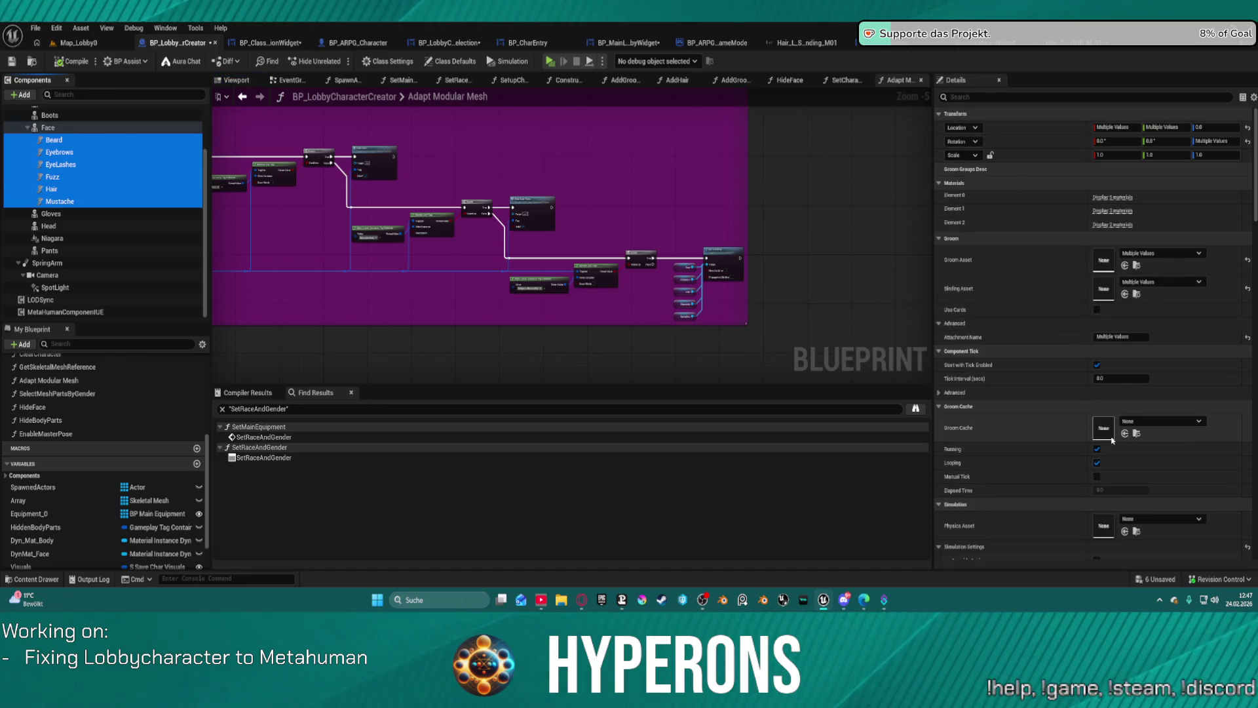
Step: Enable Reset Simulation and Override Settings for them and compile the blueprint
{"action": "scroll", "coordinate": [1167, 433], "scroll_direction": "down", "scroll_amount": 4}
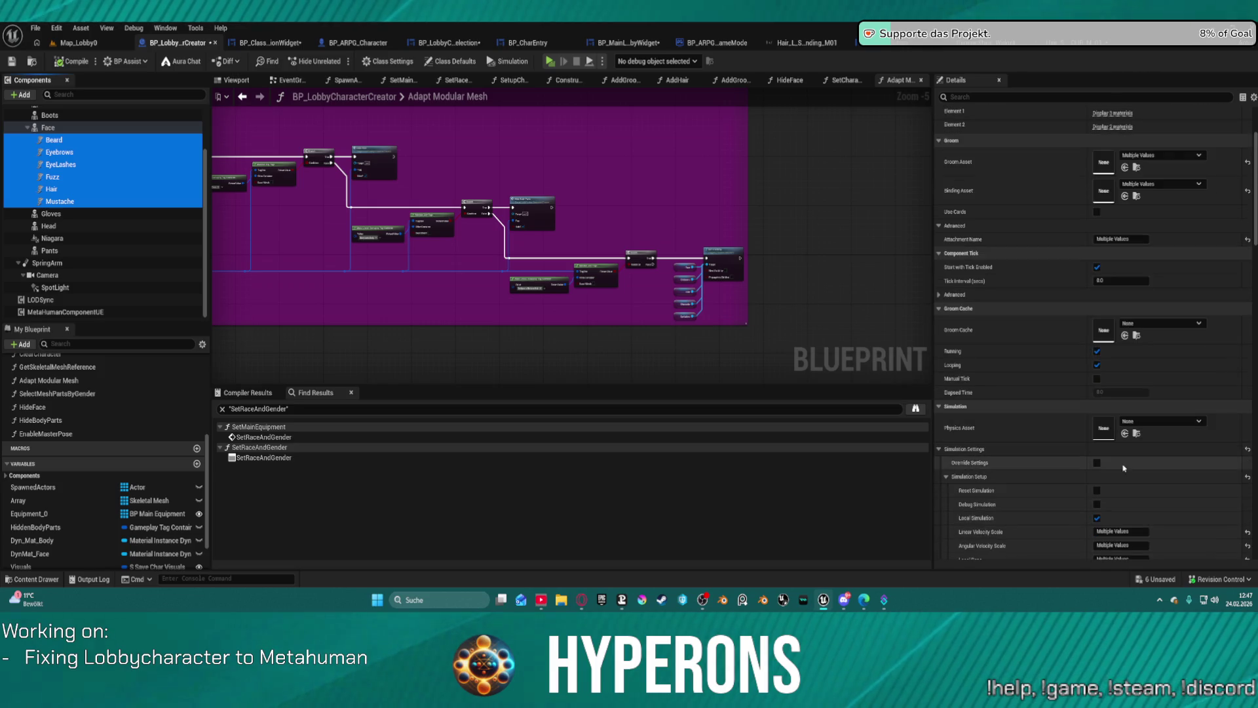
{"action": "left_click", "coordinate": [1095, 496]}
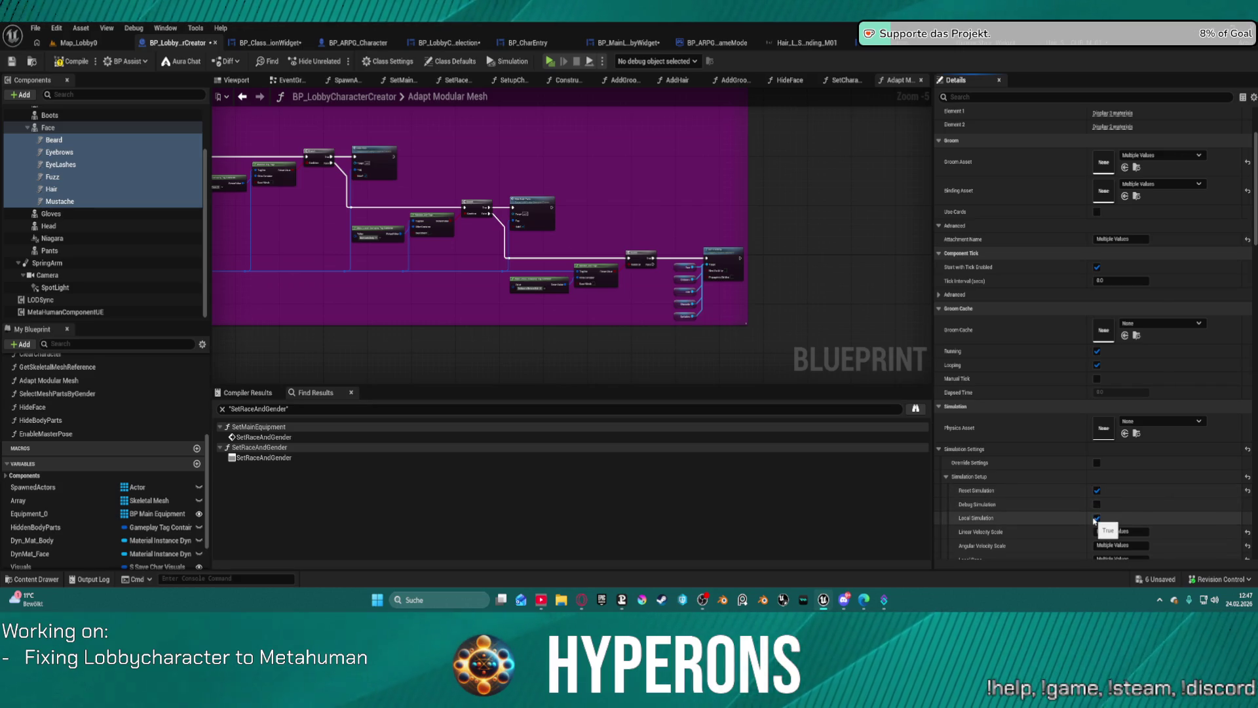
{"action": "left_click", "coordinate": [1098, 464]}
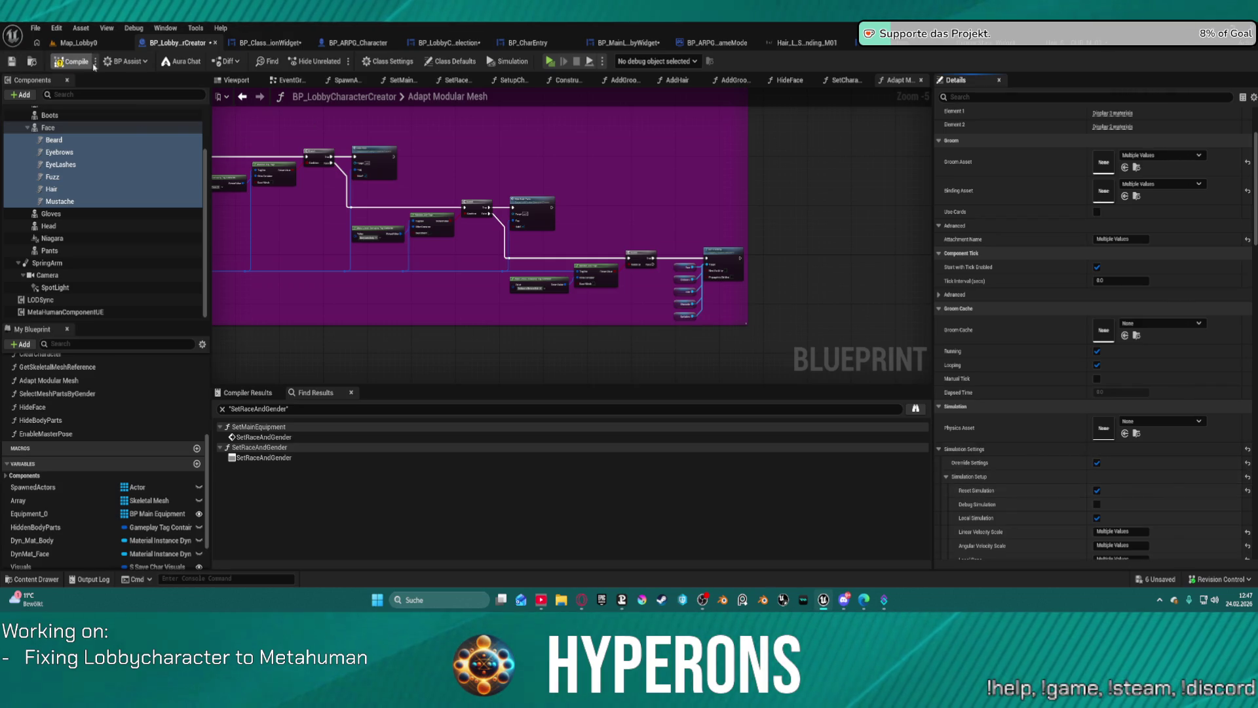
{"action": "key", "text": "F7"}
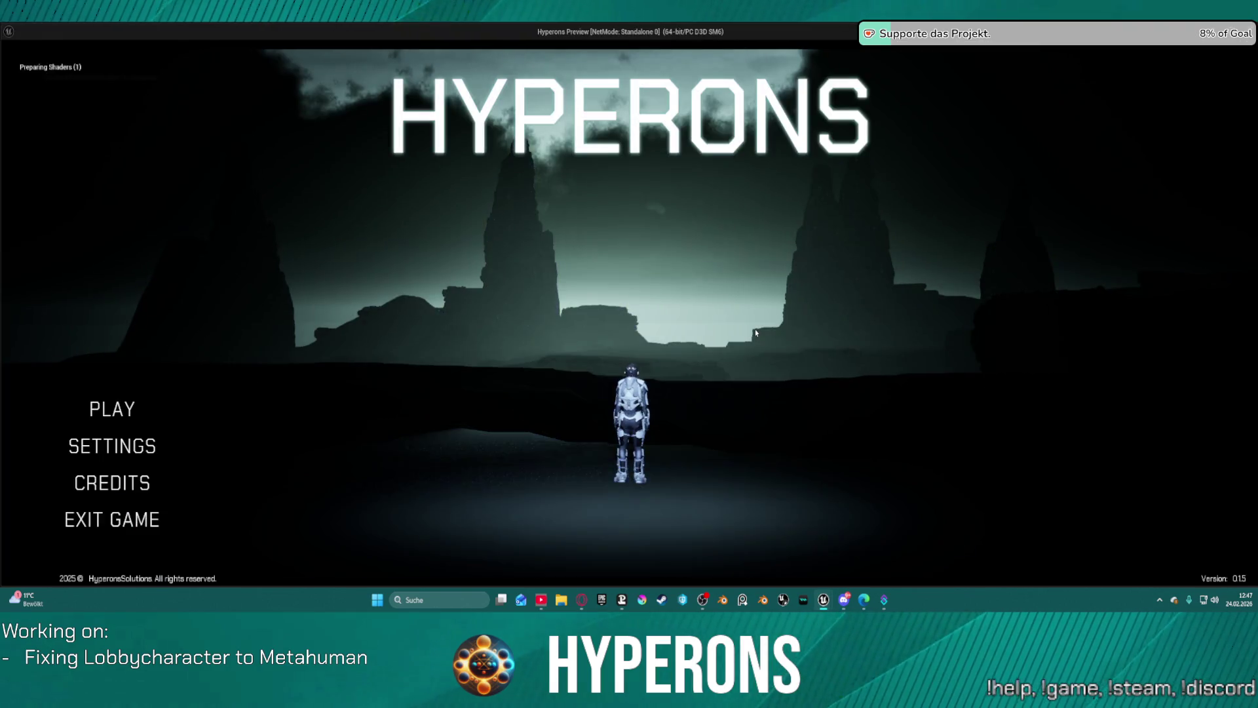
Step: Preview the hair of §60Waves, Fade, Afrocurly, UpdoBraids and mohawk
{"action": "left_click", "coordinate": [112, 409]}
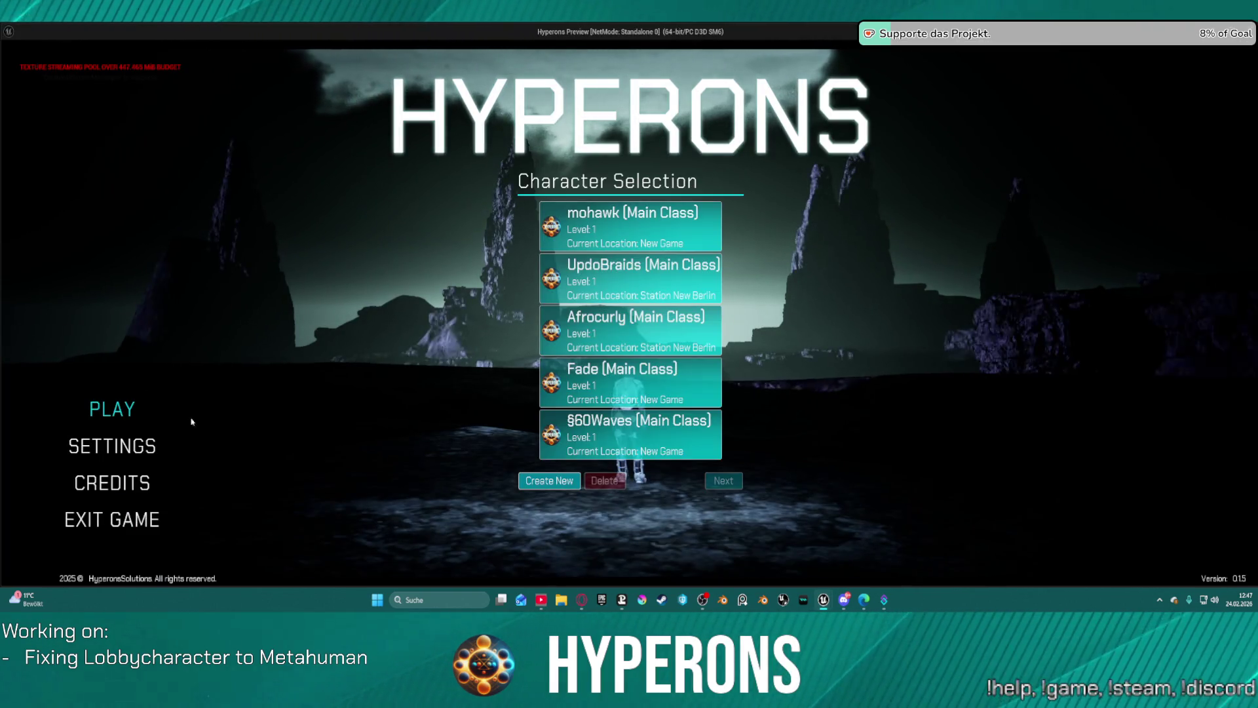
{"action": "left_click", "coordinate": [643, 437]}
{"action": "left_click", "coordinate": [648, 383]}
{"action": "left_click", "coordinate": [657, 333]}
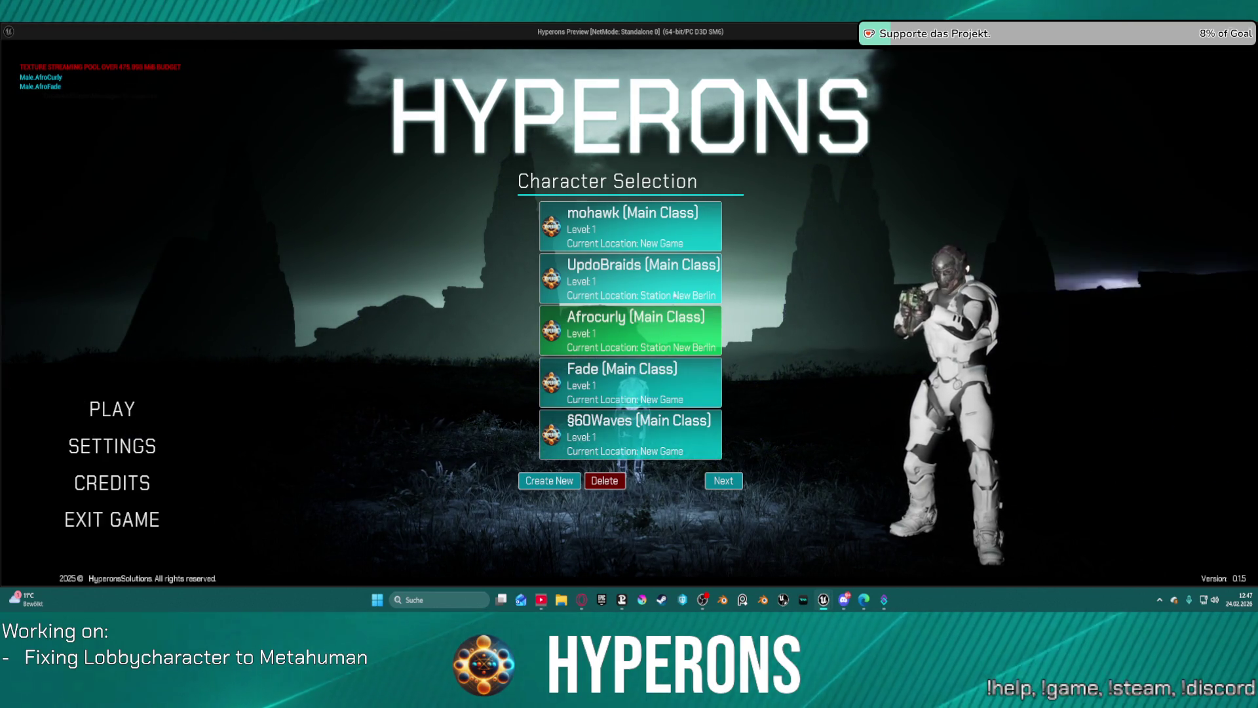
{"action": "left_click", "coordinate": [668, 281]}
{"action": "left_click", "coordinate": [668, 226]}
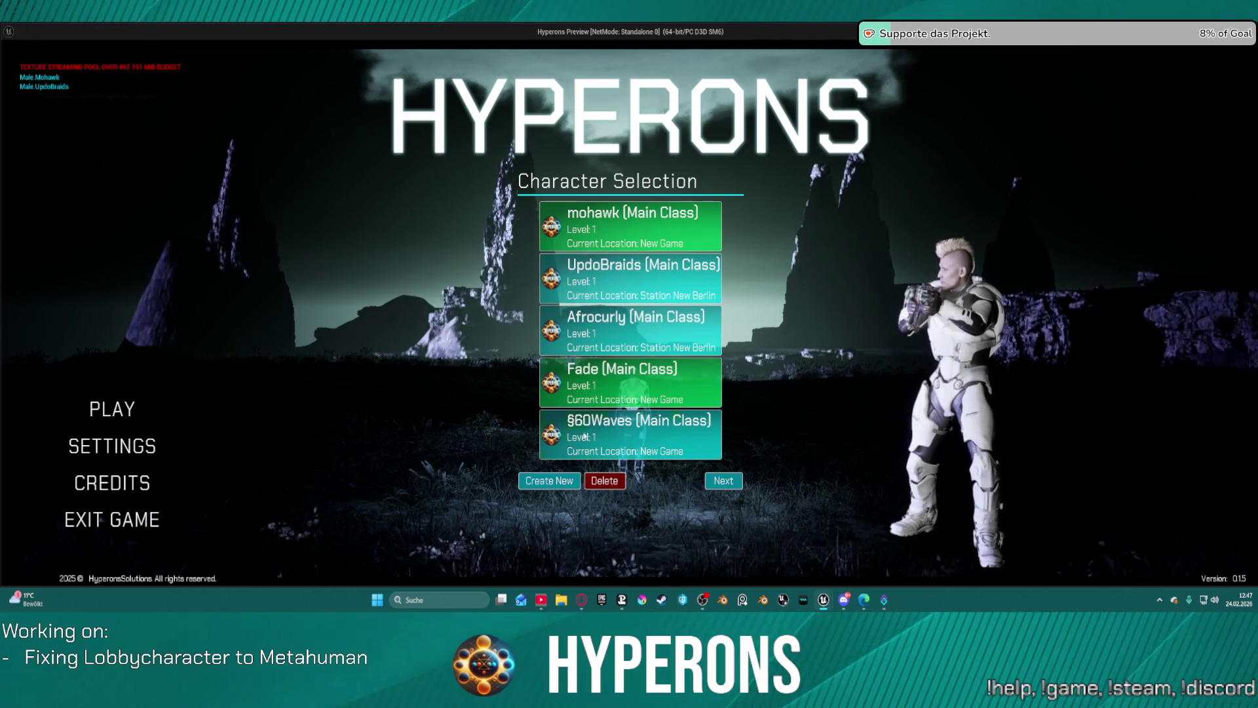
Step: Start a new character, trying Straight_Long, StraightBangs, SideSweptFringe_S and Layered hair styles
{"action": "left_click", "coordinate": [567, 483]}
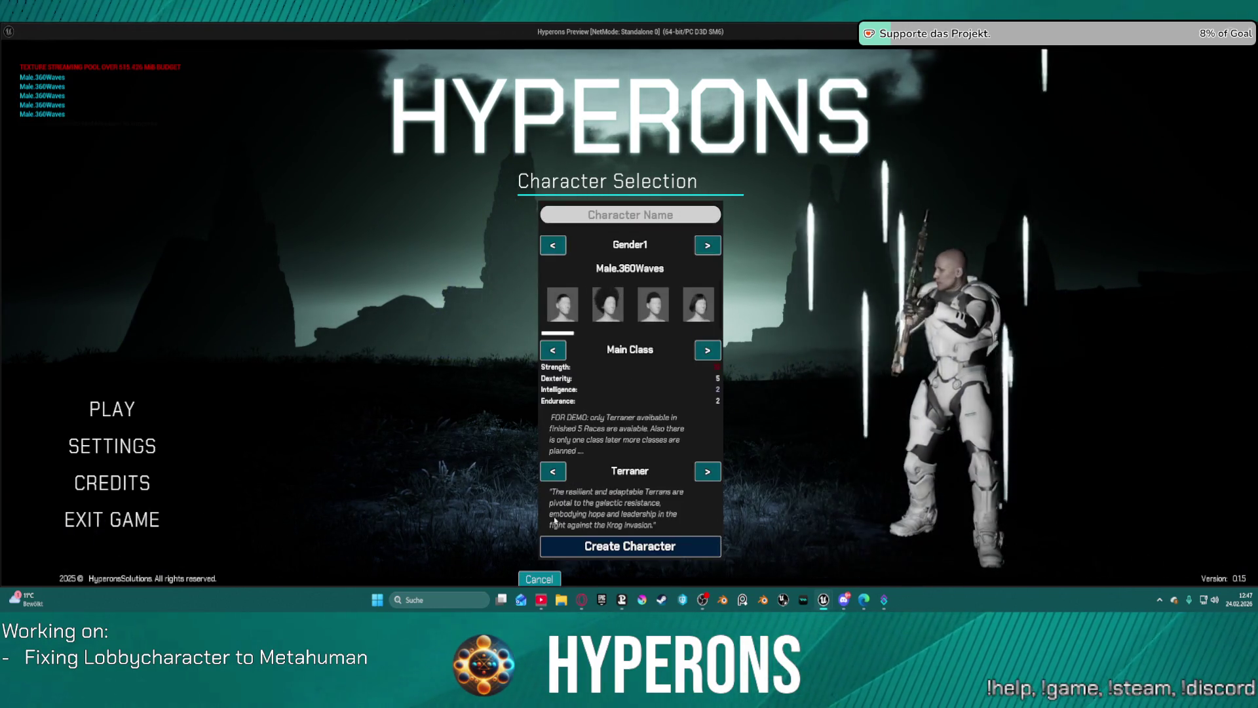
{"action": "mouse_move", "coordinate": [547, 582]}
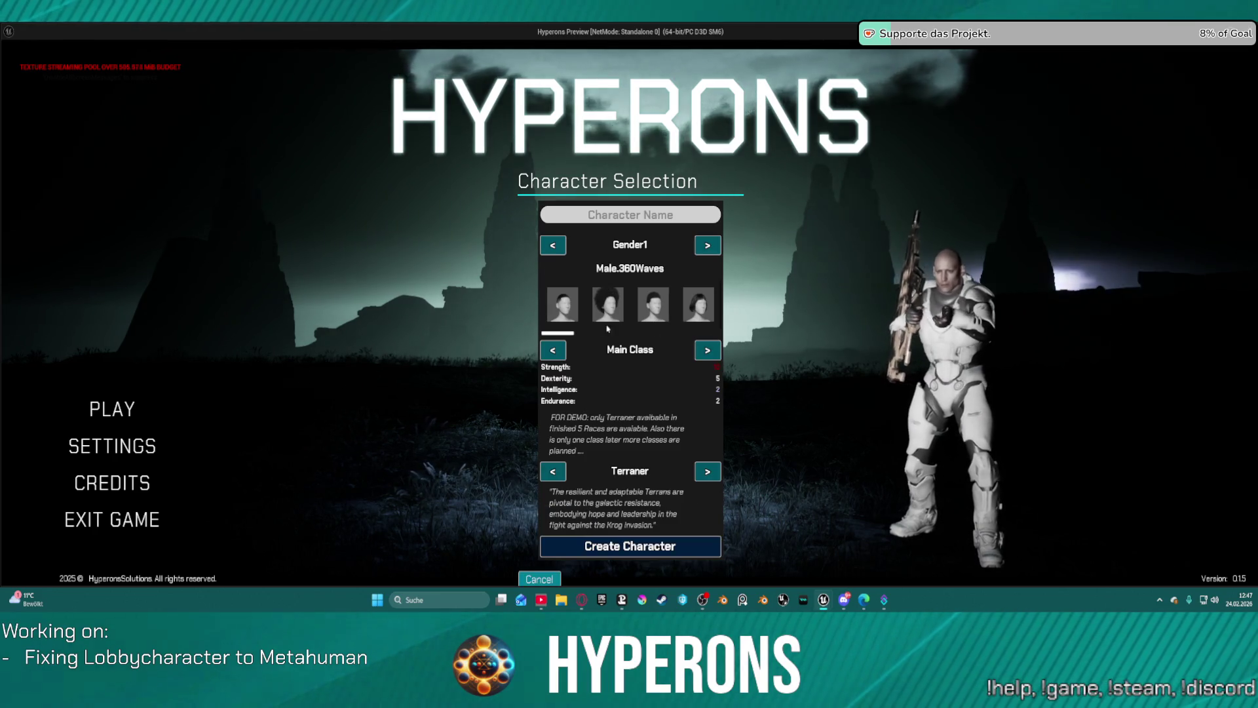
{"action": "left_click", "coordinate": [680, 334]}
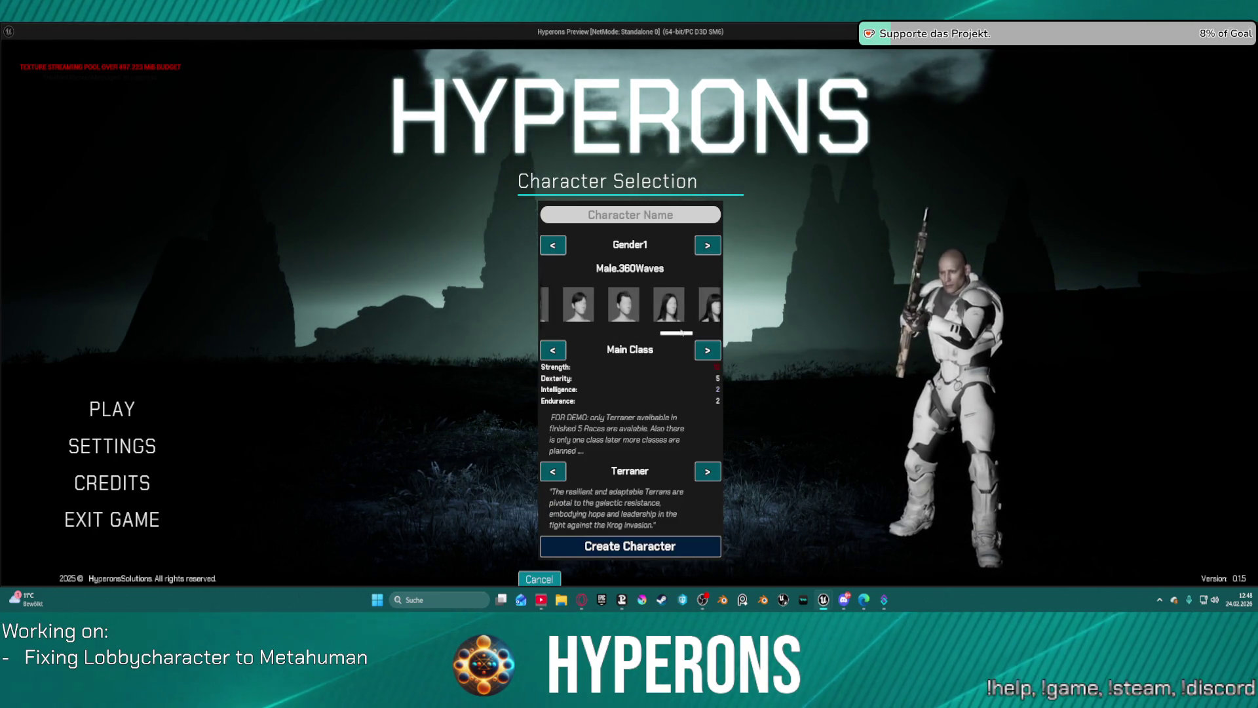
{"action": "left_click", "coordinate": [676, 312]}
{"action": "left_click", "coordinate": [716, 308]}
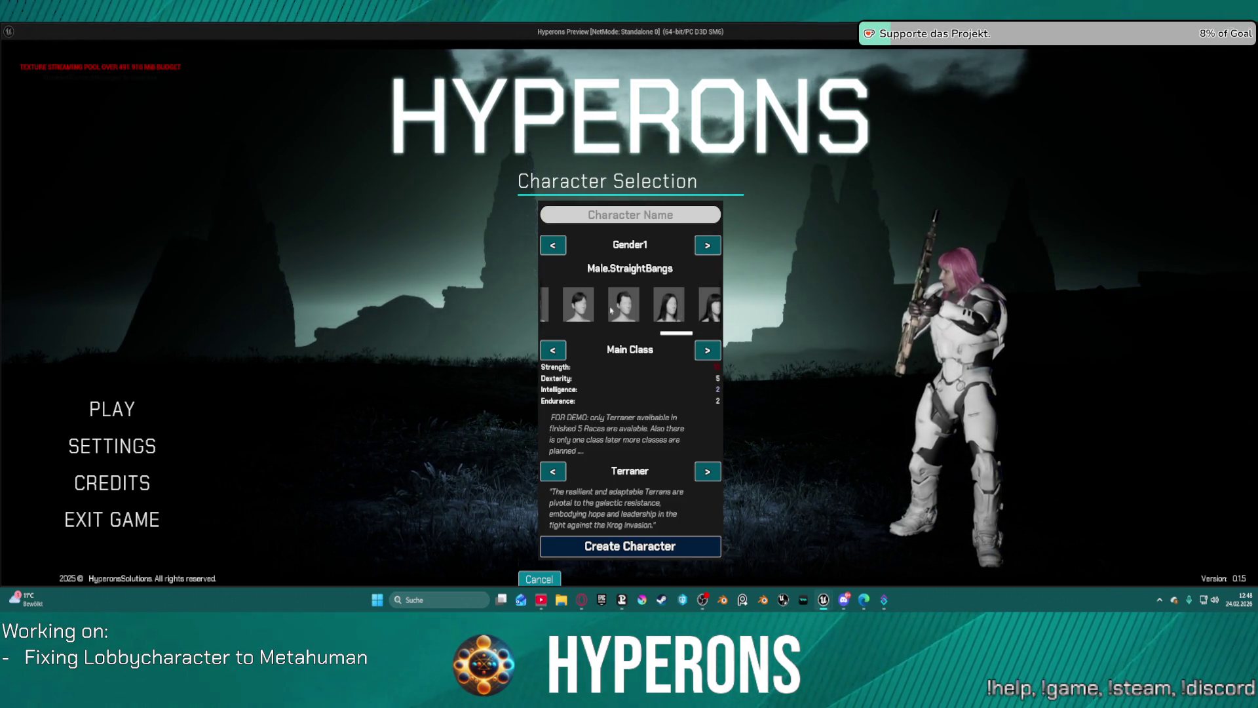
{"action": "left_click", "coordinate": [610, 310]}
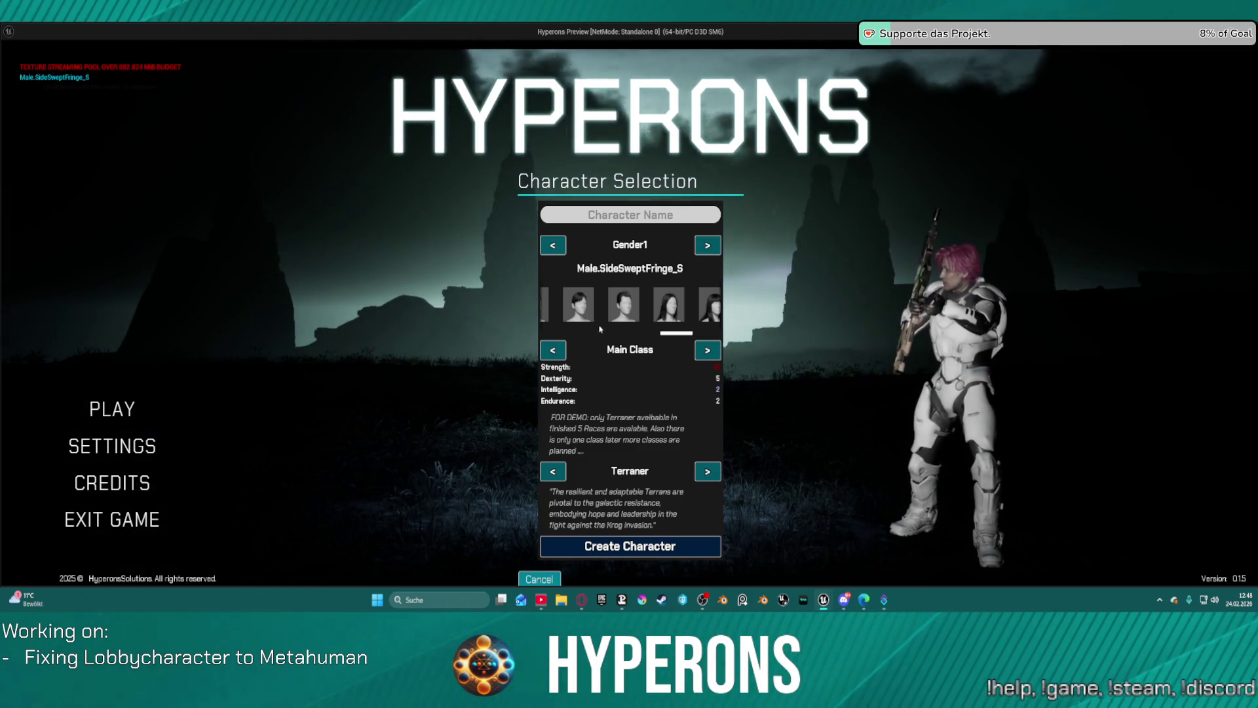
{"action": "left_click_drag", "start_coordinate": [676, 333], "coordinate": [723, 341]}
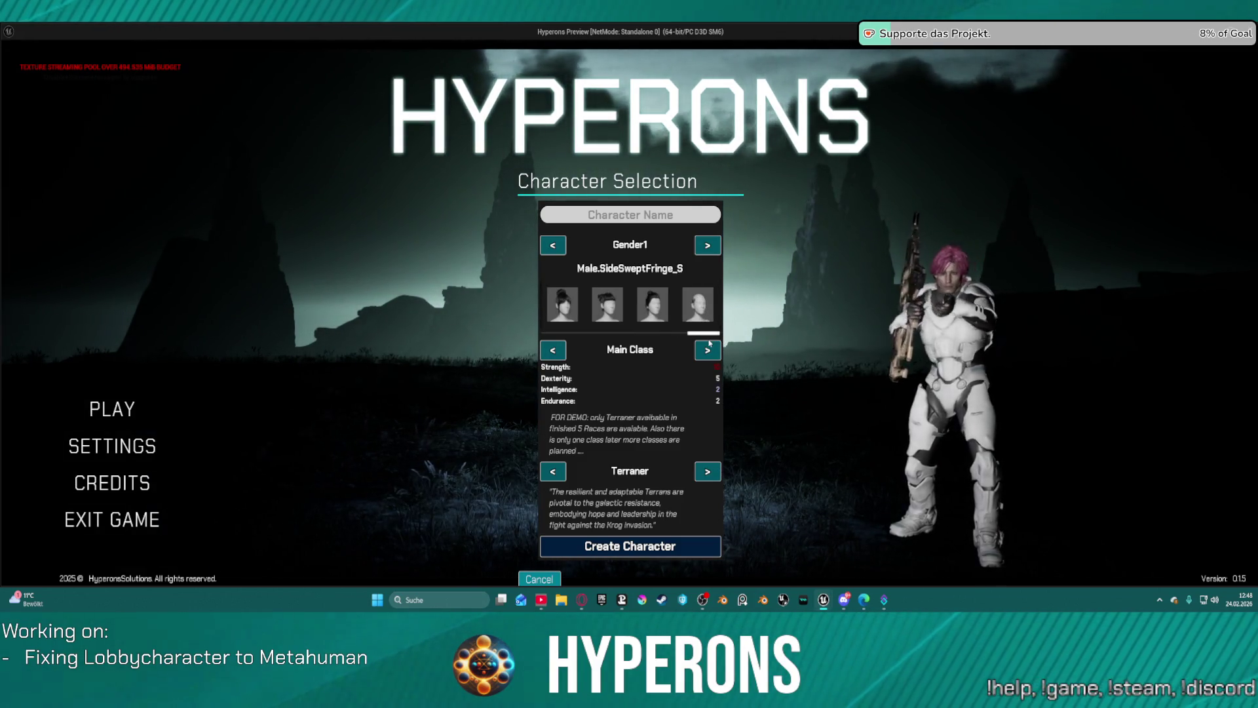
{"action": "scroll", "coordinate": [629, 307], "scroll_direction": "up", "scroll_amount": 3}
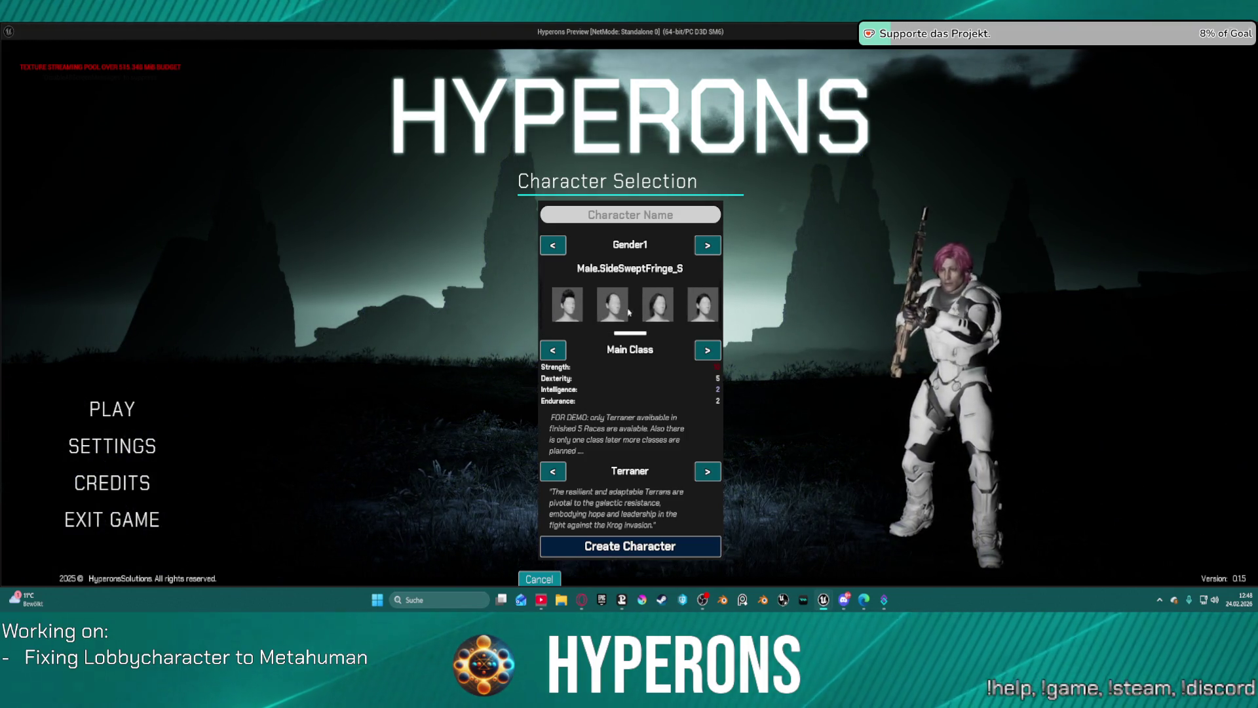
{"action": "left_click", "coordinate": [664, 308]}
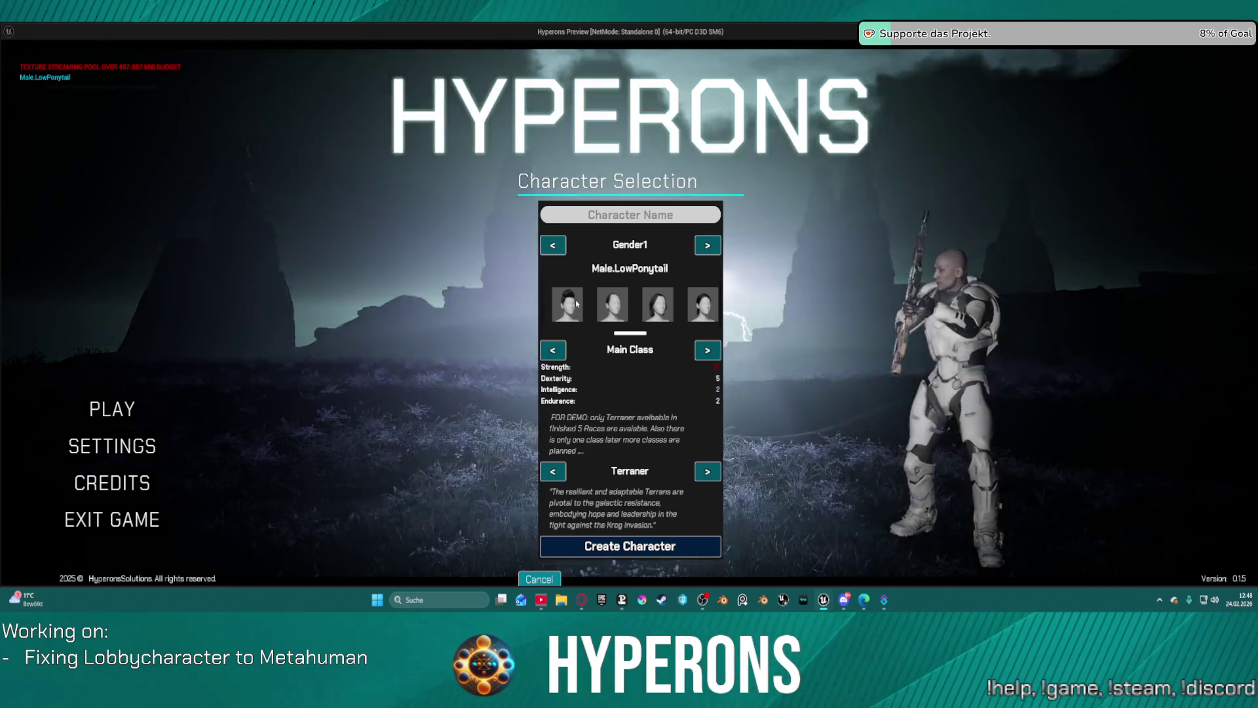
Step: Create the FauxMo character with FauxMohawk hair
{"action": "left_click", "coordinate": [704, 307]}
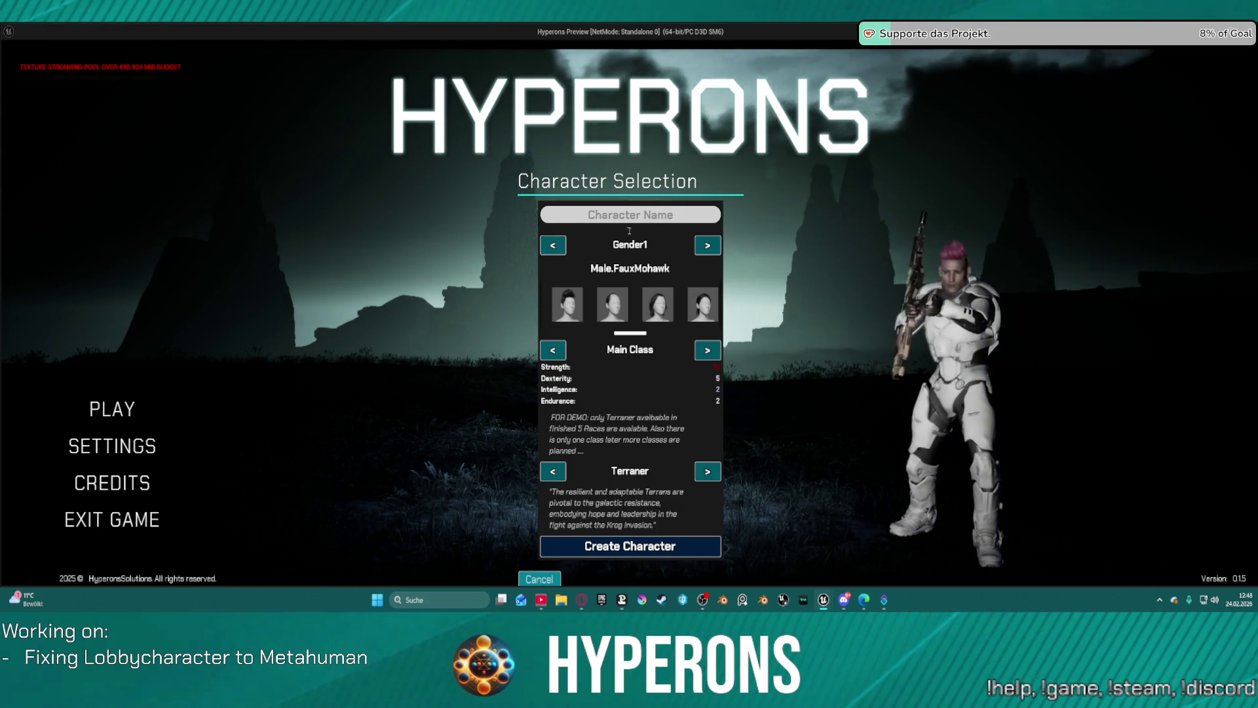
{"action": "type", "text": "FauxMo"}
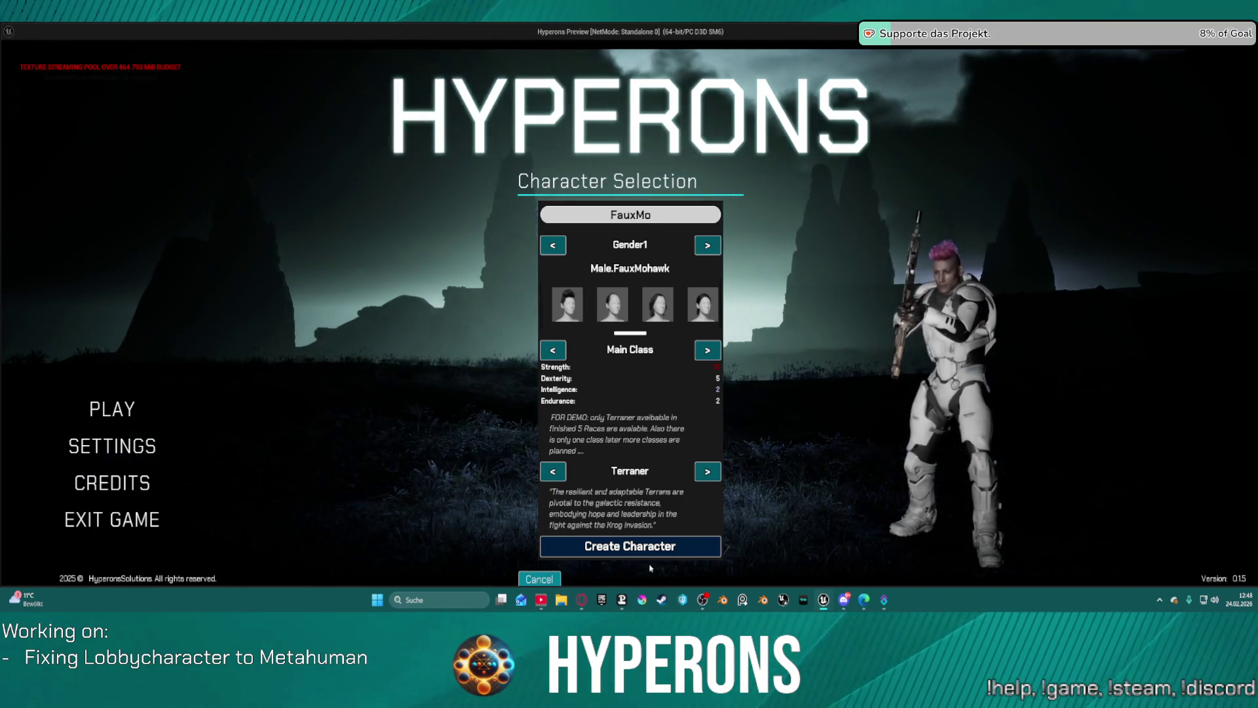
{"action": "left_click", "coordinate": [659, 549]}
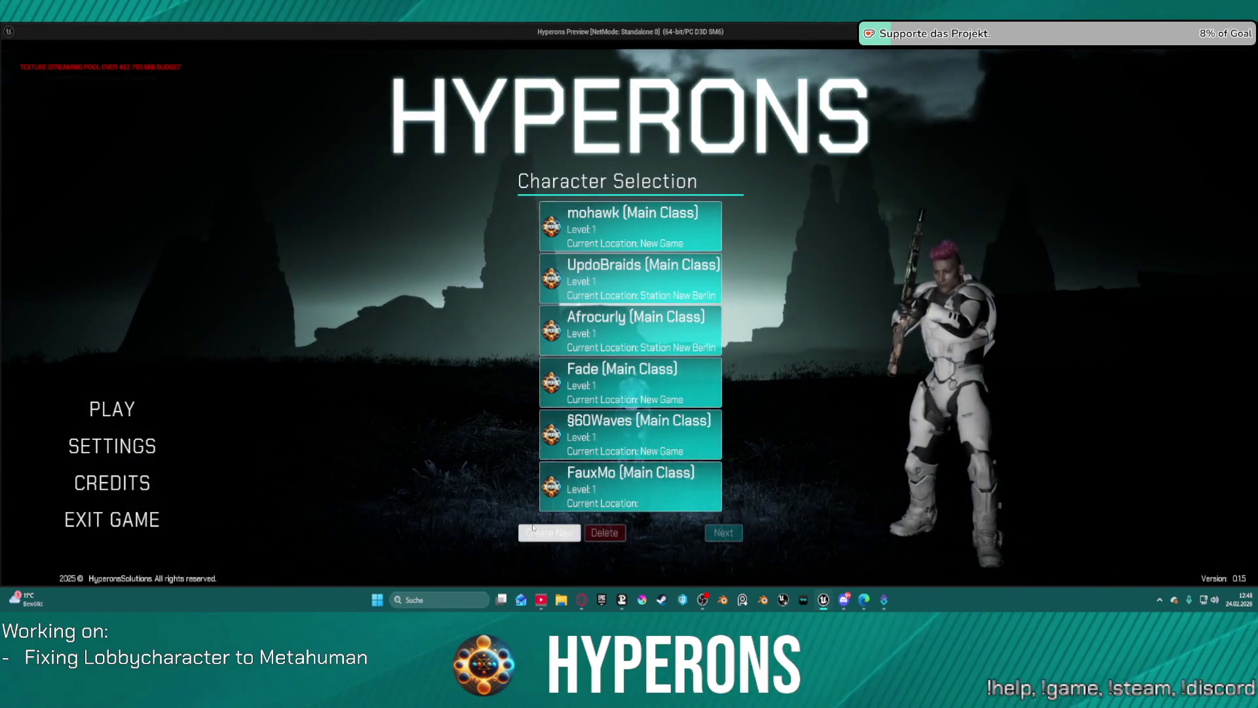
Step: Create the Coil character with Coil hair
{"action": "left_click", "coordinate": [544, 532]}
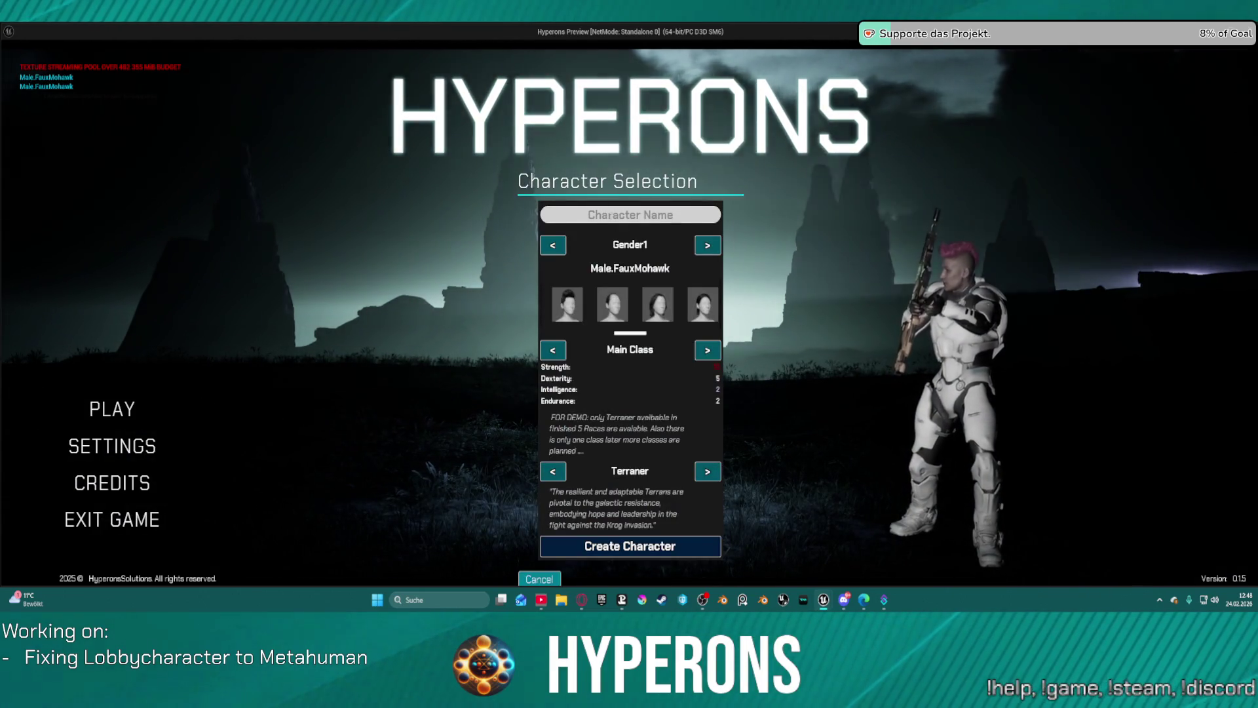
{"action": "scroll", "coordinate": [599, 338], "scroll_direction": "down", "scroll_amount": 2}
{"action": "left_click", "coordinate": [643, 304]}
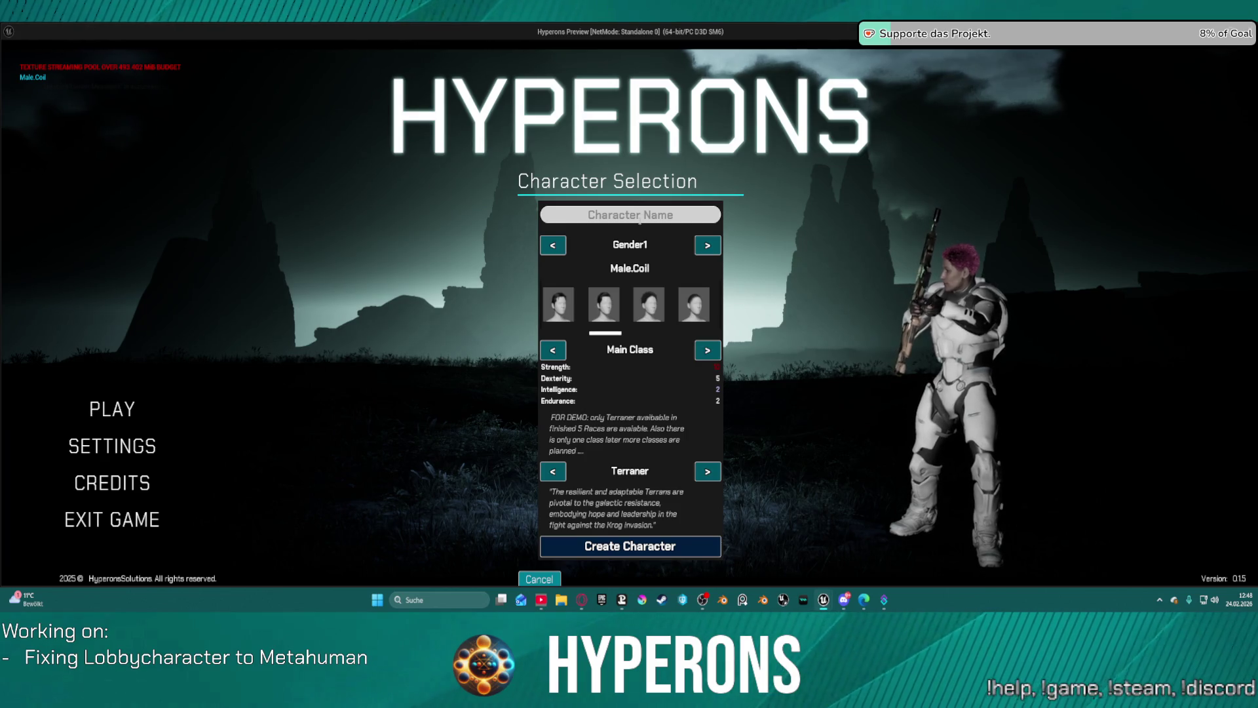
{"action": "type", "text": "Coil"}
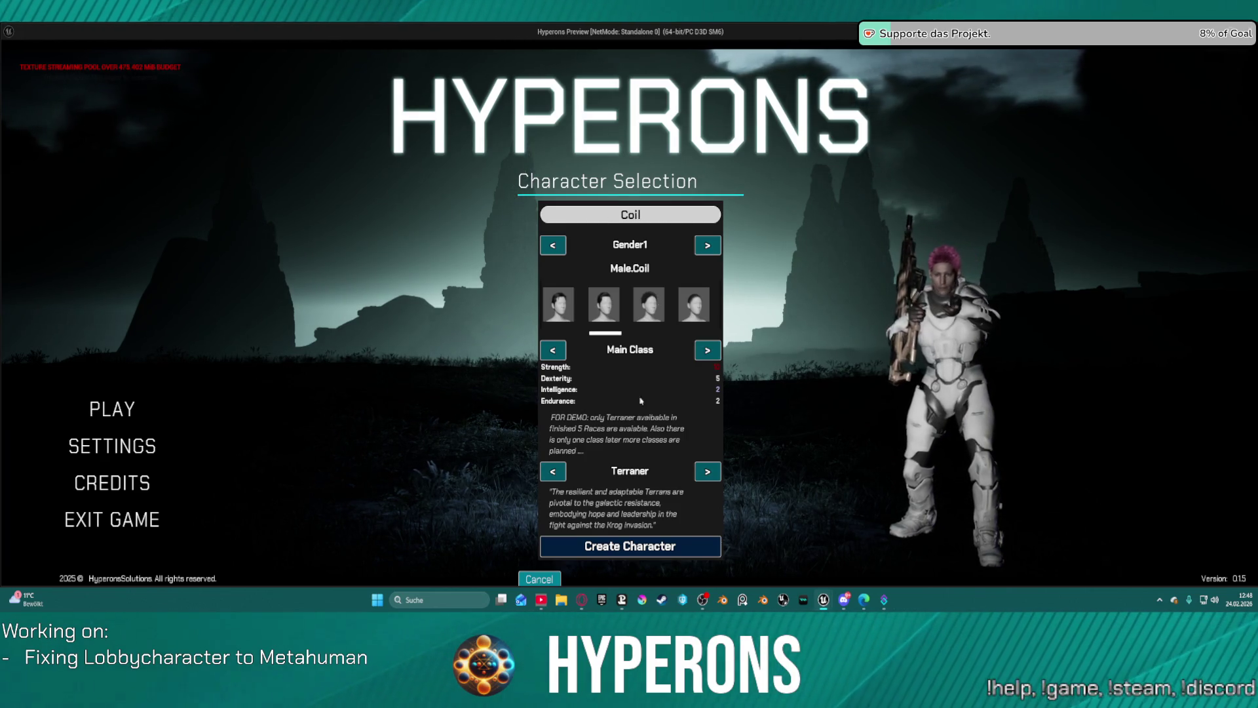
{"action": "left_click", "coordinate": [648, 553]}
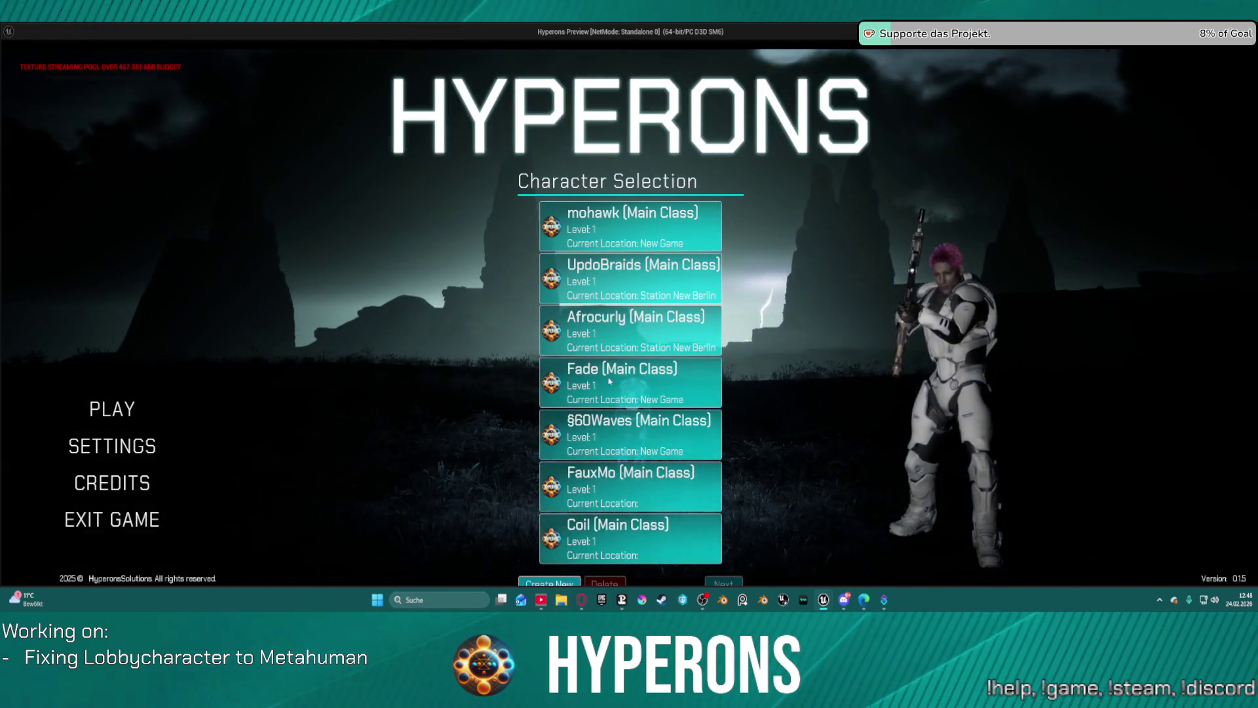
Step: Check the mohawk and Fade characters, then stop the game preview
{"action": "left_click", "coordinate": [682, 215]}
{"action": "left_click", "coordinate": [629, 381]}
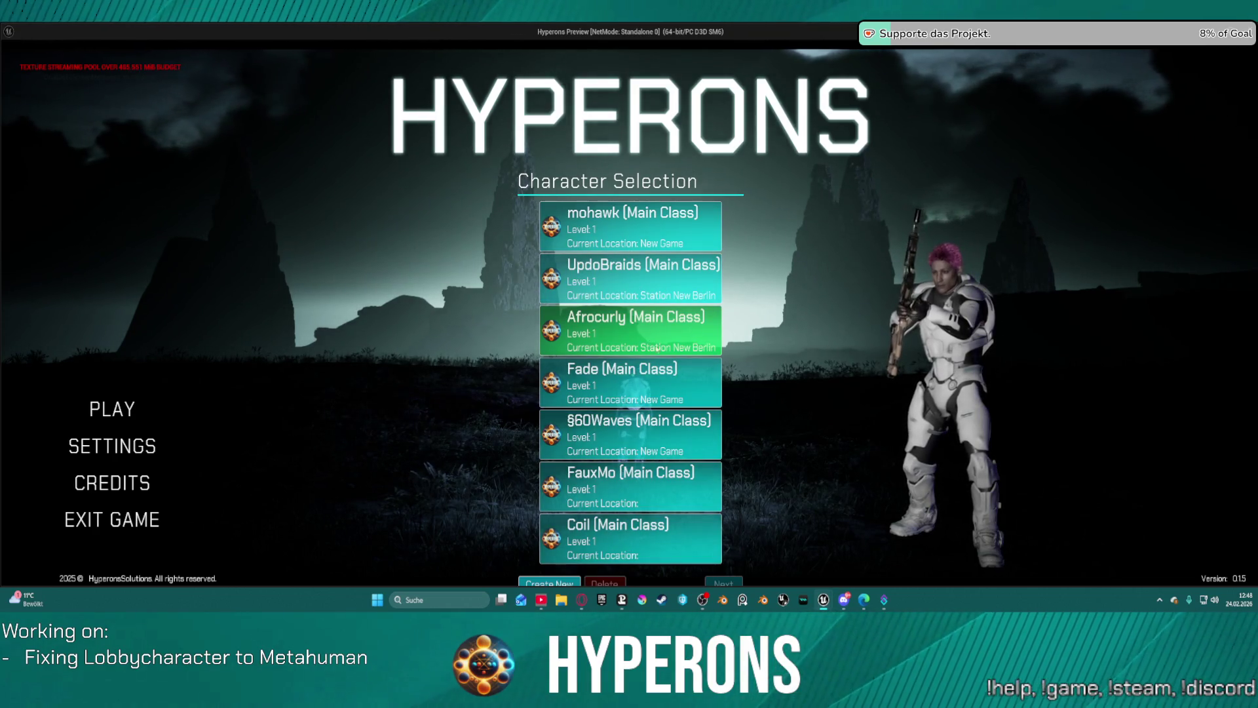
{"action": "left_click", "coordinate": [702, 220]}
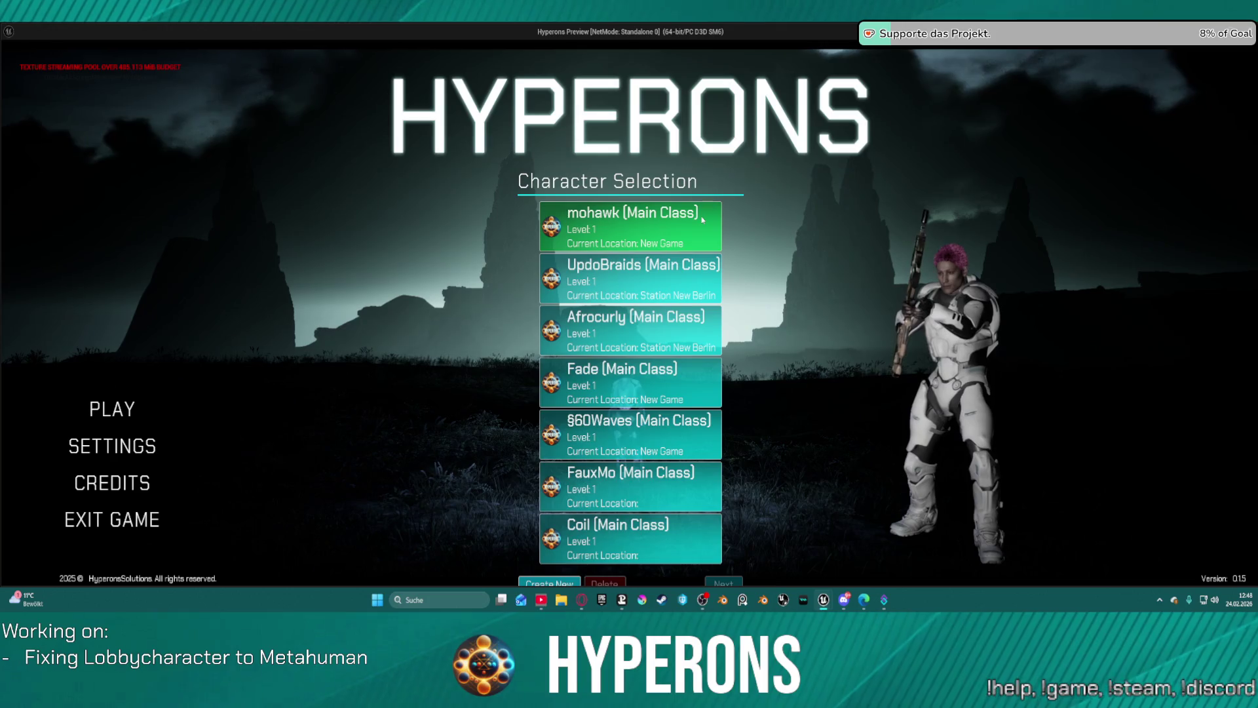
{"action": "key", "text": "Escape"}
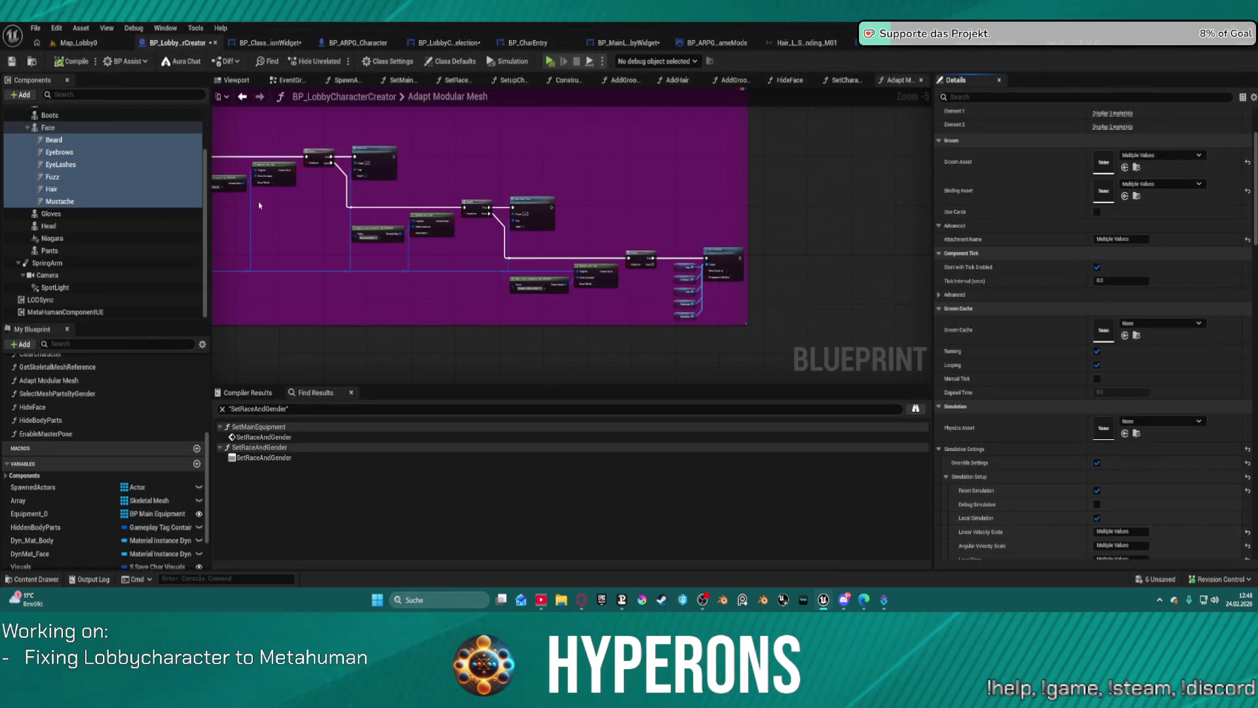
Step: Inspect the character selection widget layout, selecting its vertical box and scale box
{"action": "left_click", "coordinate": [238, 43]}
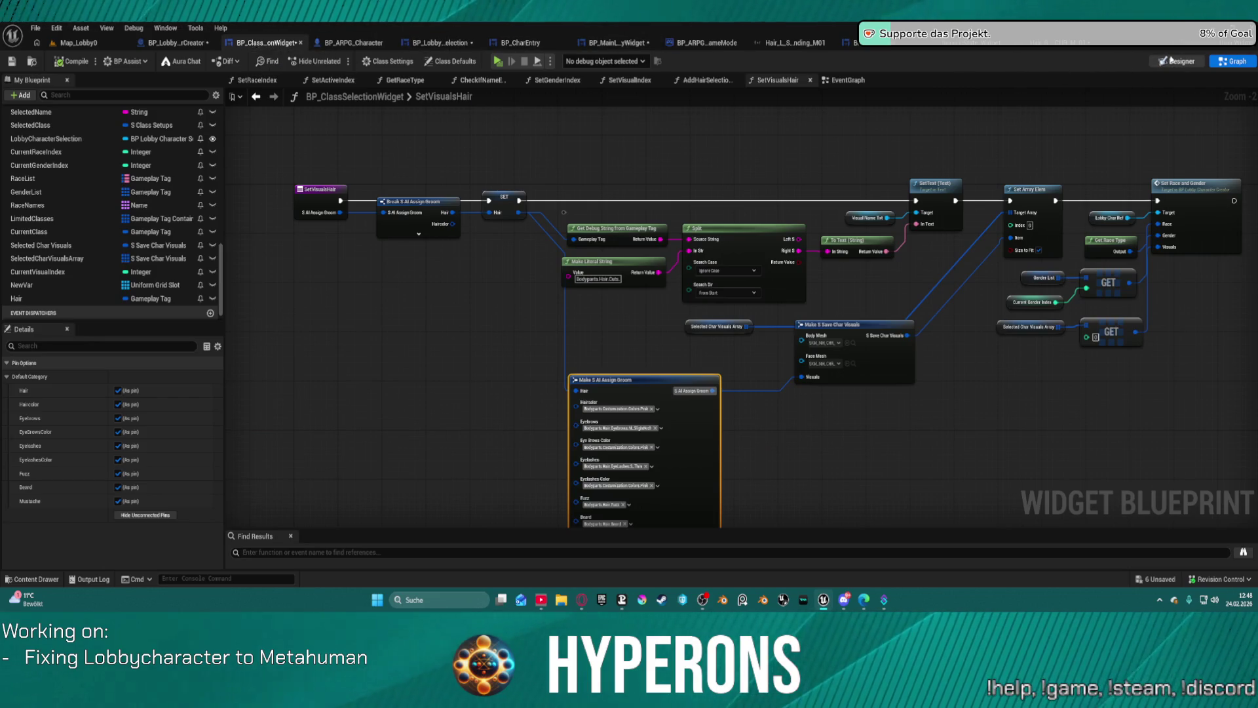
{"action": "key", "text": "shift+F4"}
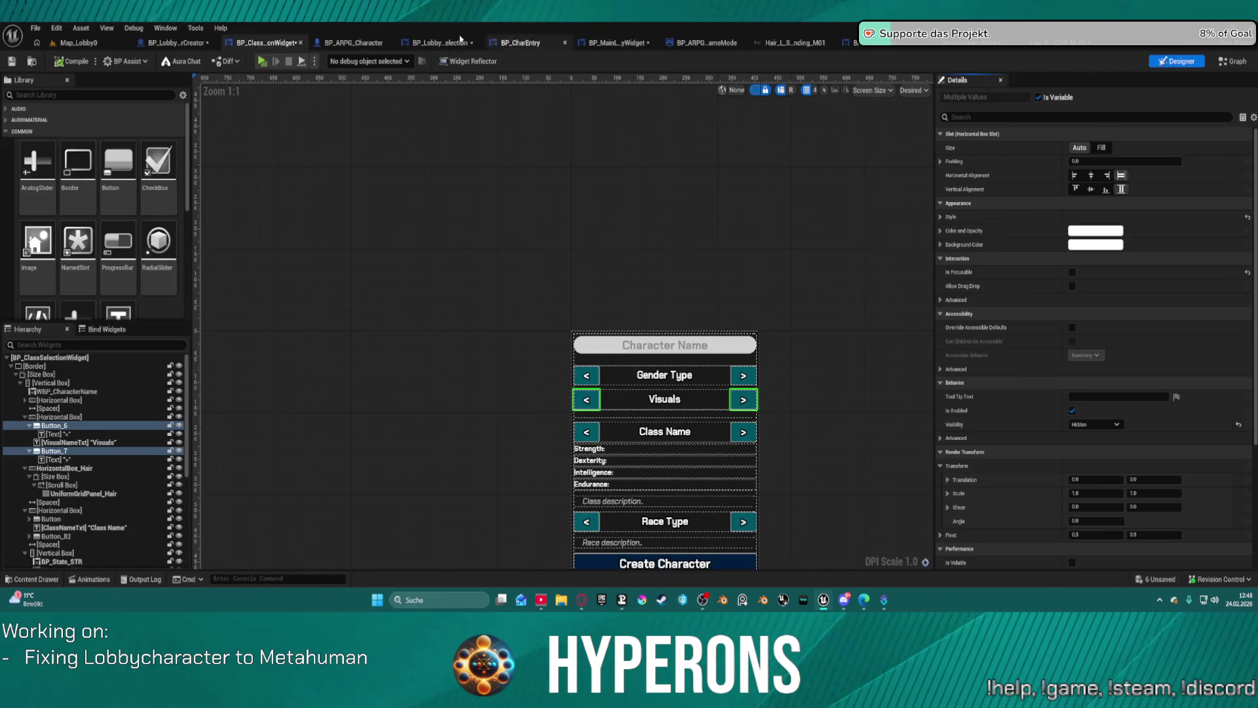
{"action": "left_click", "coordinate": [437, 42]}
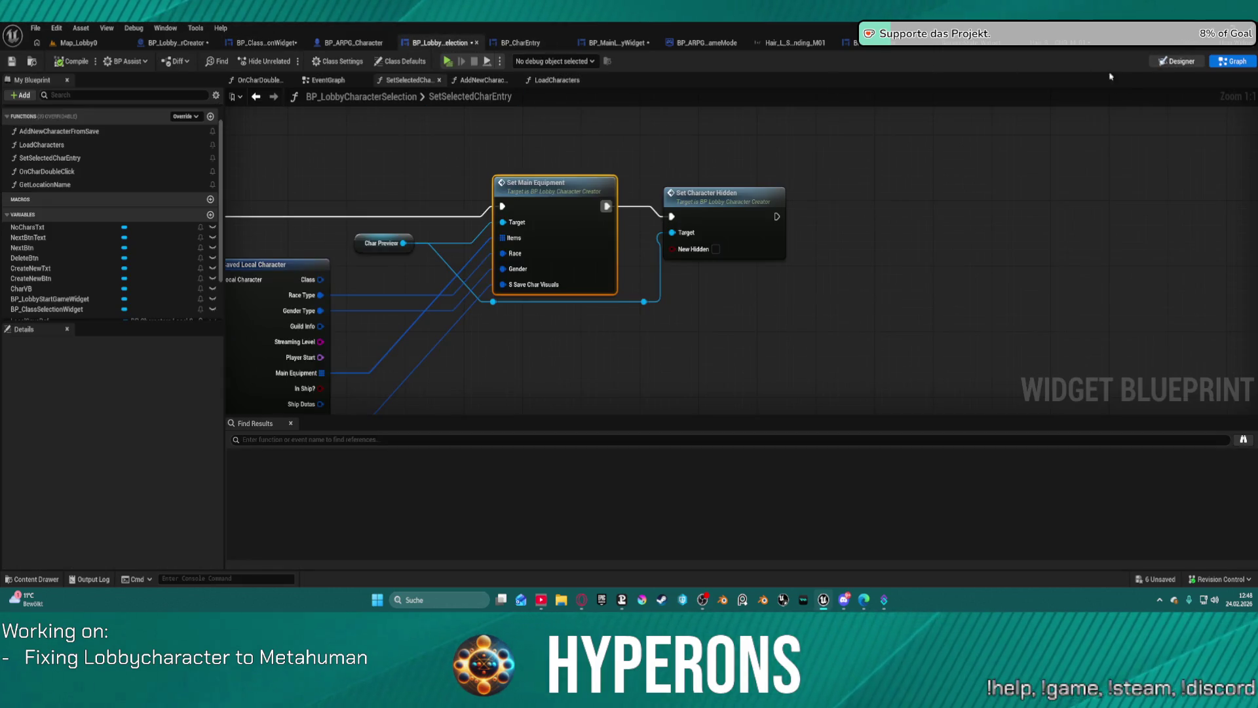
{"action": "left_click", "coordinate": [1176, 60]}
{"action": "left_click", "coordinate": [581, 357]}
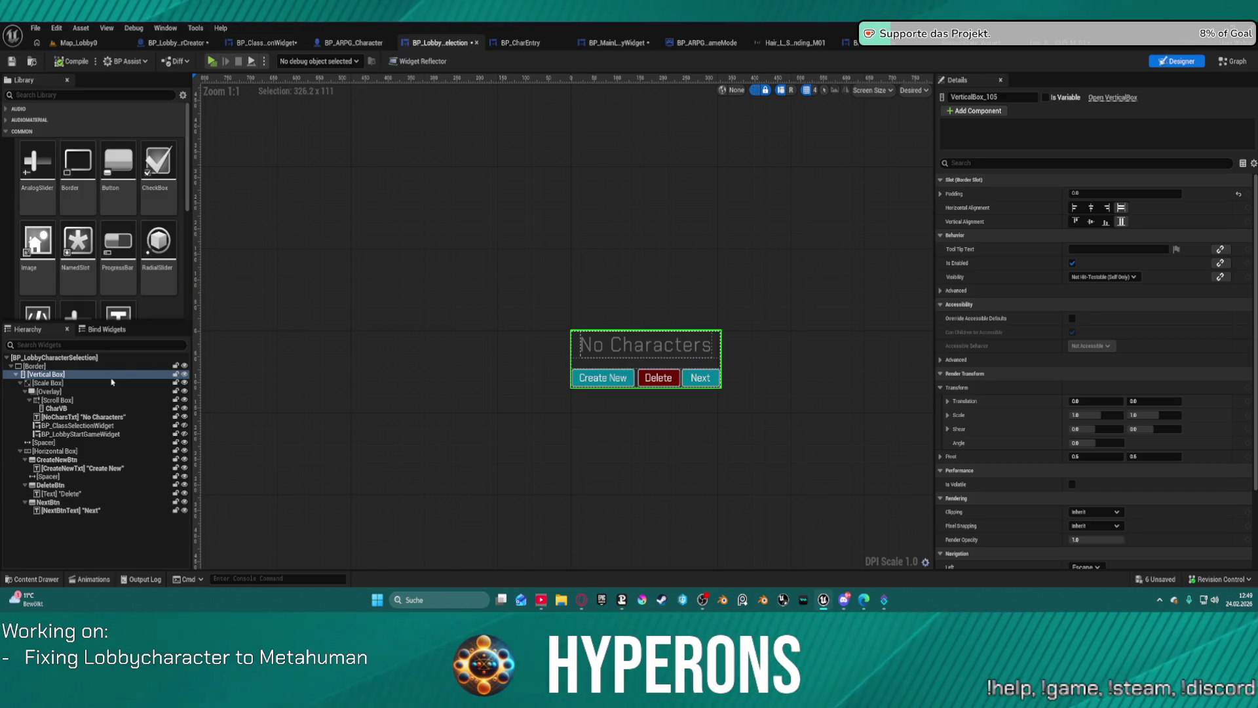
{"action": "left_click", "coordinate": [71, 385]}
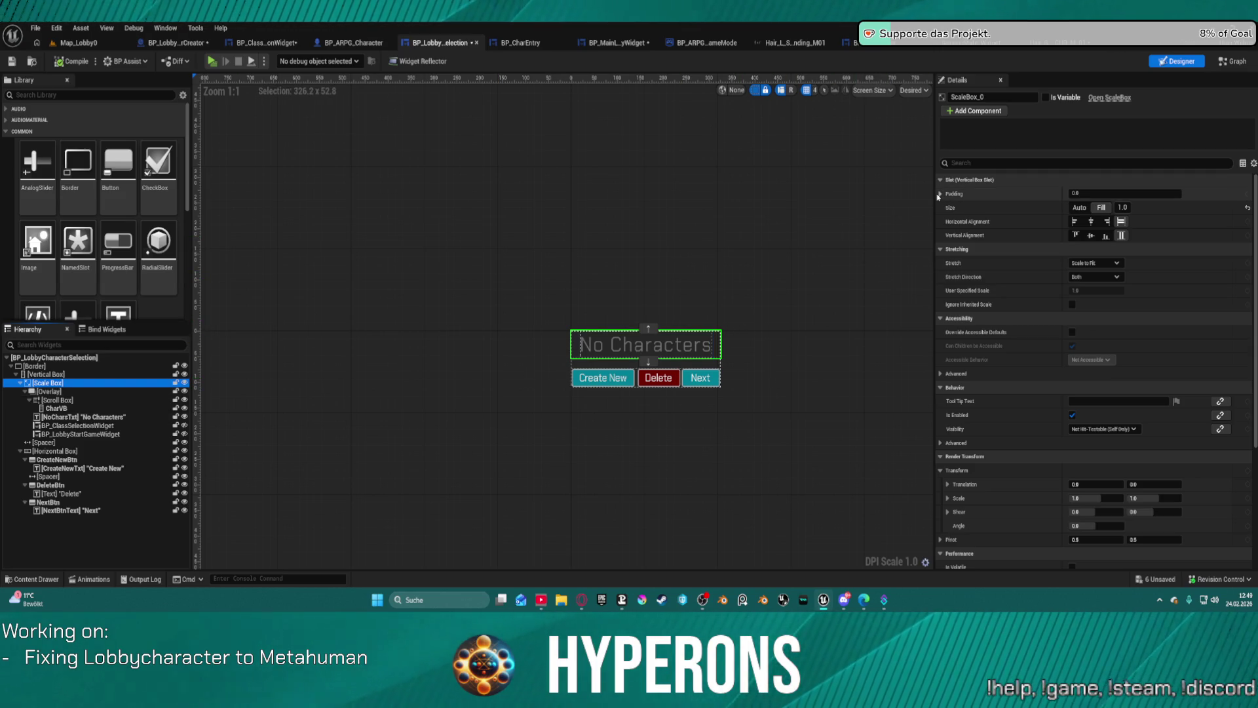
{"action": "left_click", "coordinate": [63, 374]}
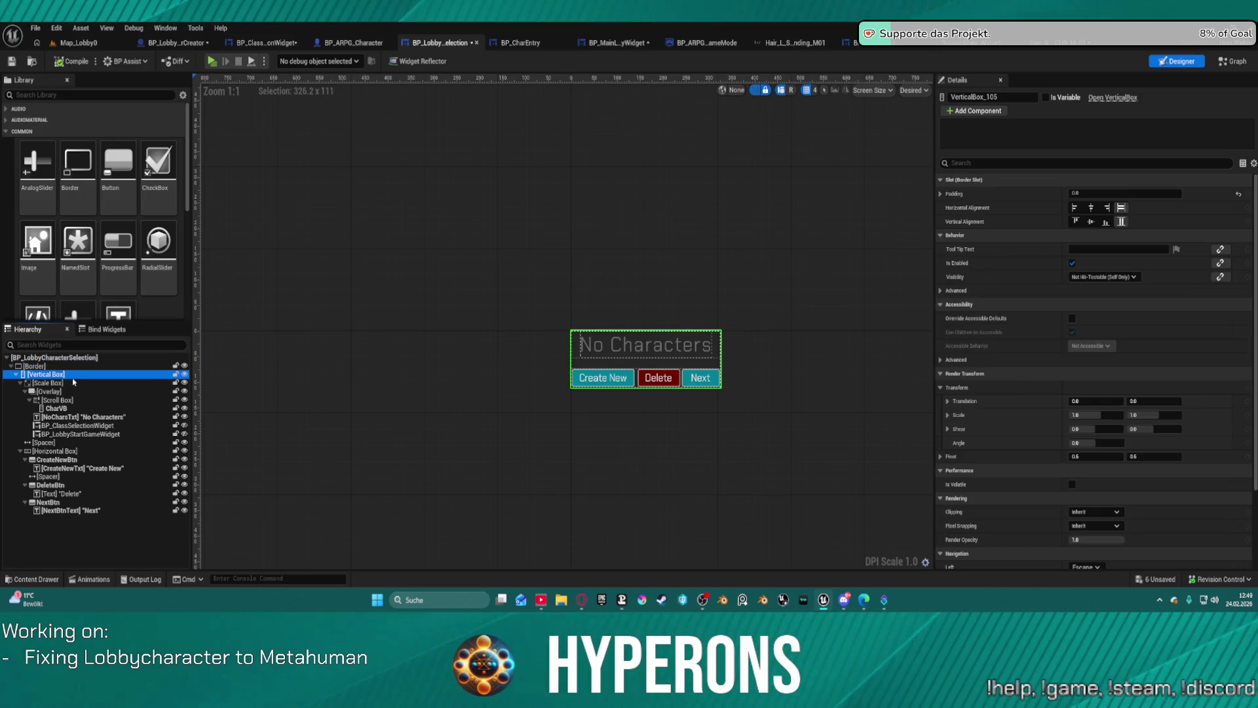
{"action": "left_click", "coordinate": [75, 384]}
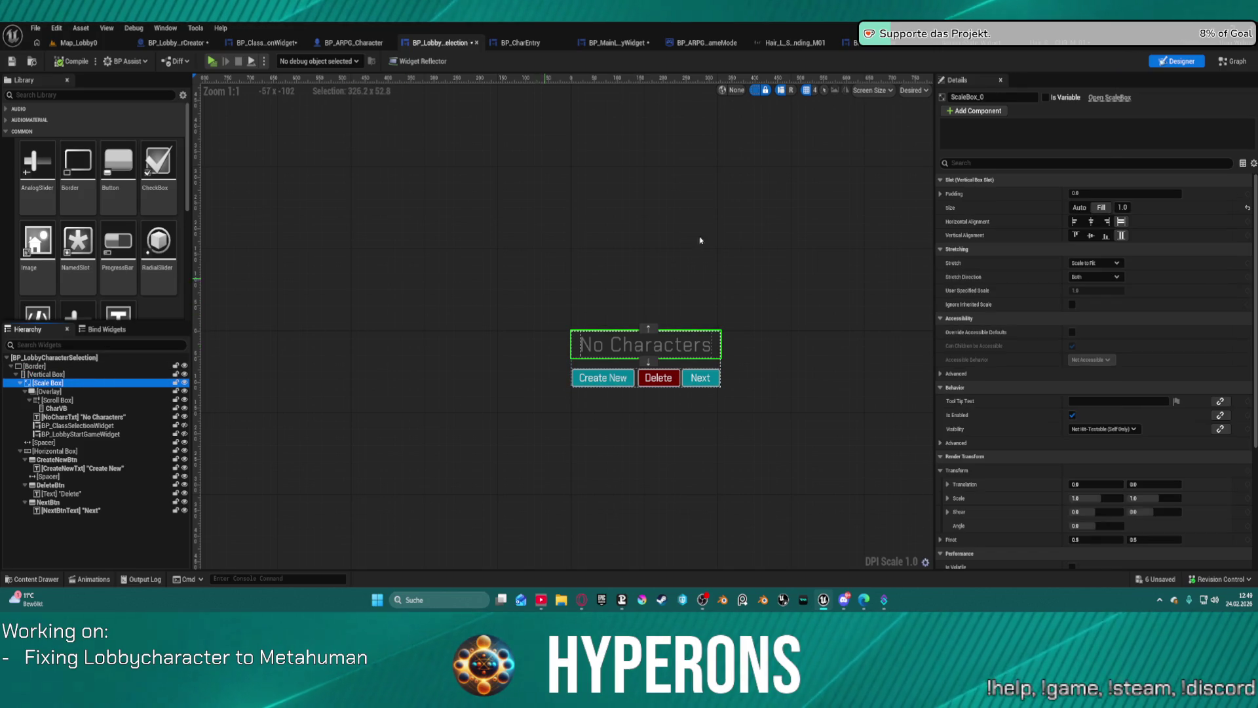
Step: Review BP_CharEntry's mouse-down graph and BP_MainLobbyWidget, then launch the preview to character selection
{"action": "left_click", "coordinate": [527, 51]}
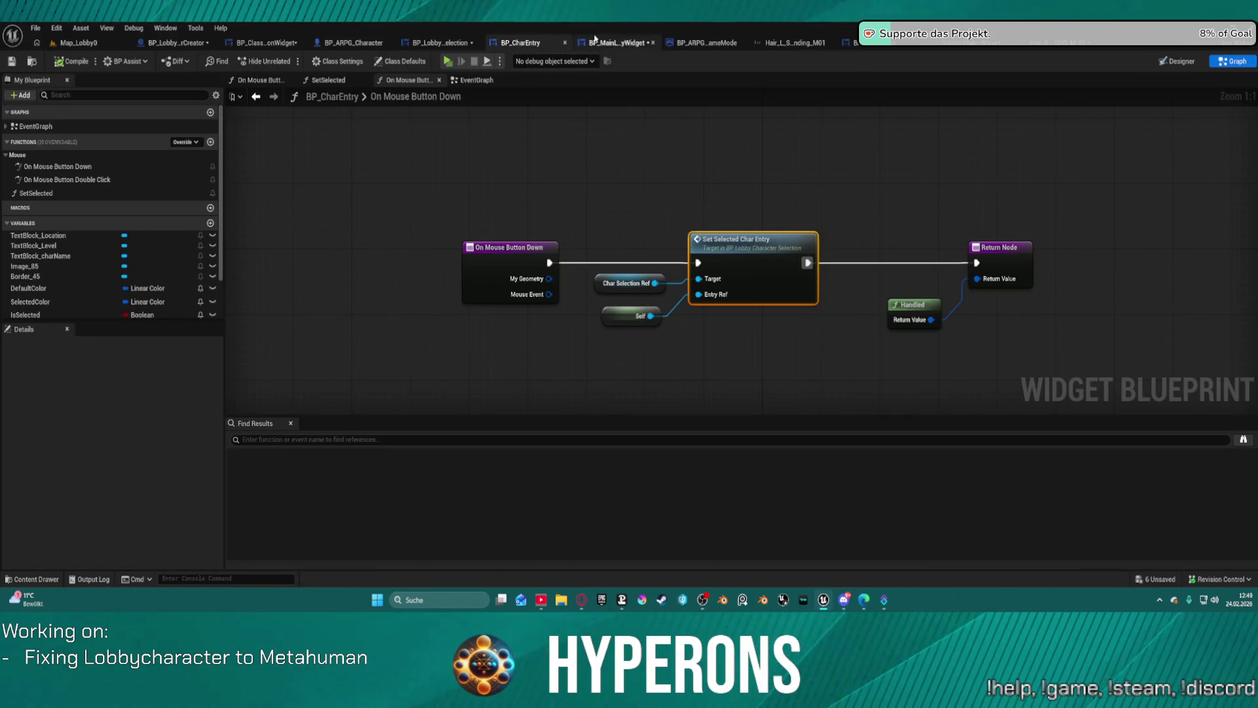
{"action": "left_click", "coordinate": [629, 45]}
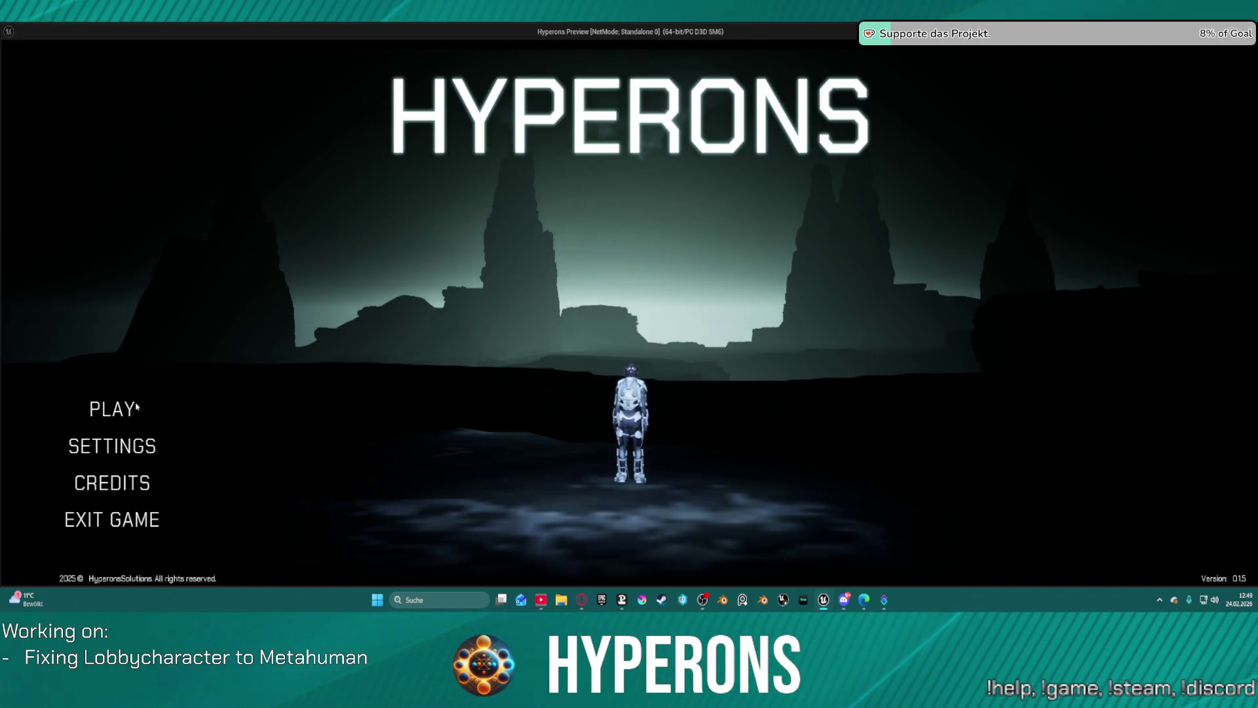
{"action": "left_click", "coordinate": [136, 406]}
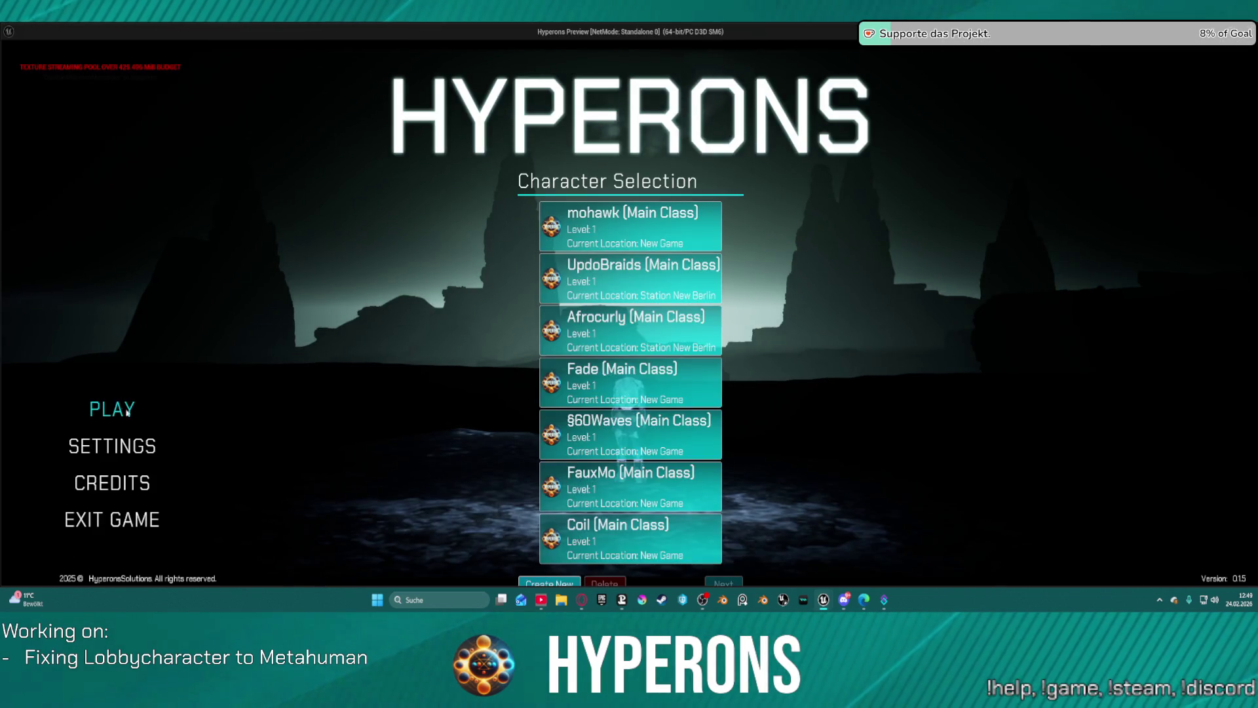
Step: Start and cancel a new character, then bring up the game's Settings panel with its video options
{"action": "left_click", "coordinate": [549, 582]}
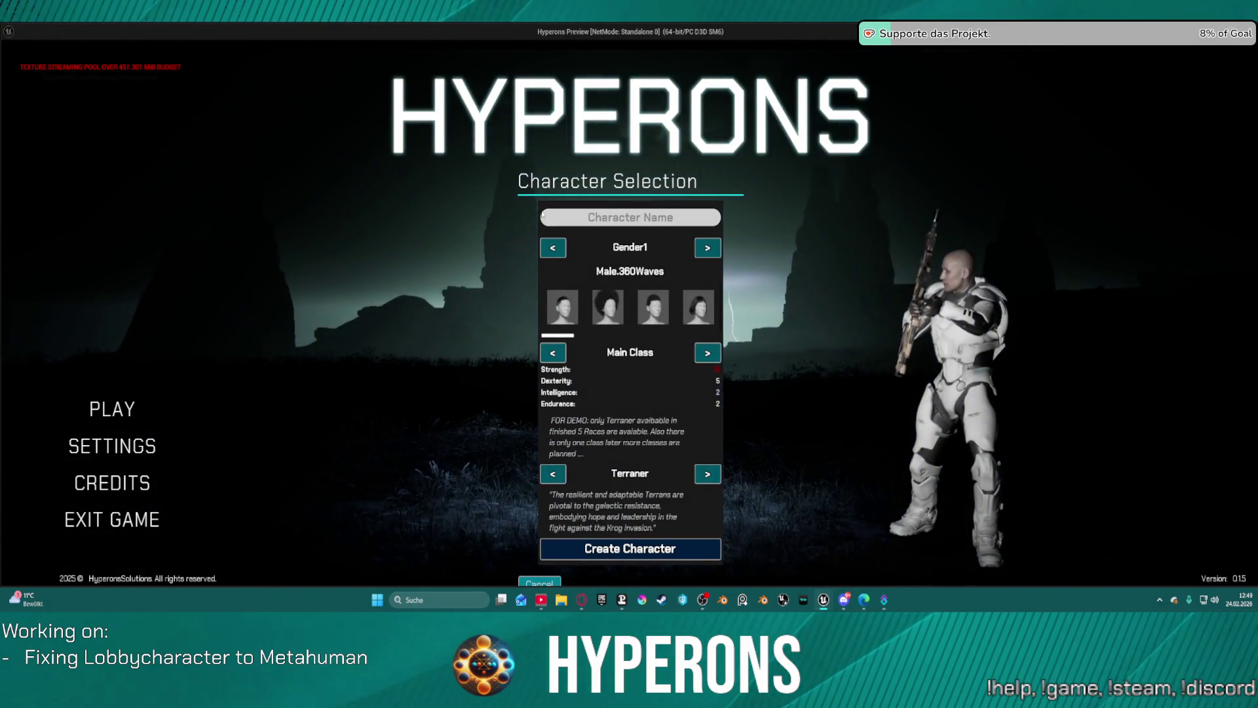
{"action": "left_click", "coordinate": [539, 582]}
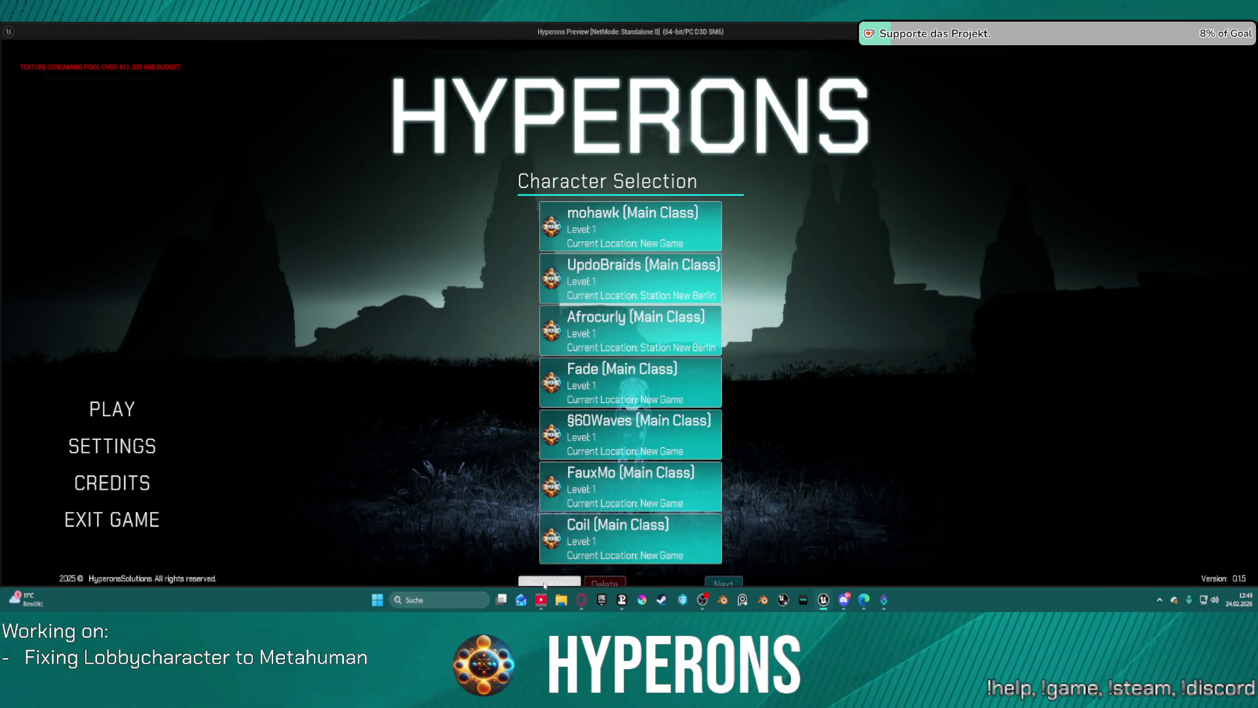
{"action": "left_click", "coordinate": [113, 443]}
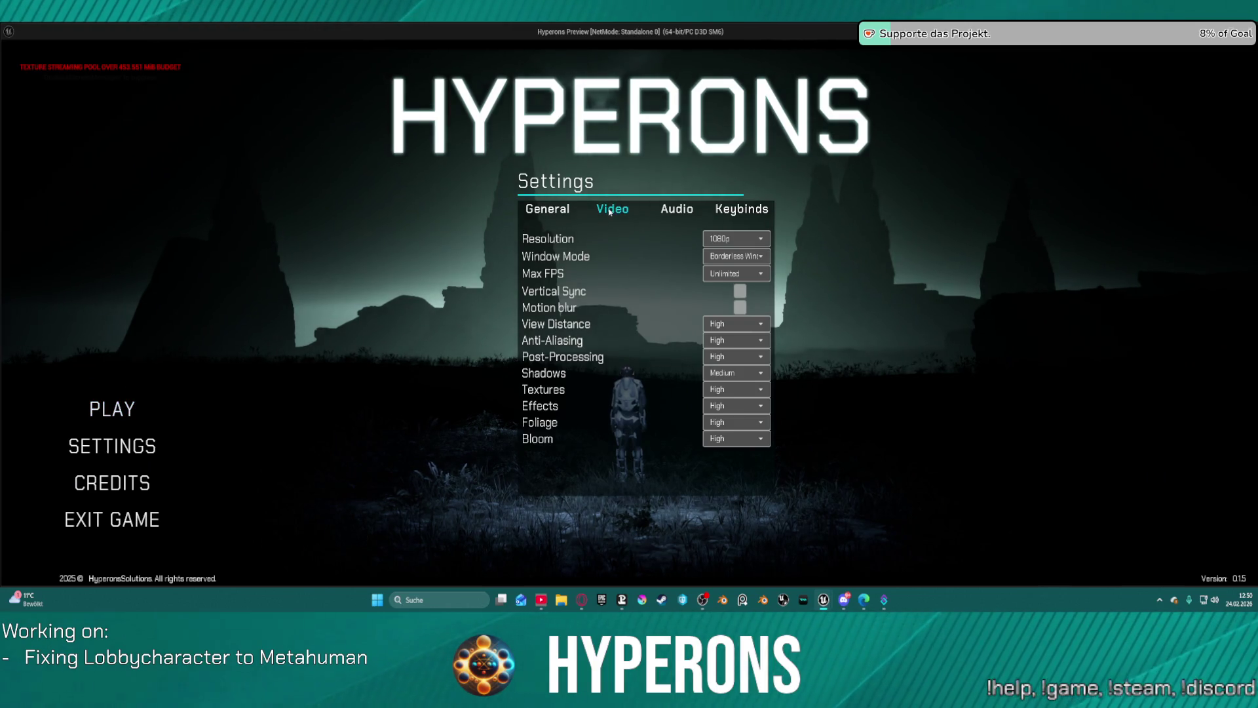
Step: Adjust the Music and VFX volume sliders, push UI volume to full, then return to character selection
{"action": "left_click", "coordinate": [682, 206]}
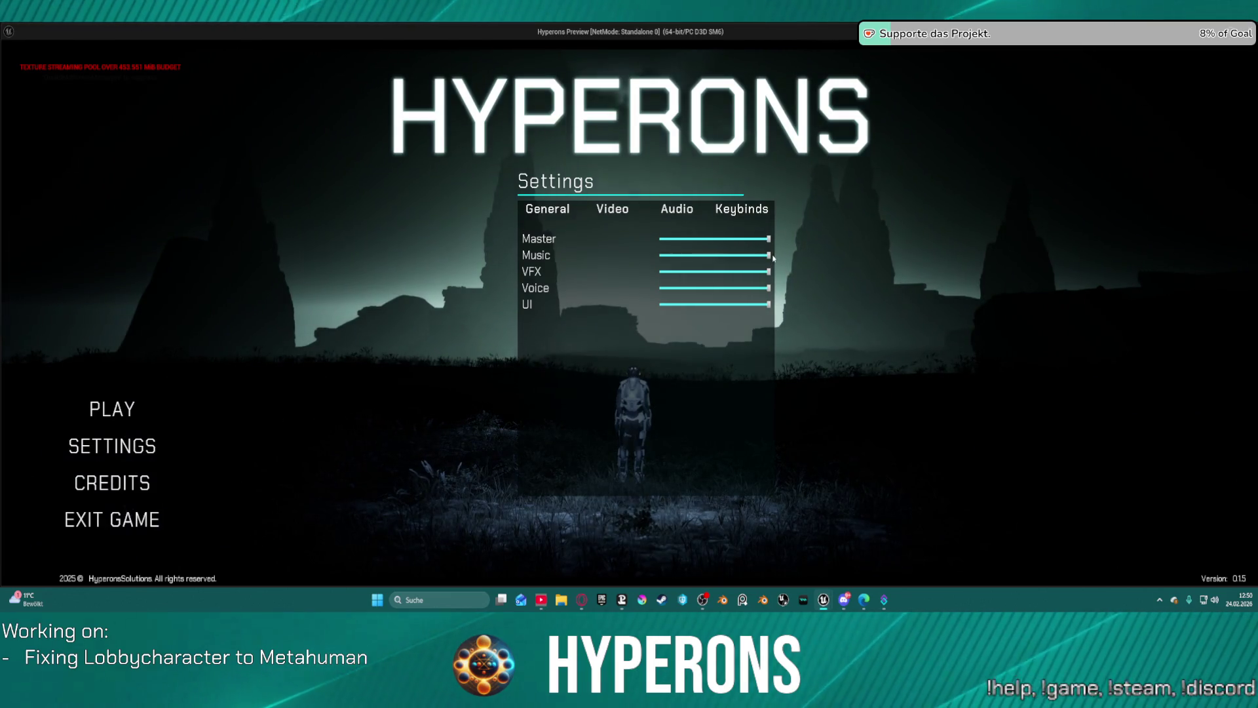
{"action": "left_click_drag", "start_coordinate": [769, 255], "coordinate": [675, 257]}
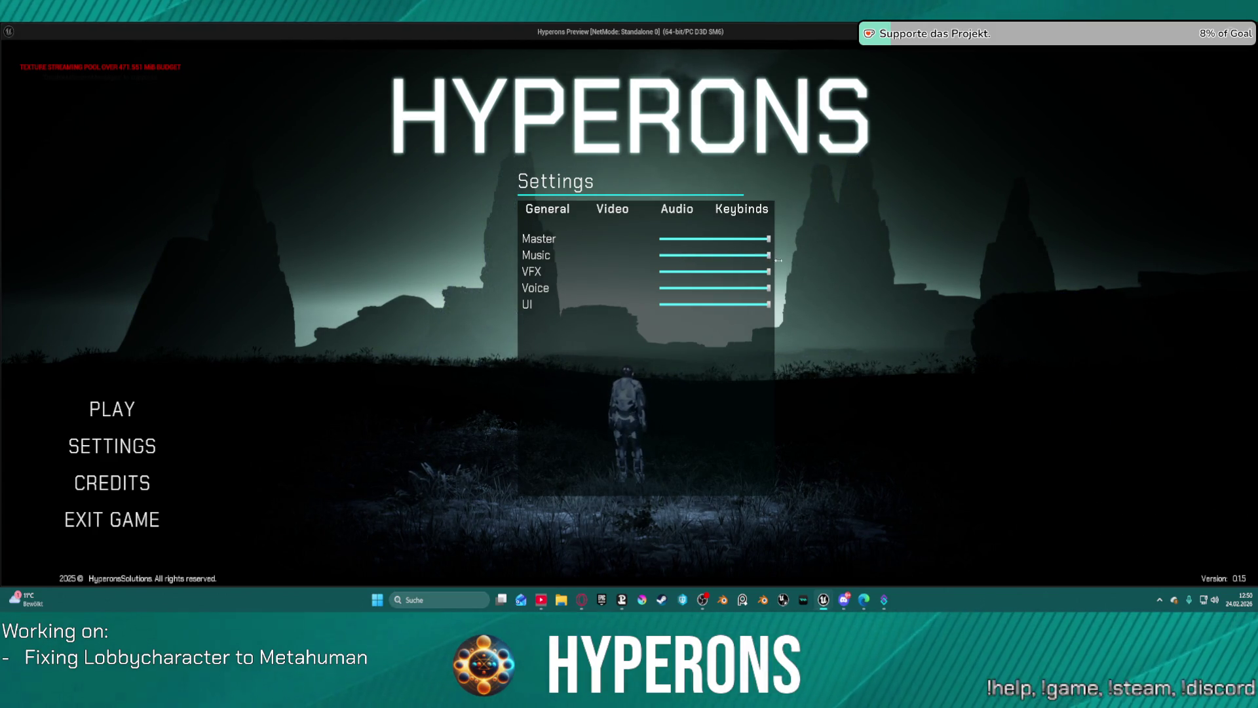
{"action": "left_click_drag", "start_coordinate": [769, 271], "coordinate": [623, 272]}
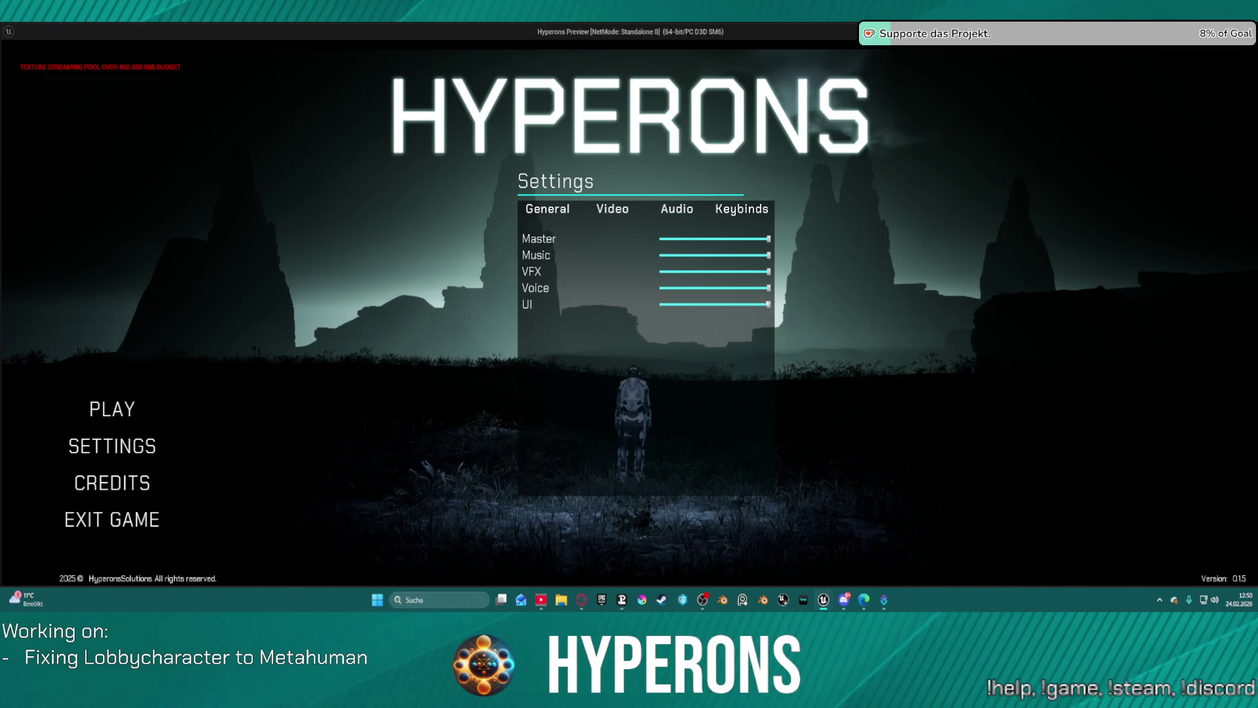
{"action": "left_click_drag", "start_coordinate": [660, 304], "coordinate": [861, 355]}
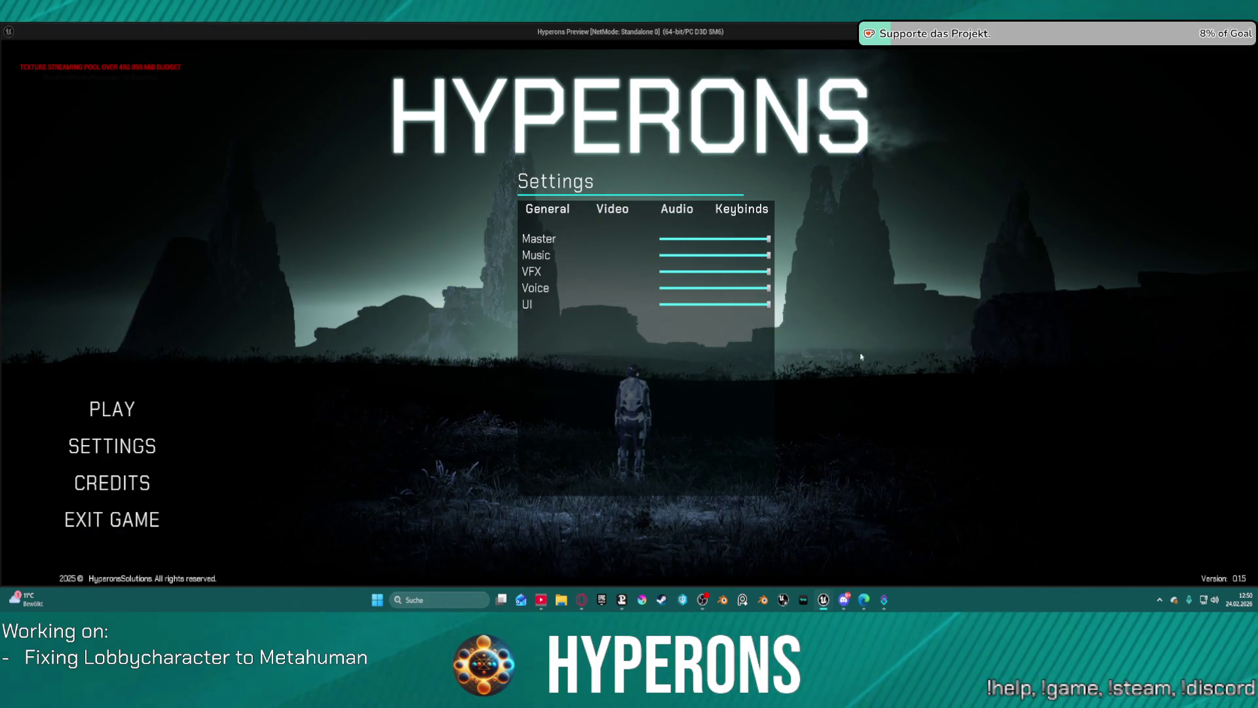
{"action": "left_click", "coordinate": [111, 413]}
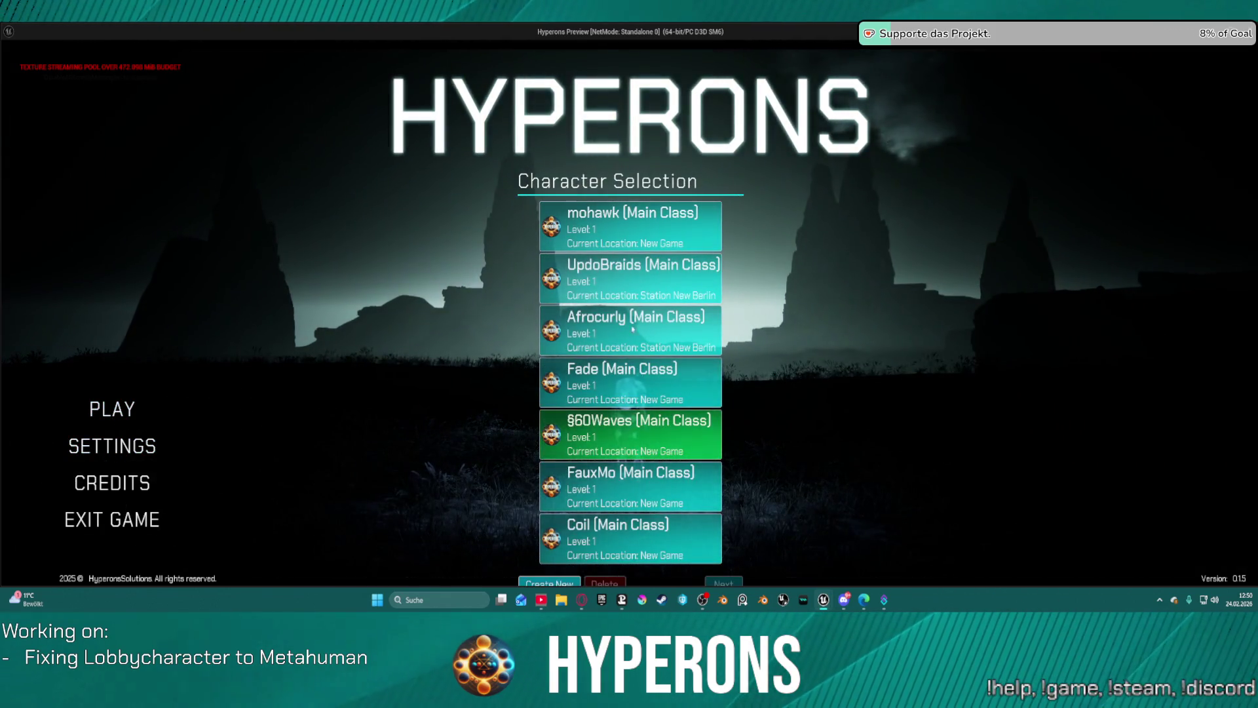
Step: Preview the mohawk character, open and close its launch panel, and cancel new character creation
{"action": "left_click", "coordinate": [641, 222]}
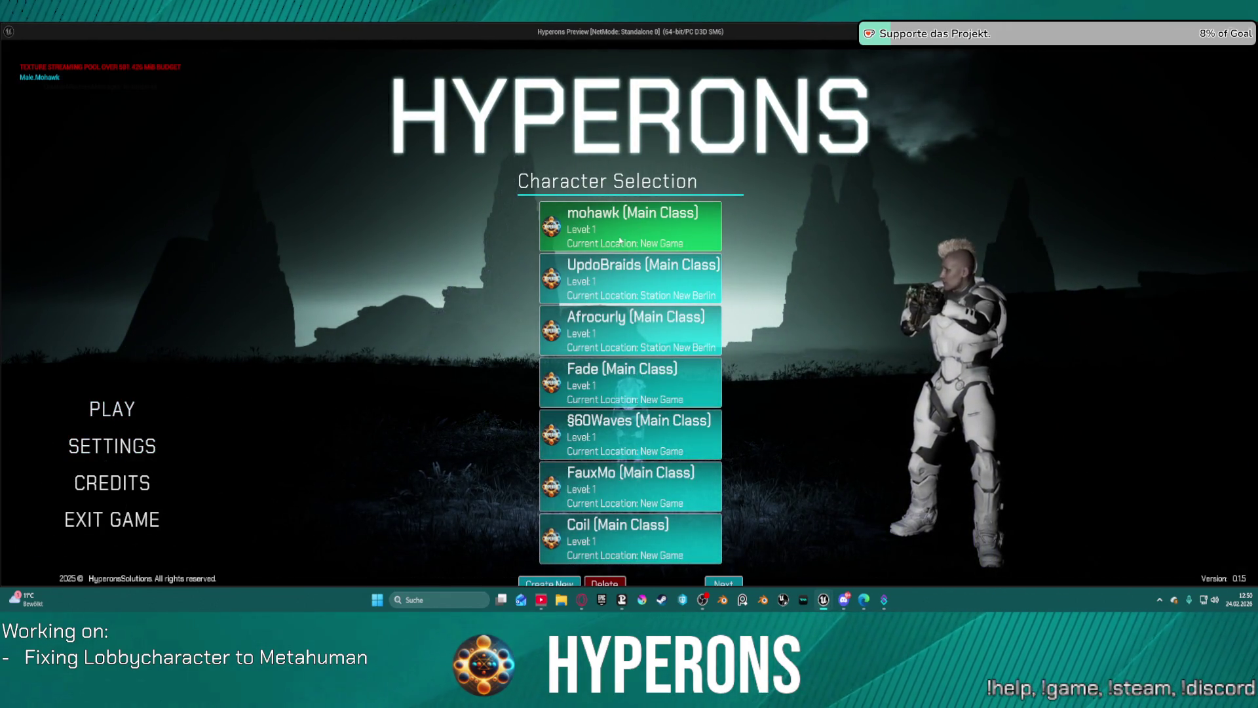
{"action": "left_click", "coordinate": [620, 241]}
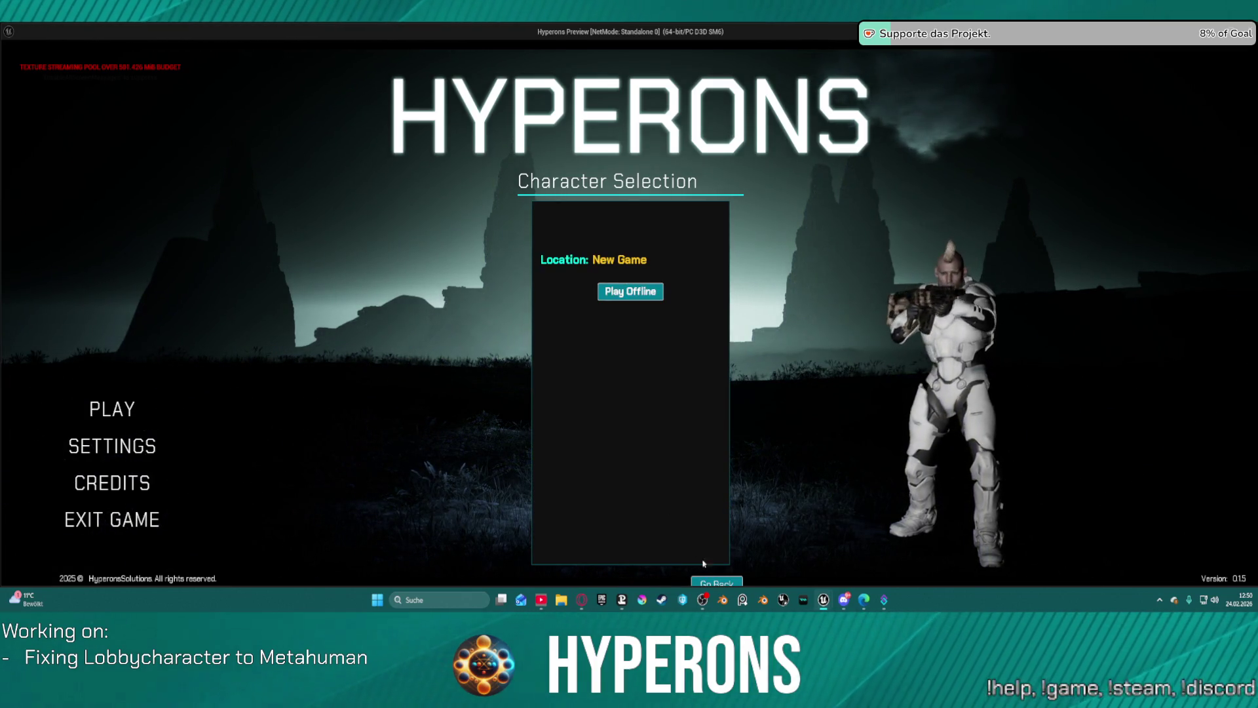
{"action": "left_click", "coordinate": [714, 583]}
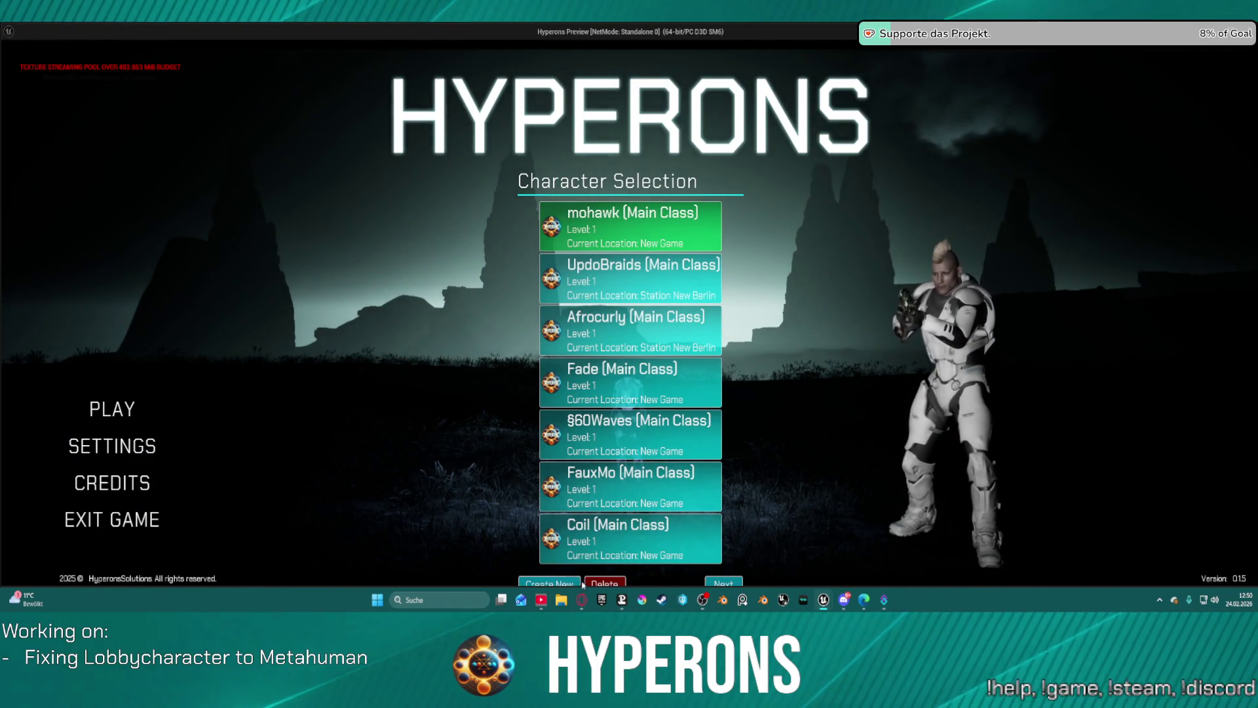
{"action": "left_click", "coordinate": [659, 241]}
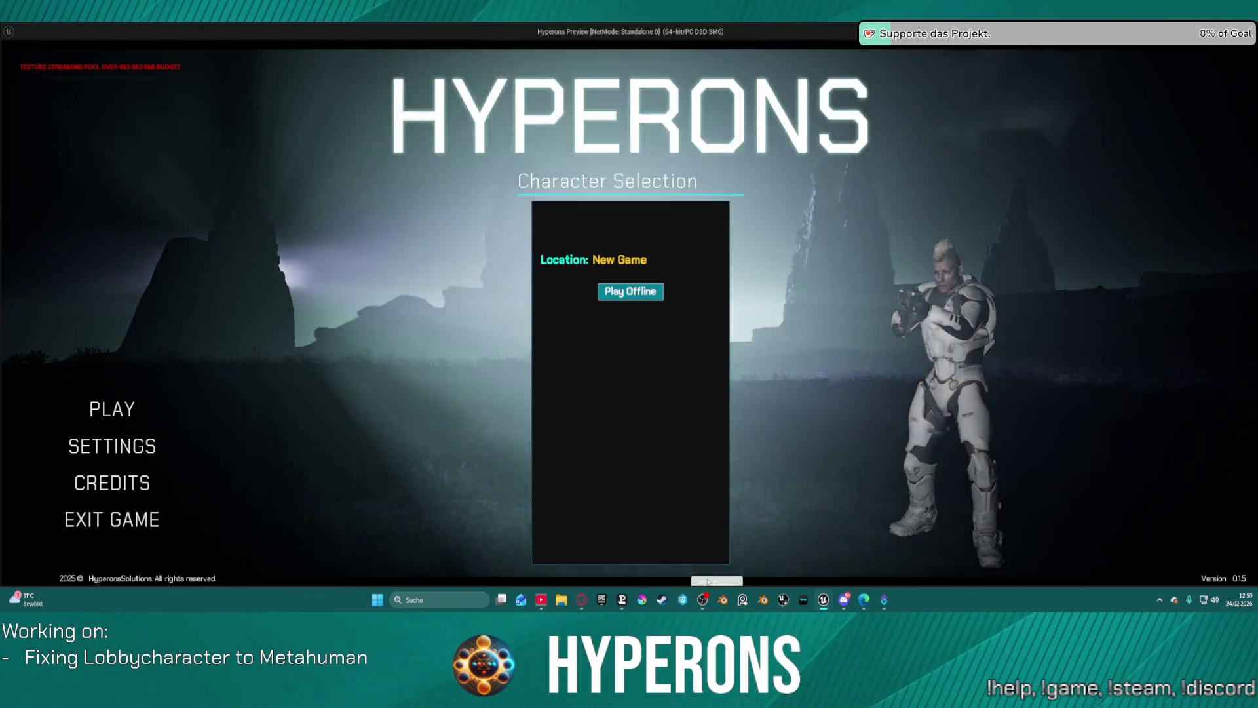
{"action": "left_click", "coordinate": [707, 581]}
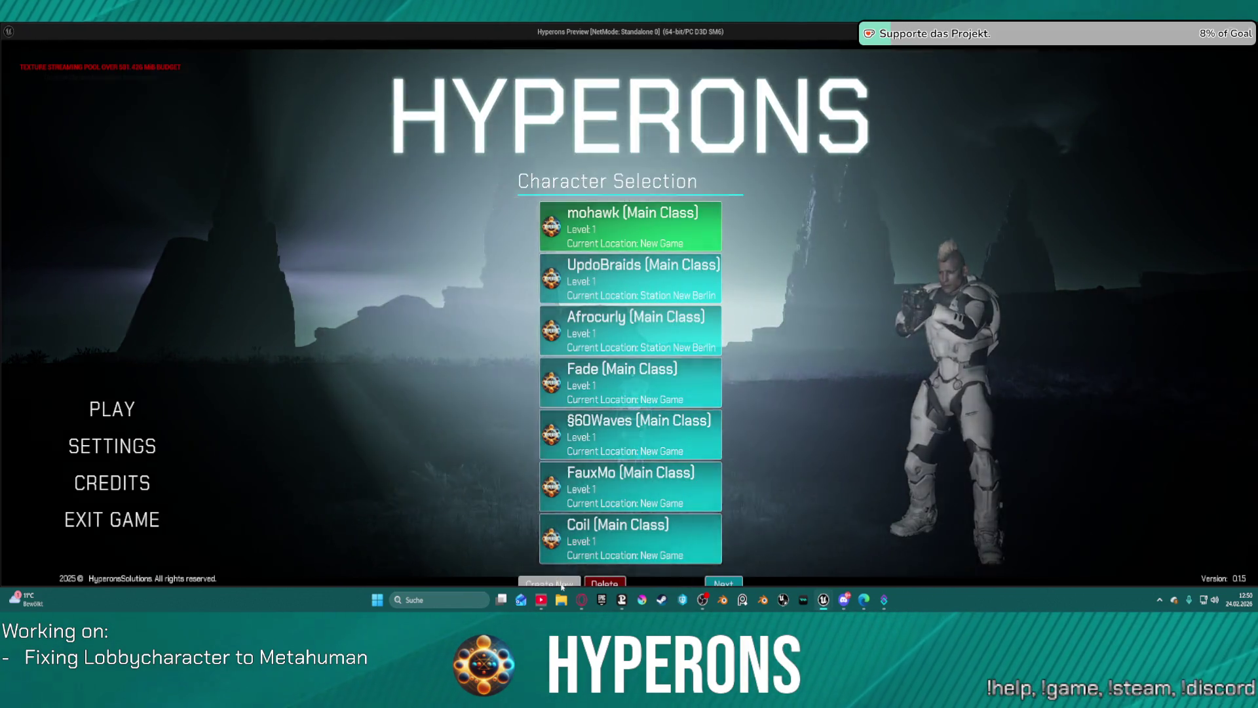
{"action": "left_click", "coordinate": [569, 580]}
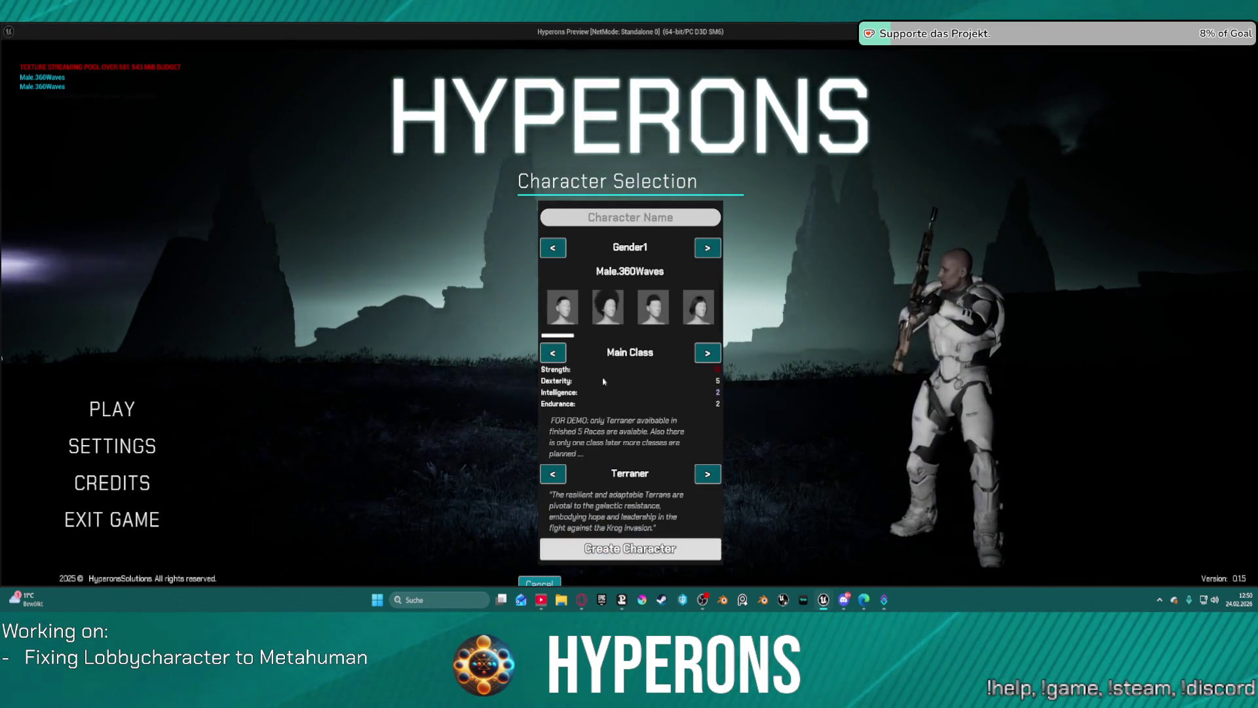
{"action": "left_click", "coordinate": [537, 582]}
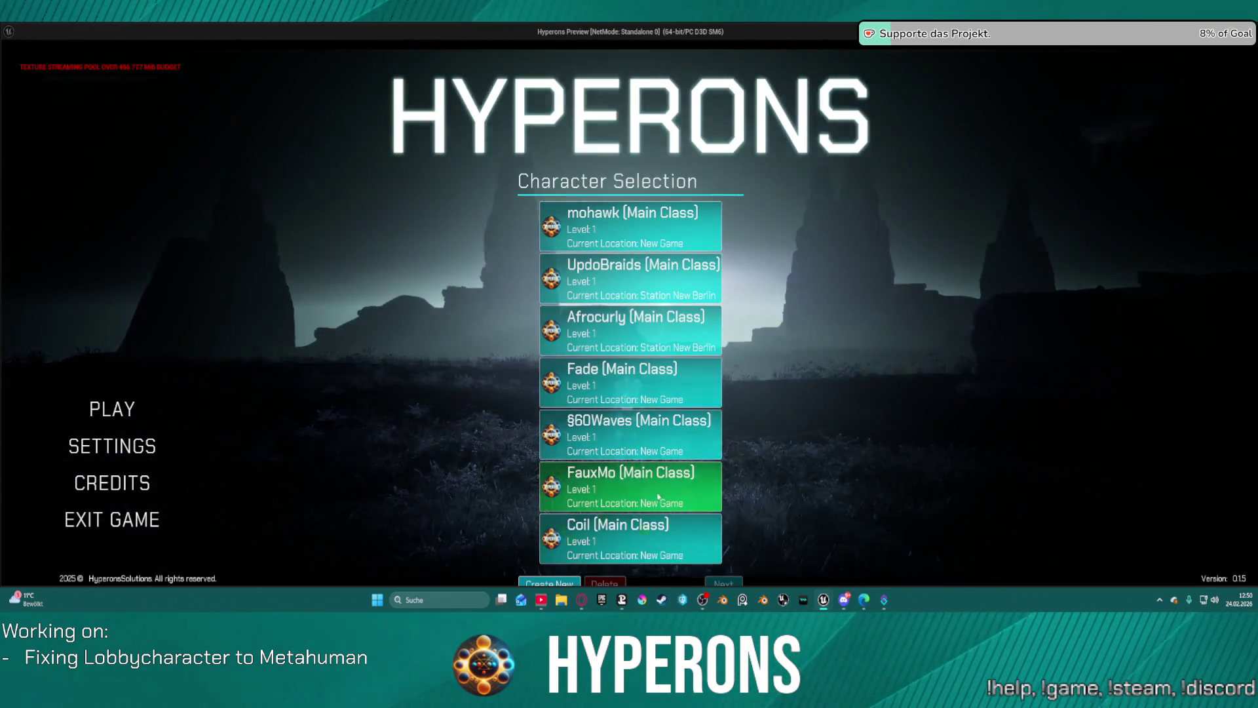
Step: Check the hair on the Coil, FauxMo, Afrocurly and UpdoBraids character previews
{"action": "left_click", "coordinate": [653, 532]}
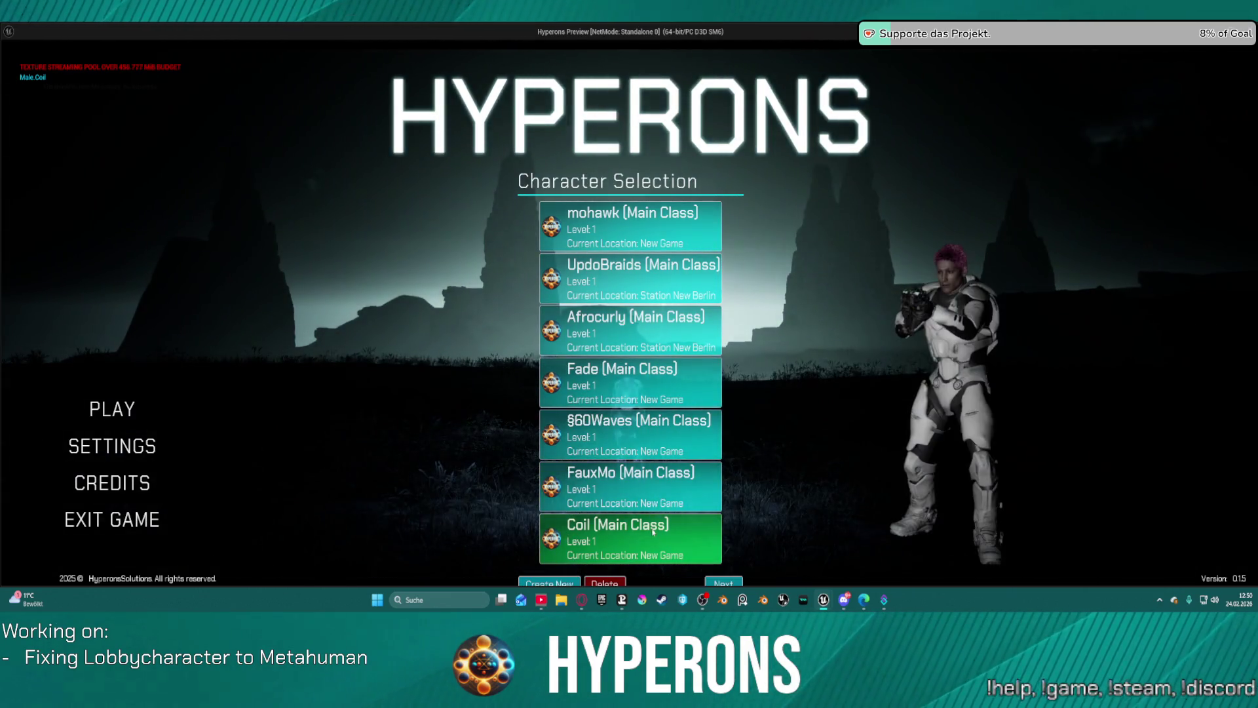
{"action": "left_click", "coordinate": [647, 485]}
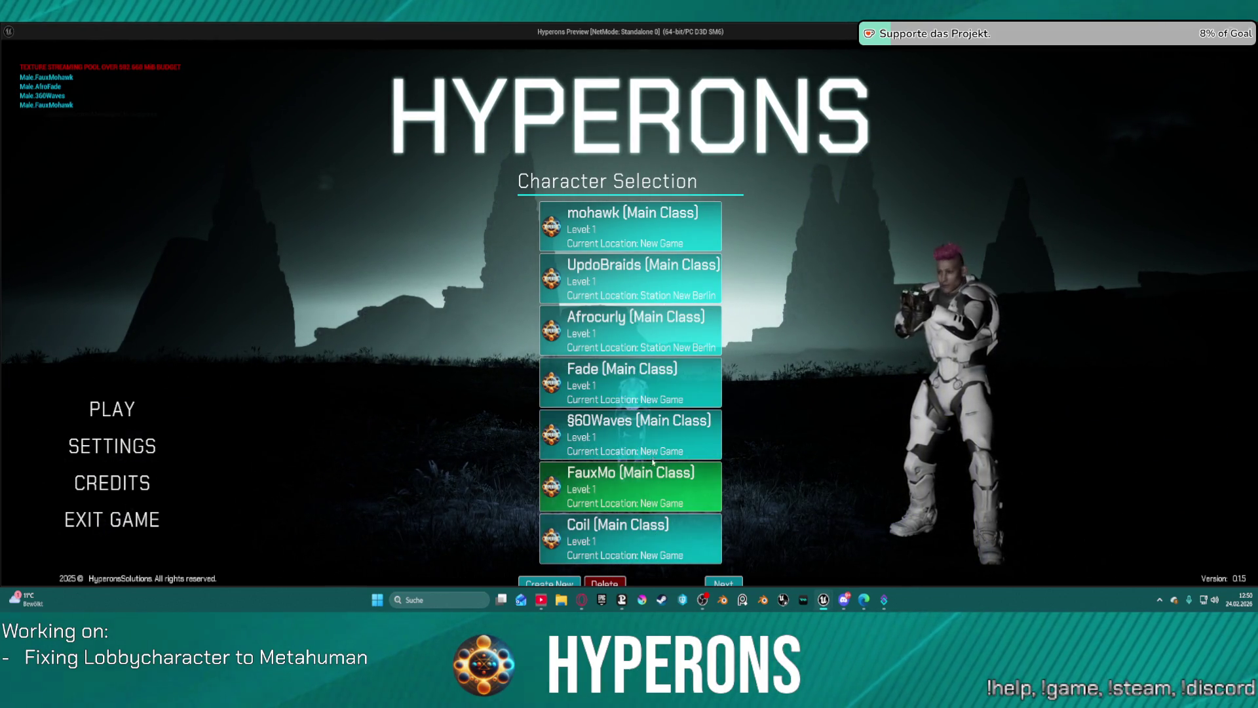
{"action": "left_click", "coordinate": [638, 327]}
{"action": "left_click", "coordinate": [638, 278]}
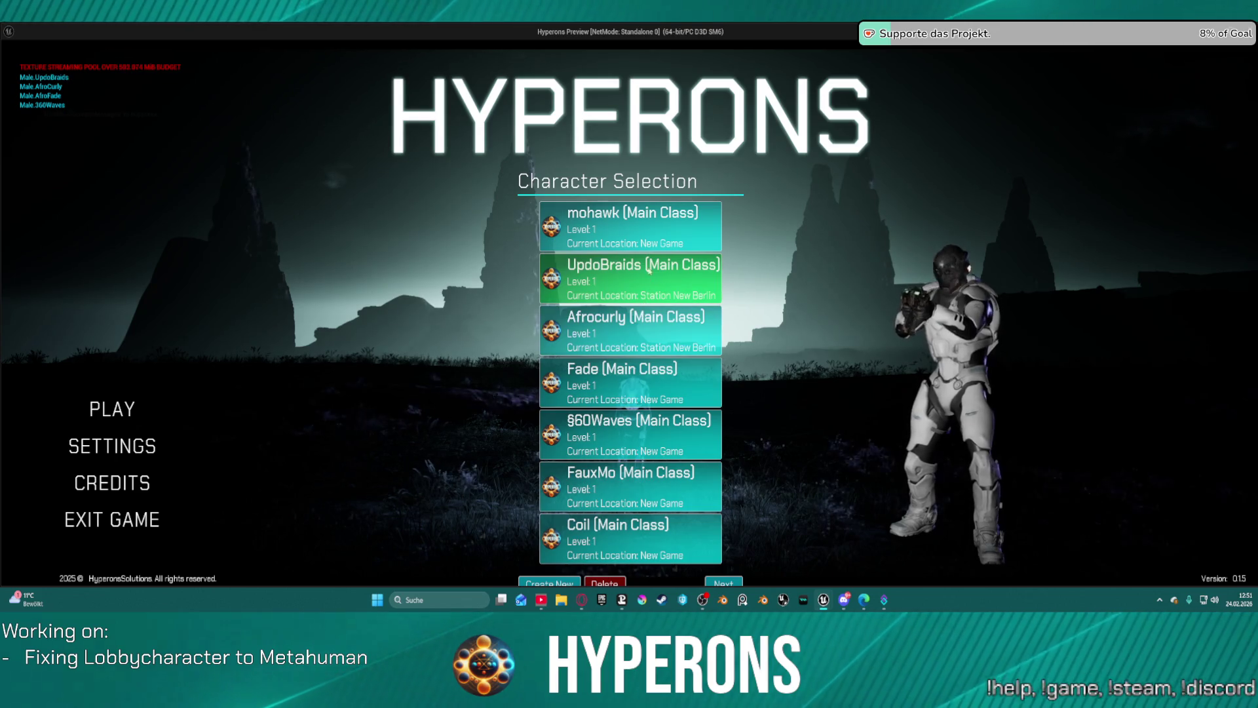
{"action": "left_click", "coordinate": [639, 238]}
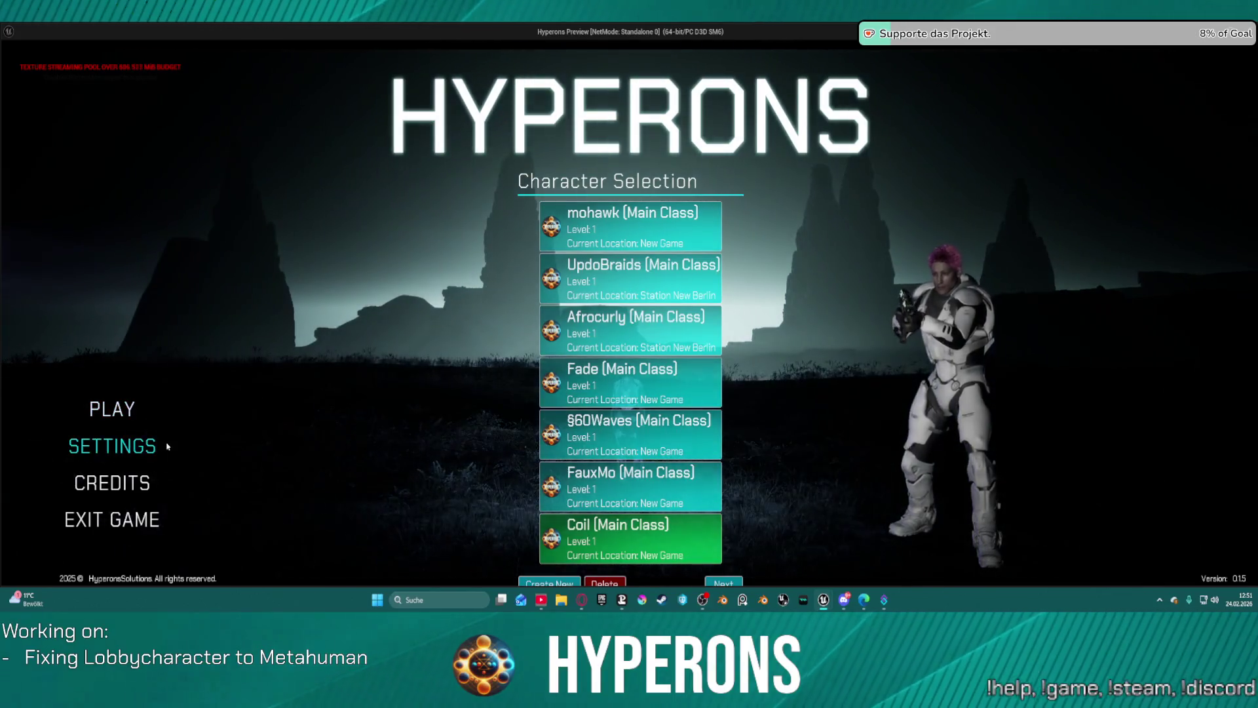
Step: Switch between settings and the character list, then open the mohawk character's New Game launch panel
{"action": "left_click", "coordinate": [120, 444]}
{"action": "left_click", "coordinate": [111, 409]}
{"action": "left_click", "coordinate": [112, 445]}
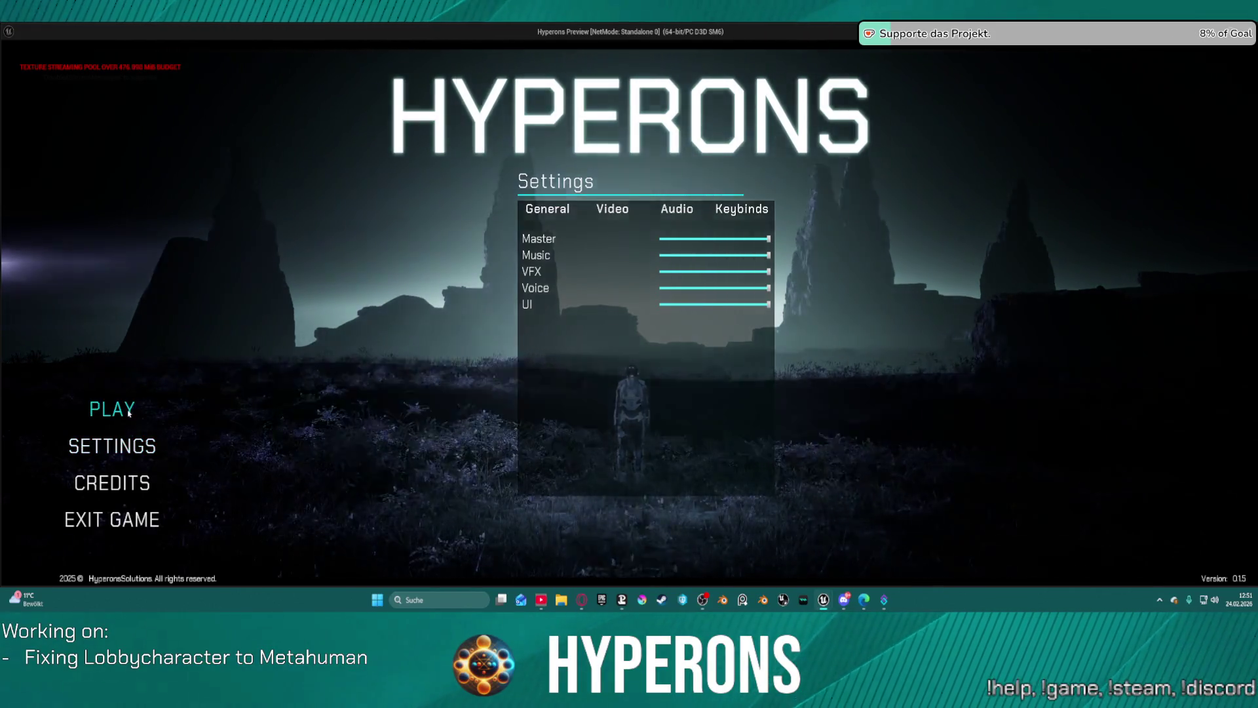
{"action": "left_click", "coordinate": [129, 412]}
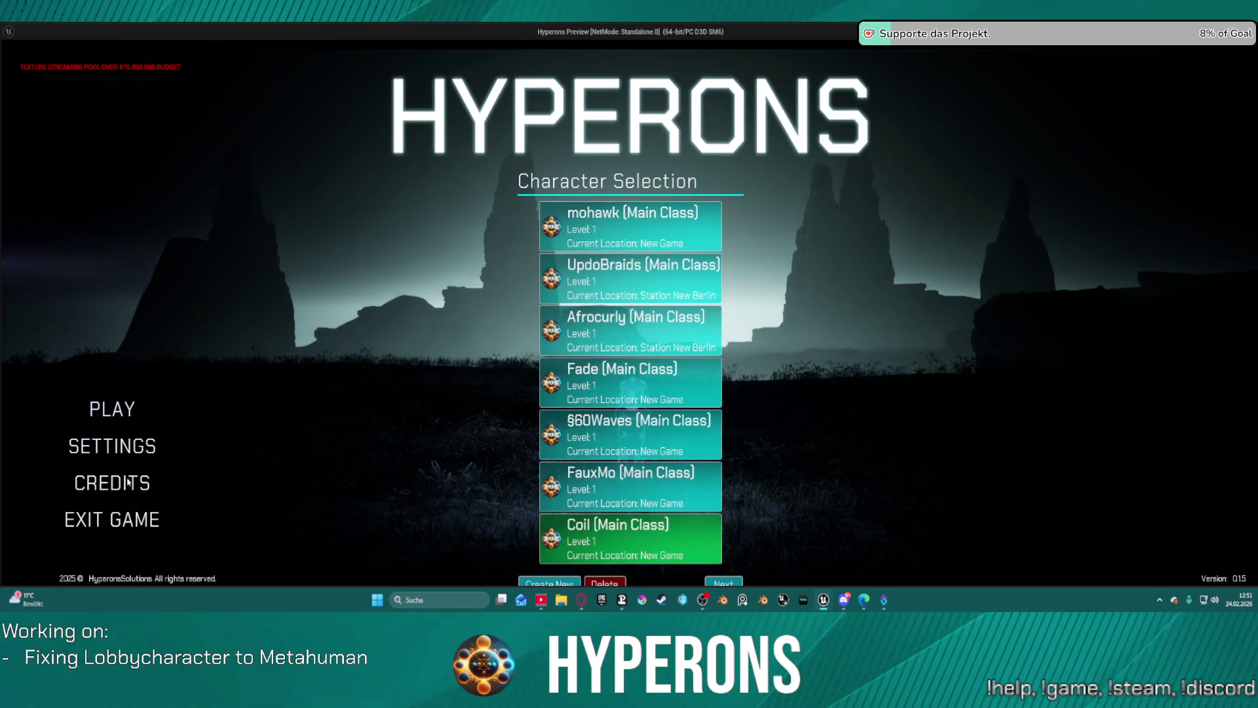
{"action": "left_click", "coordinate": [120, 454]}
{"action": "left_click", "coordinate": [117, 407]}
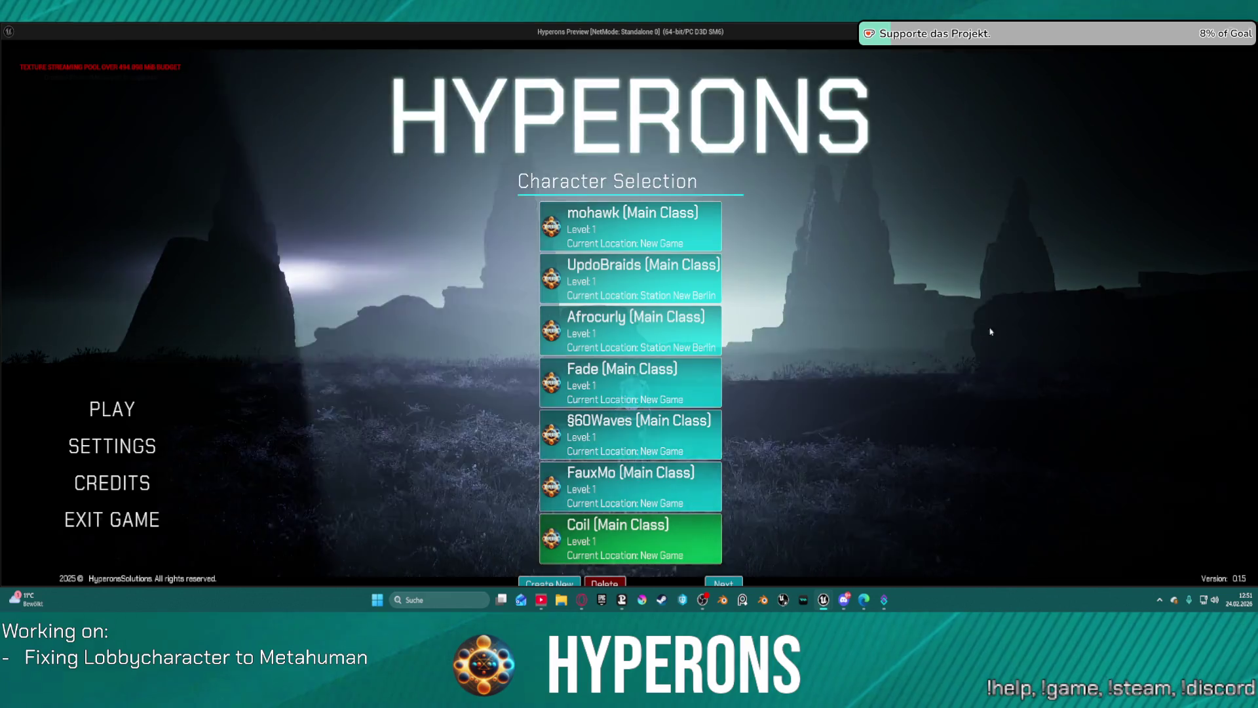
{"action": "left_click", "coordinate": [629, 226]}
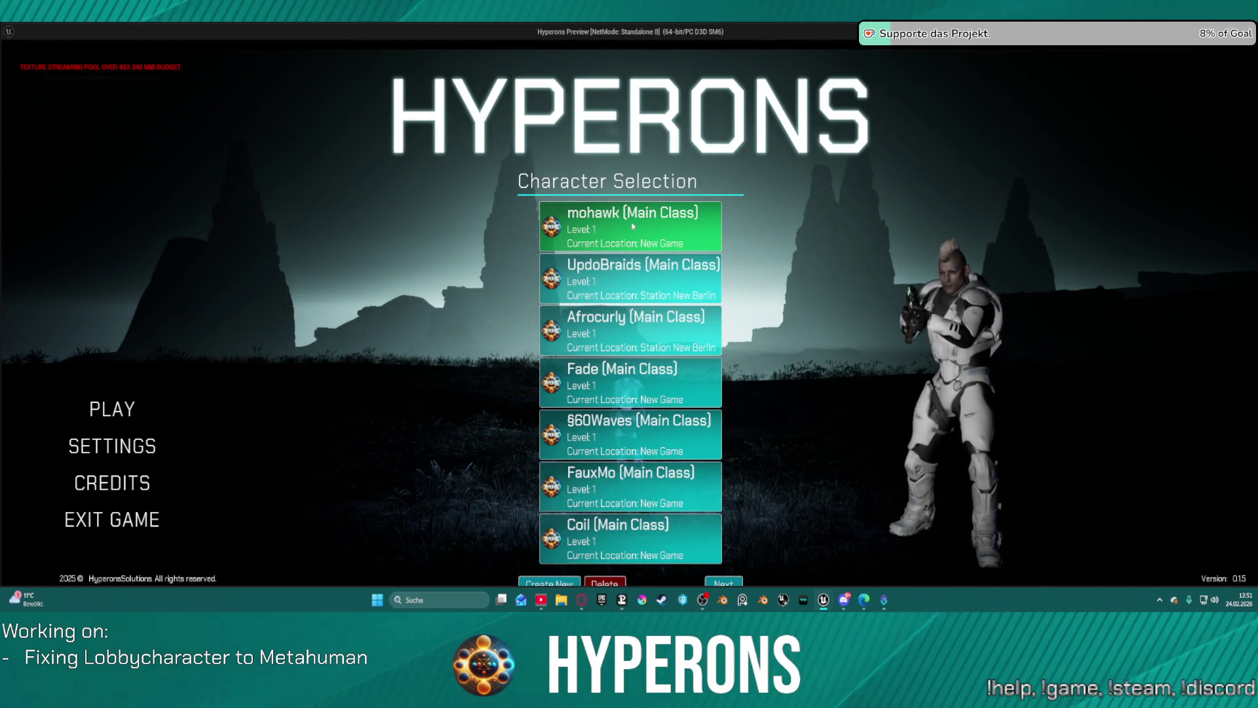
{"action": "double_click", "coordinate": [598, 228]}
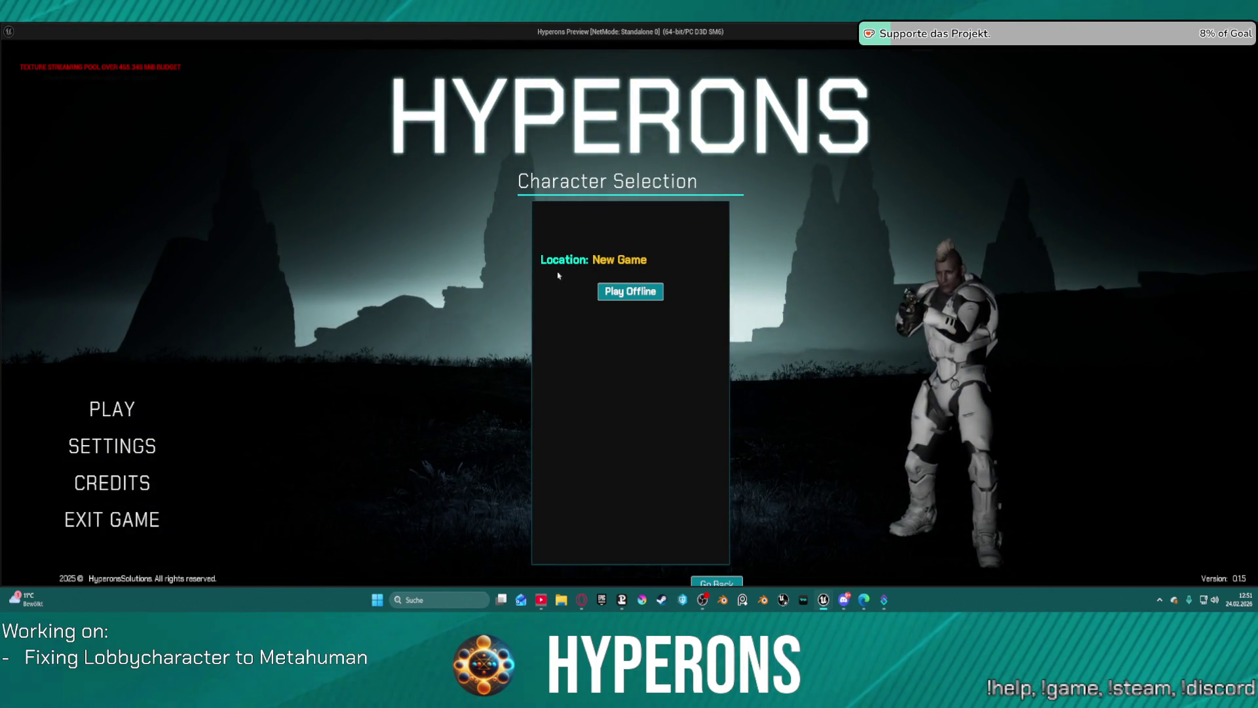
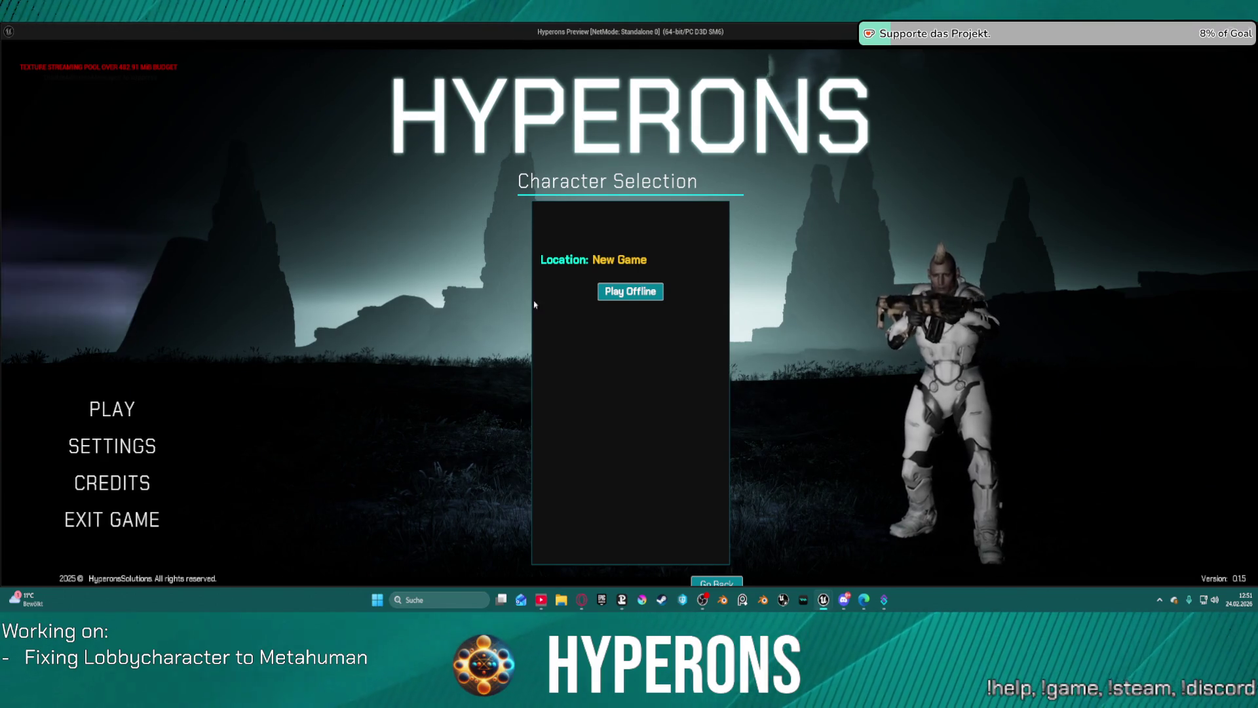
Step: Close the preview, shift the character panel down-left, and set the menu box Position X to 100
{"action": "key", "text": "Escape"}
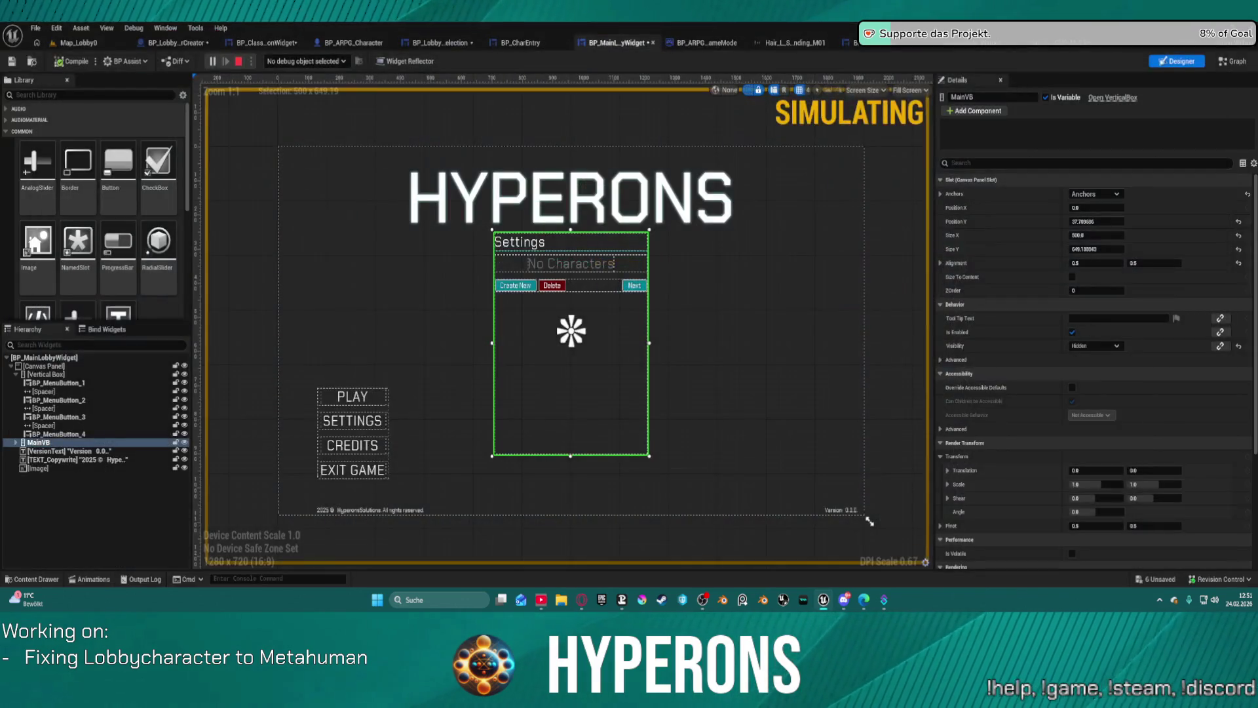
{"action": "mouse_move", "coordinate": [599, 242]}
{"action": "left_mouse_down"}
{"action": "mouse_move", "coordinate": [569, 252]}
{"action": "mouse_move", "coordinate": [519, 305]}
{"action": "mouse_move", "coordinate": [496, 305]}
{"action": "mouse_move", "coordinate": [502, 277]}
{"action": "mouse_move", "coordinate": [502, 296]}
{"action": "mouse_move", "coordinate": [515, 283]}
{"action": "left_mouse_up"}
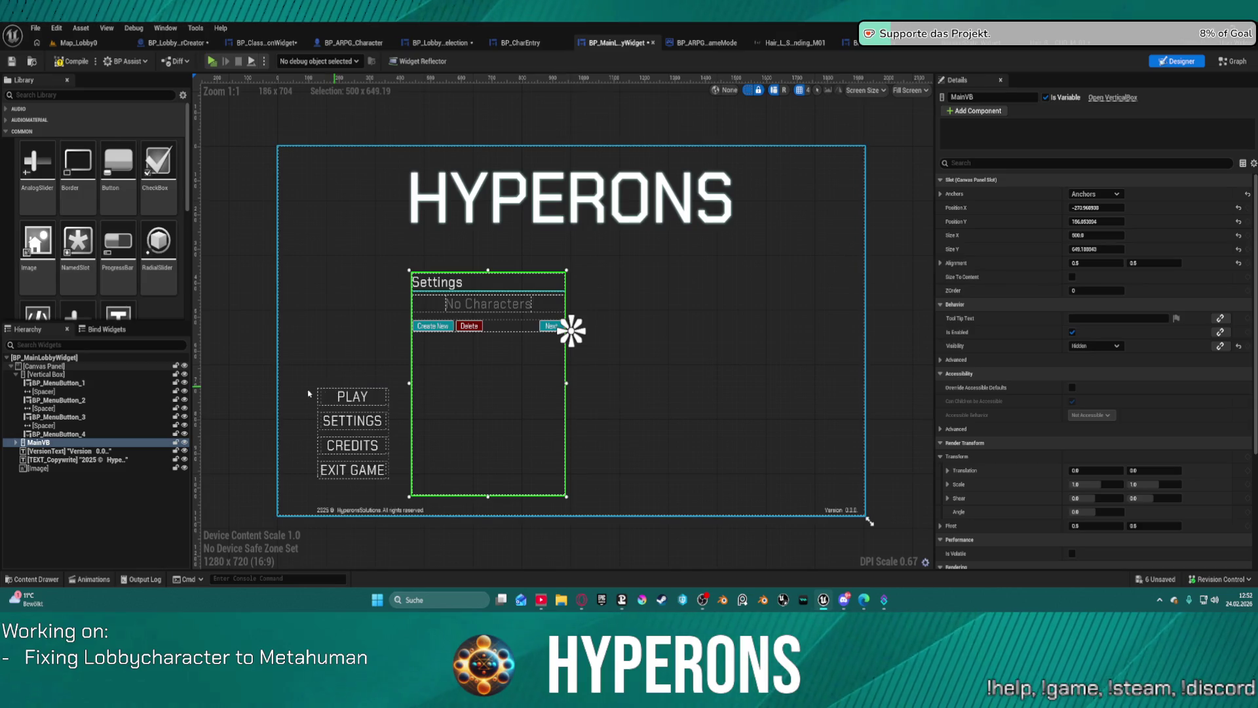
{"action": "left_click", "coordinate": [46, 374]}
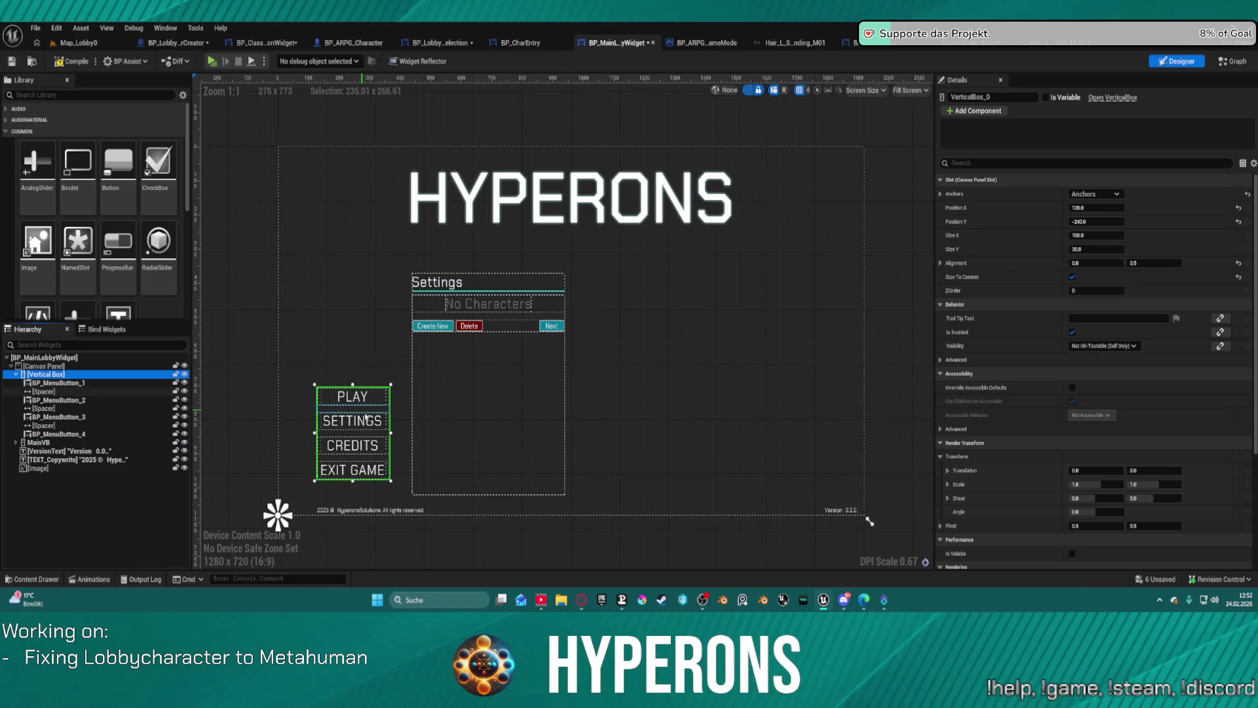
{"action": "left_click", "coordinate": [1108, 208]}
{"action": "type", "text": "18"}
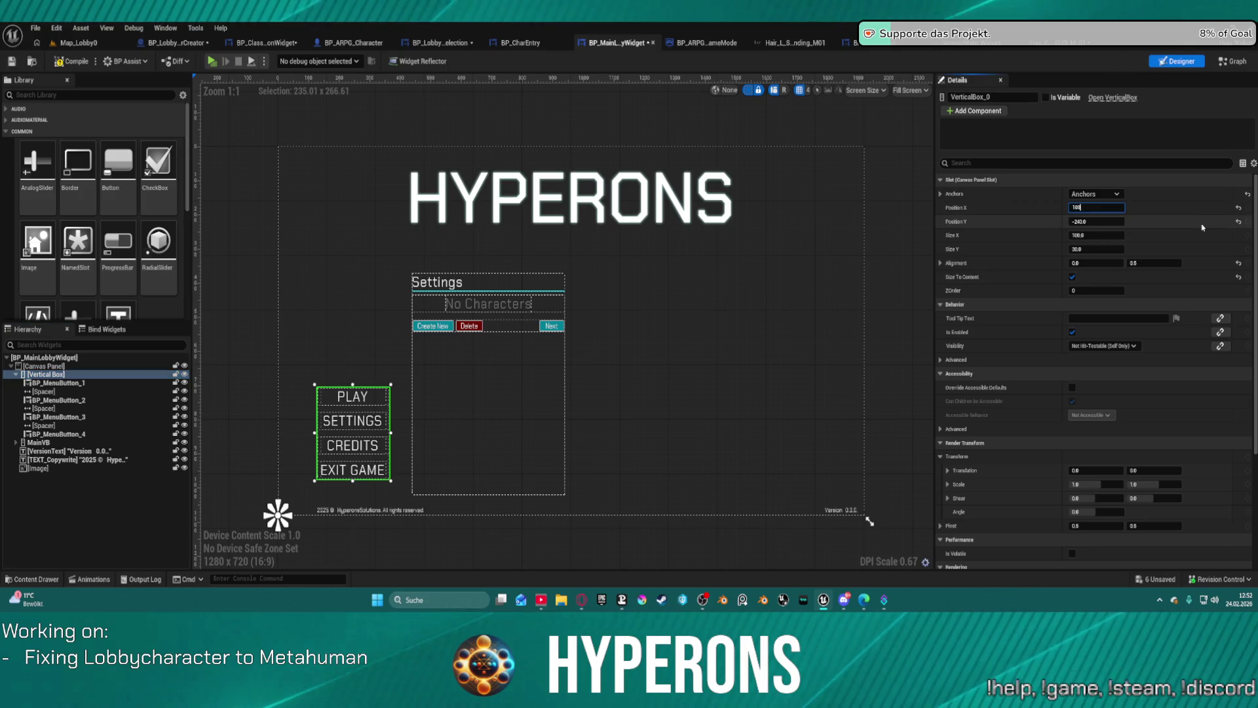
{"action": "type", "text": "00"}
{"action": "key", "text": "Return"}
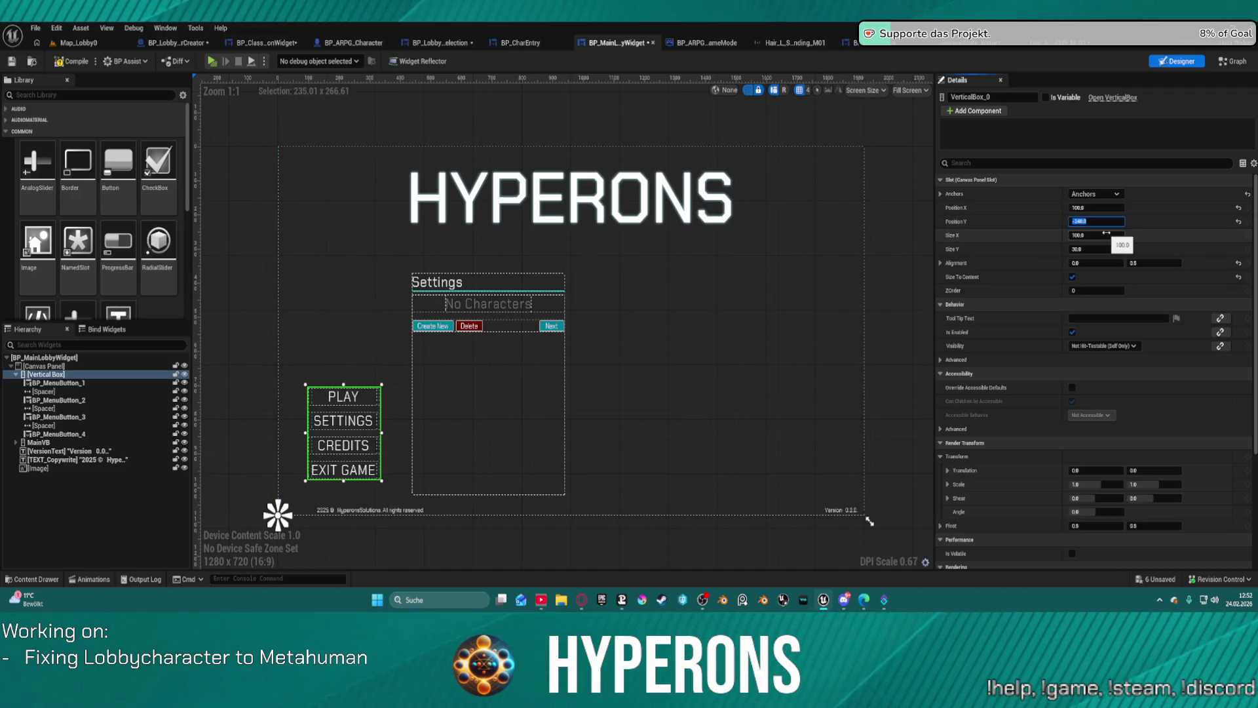
{"action": "type", "text": "-200"}
Step: Anchor the PLAY–EXIT GAME menu box to center-left and reset its vertical offset
{"action": "key", "text": "Return"}
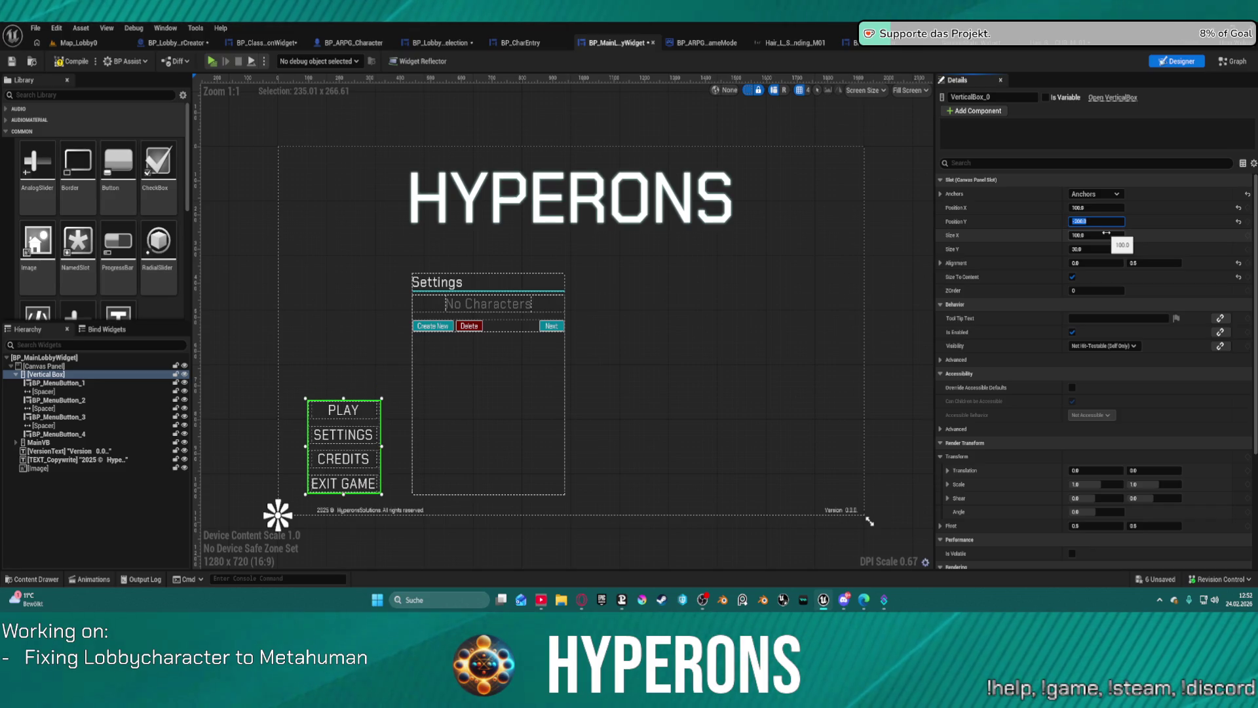
{"action": "type", "text": "-"}
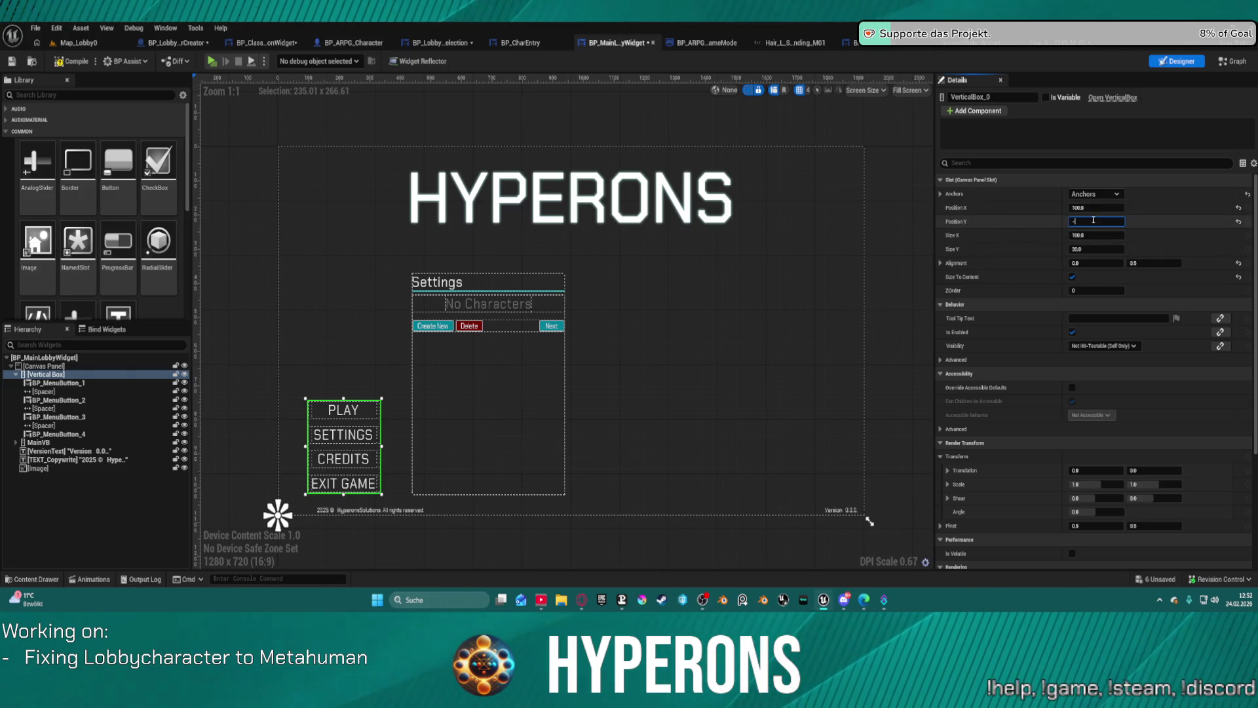
{"action": "left_click", "coordinate": [1111, 196]}
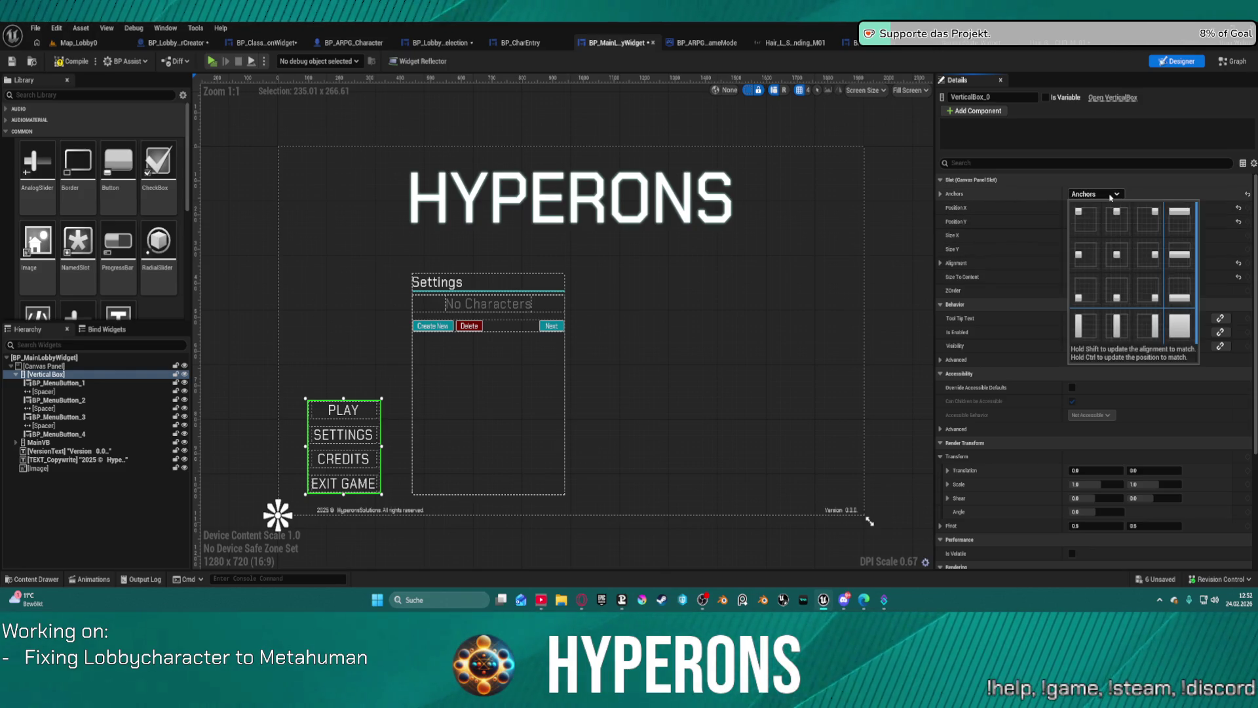
{"action": "left_click", "coordinate": [1084, 259]}
{"action": "type", "text": "0"}
{"action": "key", "text": "Return"}
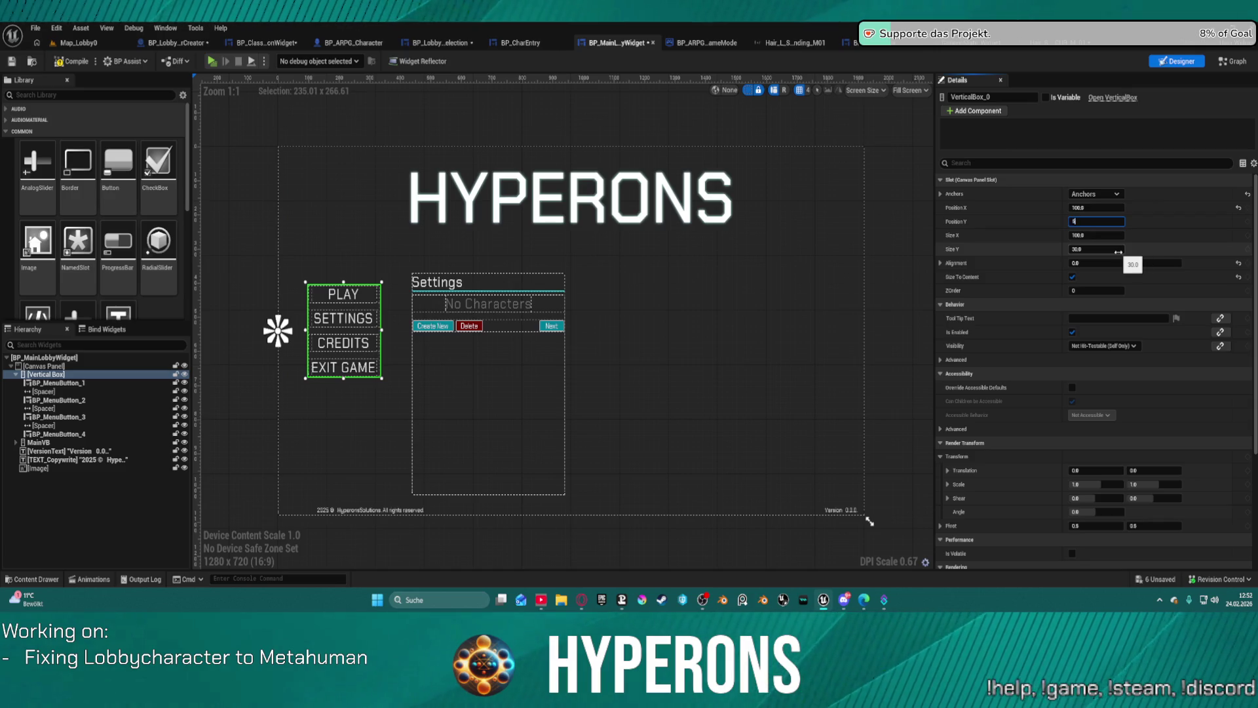
{"action": "key", "text": "Return"}
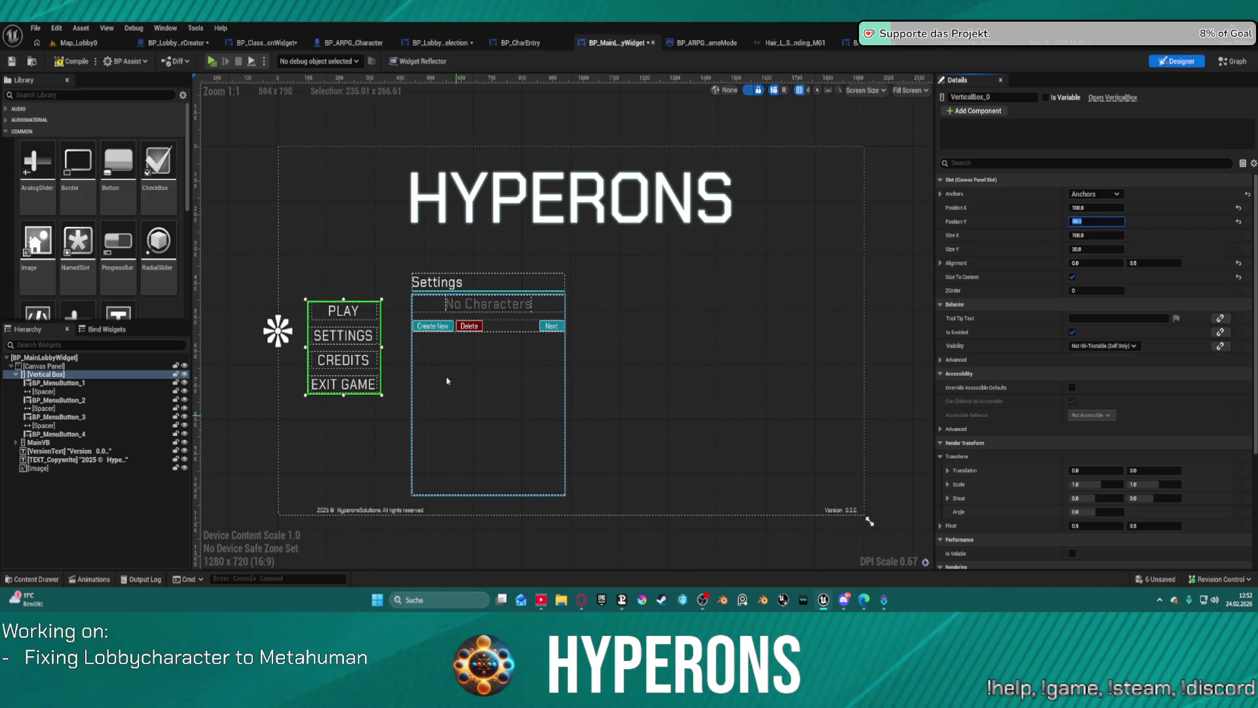
{"action": "left_click", "coordinate": [532, 275]}
Step: Undo an accidental move of the Settings heading, then nudge the character panel up and left
{"action": "mouse_move", "coordinate": [533, 267]}
{"action": "left_mouse_down"}
{"action": "mouse_move", "coordinate": [432, 482]}
{"action": "mouse_move", "coordinate": [742, 365]}
{"action": "left_mouse_up"}
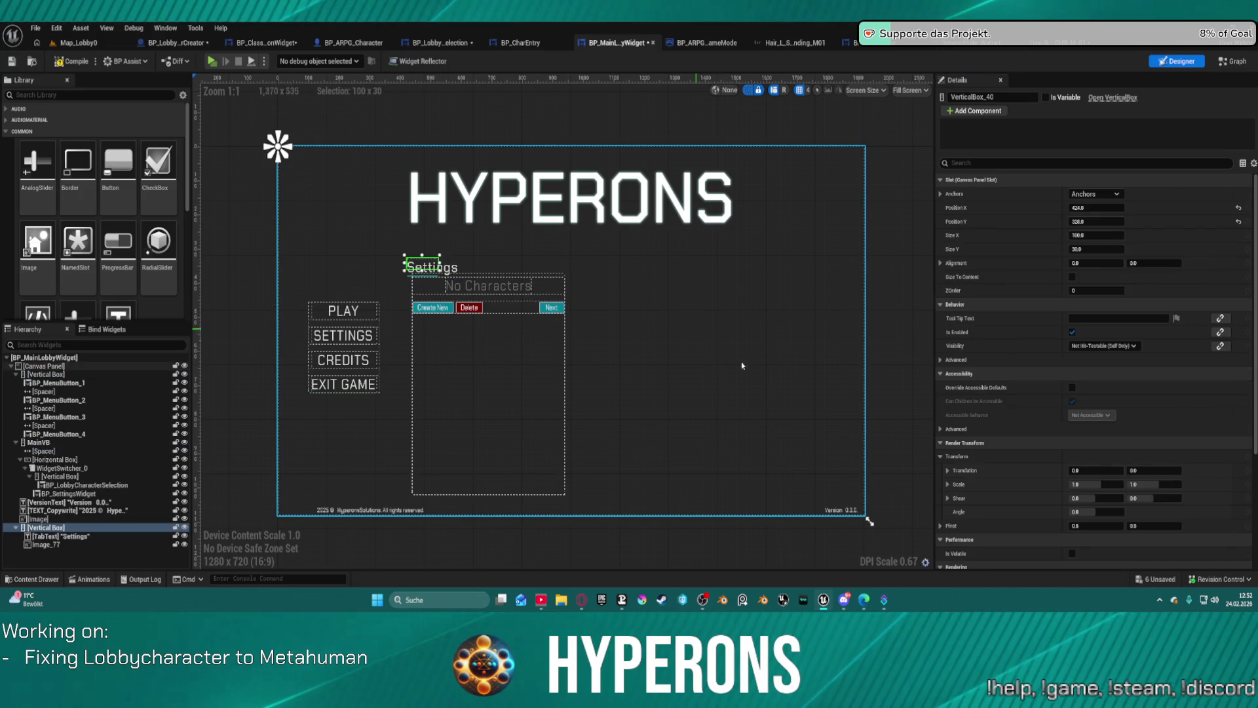
{"action": "key", "text": "ctrl+z"}
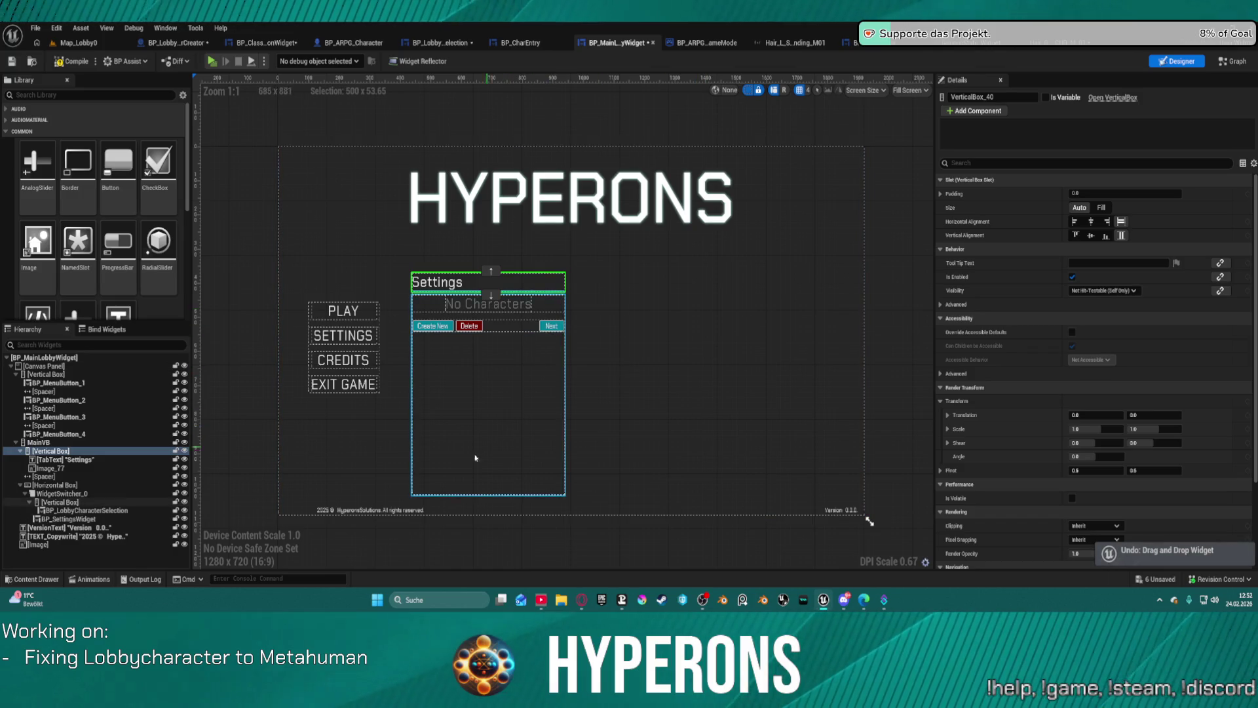
{"action": "scroll", "coordinate": [416, 338], "scroll_direction": "down", "scroll_amount": 1}
{"action": "scroll", "coordinate": [511, 295], "scroll_direction": "up", "scroll_amount": 2}
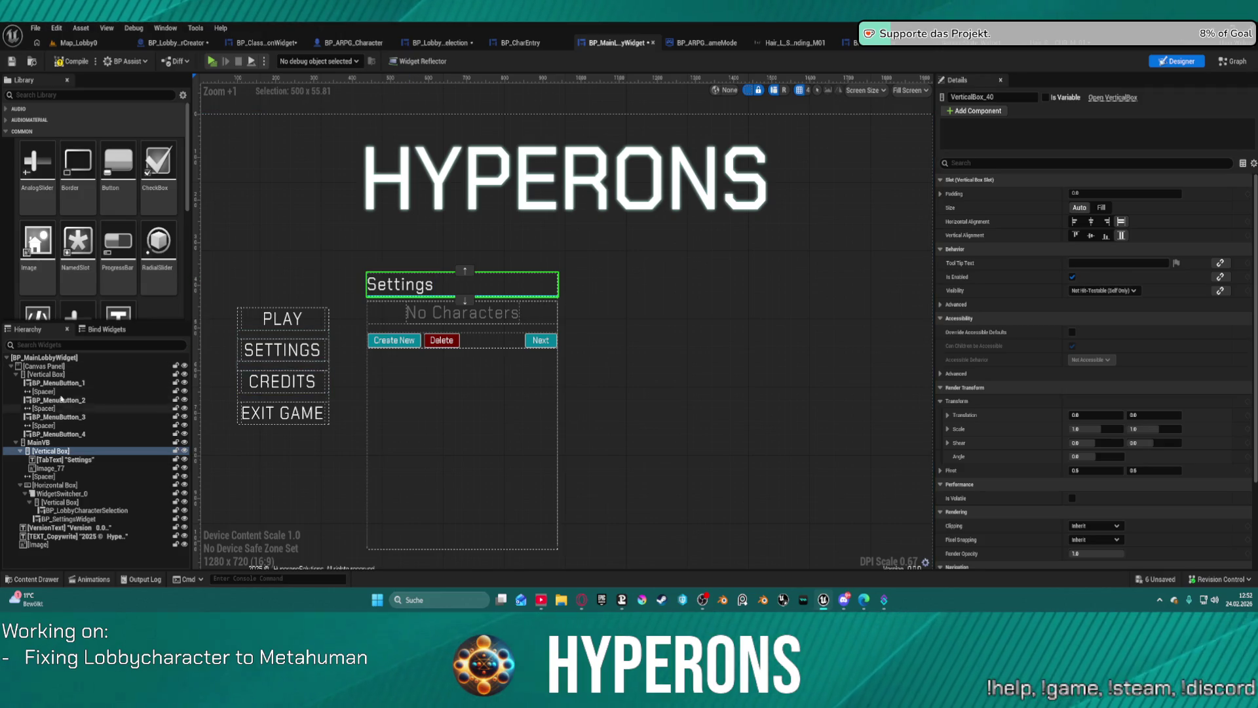
{"action": "left_click", "coordinate": [38, 443]}
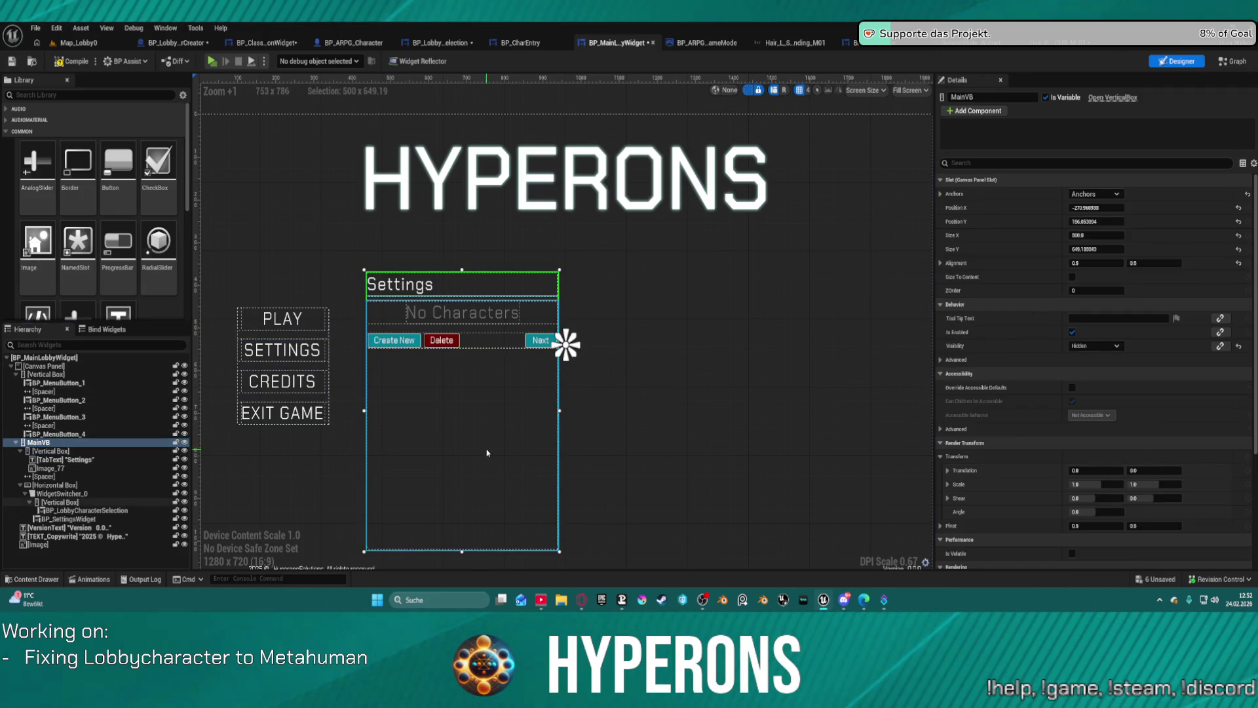
{"action": "left_click_drag", "start_coordinate": [562, 342], "coordinate": [547, 312]}
{"action": "left_click_drag", "start_coordinate": [473, 423], "coordinate": [467, 424]}
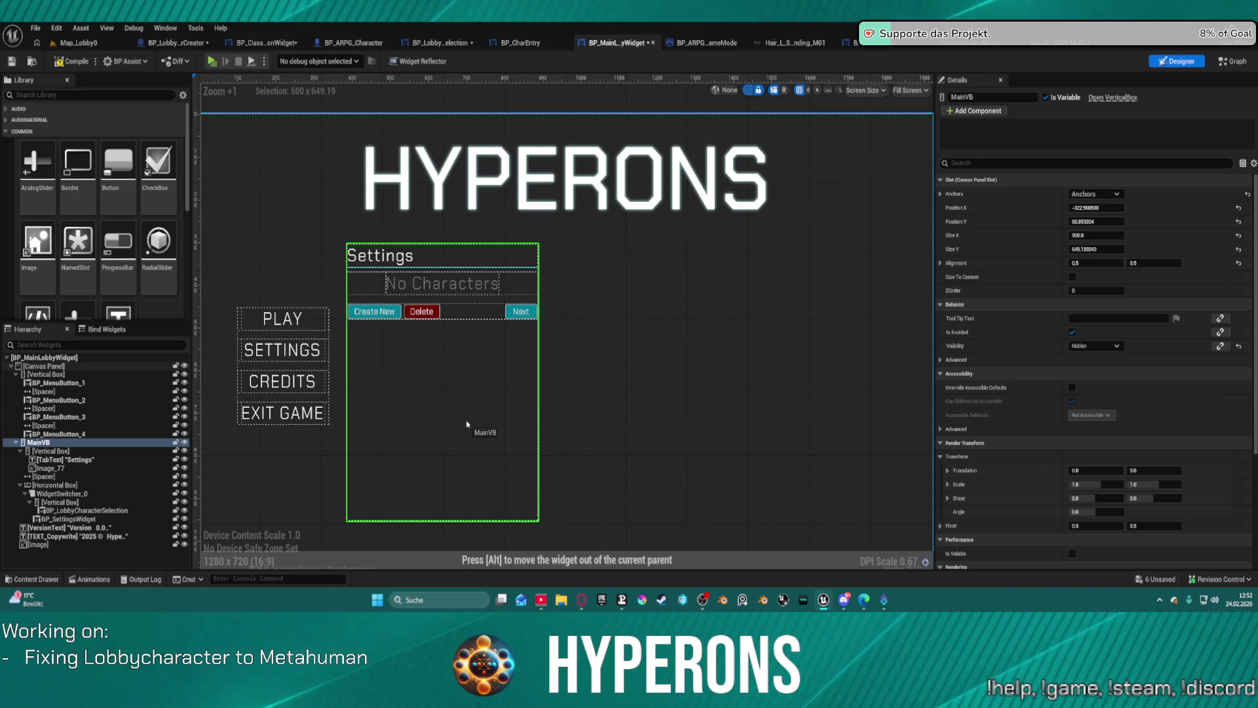
{"action": "left_click", "coordinate": [702, 379]}
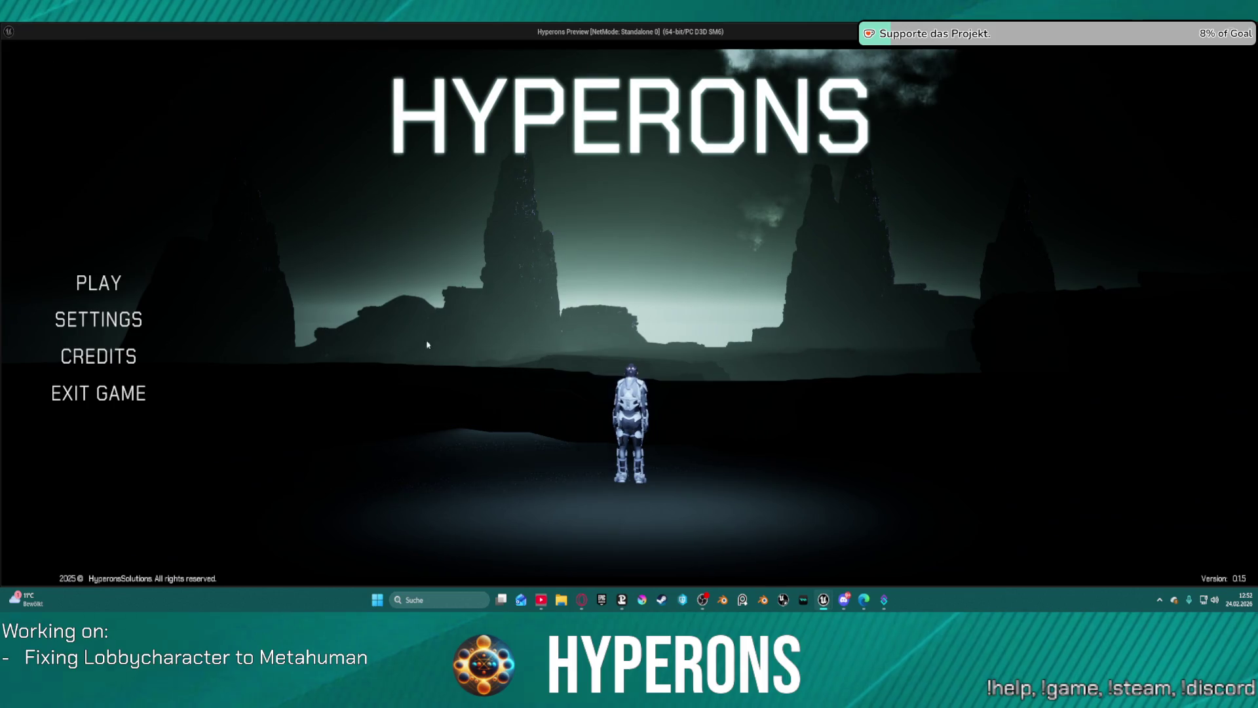
Step: Alternate PLAY and SETTINGS repeatedly to confirm both panels swap correctly, then end the preview
{"action": "left_click", "coordinate": [104, 282]}
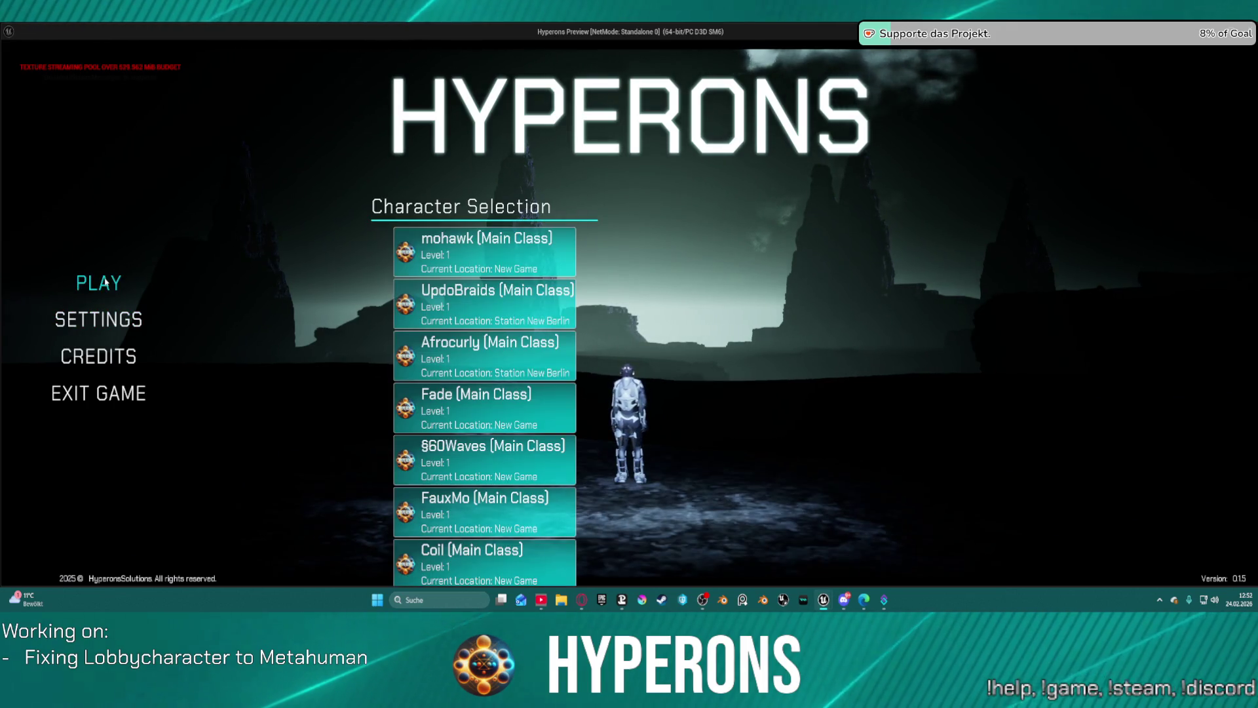
{"action": "left_click", "coordinate": [128, 322]}
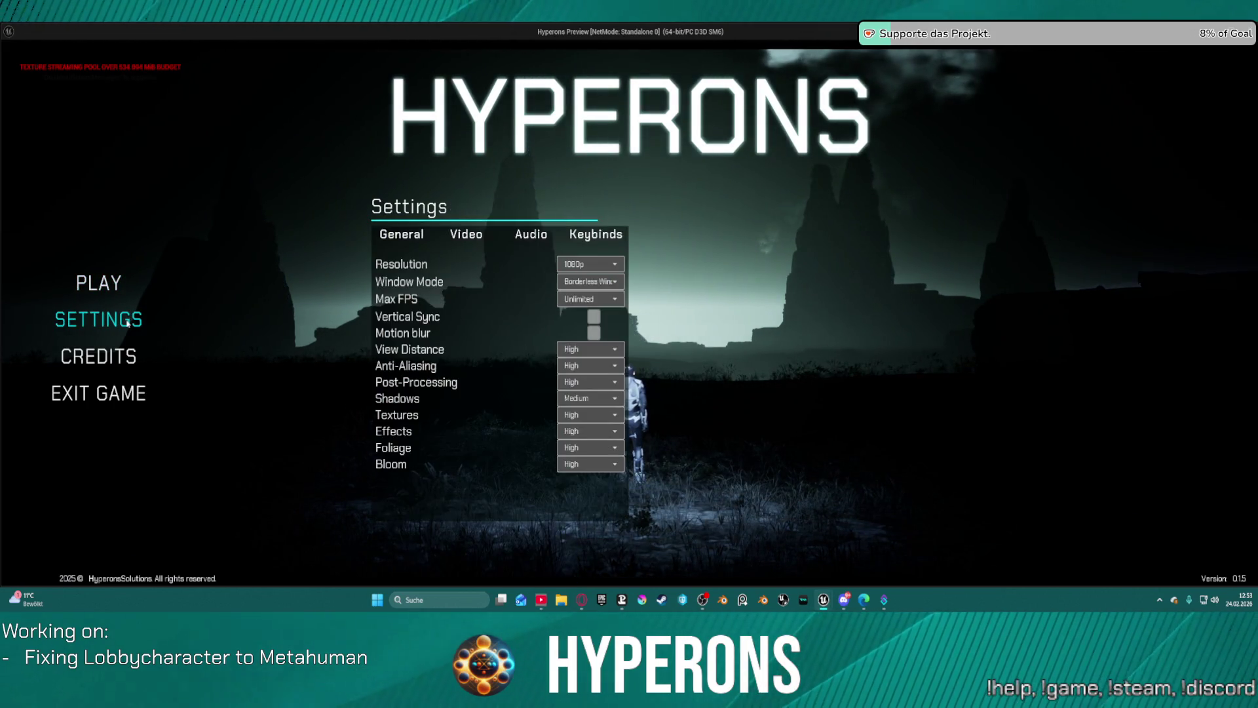
{"action": "left_click", "coordinate": [113, 291]}
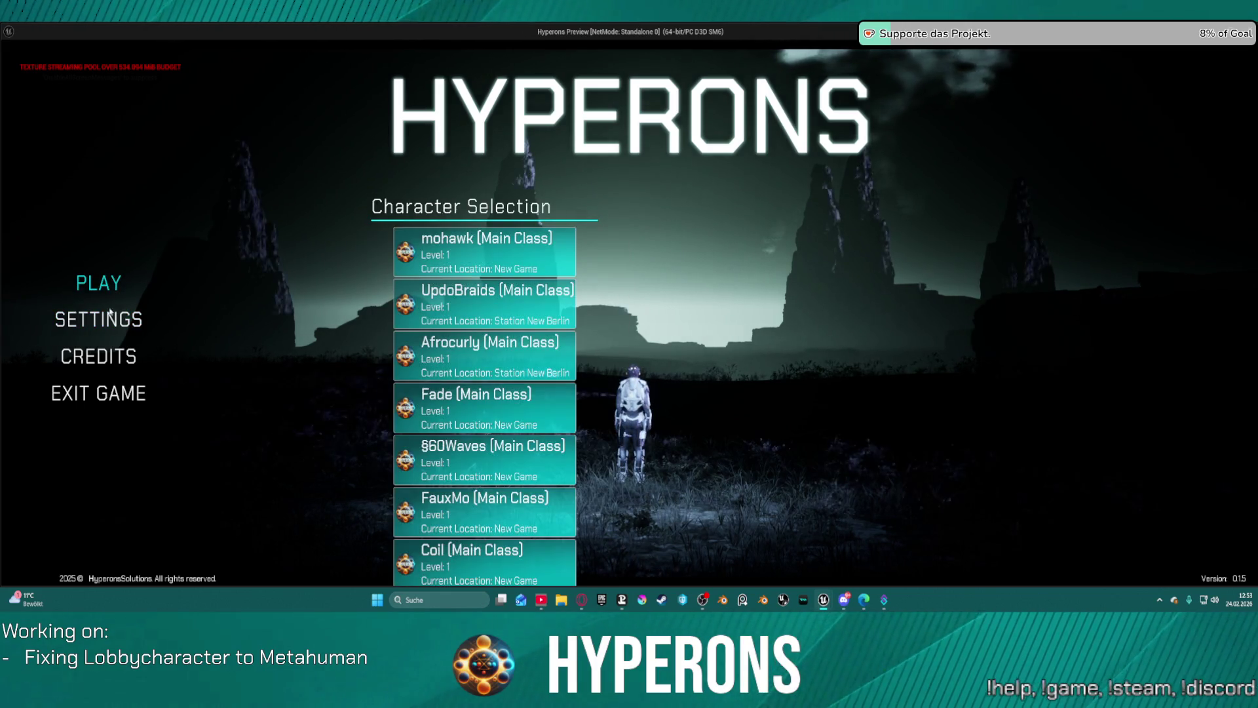
{"action": "left_click", "coordinate": [114, 302]}
{"action": "left_click", "coordinate": [114, 292]}
{"action": "left_click", "coordinate": [114, 302]}
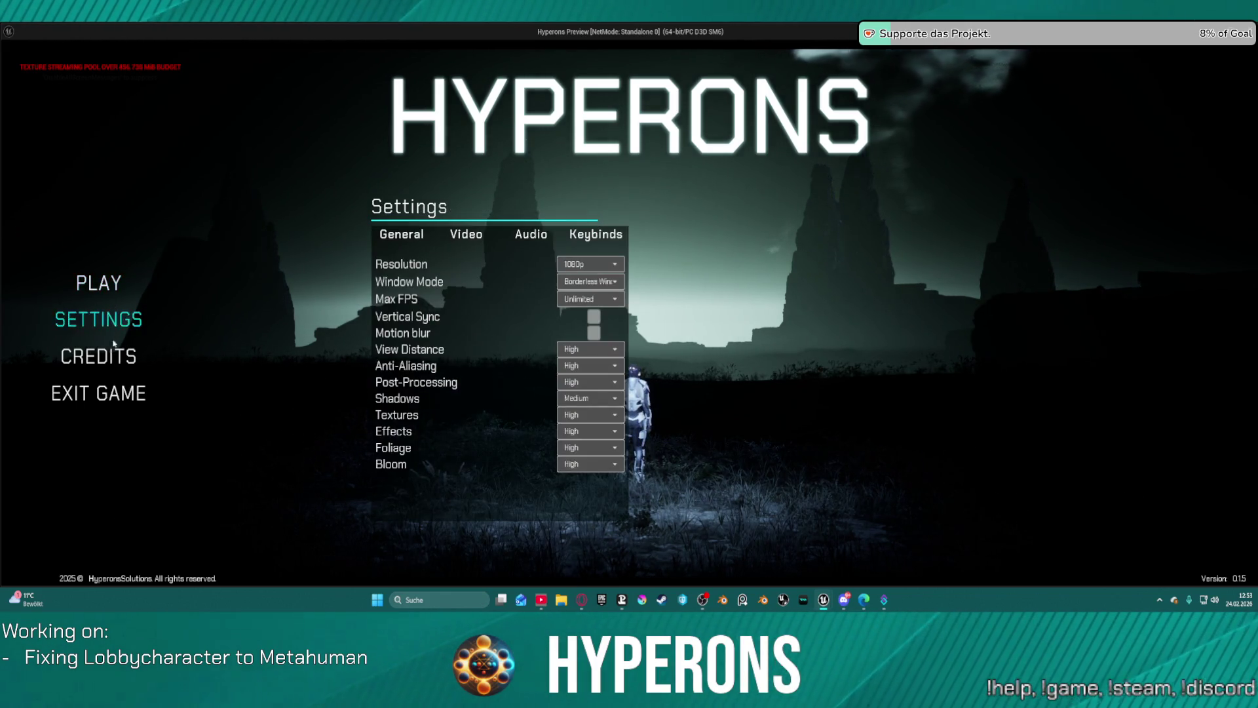
{"action": "left_click", "coordinate": [108, 285]}
{"action": "left_click", "coordinate": [94, 320]}
{"action": "left_click", "coordinate": [103, 288]}
{"action": "left_click", "coordinate": [98, 320]}
{"action": "left_click", "coordinate": [104, 289]}
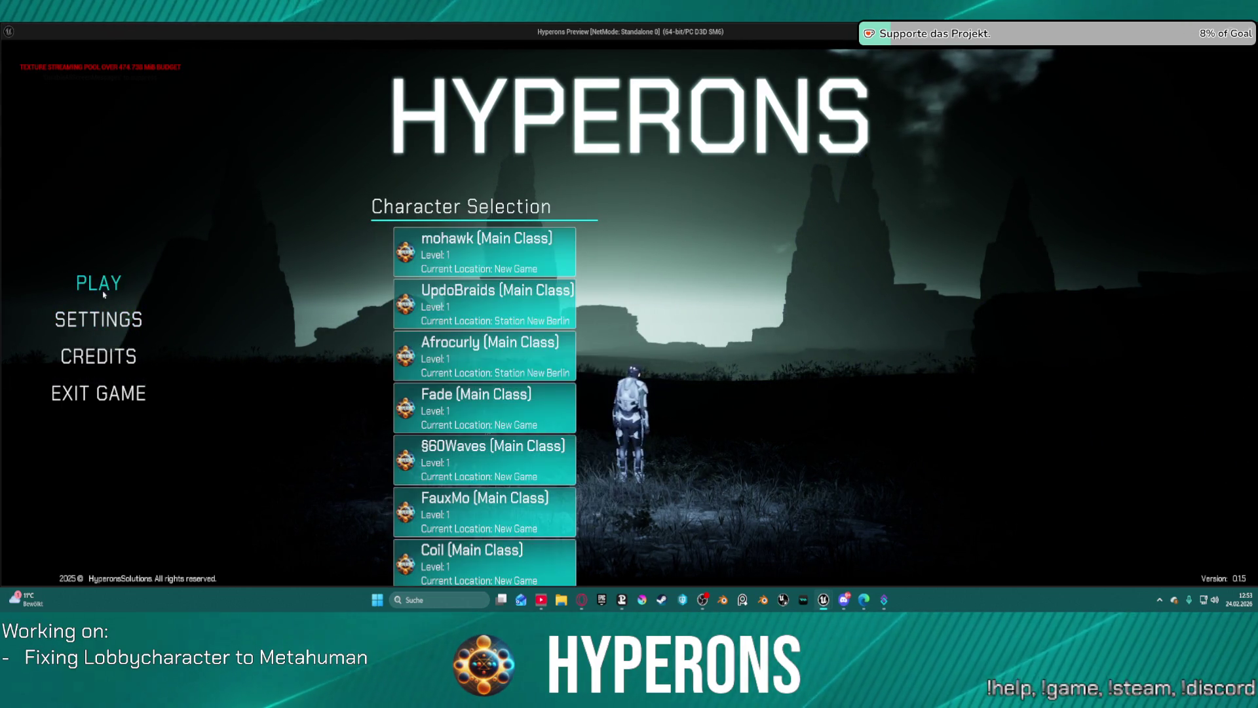
{"action": "left_click", "coordinate": [108, 325]}
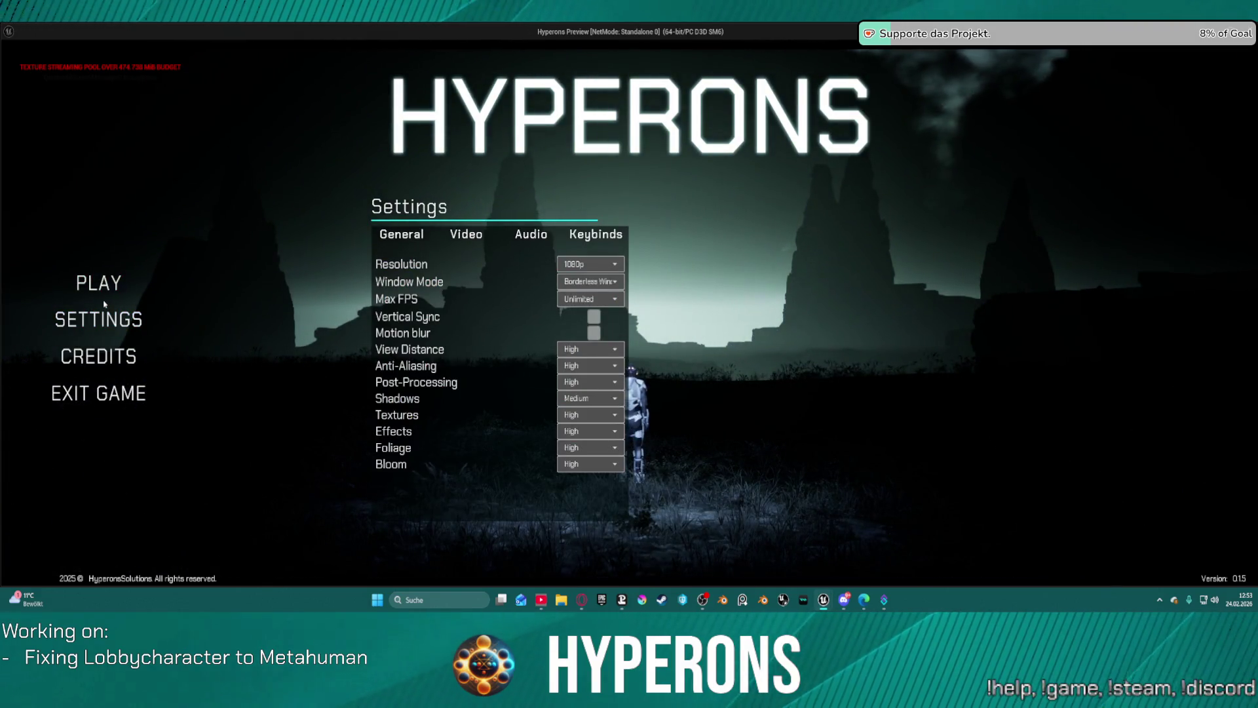
{"action": "left_click", "coordinate": [105, 290]}
{"action": "left_click", "coordinate": [104, 325]}
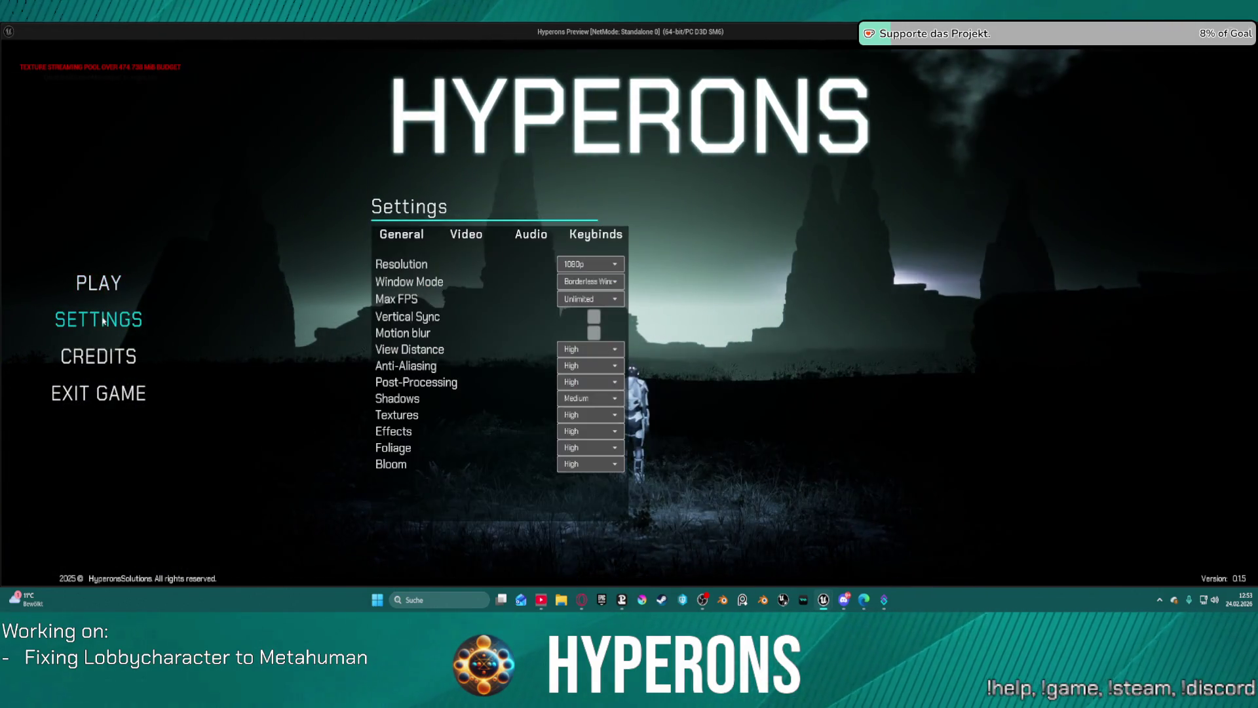
{"action": "key", "text": "Escape"}
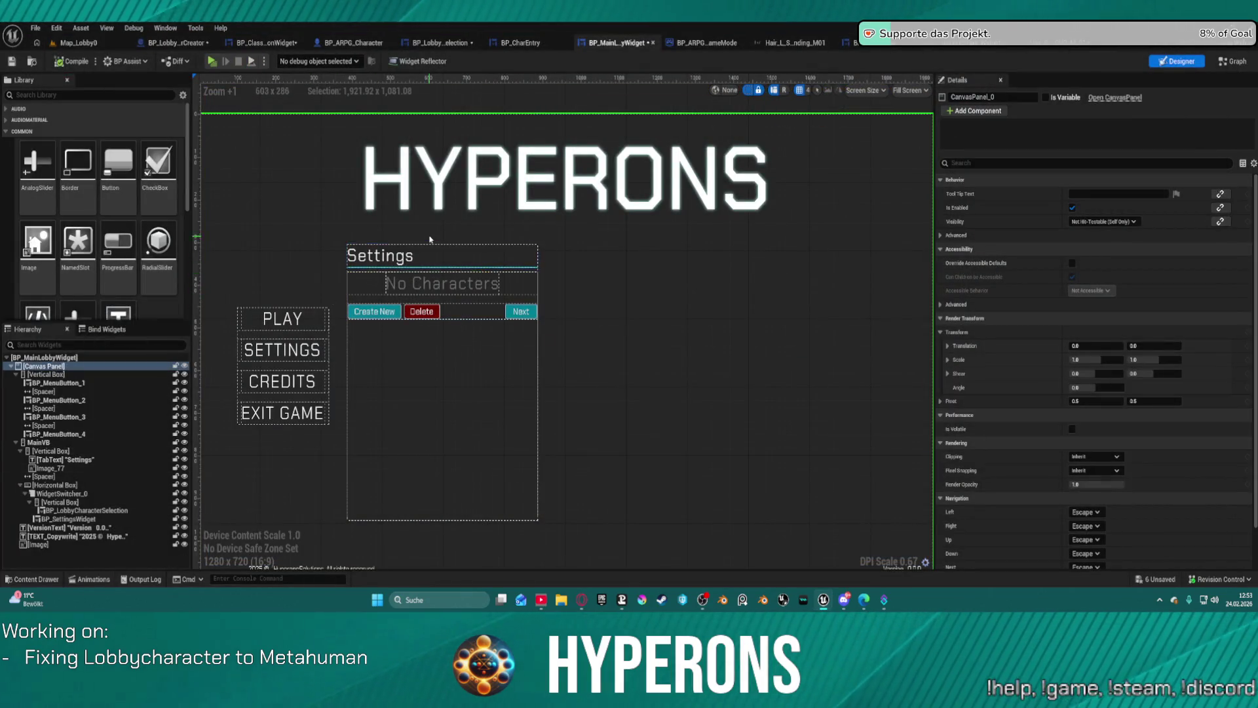
Step: Inspect the character panel's boxes in the Hierarchy, then open BP_LobbyCharacterSelection in its own tab
{"action": "scroll", "coordinate": [430, 239], "scroll_direction": "up", "scroll_amount": 3}
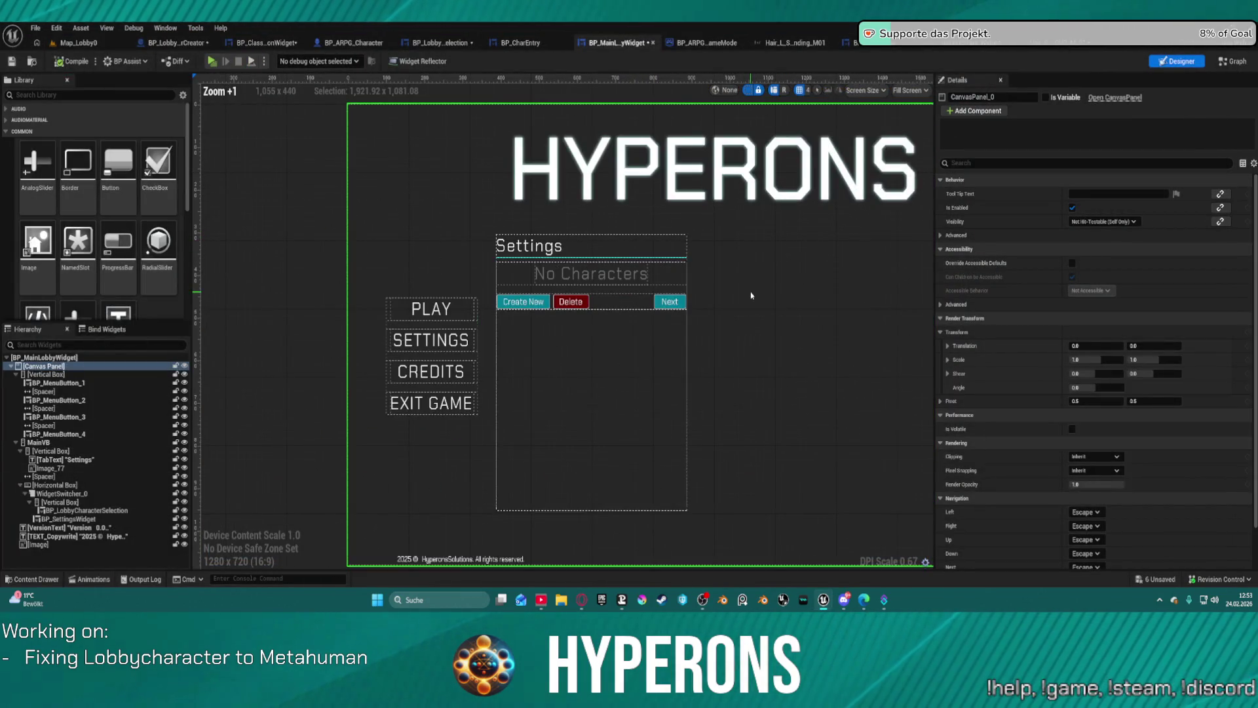
{"action": "left_click", "coordinate": [641, 411]}
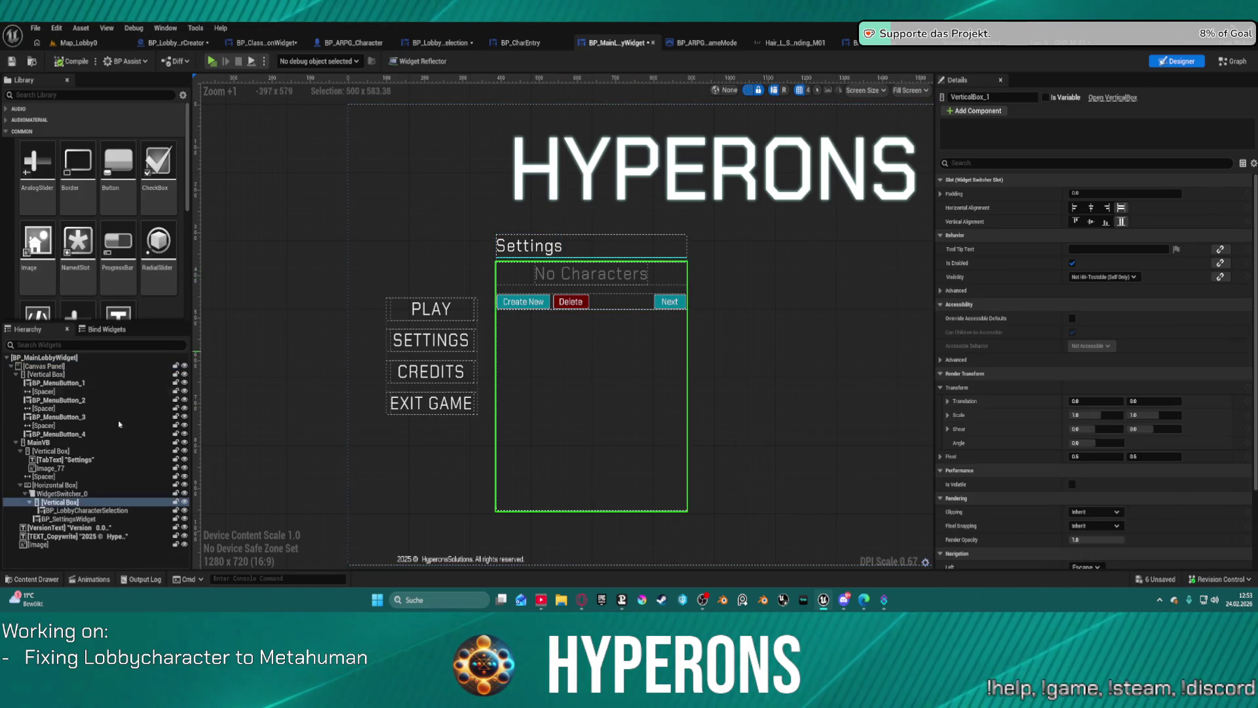
{"action": "left_click", "coordinate": [55, 484]}
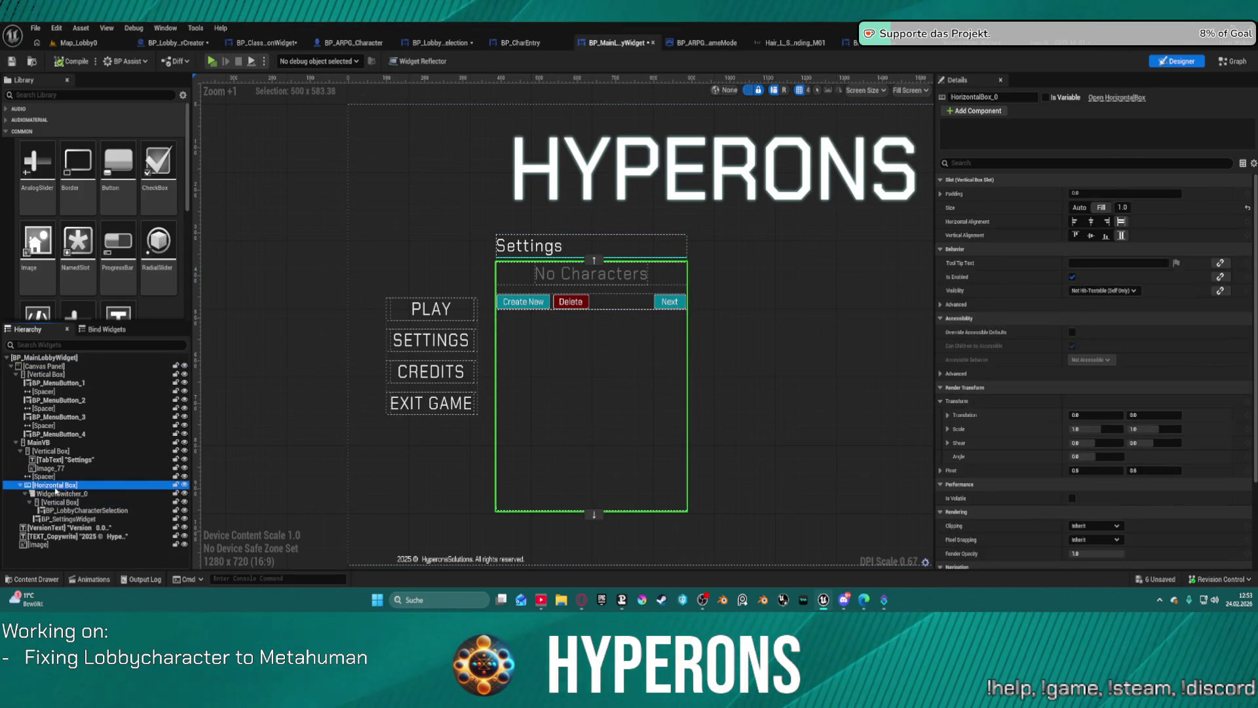
{"action": "left_click", "coordinate": [37, 443]}
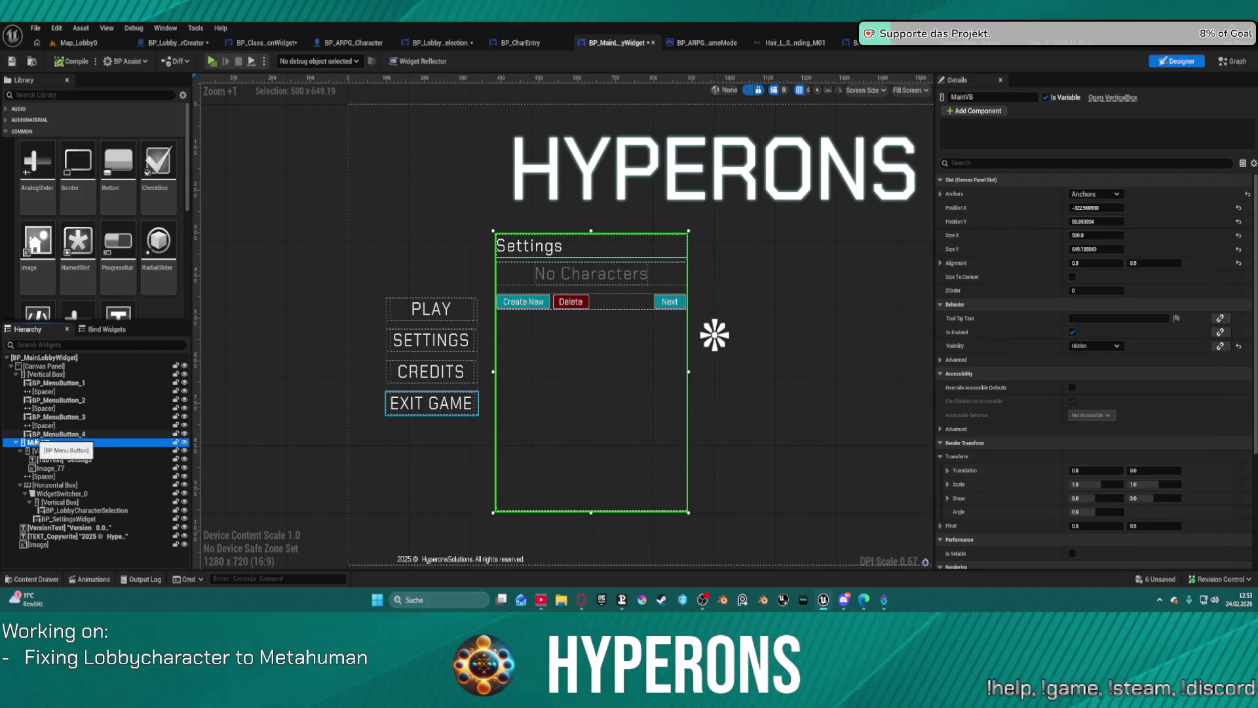
{"action": "right_click", "coordinate": [37, 434]}
{"action": "mouse_move", "coordinate": [101, 393]}
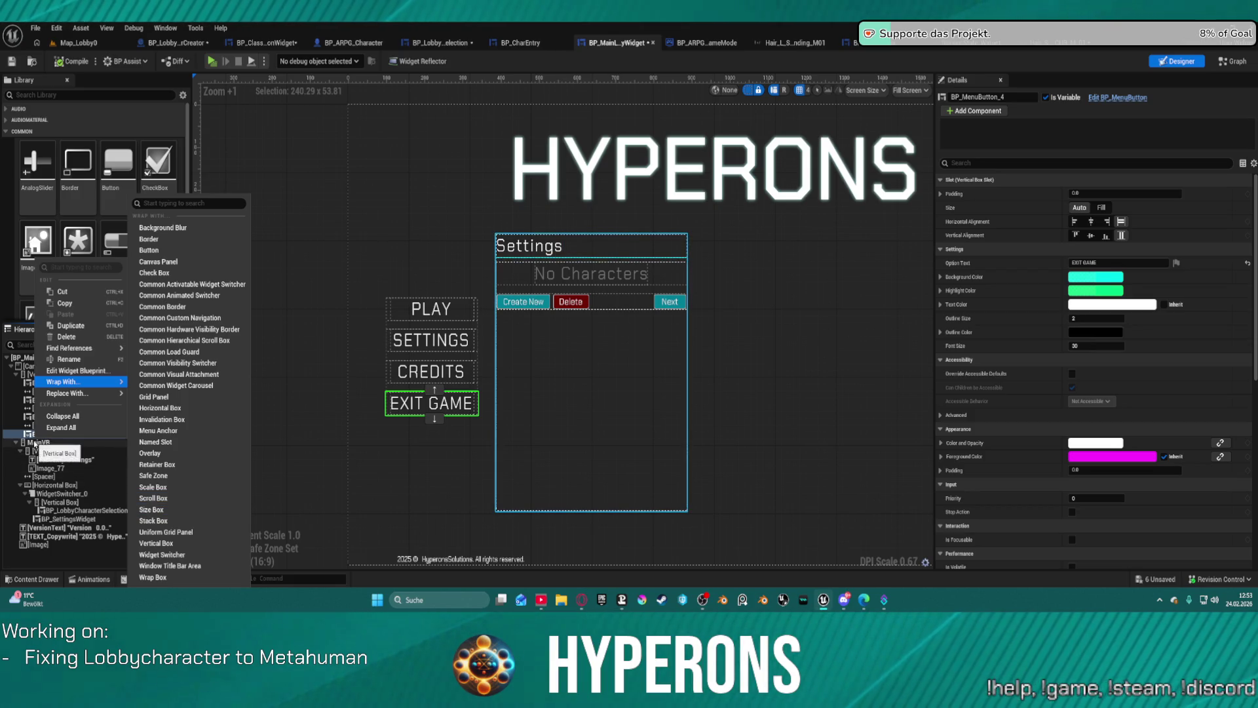
{"action": "key", "text": "Escape"}
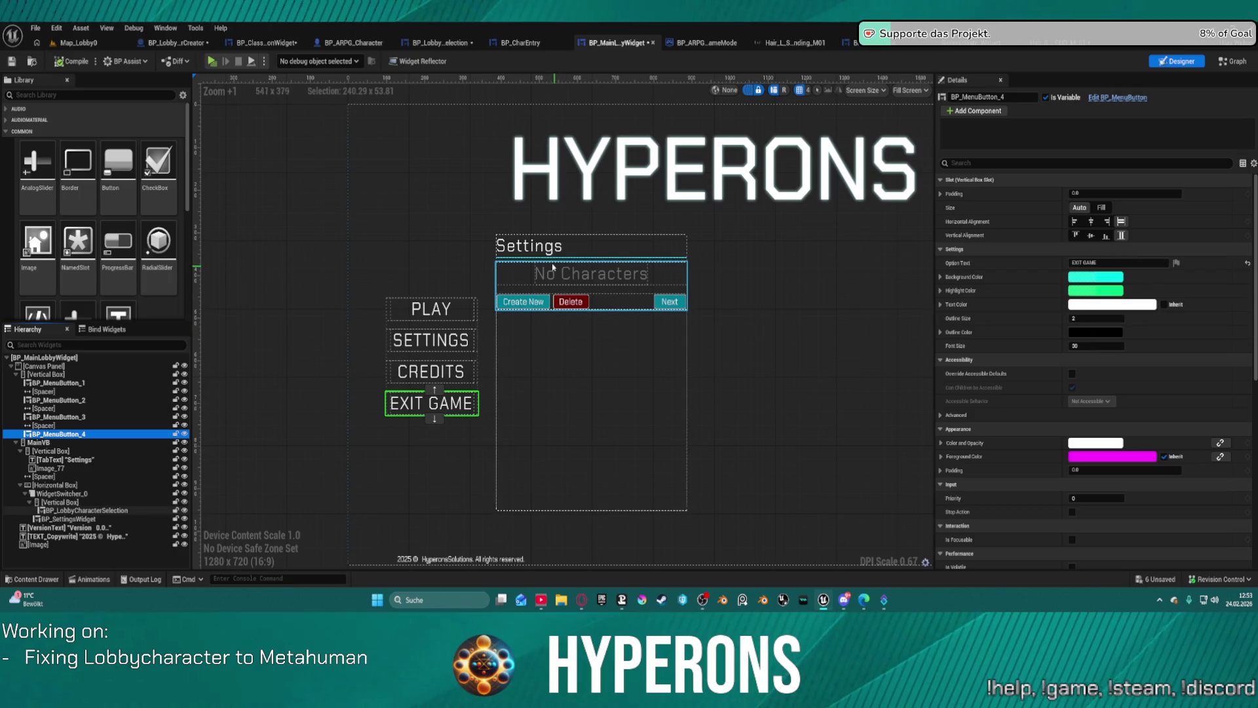
{"action": "left_click", "coordinate": [576, 329]}
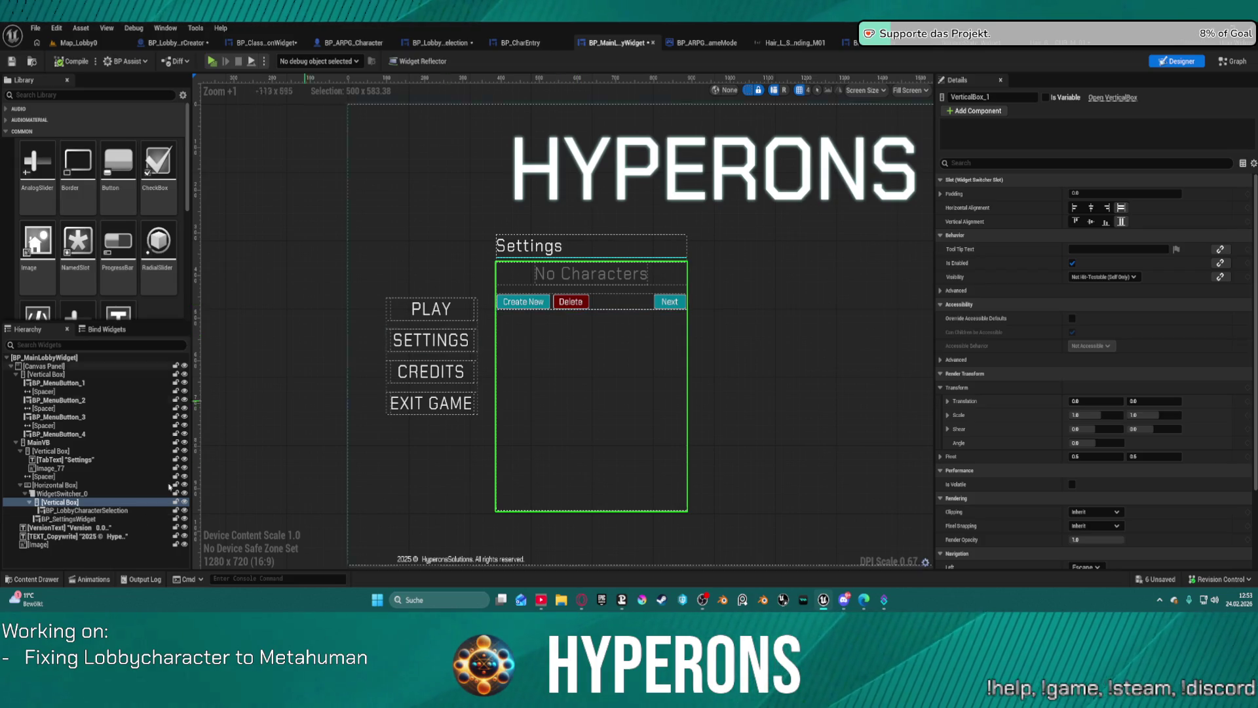
{"action": "left_click", "coordinate": [550, 288]}
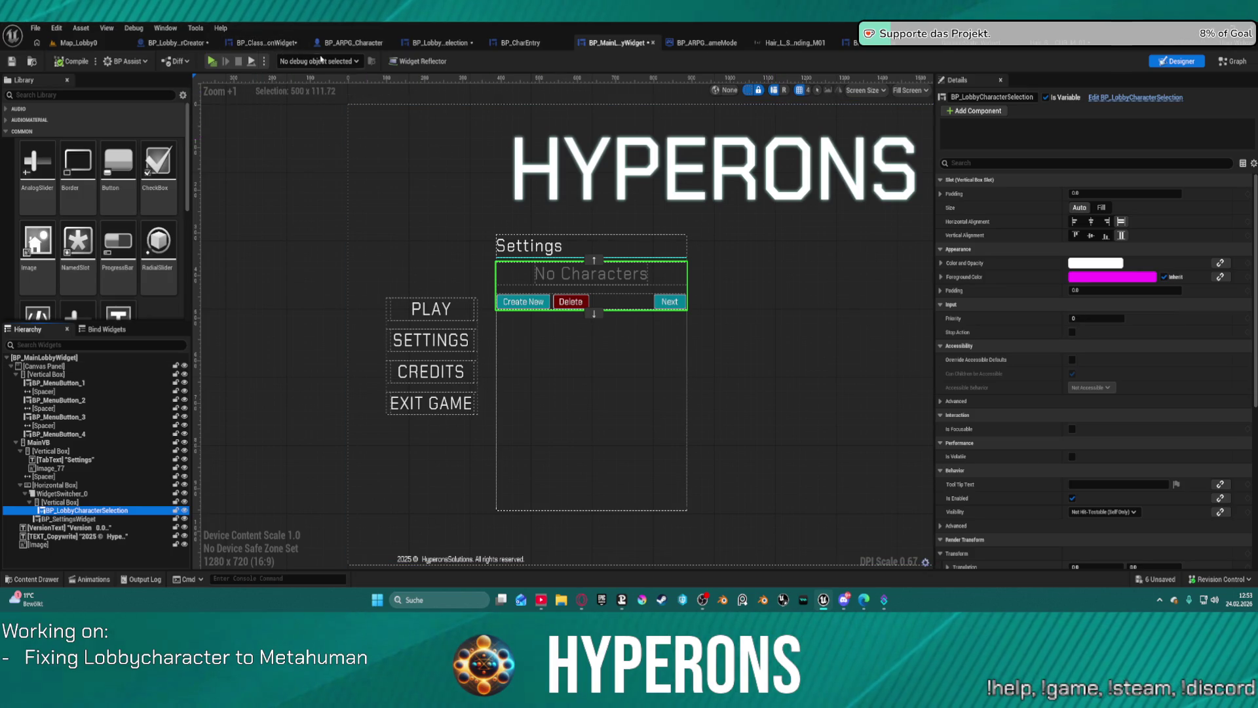
{"action": "left_click", "coordinate": [441, 43]}
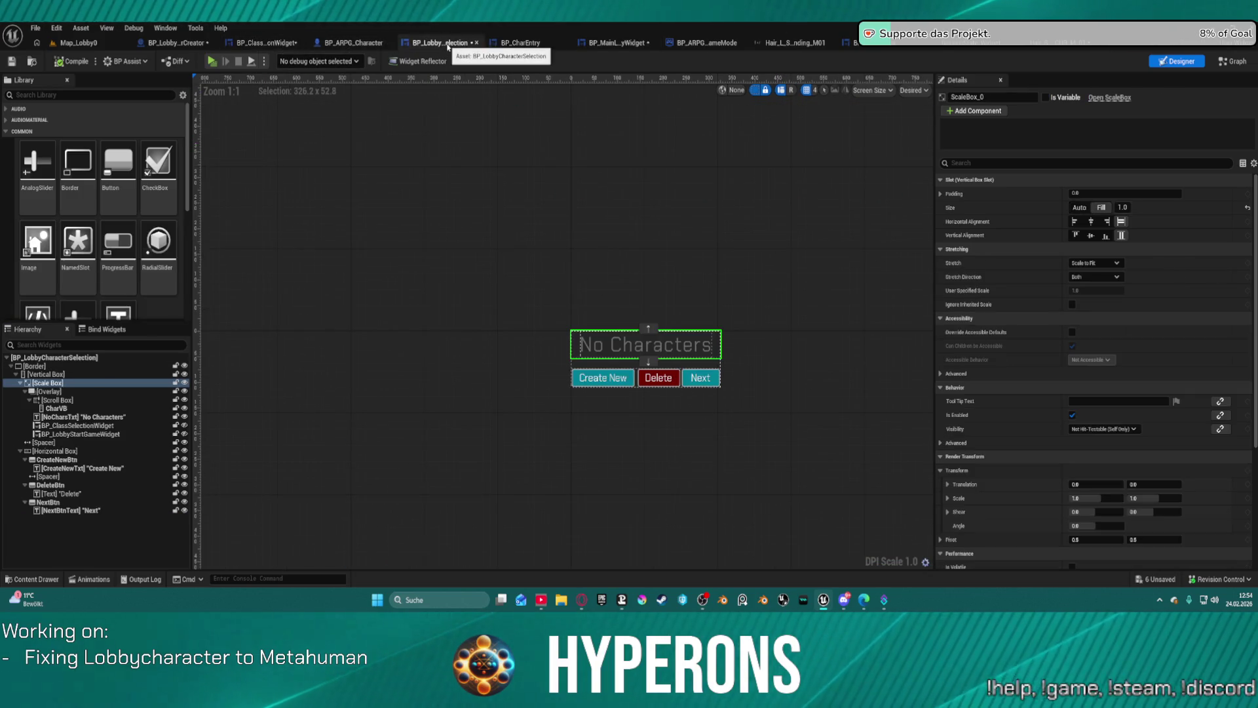
Step: Inspect the Vertical Box, CreateNewBtn, NoCharsTxt, CharVB, Overlay and Scroll Box, then switch to Graph
{"action": "left_click", "coordinate": [621, 373]}
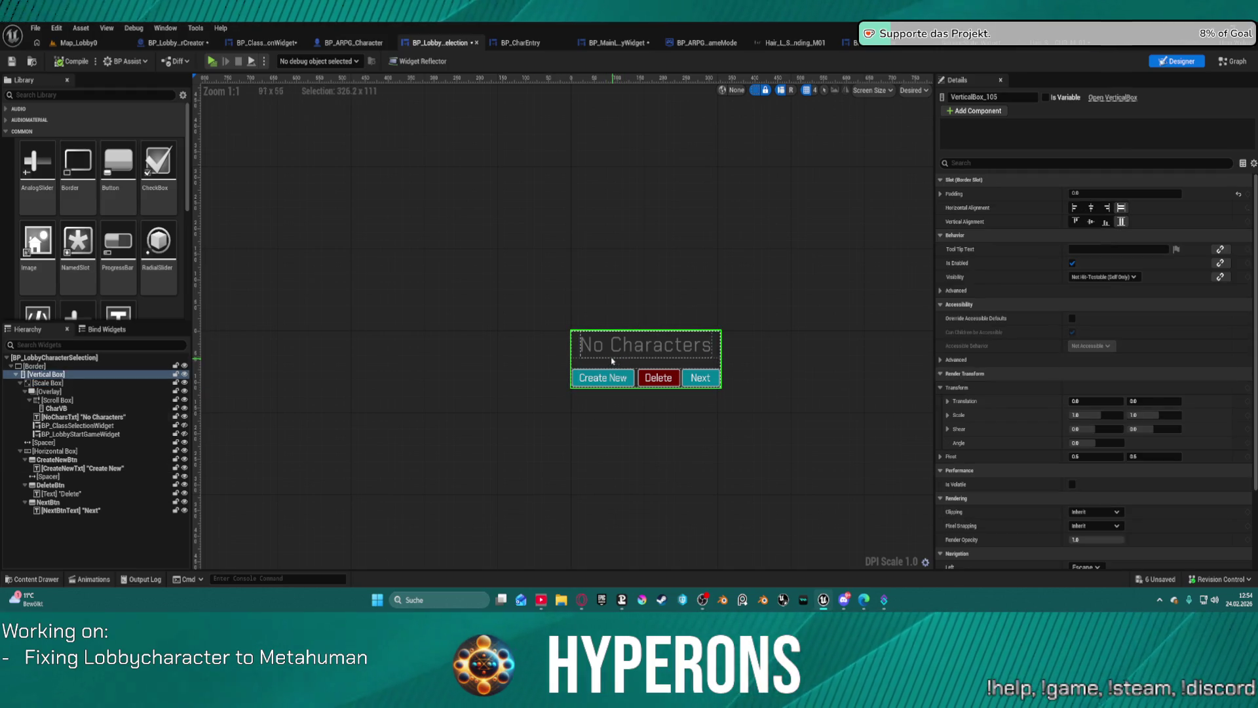
{"action": "left_click", "coordinate": [57, 459]}
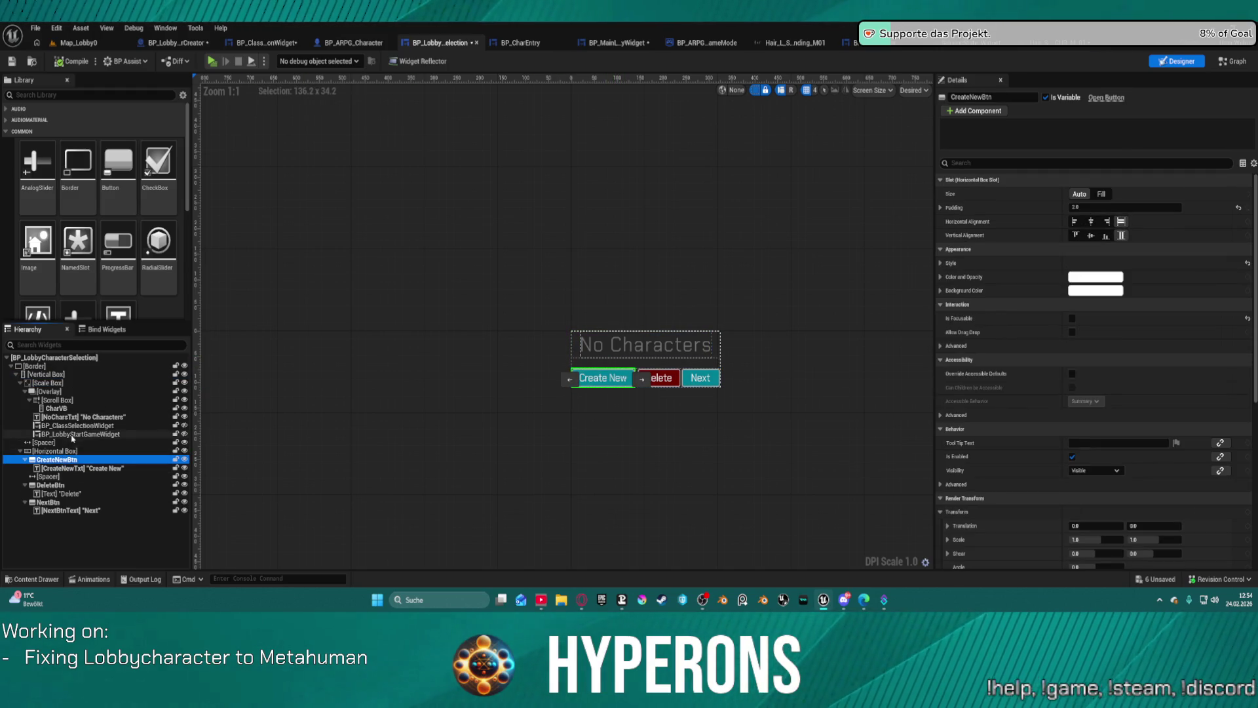
{"action": "left_click", "coordinate": [62, 451]}
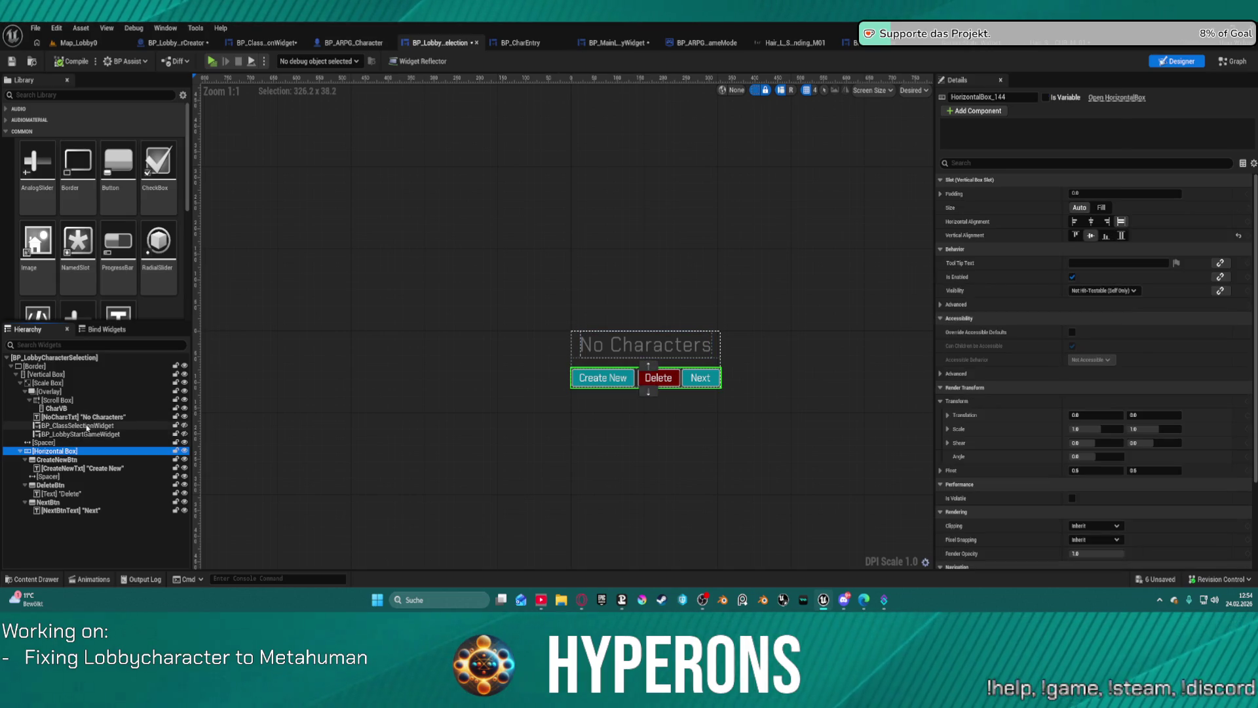
{"action": "left_click", "coordinate": [89, 417]}
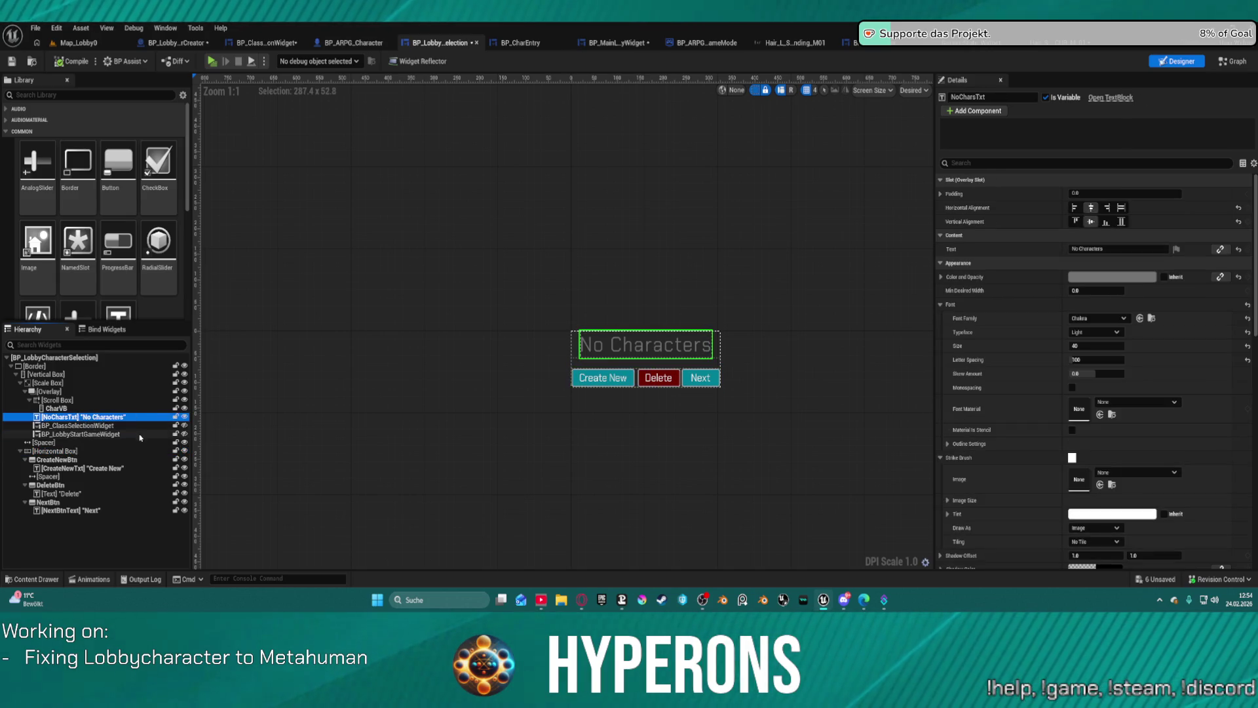
{"action": "left_click", "coordinate": [52, 409]}
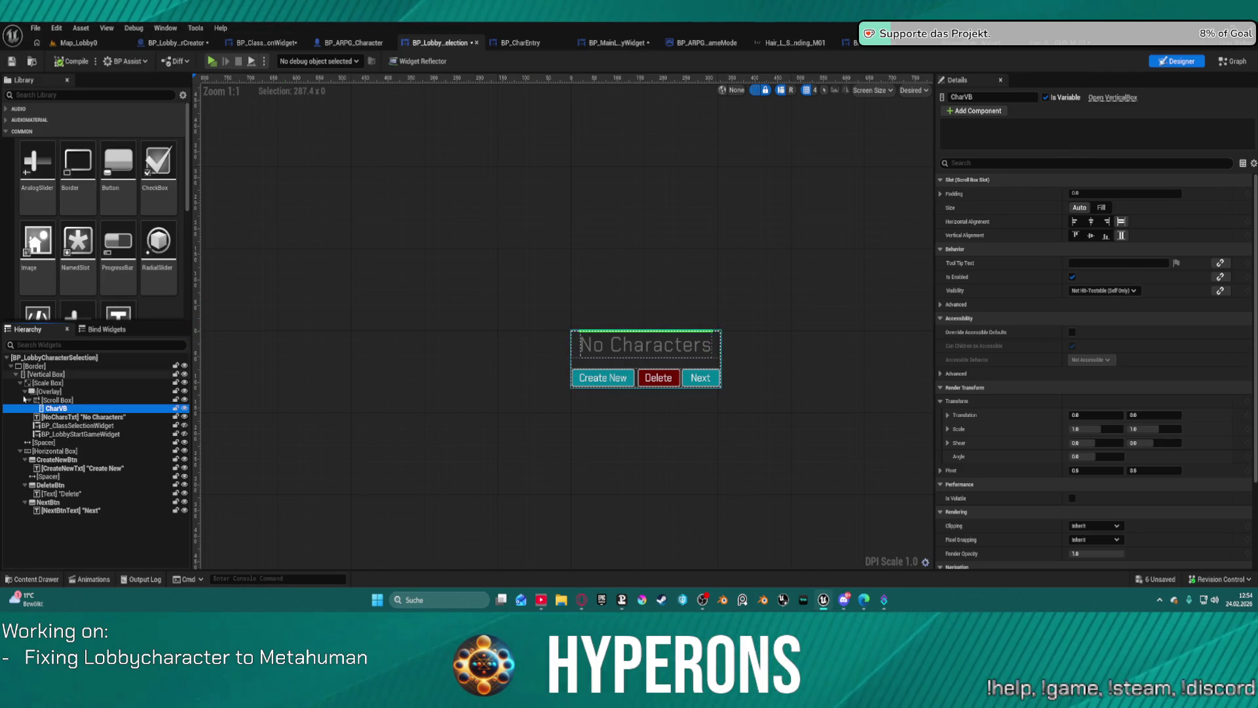
{"action": "left_click", "coordinate": [51, 391]}
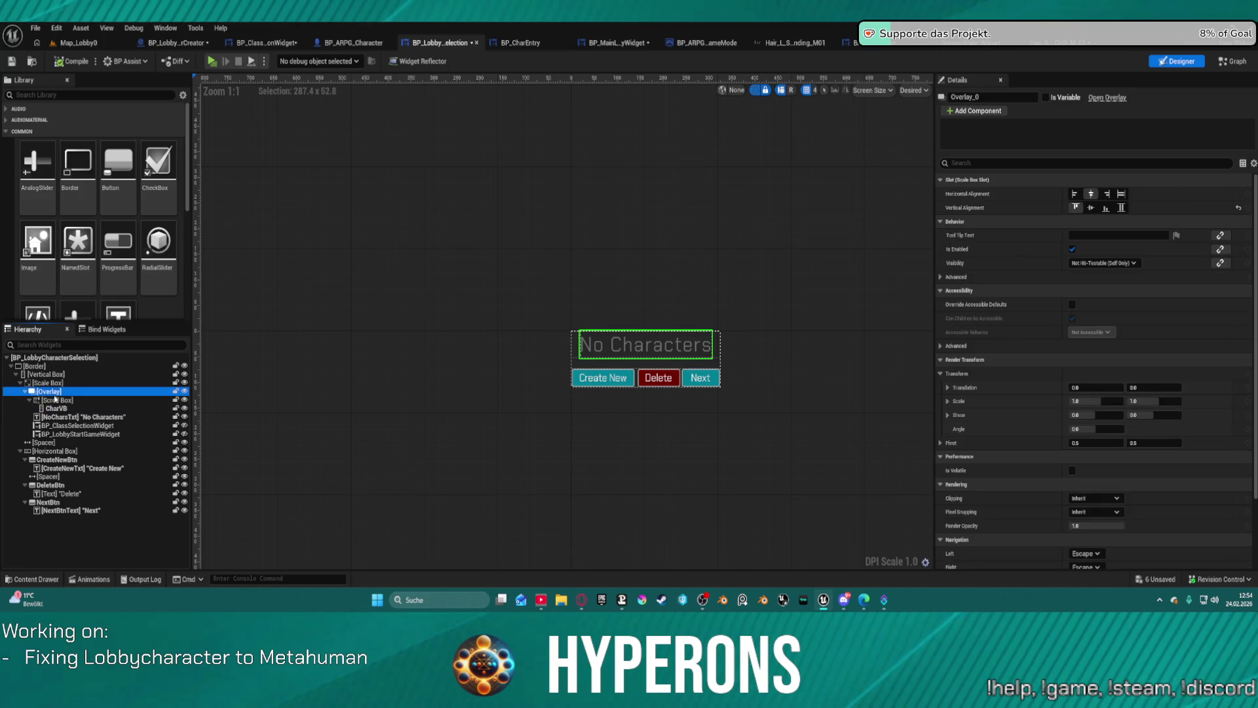
{"action": "left_click", "coordinate": [73, 401]}
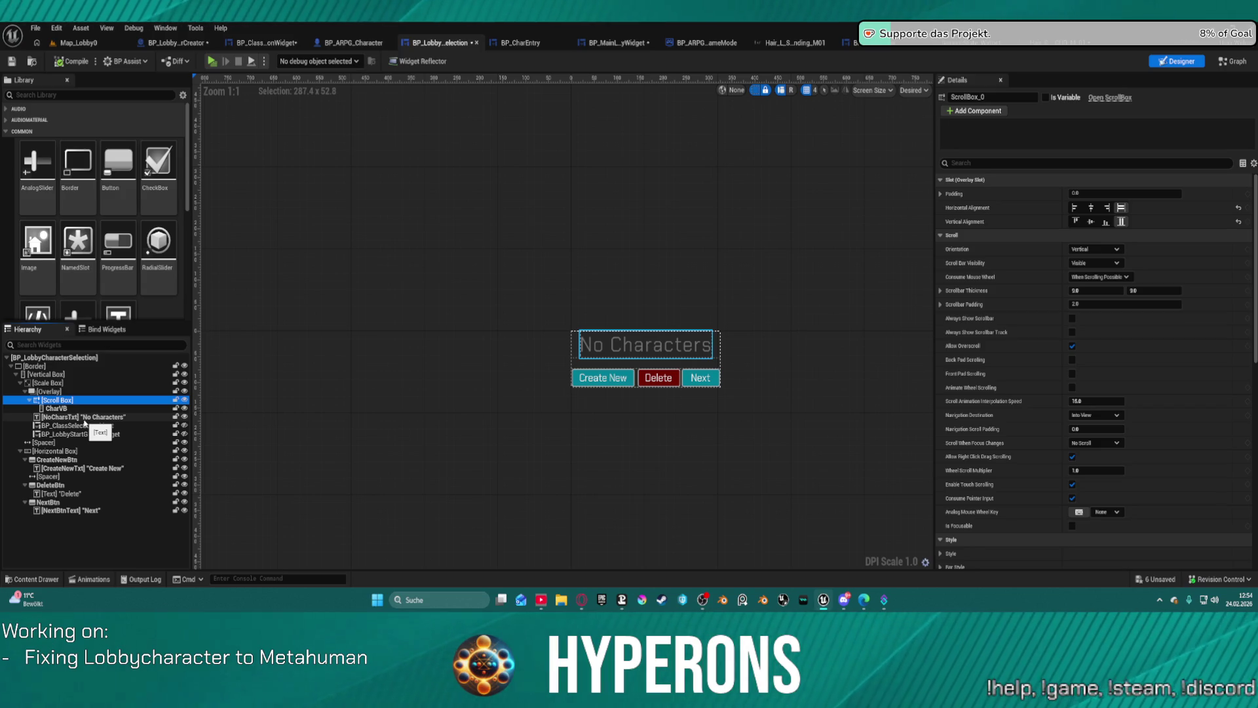
{"action": "left_click", "coordinate": [83, 418]}
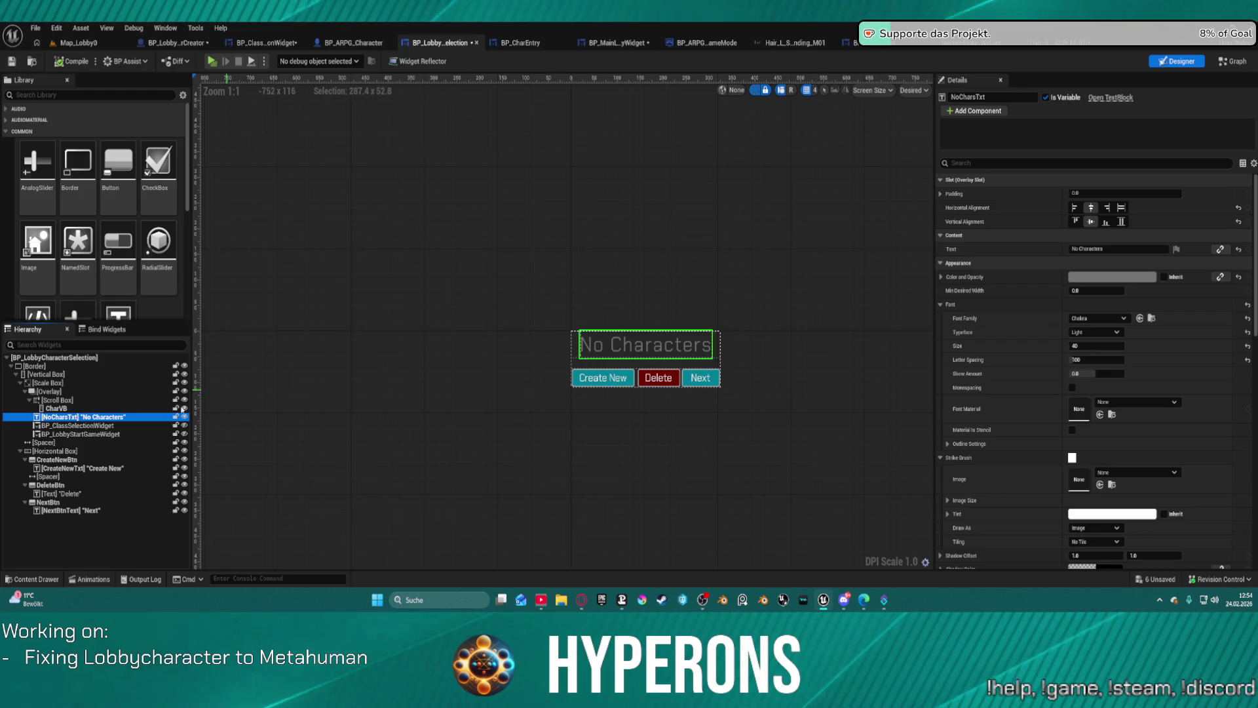
{"action": "left_click", "coordinate": [53, 408]}
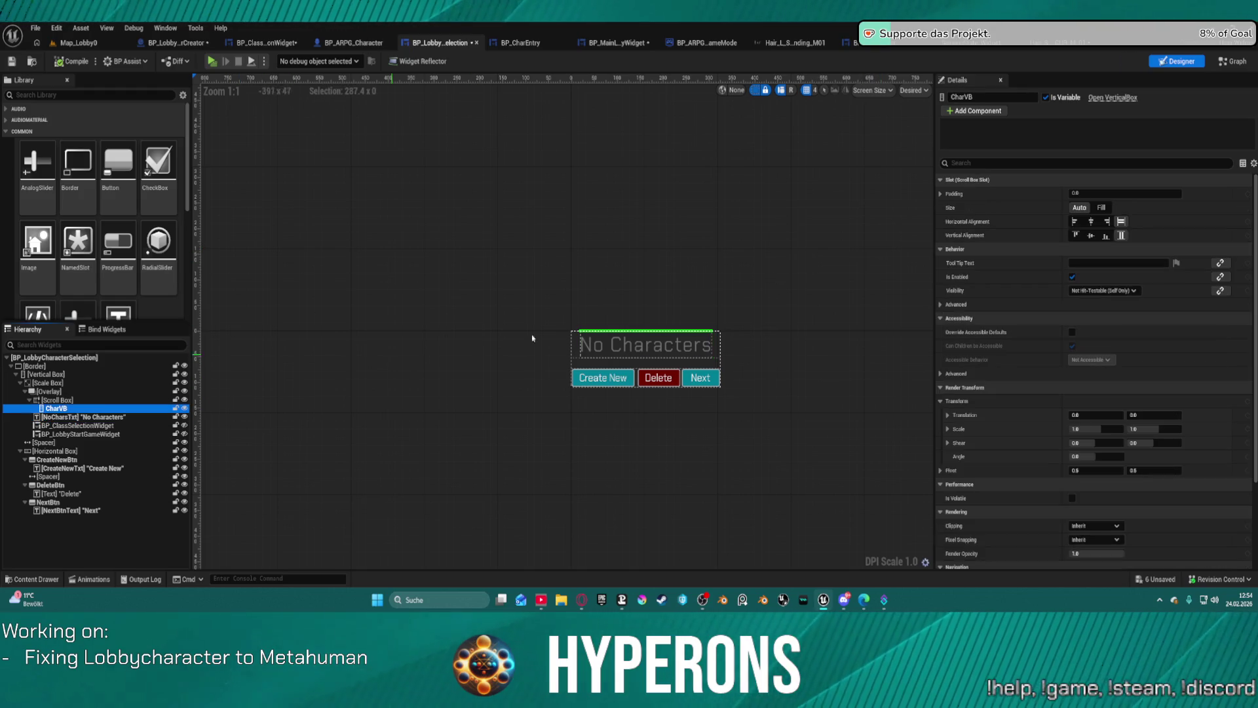
{"action": "left_click", "coordinate": [1230, 62]}
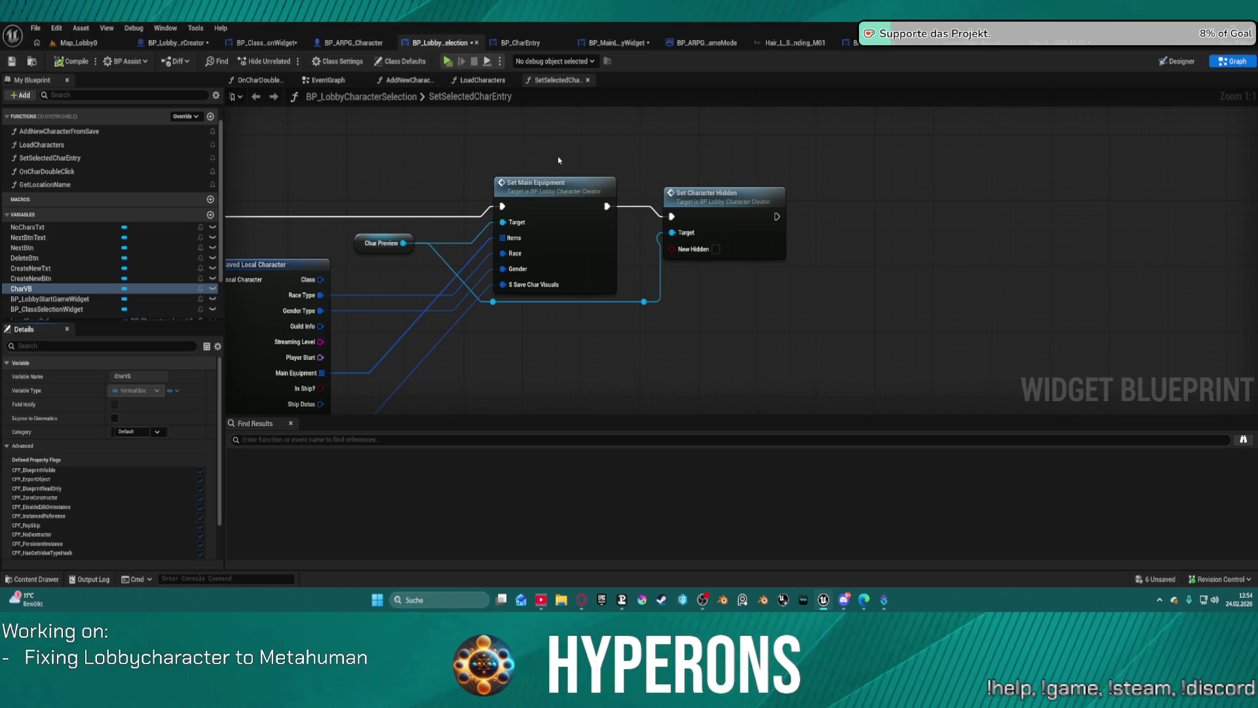
Step: Review the LoadCharacters function nodes, panning through the graph, then return to the Designer
{"action": "left_click", "coordinate": [490, 80]}
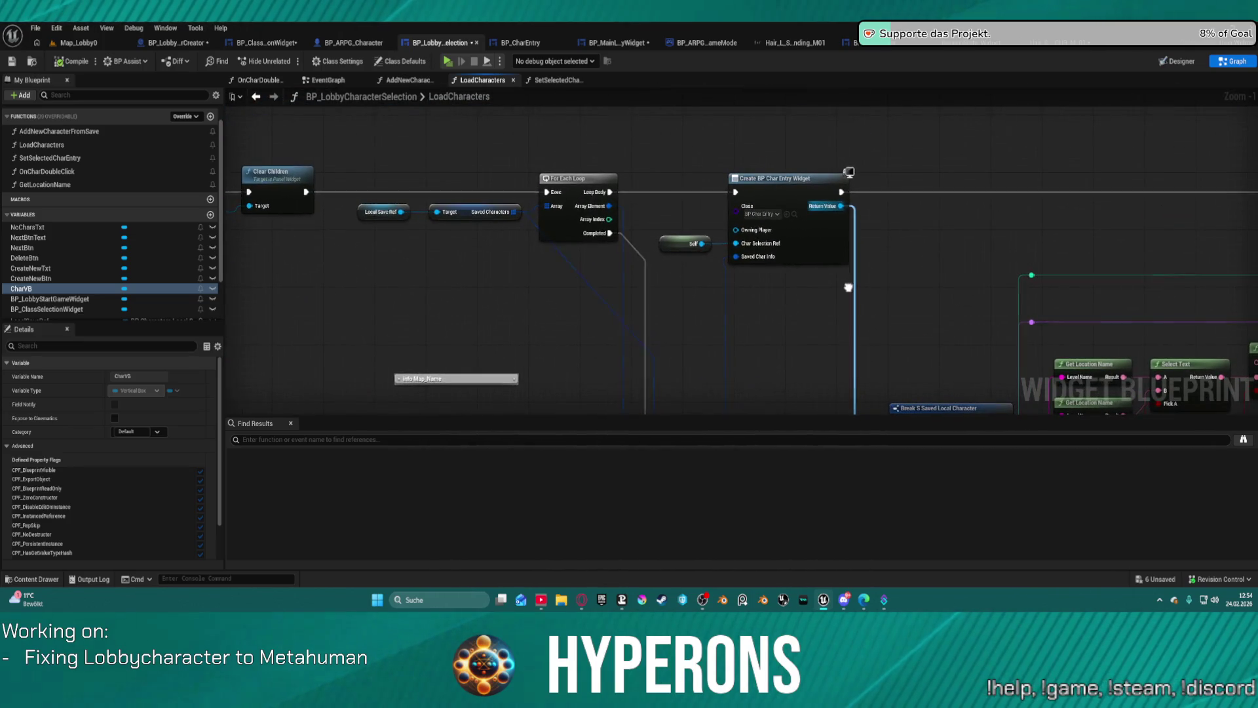
{"action": "mouse_move", "coordinate": [848, 287]}
{"action": "left_mouse_down"}
{"action": "mouse_move", "coordinate": [844, 233]}
{"action": "mouse_move", "coordinate": [779, 118]}
{"action": "mouse_move", "coordinate": [745, 8]}
{"action": "left_mouse_up"}
{"action": "left_click", "coordinate": [1178, 62]}
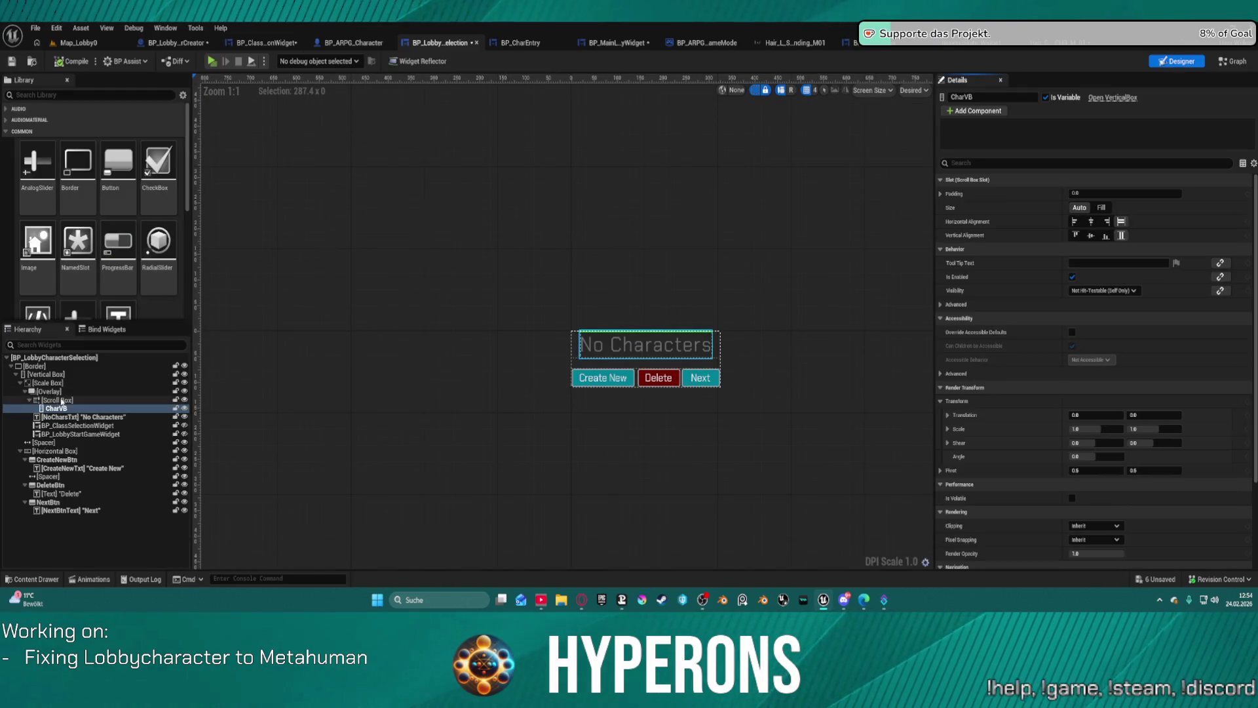
Step: Check the Scroll Box's context actions and leave the Scale Box name unchanged after starting a rename
{"action": "left_click", "coordinate": [63, 400]}
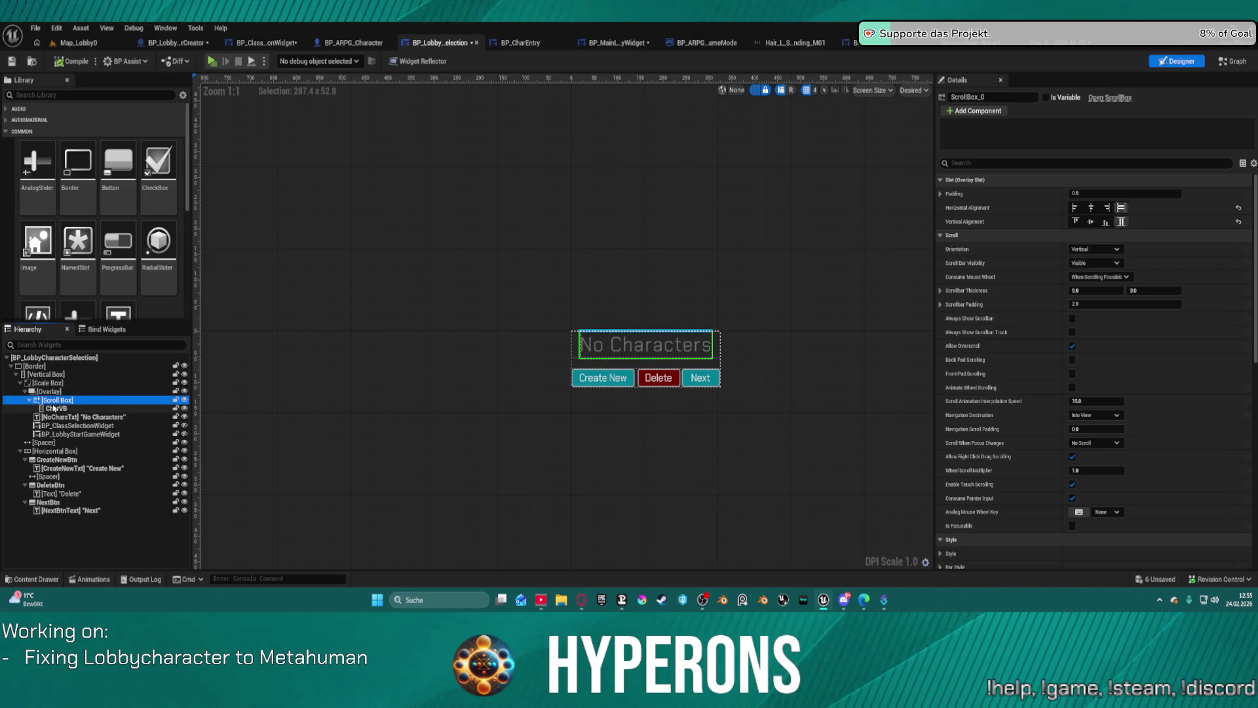
{"action": "right_click", "coordinate": [53, 402]}
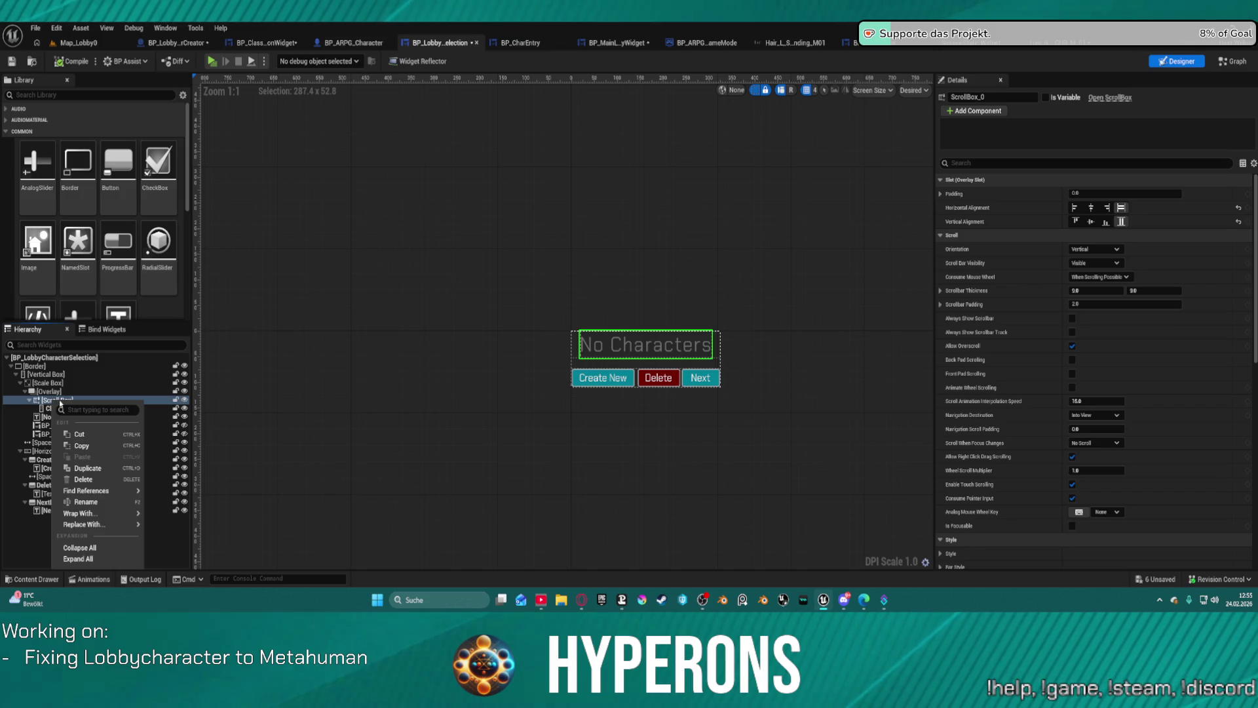
{"action": "left_click", "coordinate": [321, 336]}
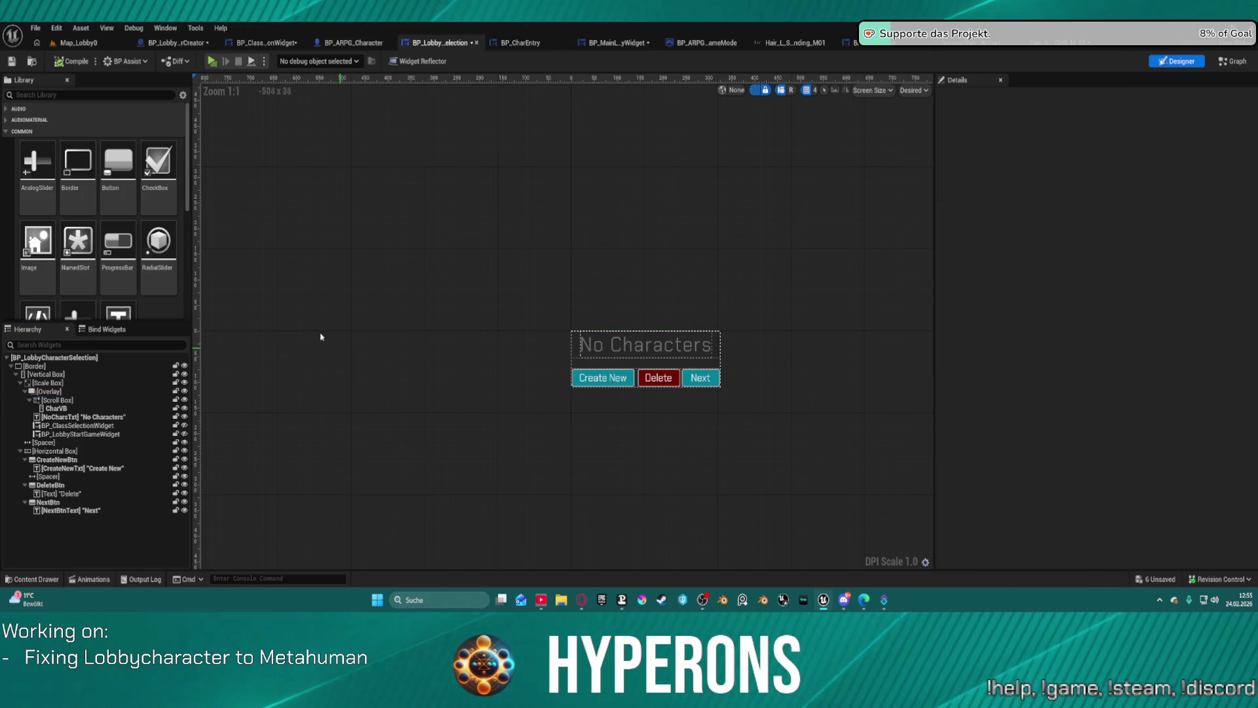
{"action": "left_click", "coordinate": [93, 401]}
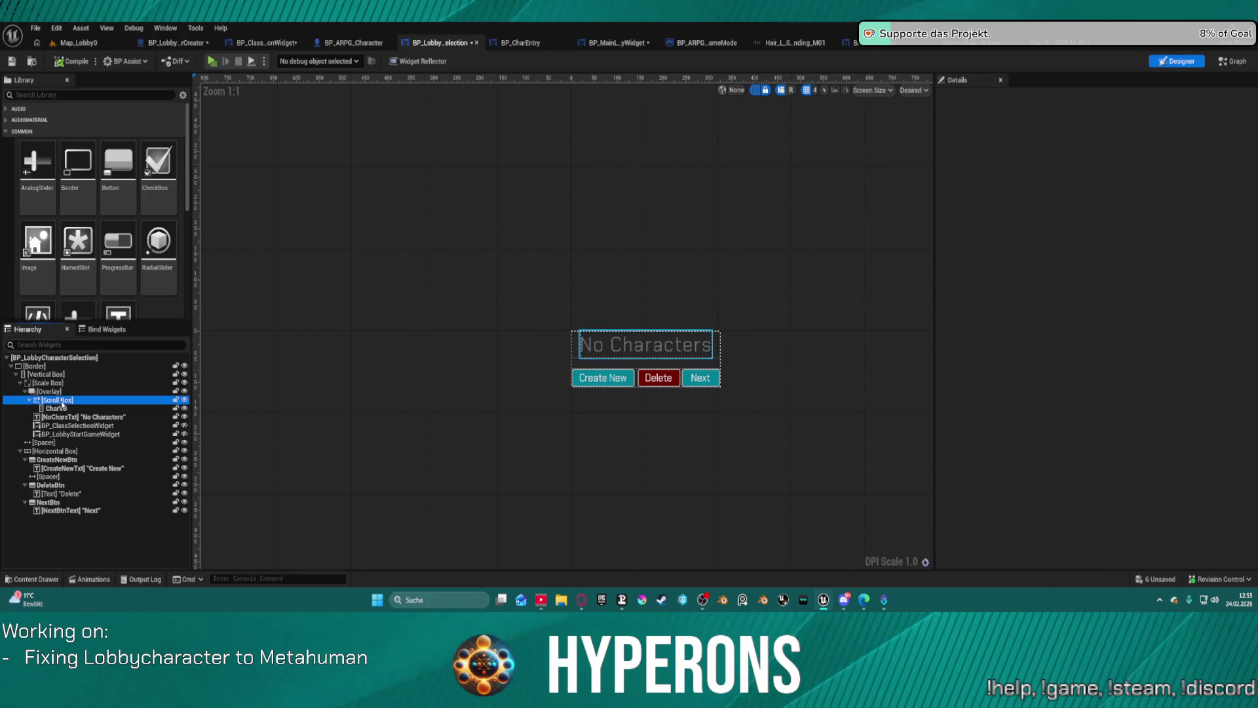
{"action": "left_click", "coordinate": [66, 391]}
{"action": "left_click", "coordinate": [61, 383]}
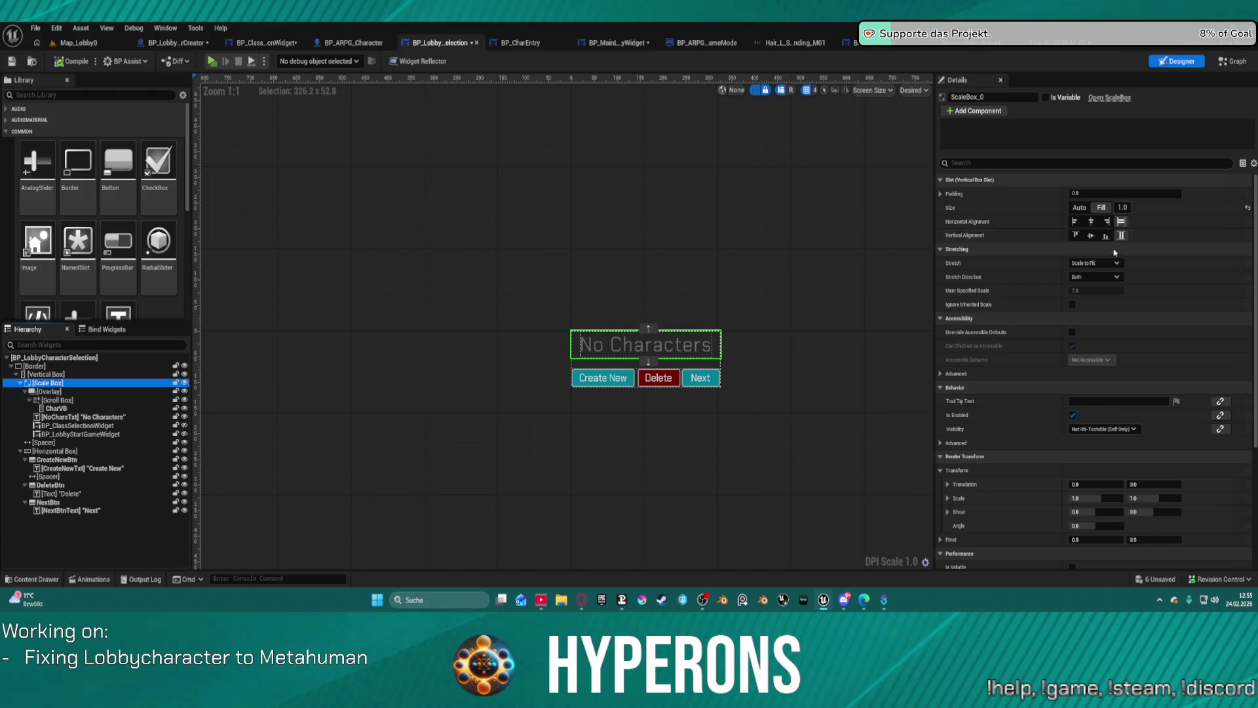
{"action": "key", "text": "F2"}
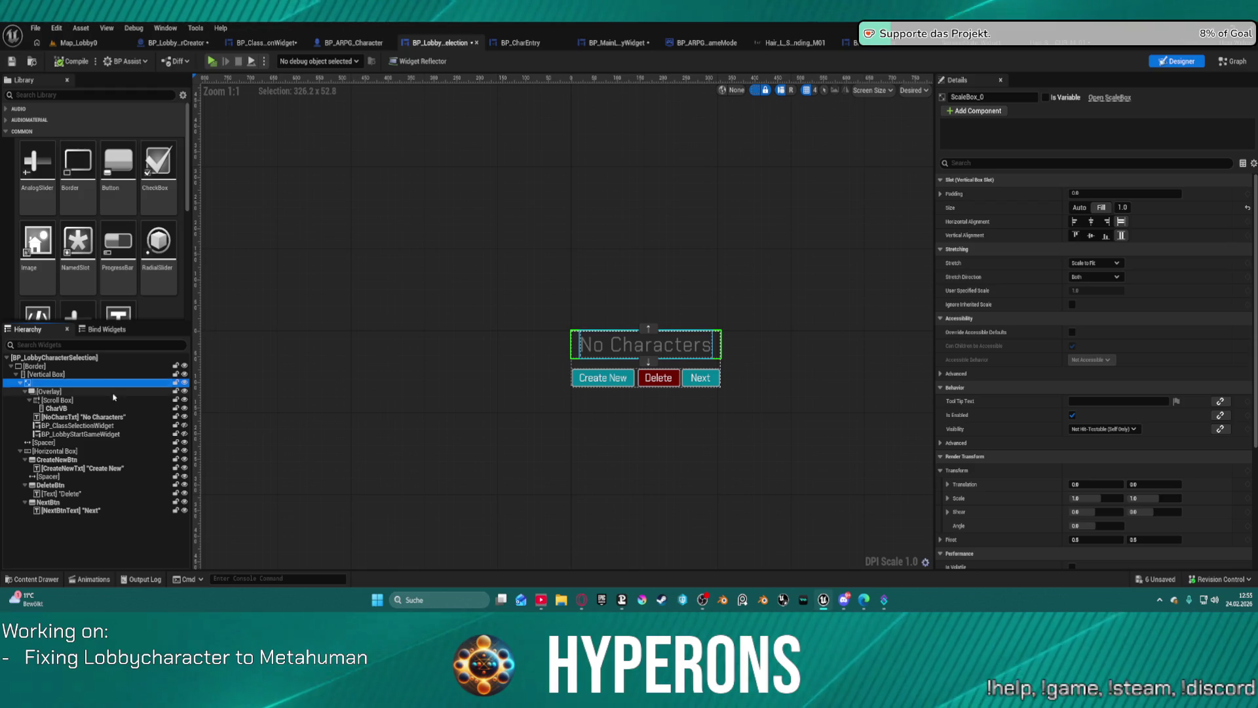
{"action": "left_click", "coordinate": [233, 331]}
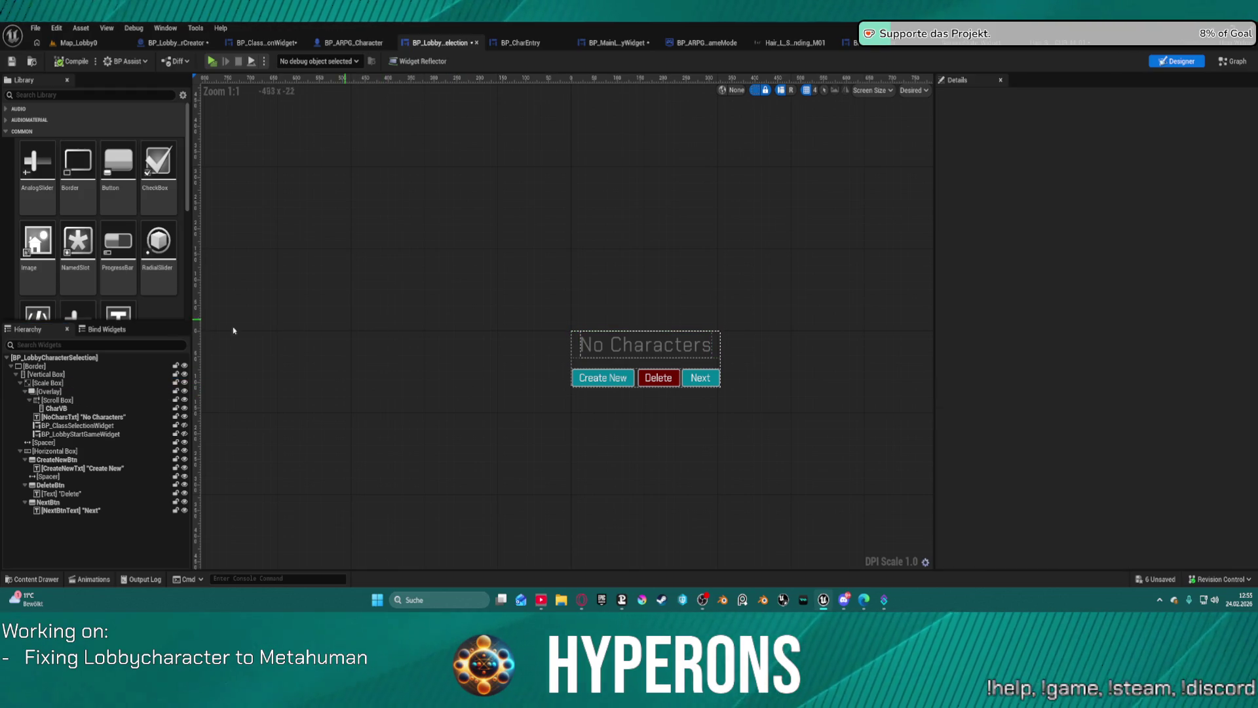
{"action": "left_click", "coordinate": [55, 401]}
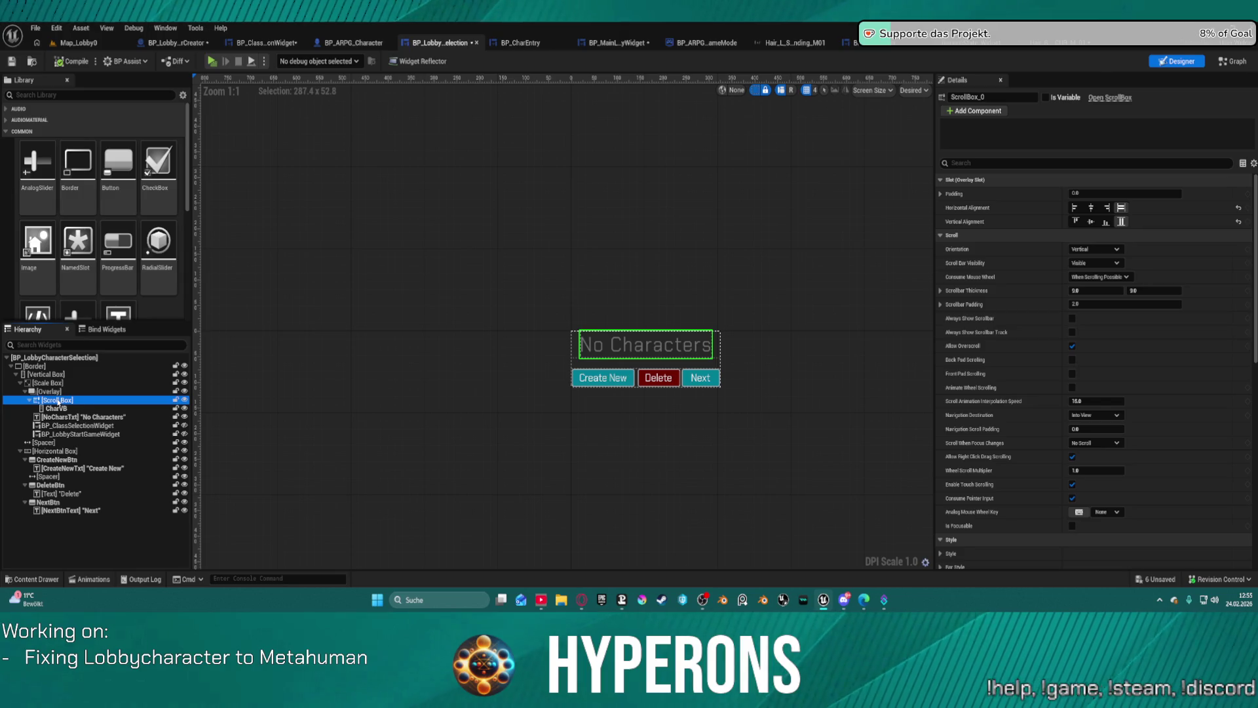
Step: Wrap the character list's Scroll Box in a new Size Box
{"action": "right_click", "coordinate": [58, 401]}
{"action": "mouse_move", "coordinate": [98, 512]}
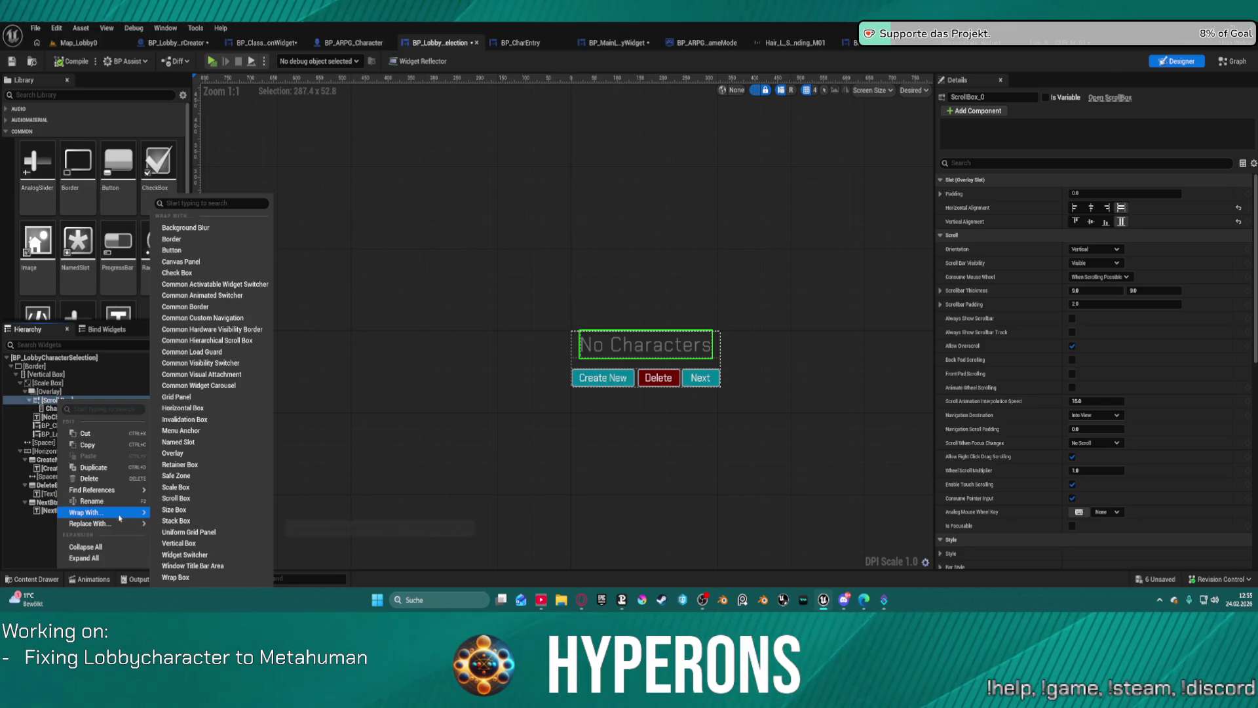
{"action": "left_click", "coordinate": [216, 510]}
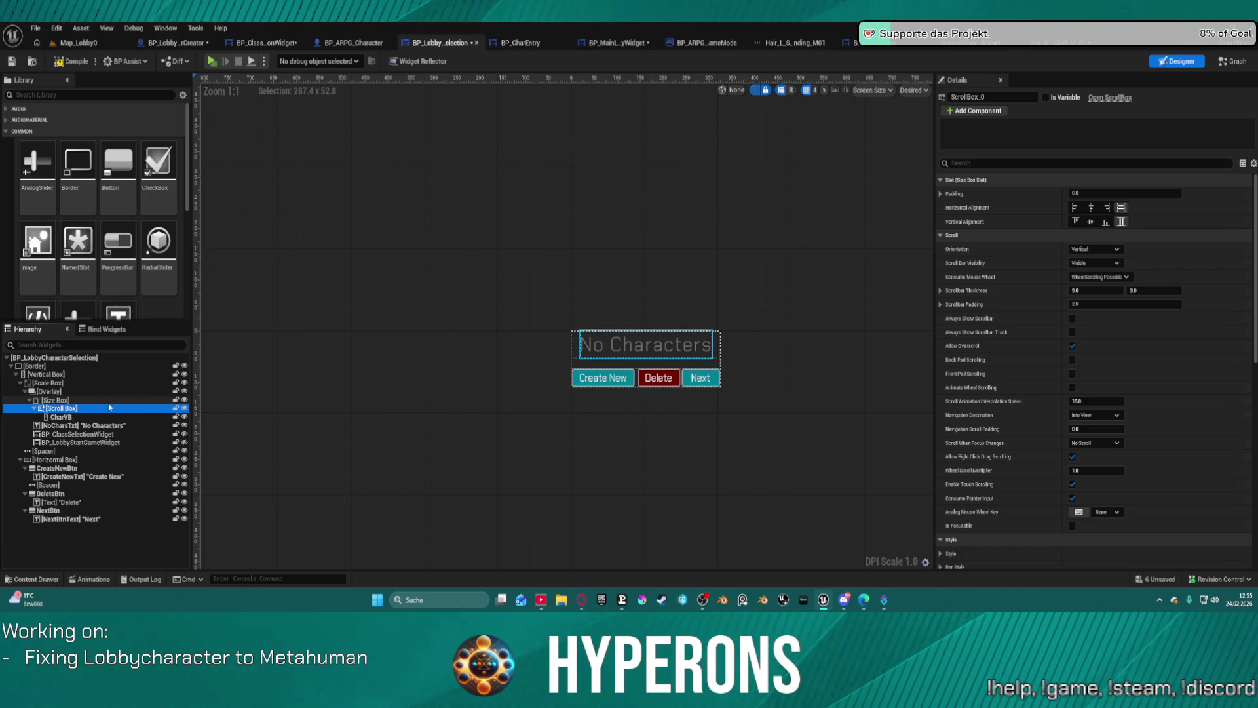
Step: Try Fill then Auto sizing on CharVB, leaving it automatic, and reselect the Size Box
{"action": "left_click", "coordinate": [59, 417]}
{"action": "left_click", "coordinate": [77, 408]}
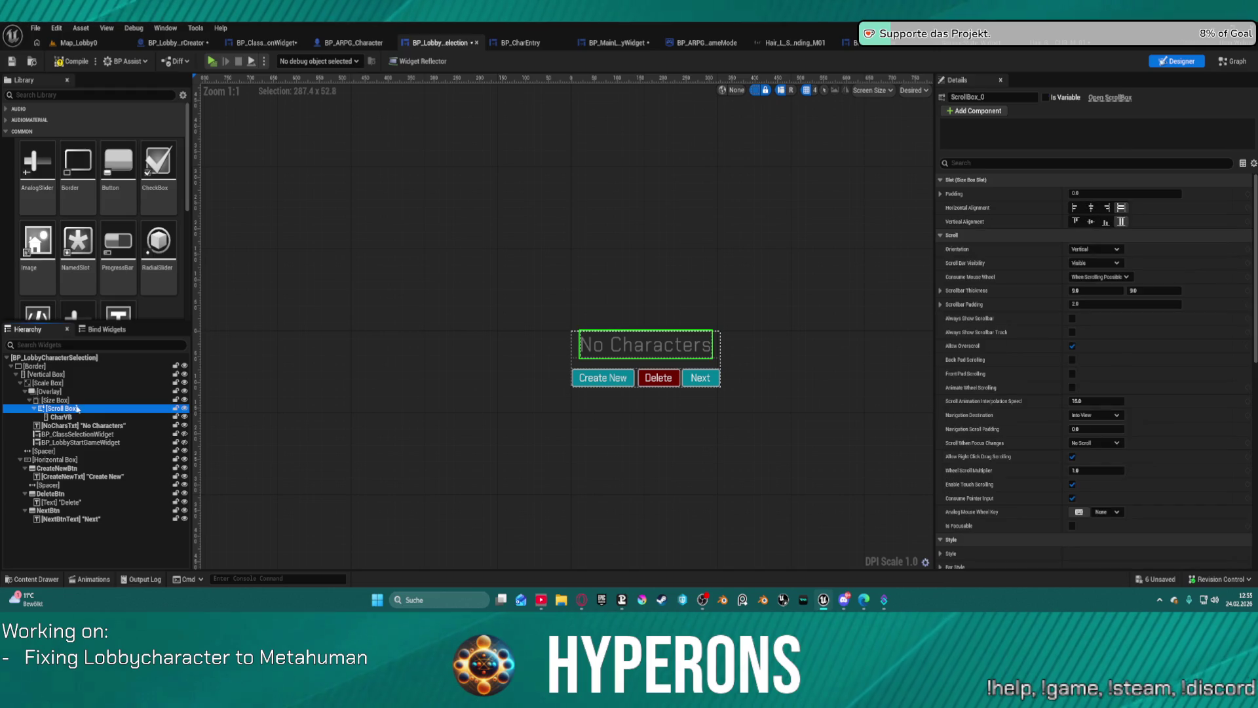
{"action": "left_click", "coordinate": [48, 401]}
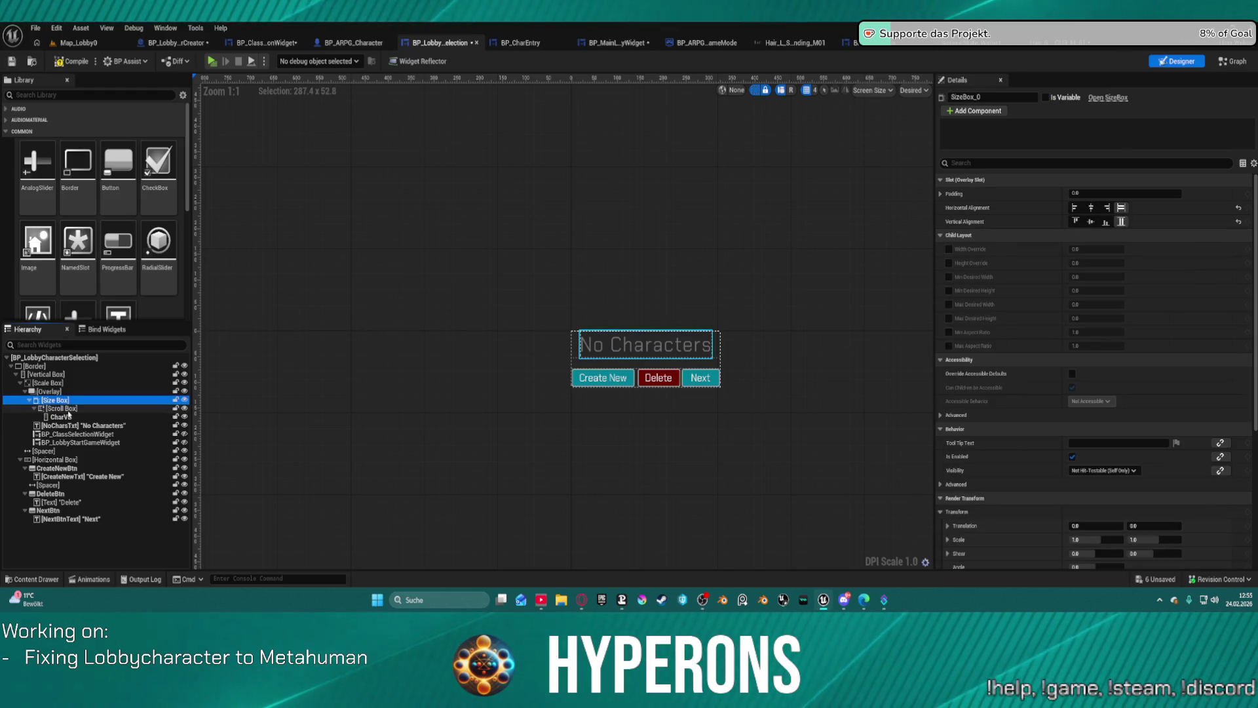
{"action": "left_click", "coordinate": [65, 416]}
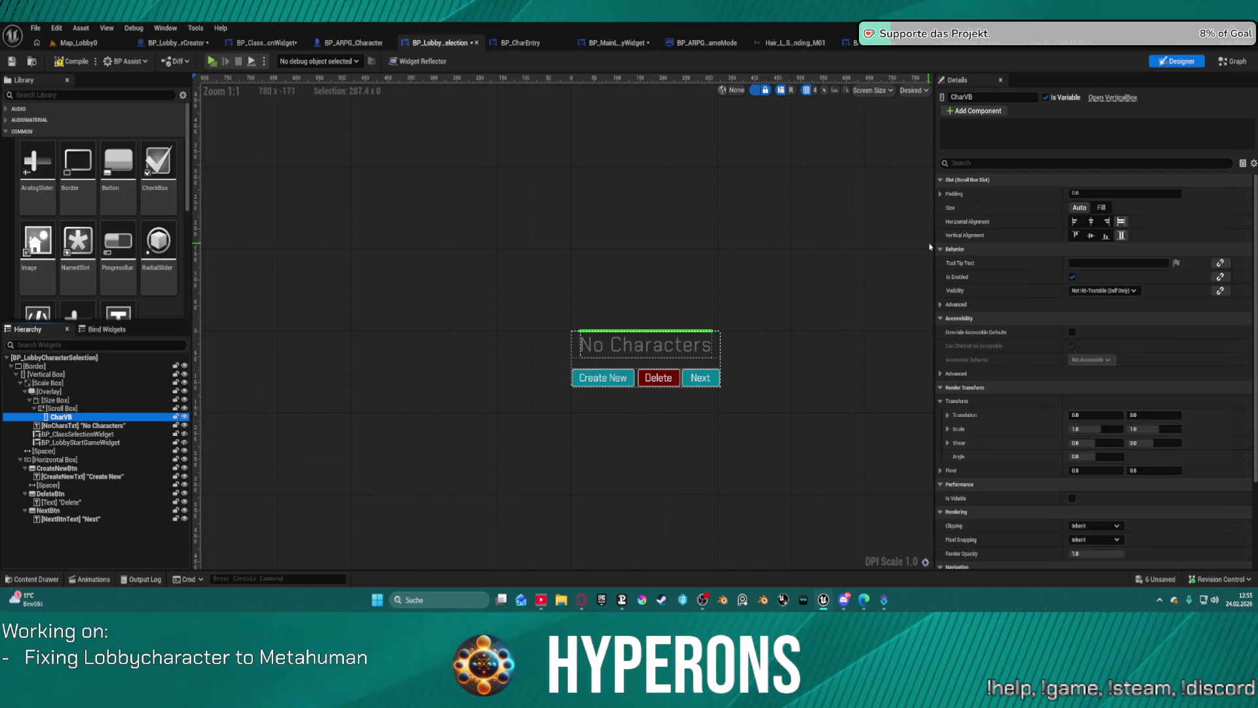
{"action": "left_click", "coordinate": [1101, 207]}
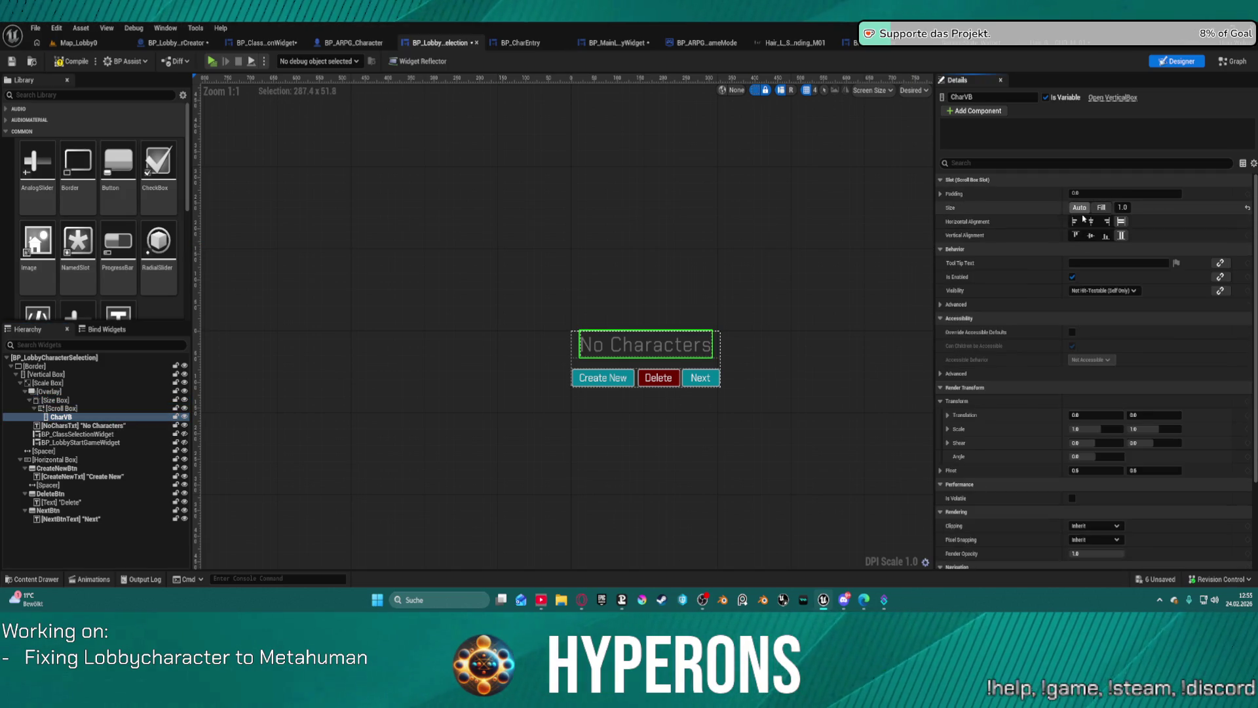
{"action": "left_click", "coordinate": [1078, 208]}
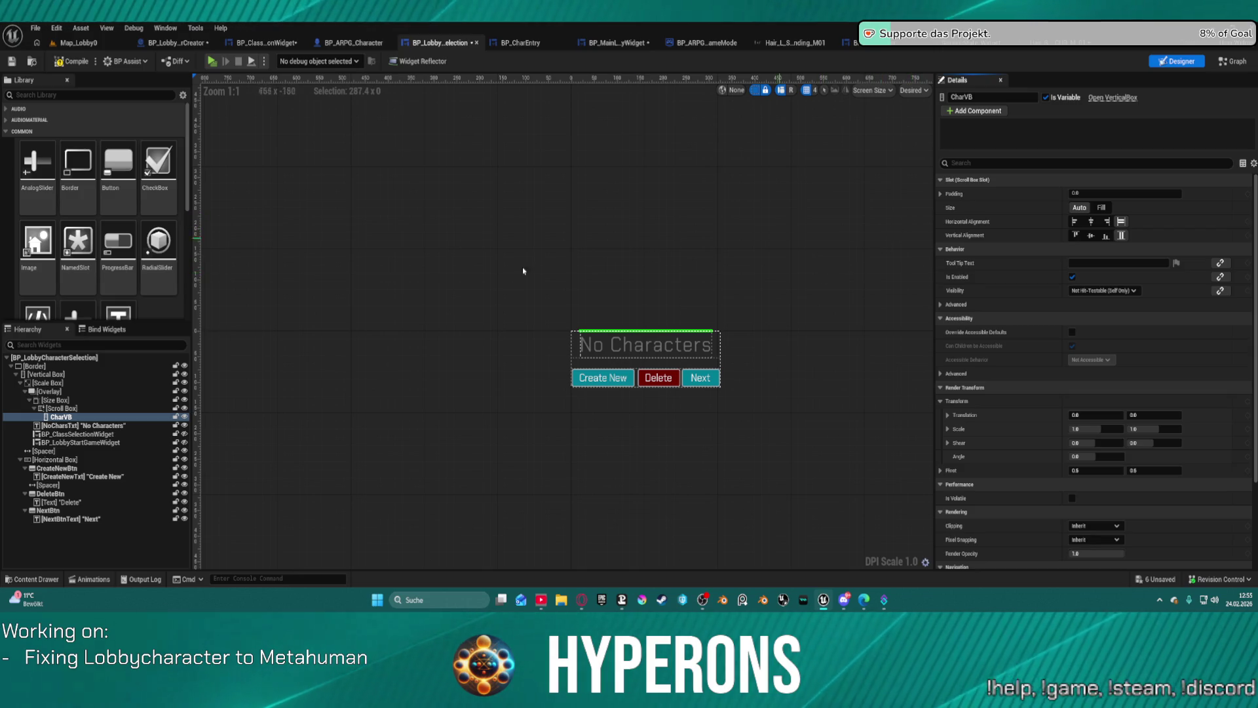
{"action": "left_click", "coordinate": [55, 400]}
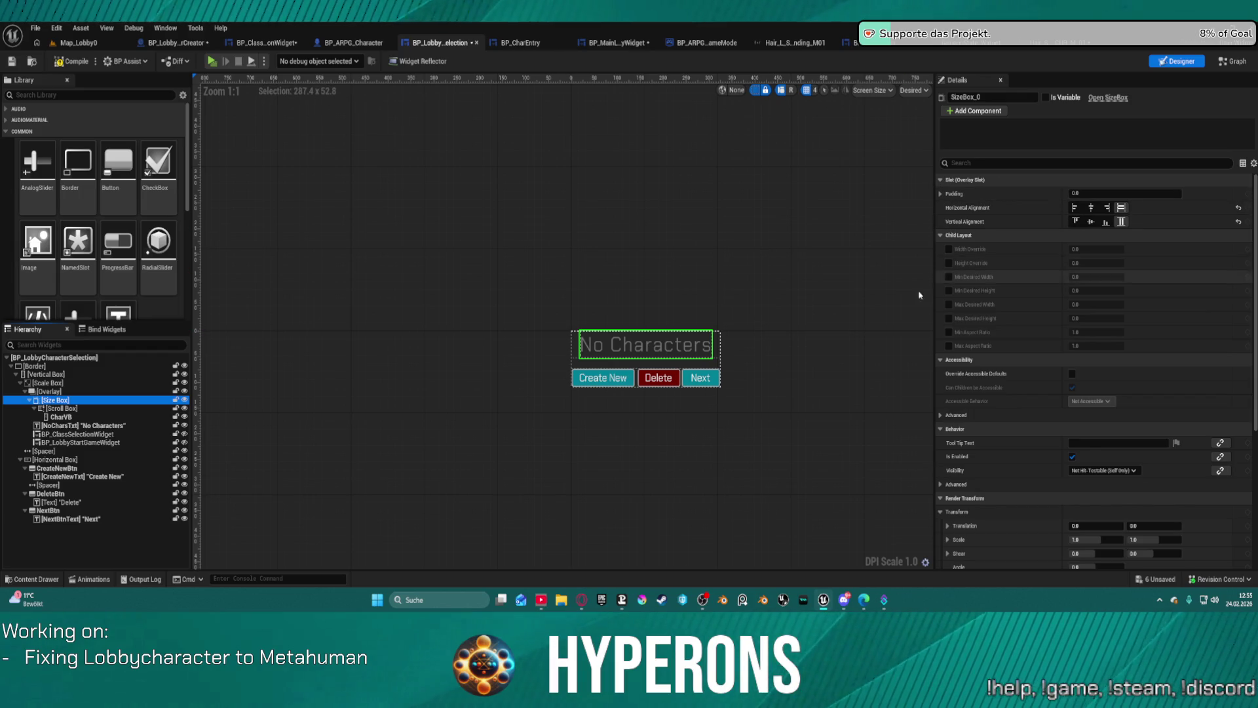
Step: Enable Max Desired Height 300 on the size box and turn off Height Override
{"action": "left_click", "coordinate": [953, 266]}
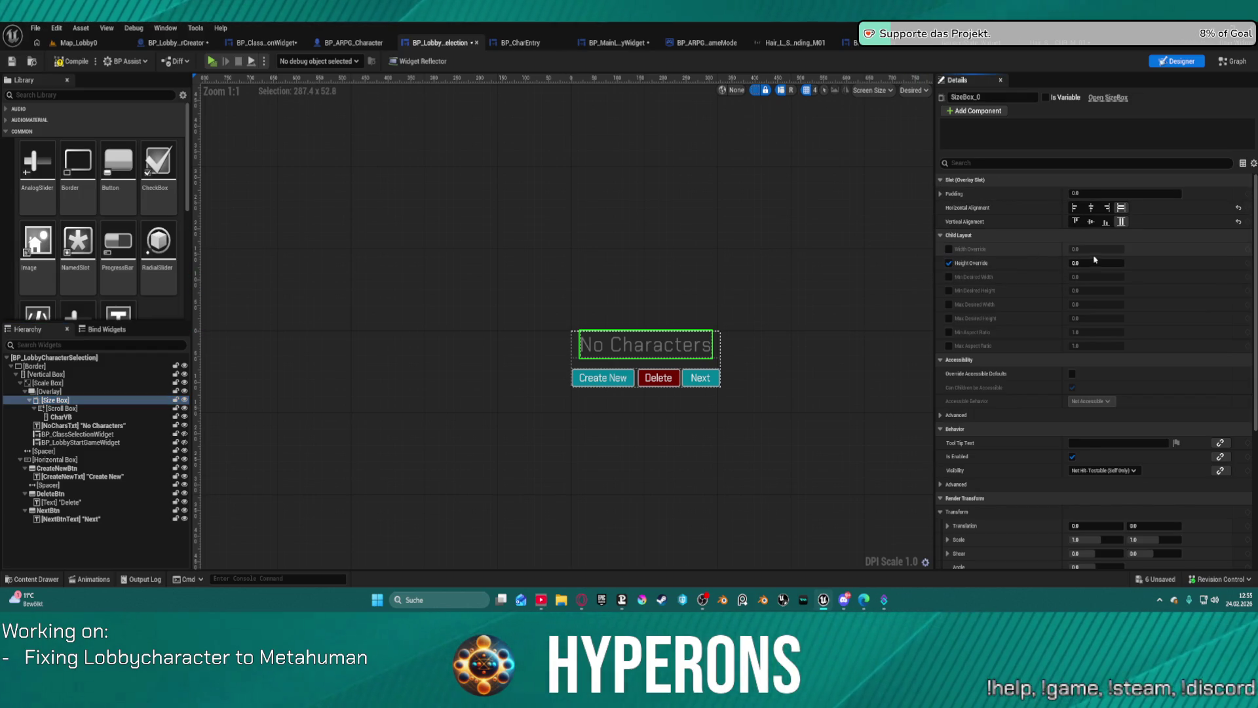
{"action": "left_click", "coordinate": [949, 318]}
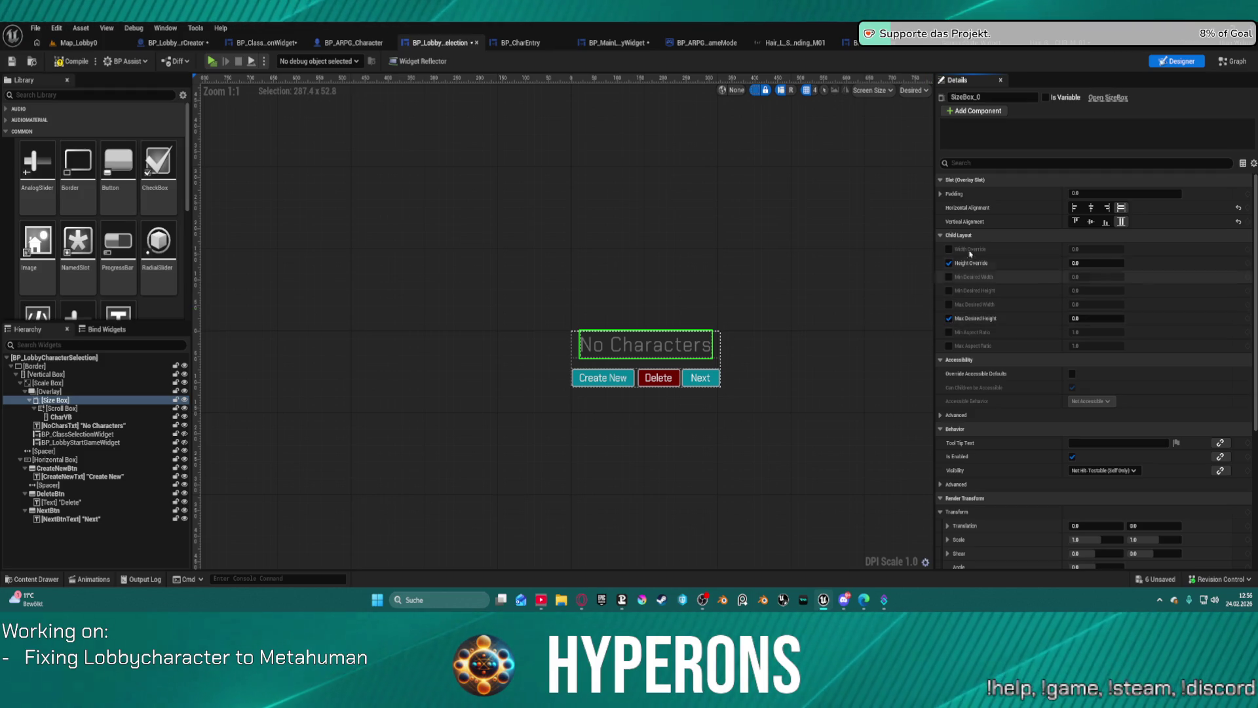
{"action": "left_click", "coordinate": [950, 264]}
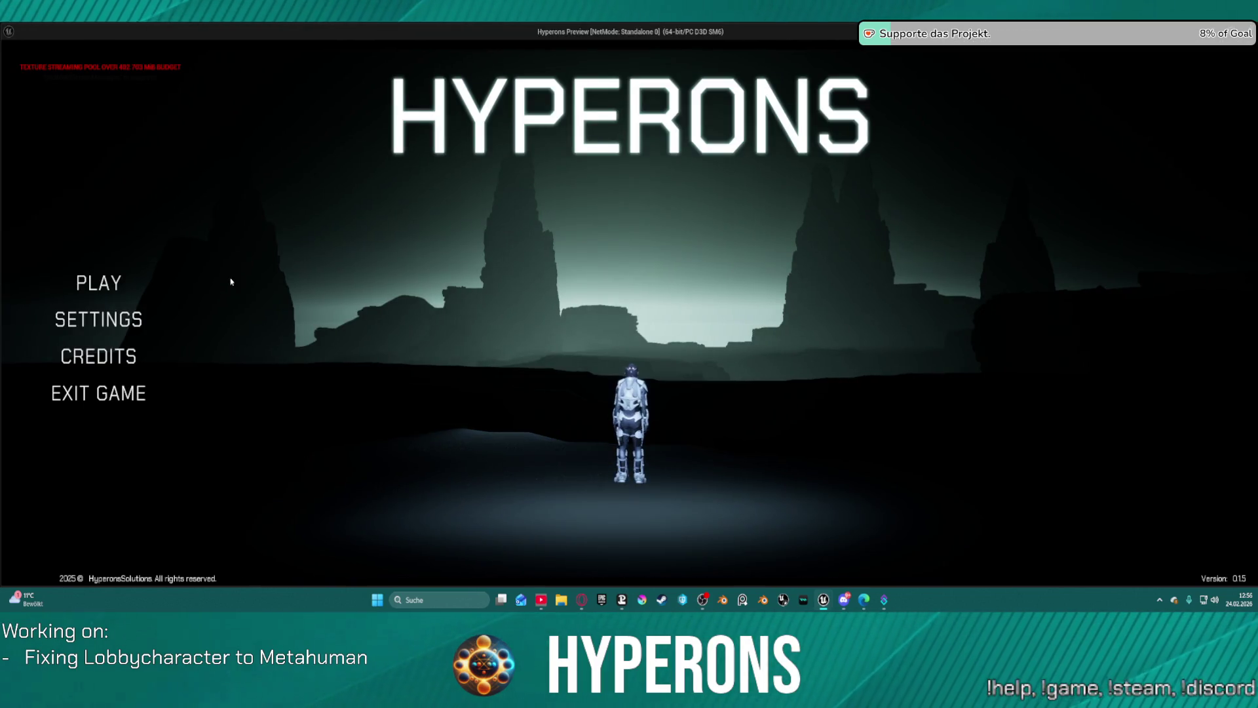
{"action": "left_click", "coordinate": [92, 283]}
{"action": "scroll", "coordinate": [505, 302], "scroll_direction": "down", "scroll_amount": 5}
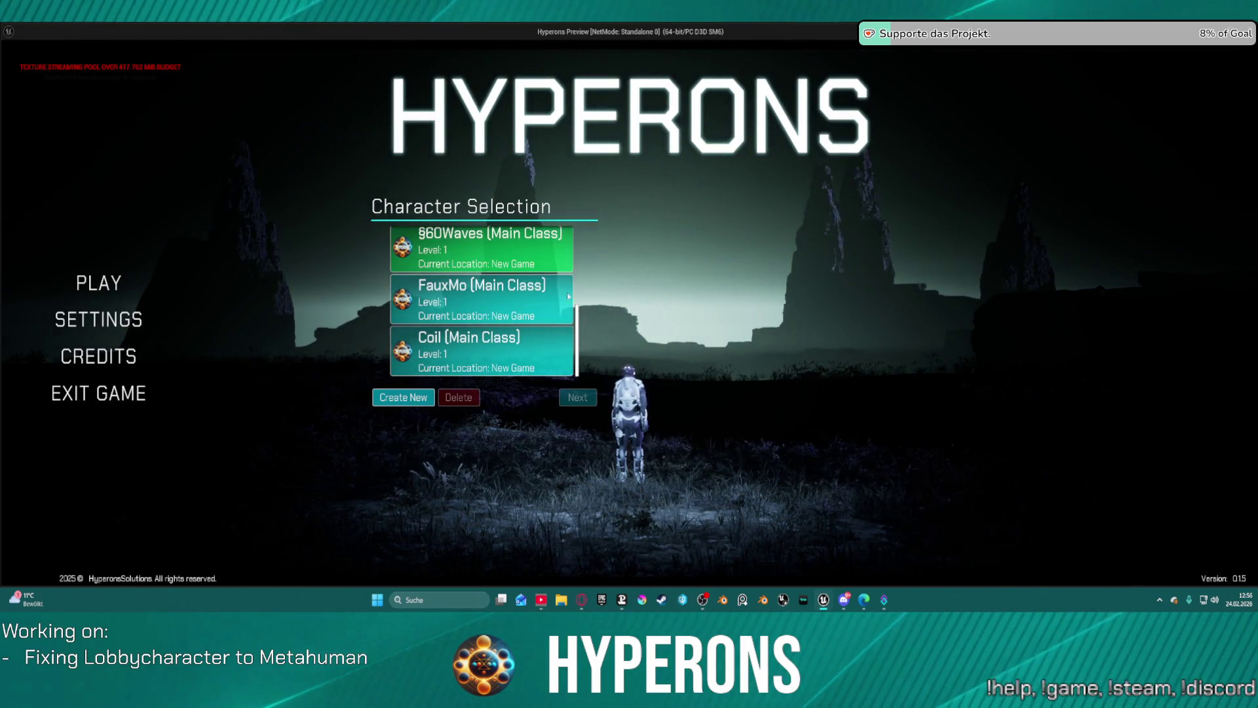
{"action": "scroll", "coordinate": [485, 321], "scroll_direction": "up", "scroll_amount": 5}
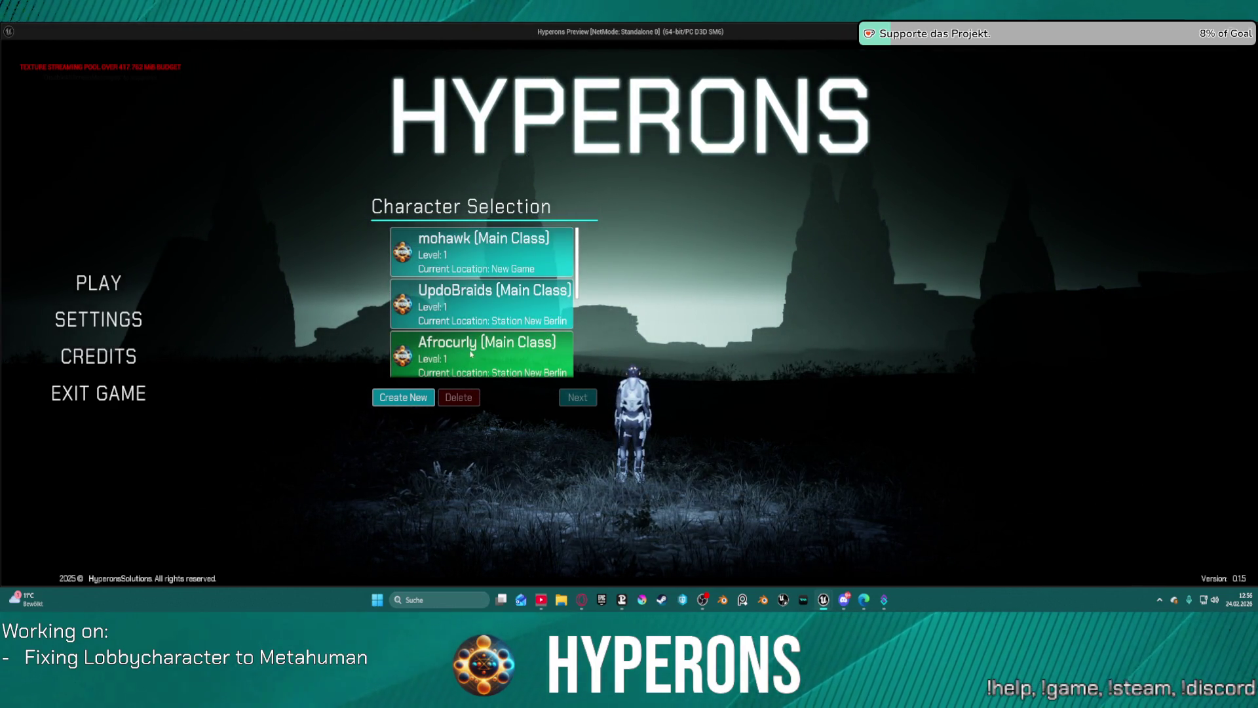
{"action": "left_click", "coordinate": [471, 354]}
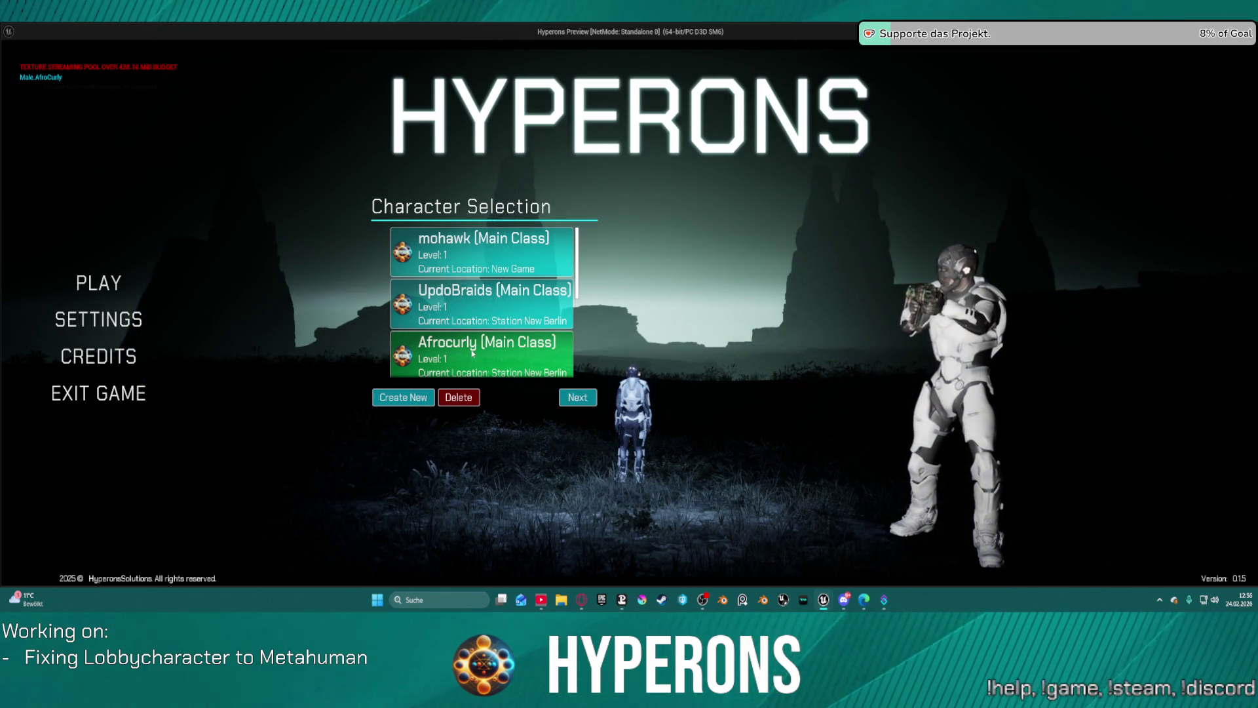
{"action": "scroll", "coordinate": [471, 353], "scroll_direction": "down", "scroll_amount": 3}
{"action": "scroll", "coordinate": [469, 353], "scroll_direction": "down", "scroll_amount": 1}
{"action": "scroll", "coordinate": [466, 355], "scroll_direction": "up", "scroll_amount": 4}
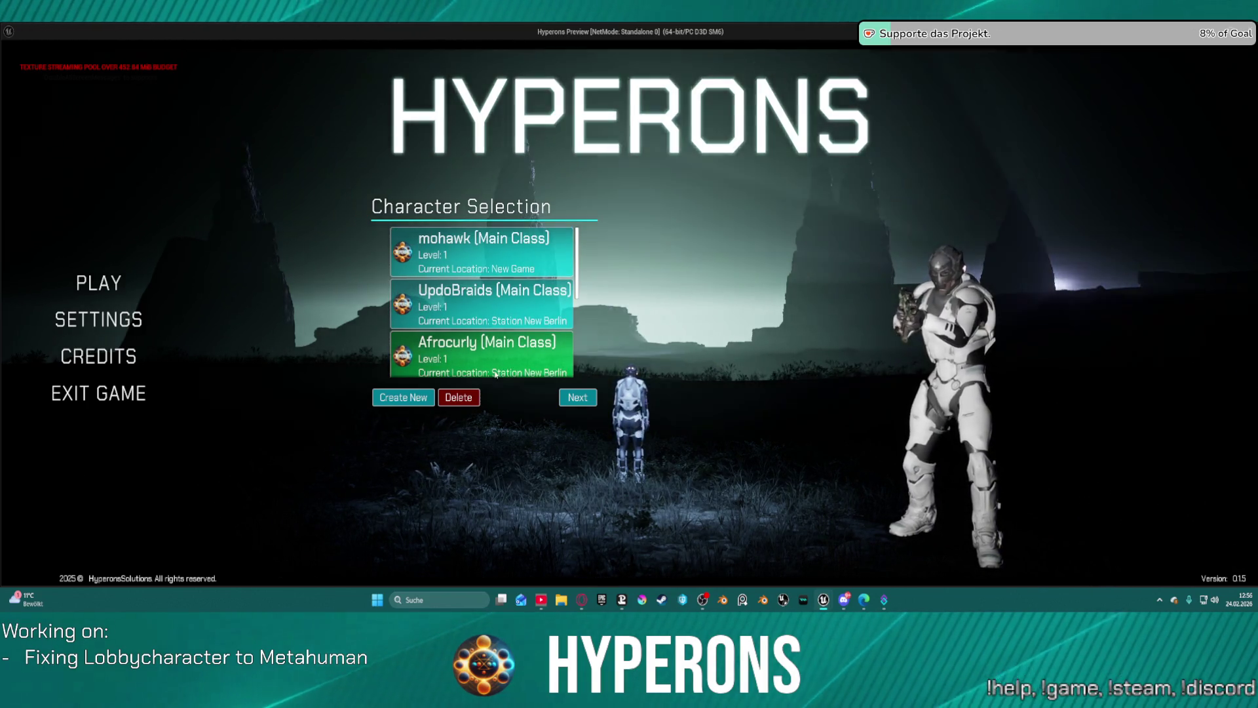
{"action": "left_click", "coordinate": [131, 313]}
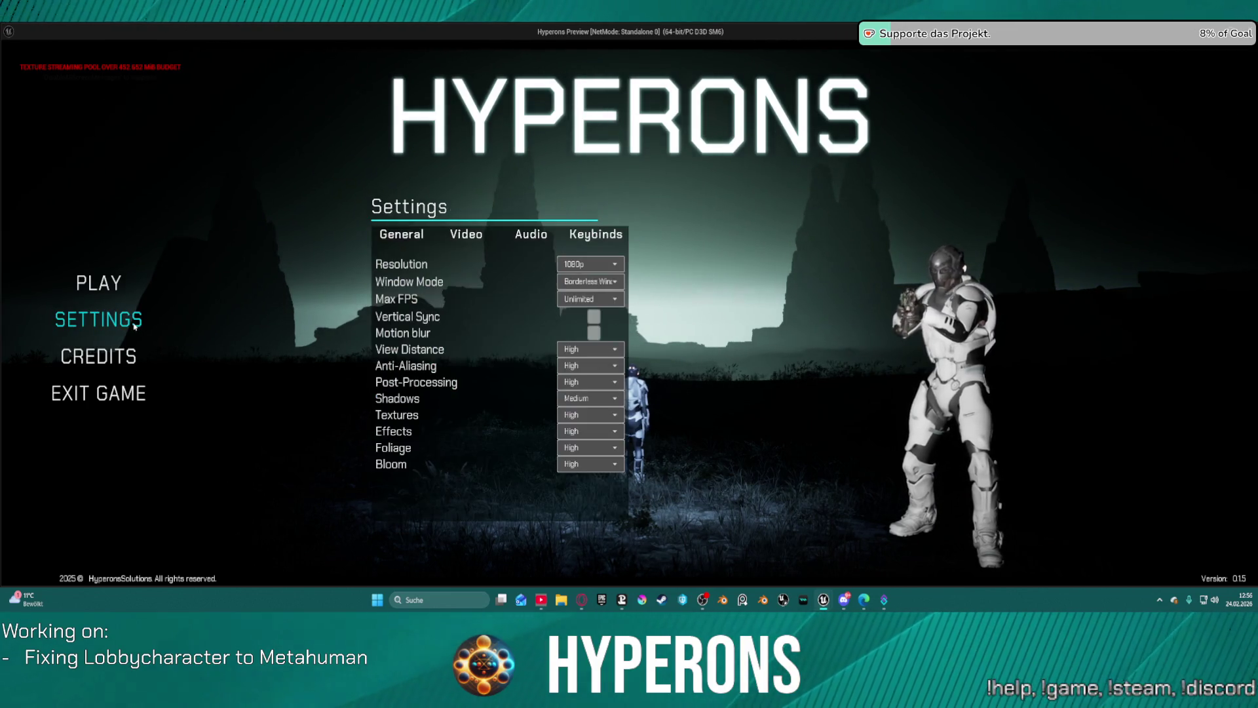
{"action": "left_click", "coordinate": [116, 287]}
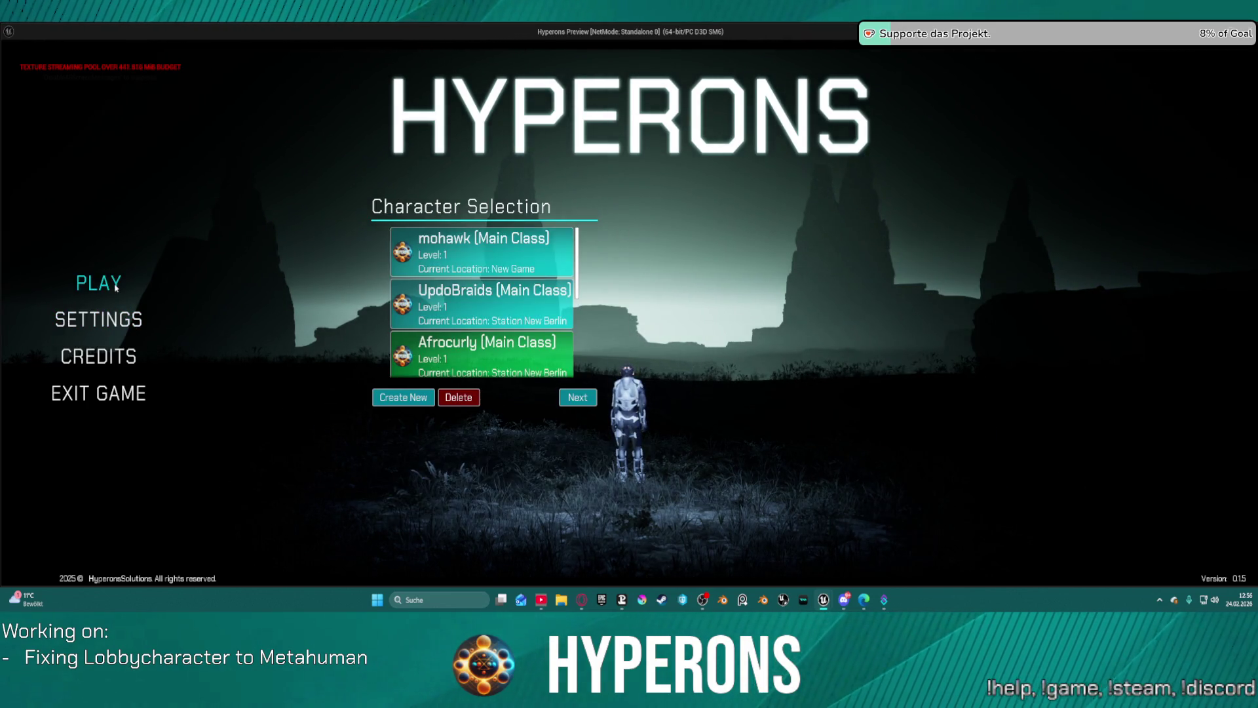
{"action": "key", "text": "Escape"}
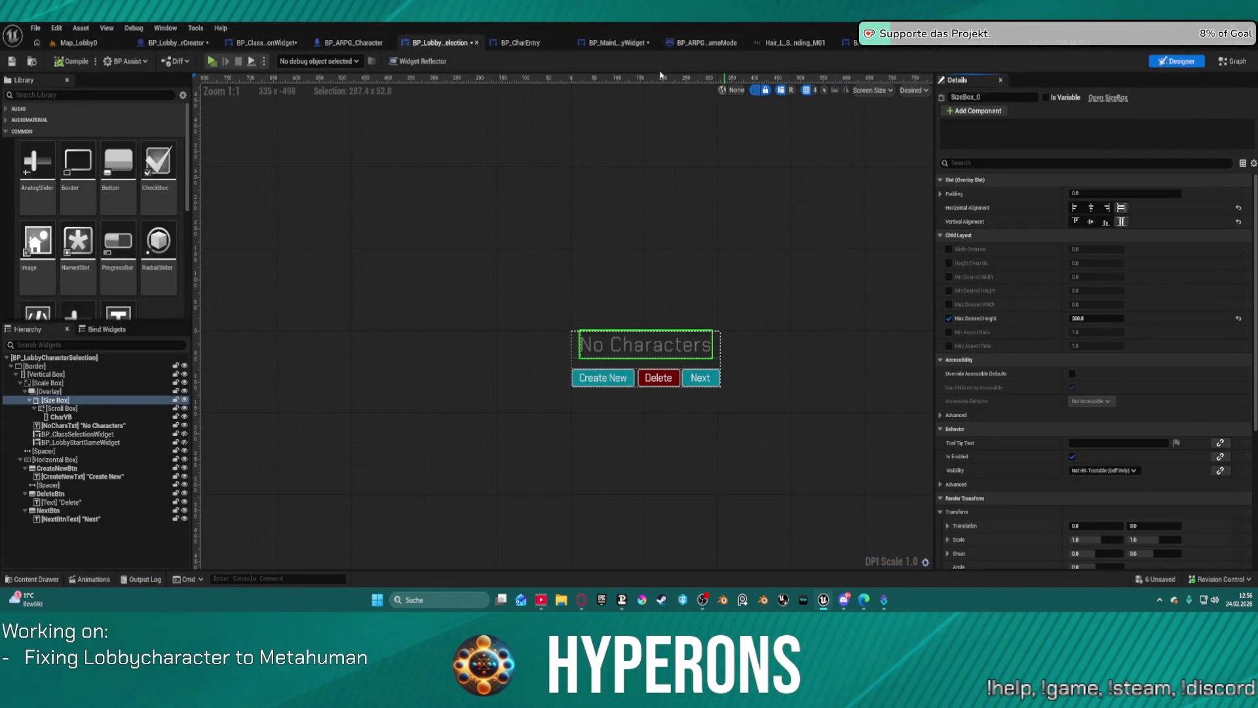
Step: Return to BP_MainLobbyWidget and inspect the Settings container box and MainVB panel
{"action": "left_click", "coordinate": [613, 43]}
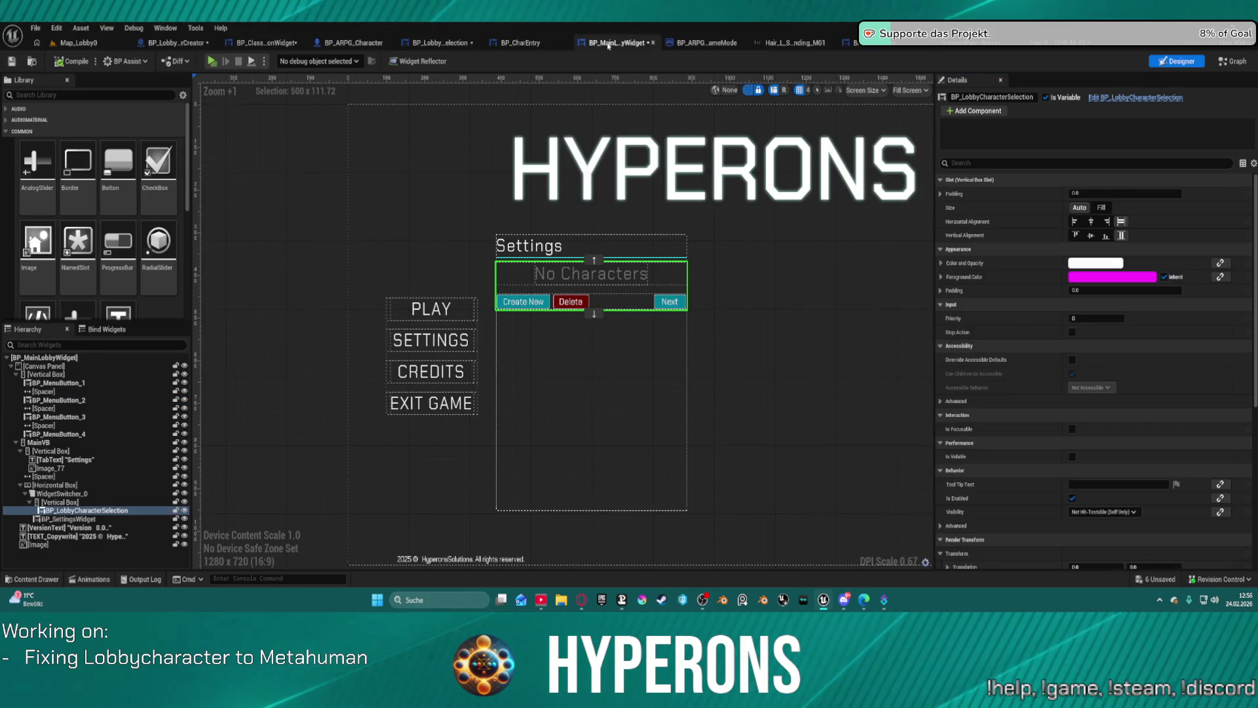
{"action": "scroll", "coordinate": [423, 213], "scroll_direction": "down", "scroll_amount": 3}
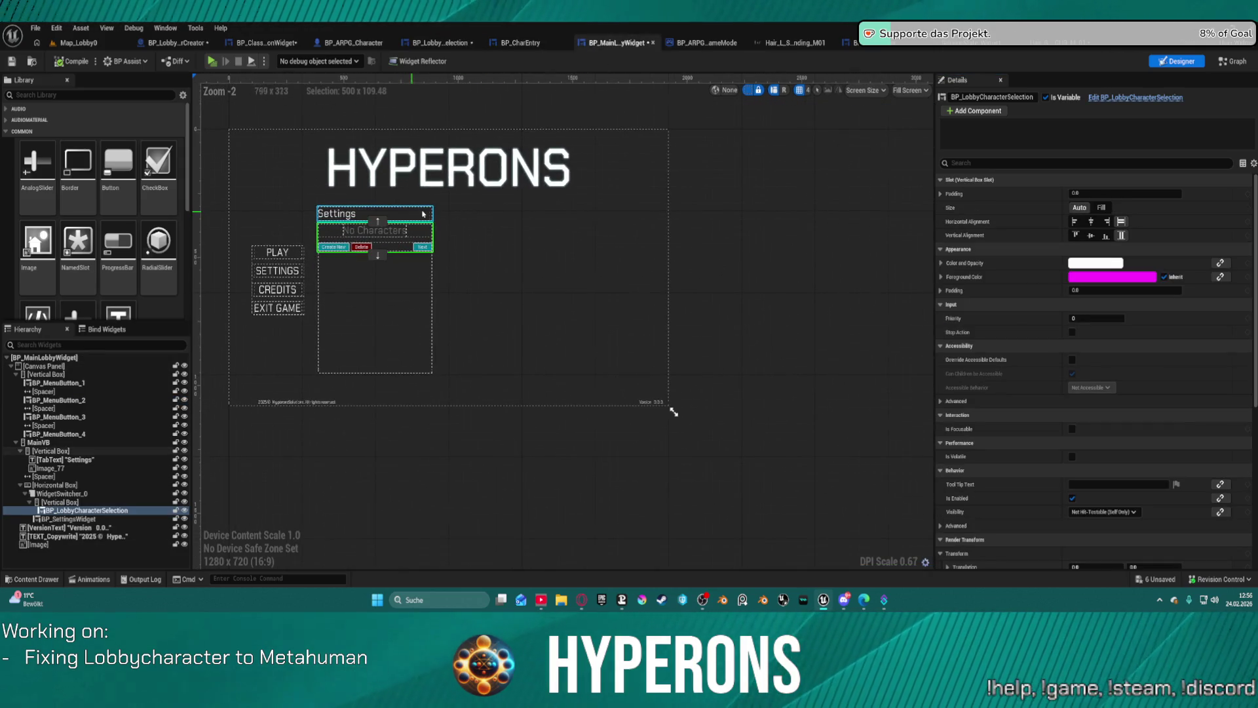
{"action": "left_click", "coordinate": [409, 217]}
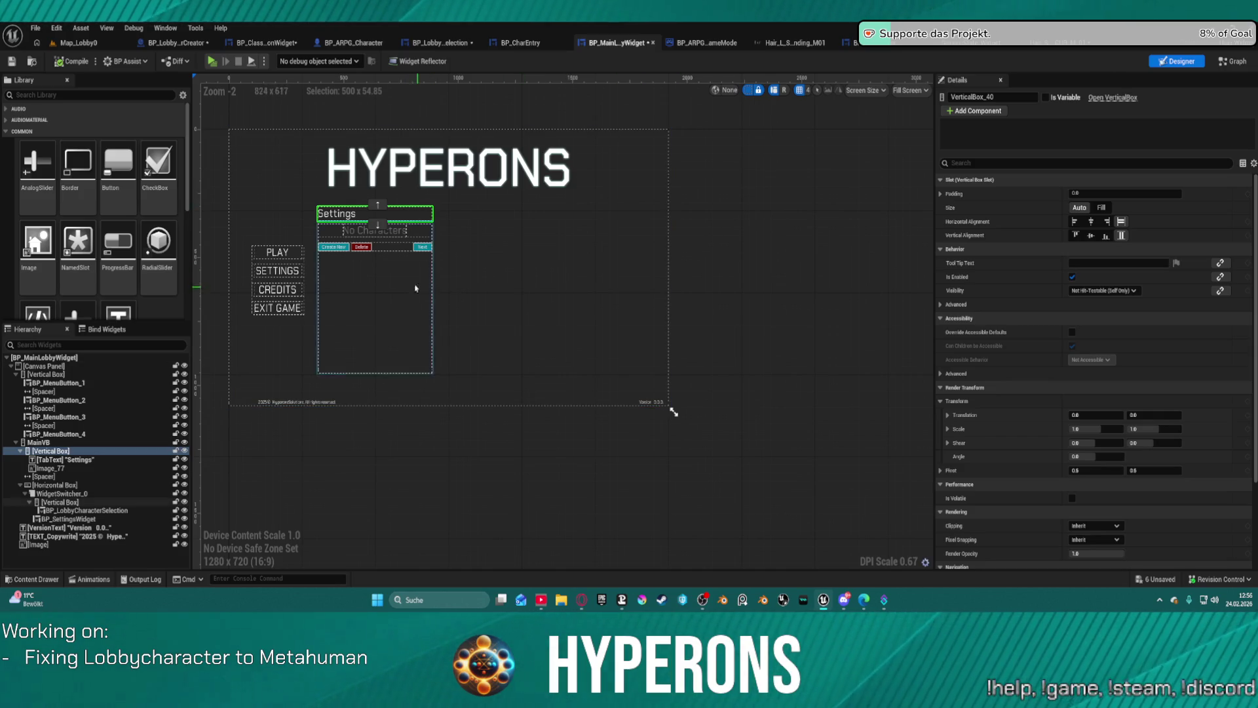
{"action": "key", "text": "F2"}
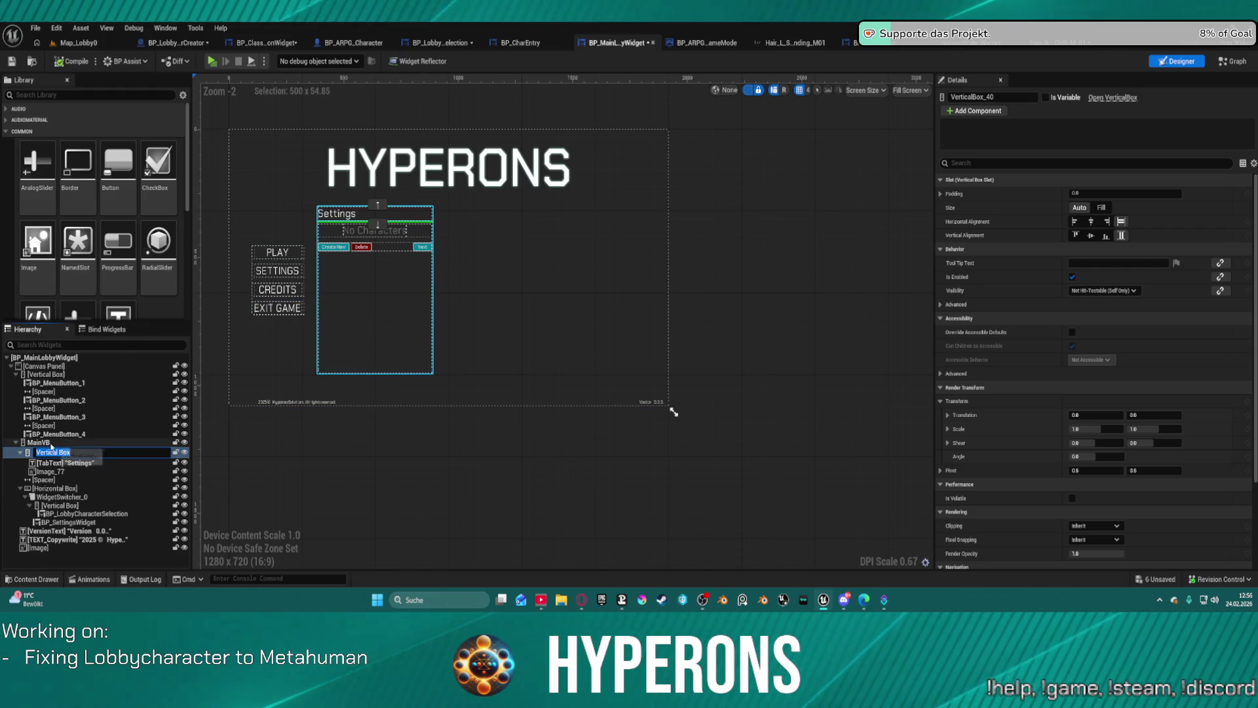
{"action": "left_click", "coordinate": [52, 442]}
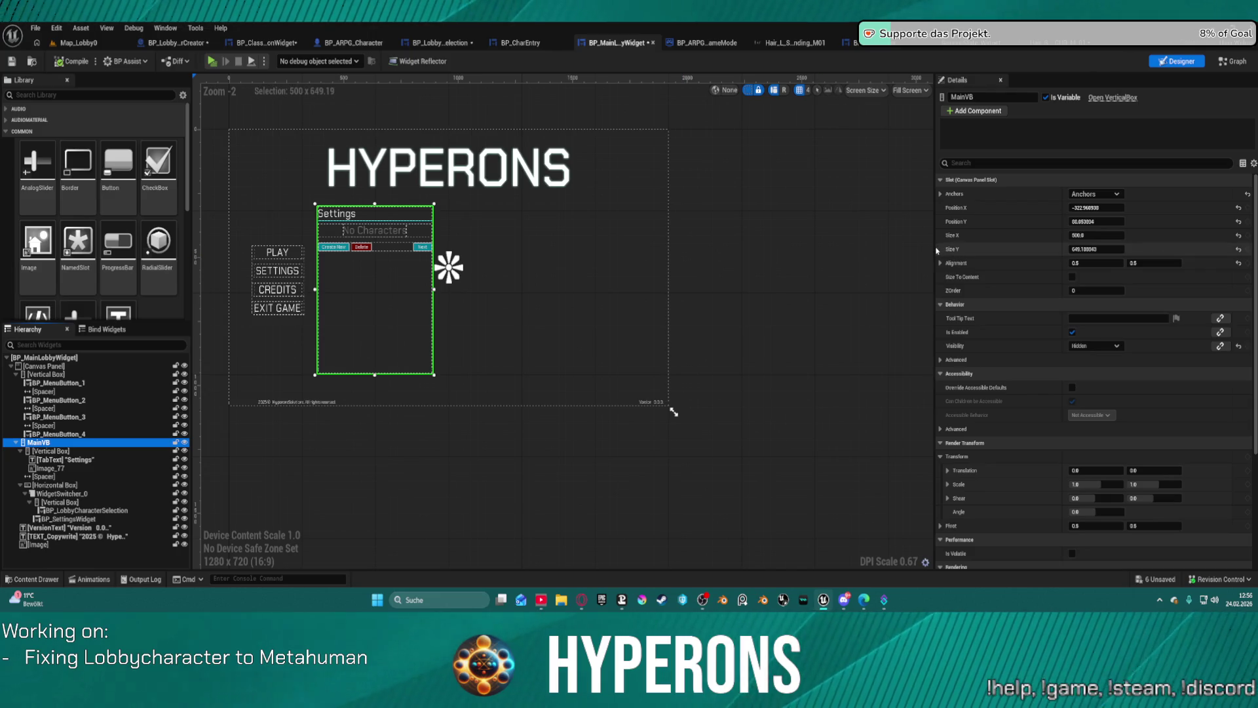
{"action": "left_click", "coordinate": [782, 264]}
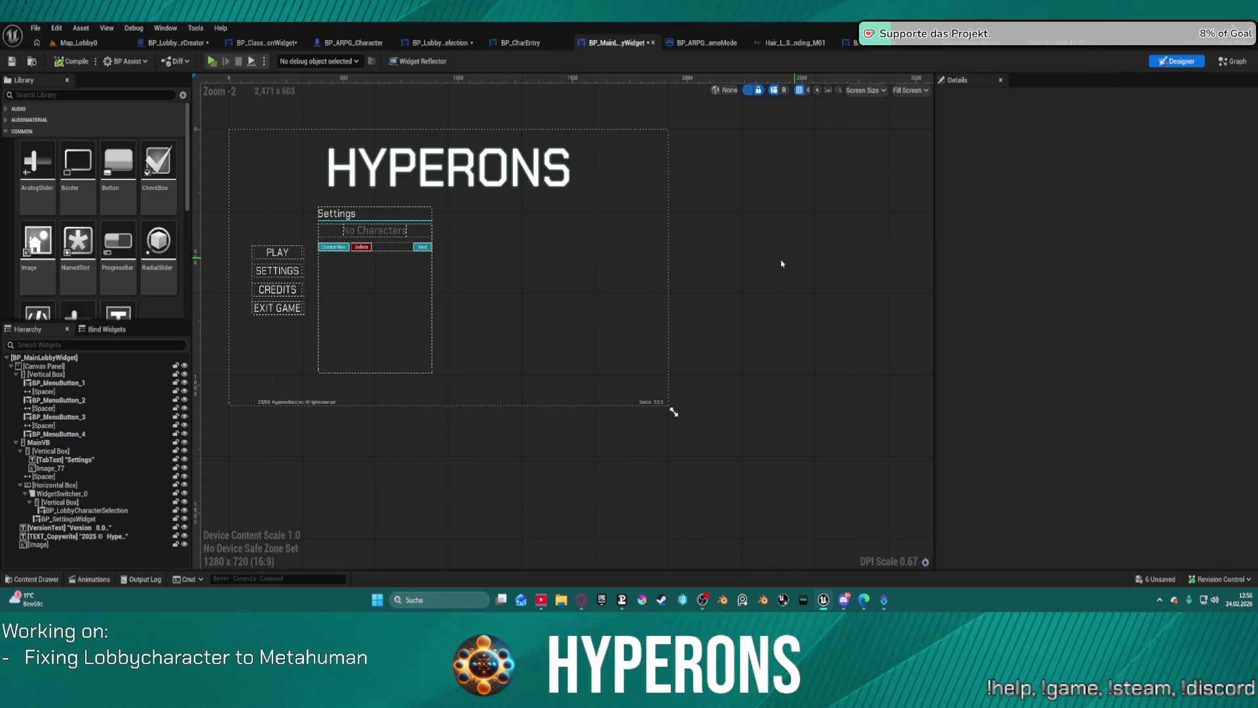
Step: Undo three recent layout changes, redo one, and drag the Settings panel up and right
{"action": "key", "text": "ctrl+z"}
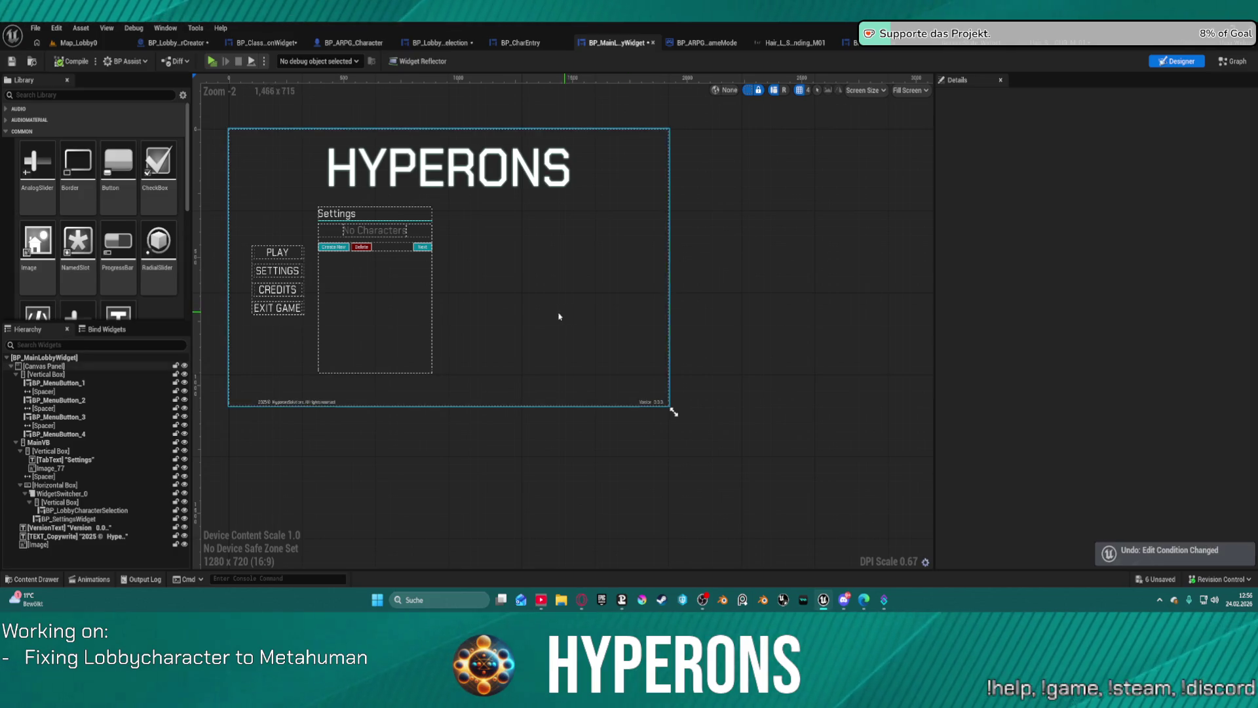
{"action": "key", "text": "ctrl+z"}
{"action": "key", "text": "ctrl+z"}
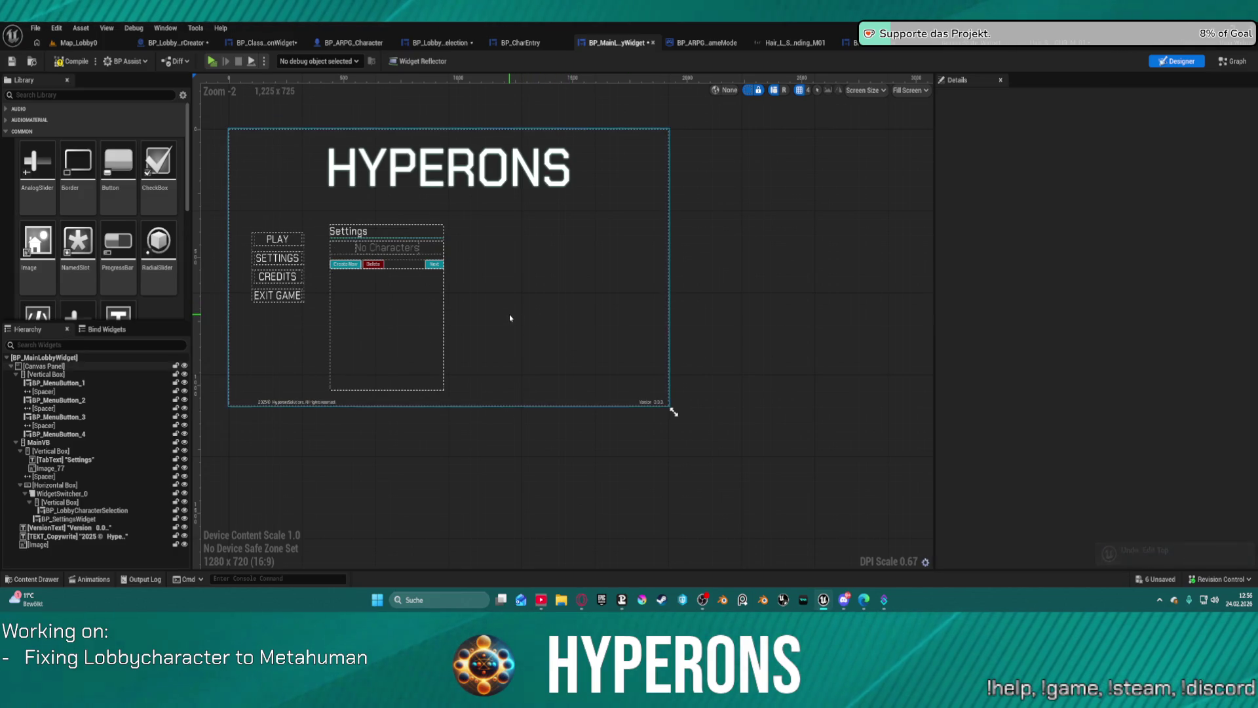
{"action": "key", "text": "ctrl+z"}
{"action": "key", "text": "ctrl+z"}
{"action": "key", "text": "ctrl+z"}
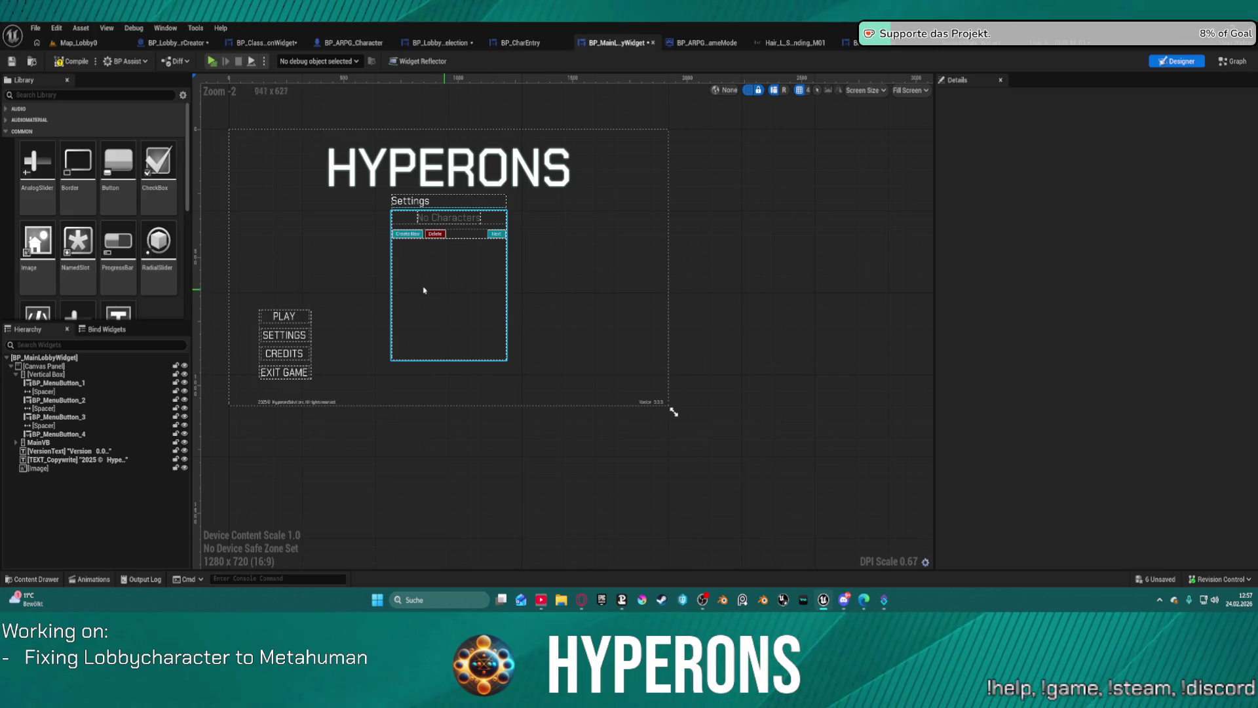
{"action": "key", "text": "ctrl+y"}
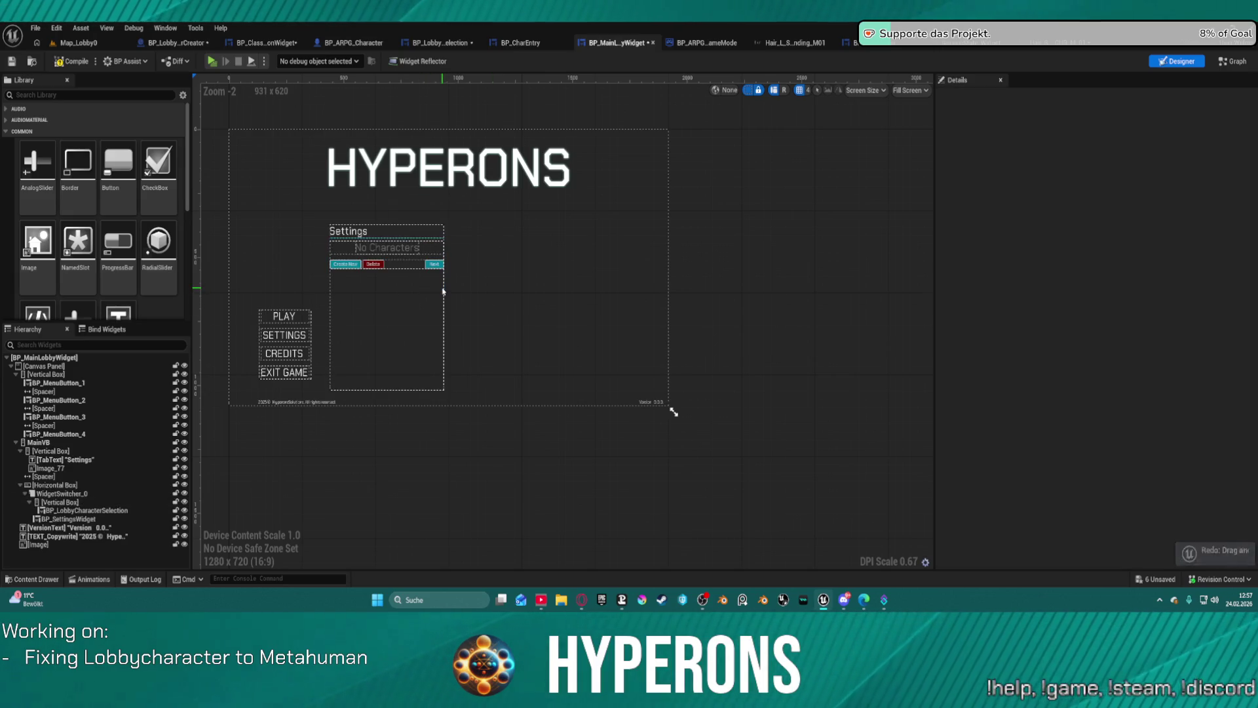
{"action": "mouse_move", "coordinate": [444, 292]}
{"action": "left_mouse_down"}
{"action": "mouse_move", "coordinate": [410, 253]}
{"action": "mouse_move", "coordinate": [421, 202]}
{"action": "mouse_move", "coordinate": [445, 208]}
{"action": "left_mouse_up"}
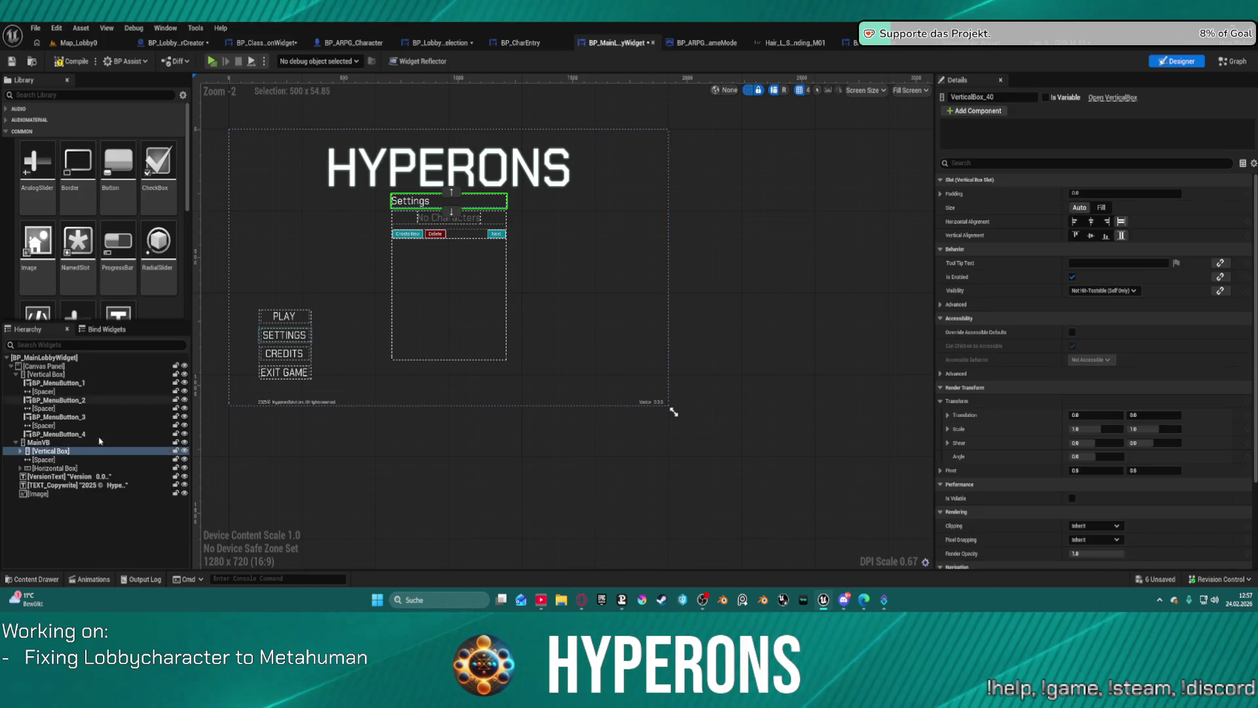
Step: Lower the MainVB Settings panel, then anchor the menu buttons box left-middle at X 100, Y 100
{"action": "left_click", "coordinate": [40, 442]}
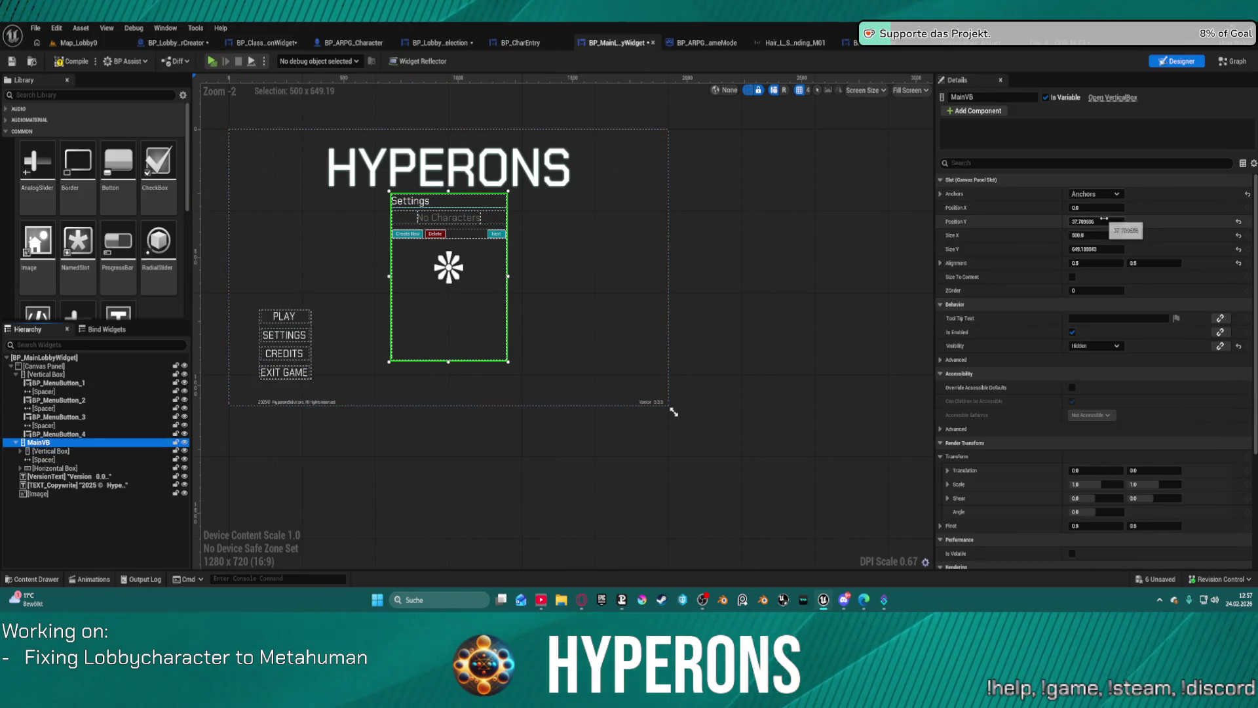
{"action": "left_click_drag", "start_coordinate": [1105, 221], "coordinate": [1167, 221]}
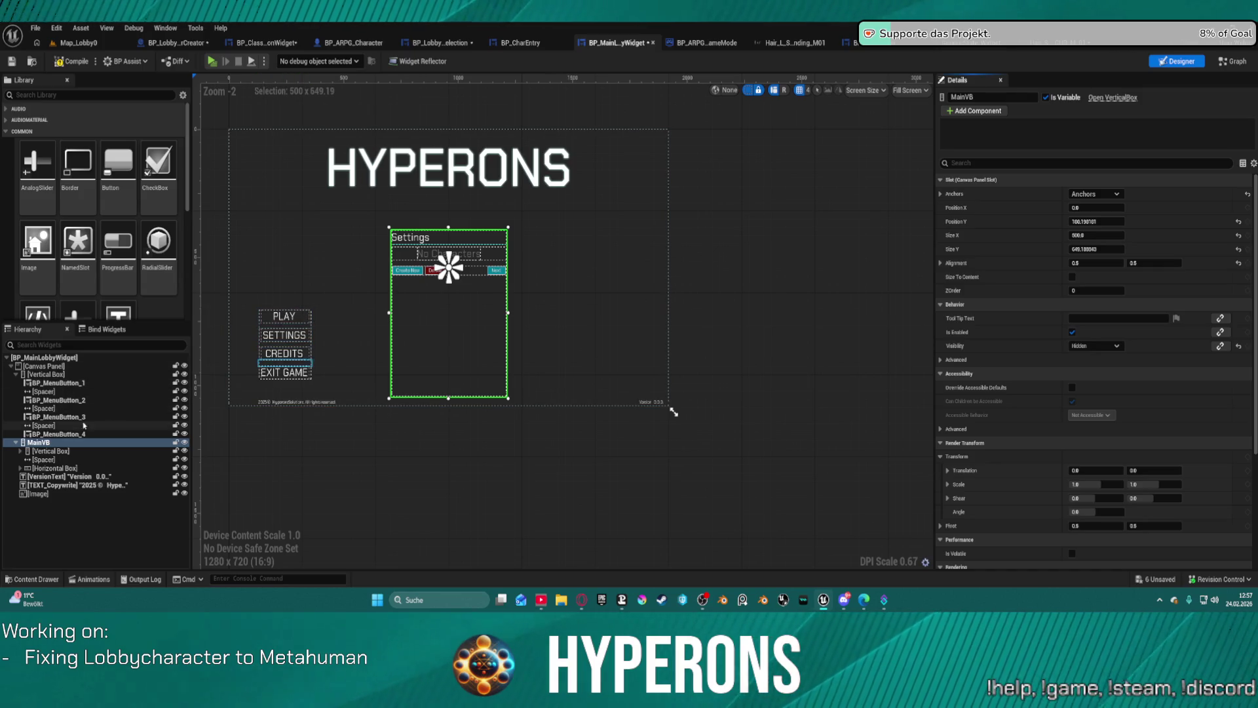
{"action": "left_click", "coordinate": [56, 375]}
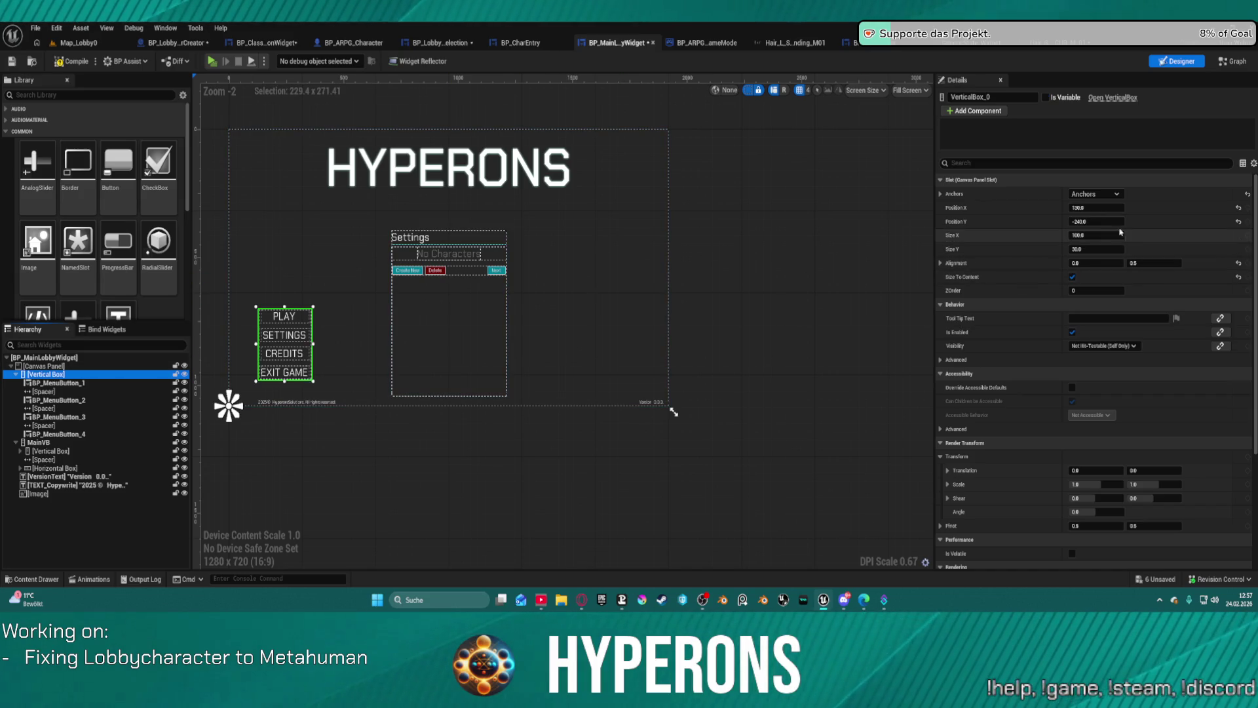
{"action": "left_click", "coordinate": [1096, 208]}
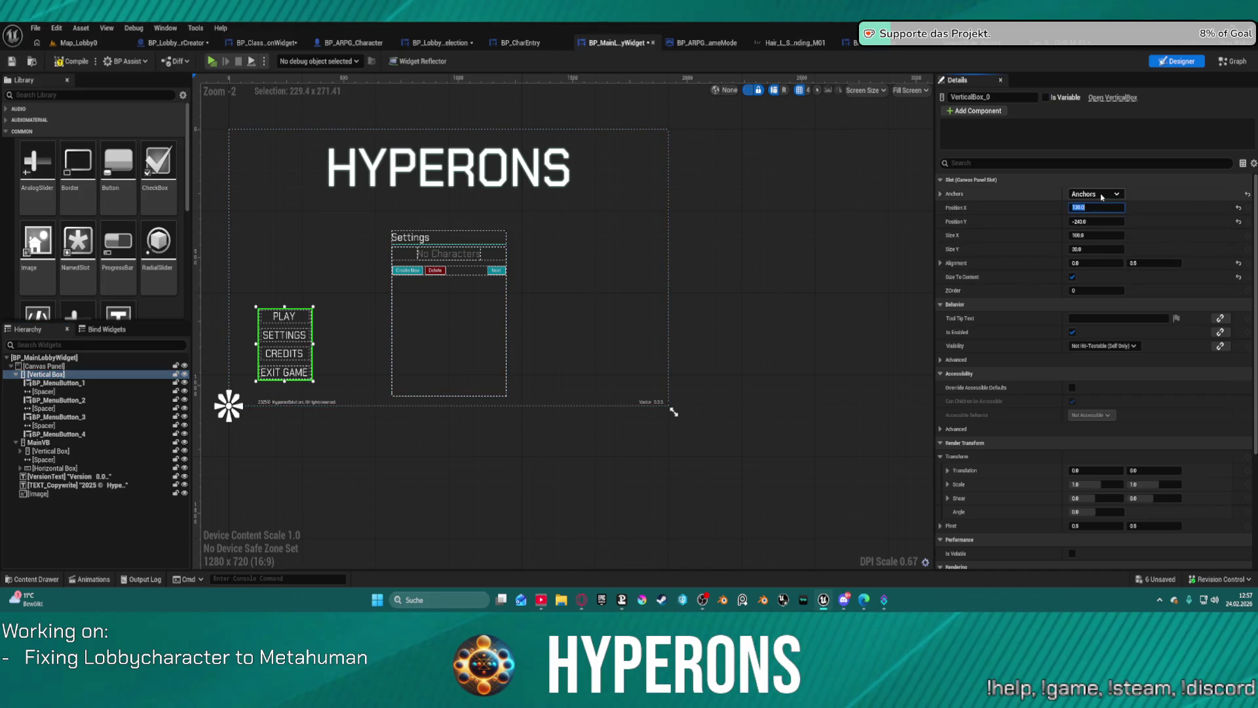
{"action": "left_click", "coordinate": [1102, 196]}
{"action": "left_click", "coordinate": [1084, 251]}
{"action": "left_click", "coordinate": [1101, 223]}
{"action": "type", "text": "100"}
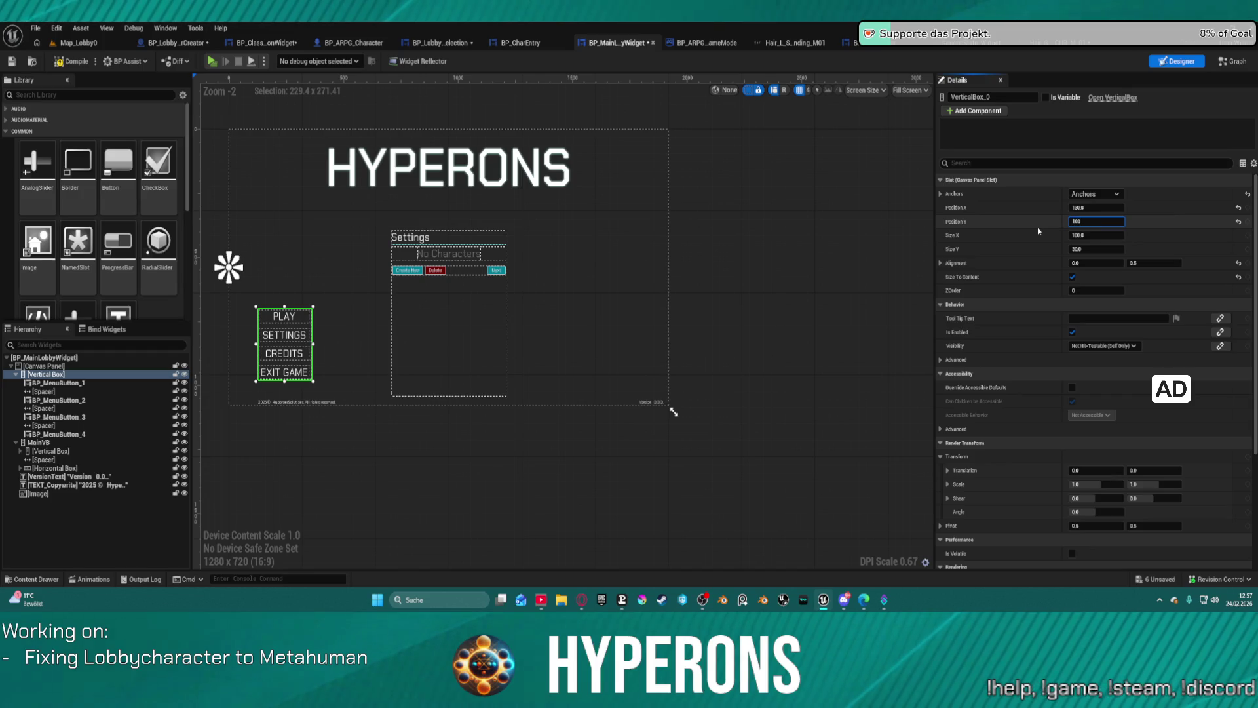
{"action": "key", "text": "Return"}
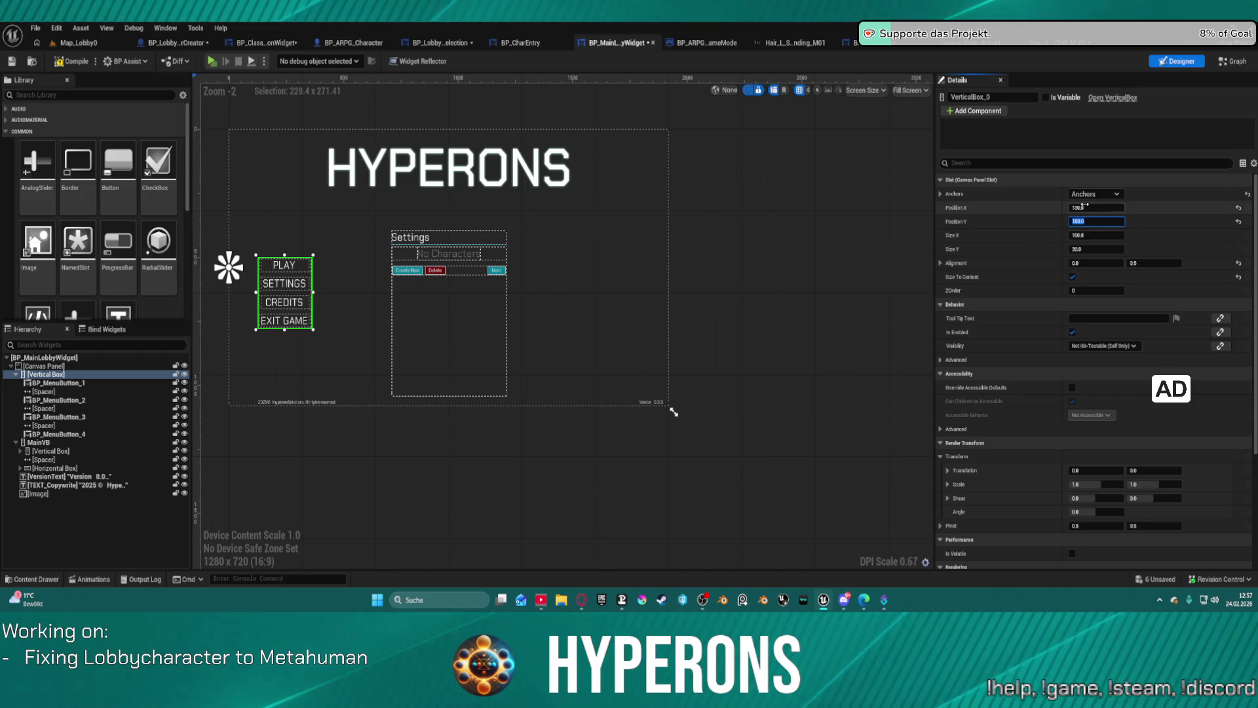
{"action": "left_click", "coordinate": [1085, 207]}
{"action": "key", "text": "Return"}
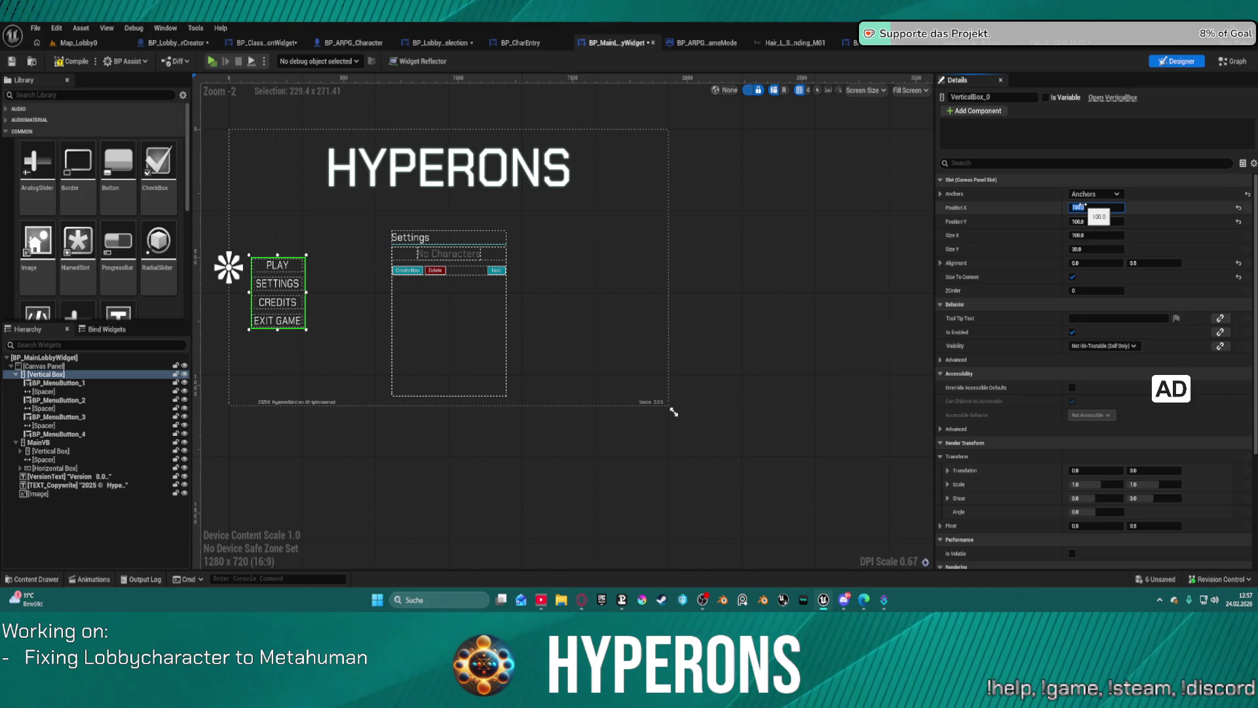
{"action": "left_click", "coordinate": [643, 217]}
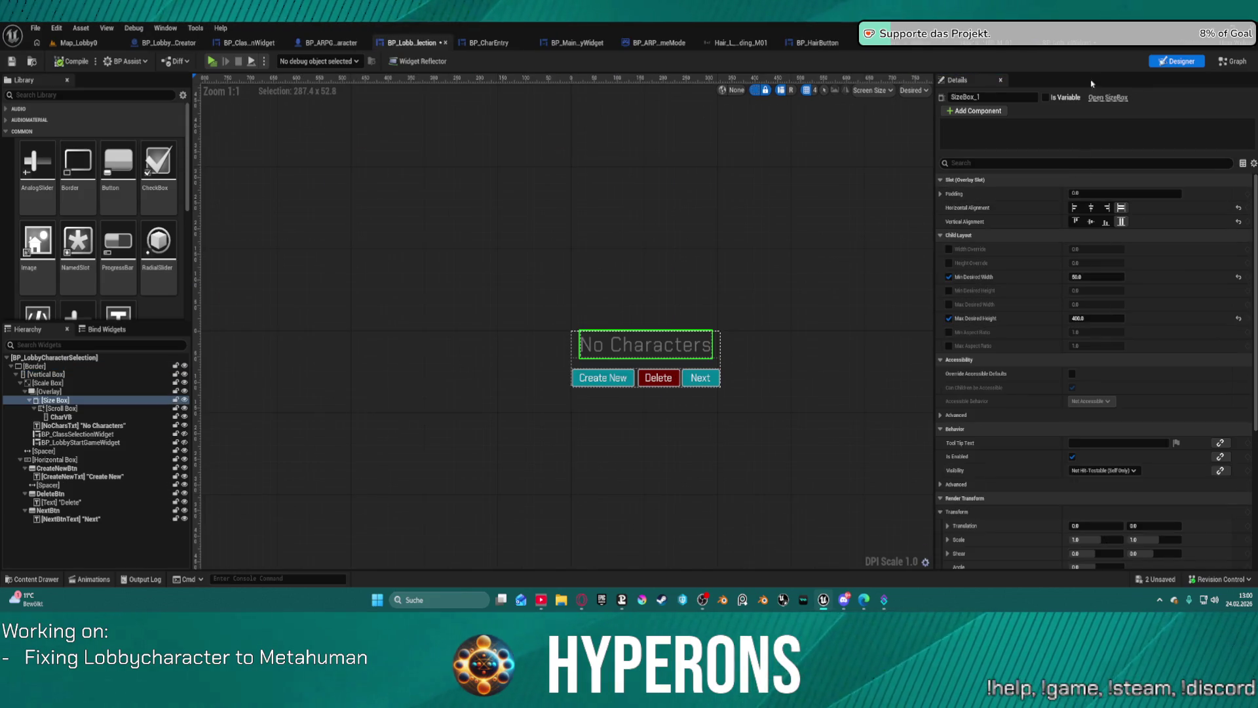
Step: In BP_LobbyStartGameWidget, centre the Border's content horizontally and vertically
{"action": "left_click", "coordinate": [1067, 44]}
{"action": "left_click", "coordinate": [508, 191]}
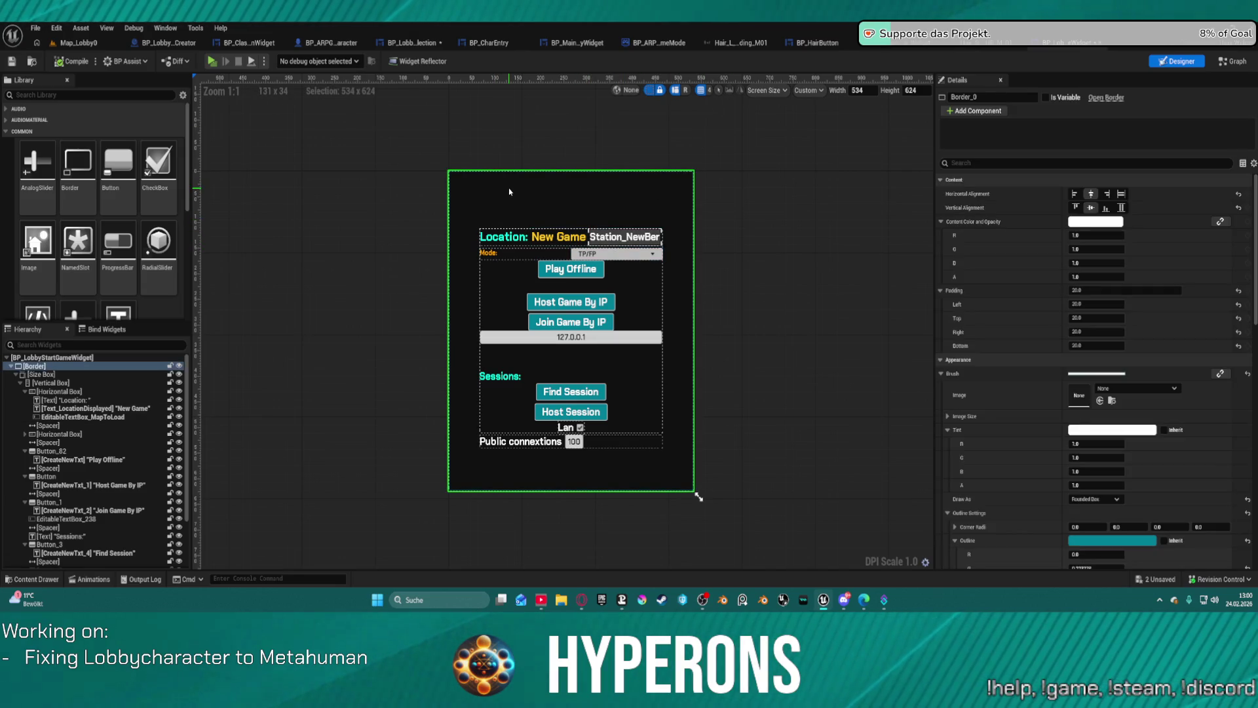
{"action": "left_click", "coordinate": [1121, 195]}
{"action": "left_click", "coordinate": [1121, 208]}
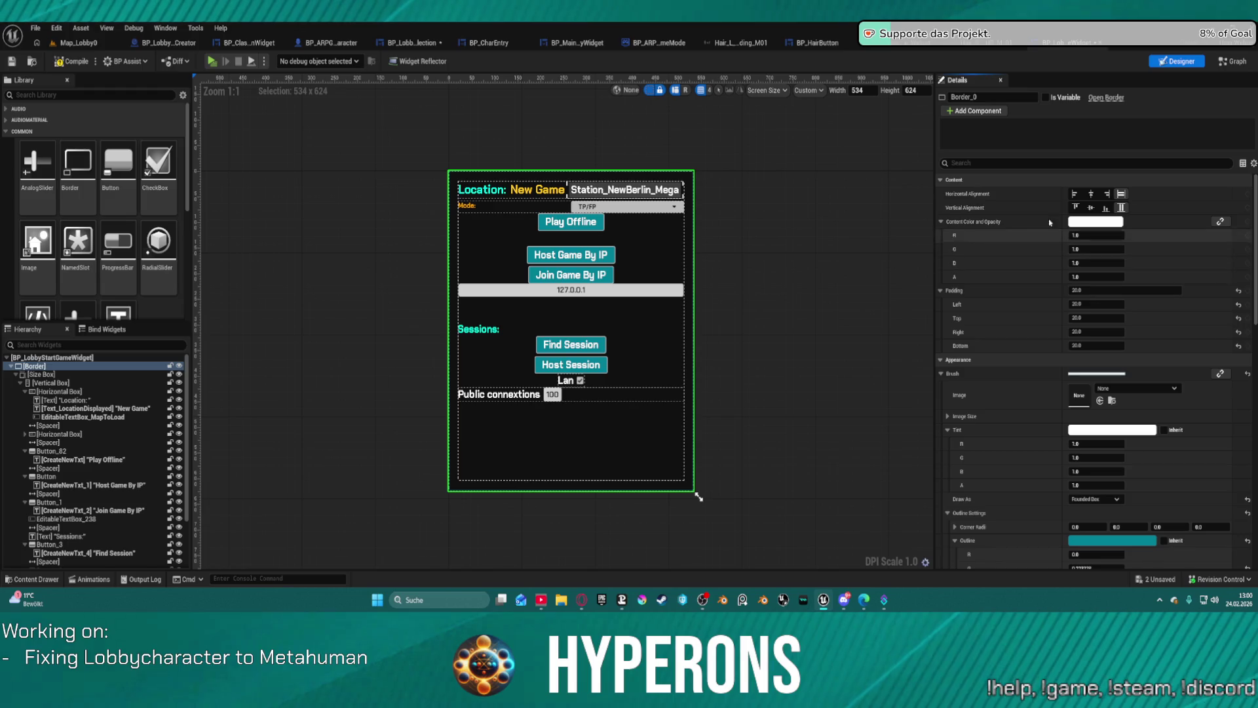
{"action": "left_click", "coordinate": [1091, 194]}
{"action": "left_click", "coordinate": [1091, 208]}
{"action": "type", "text": "5"}
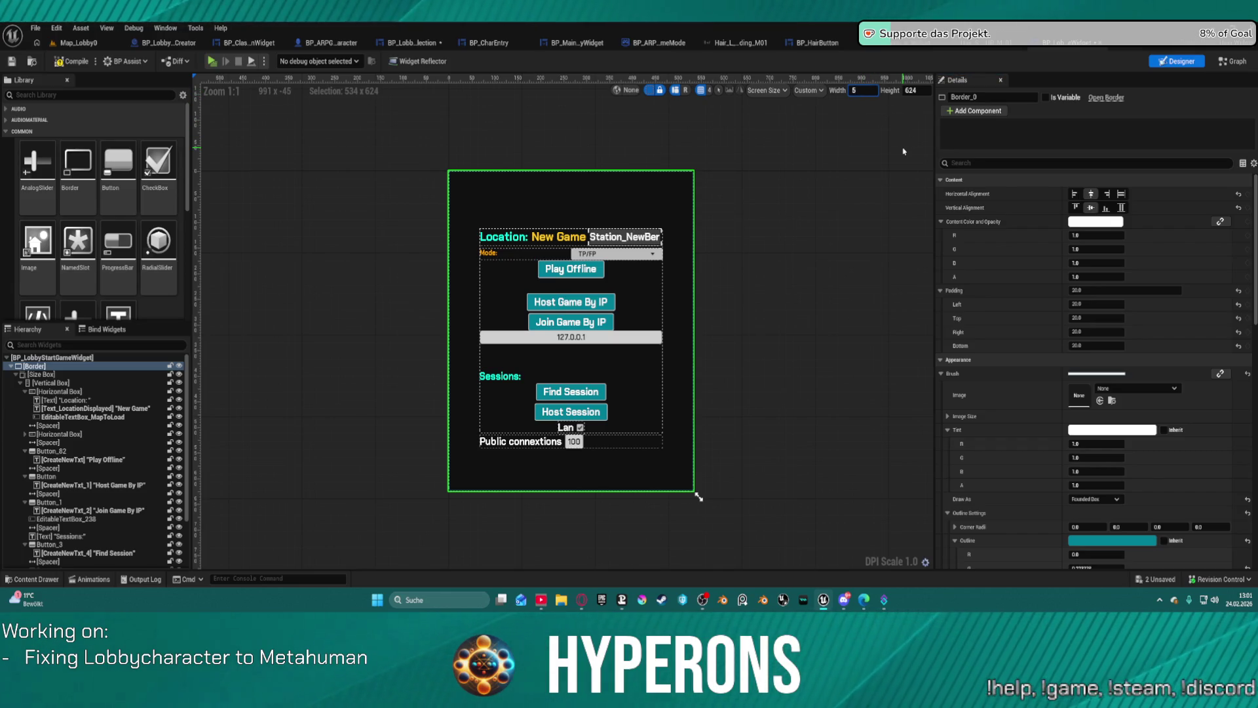
Step: Set the custom design preview size to width 500, height 400
{"action": "type", "text": "00"}
{"action": "key", "text": "Tab"}
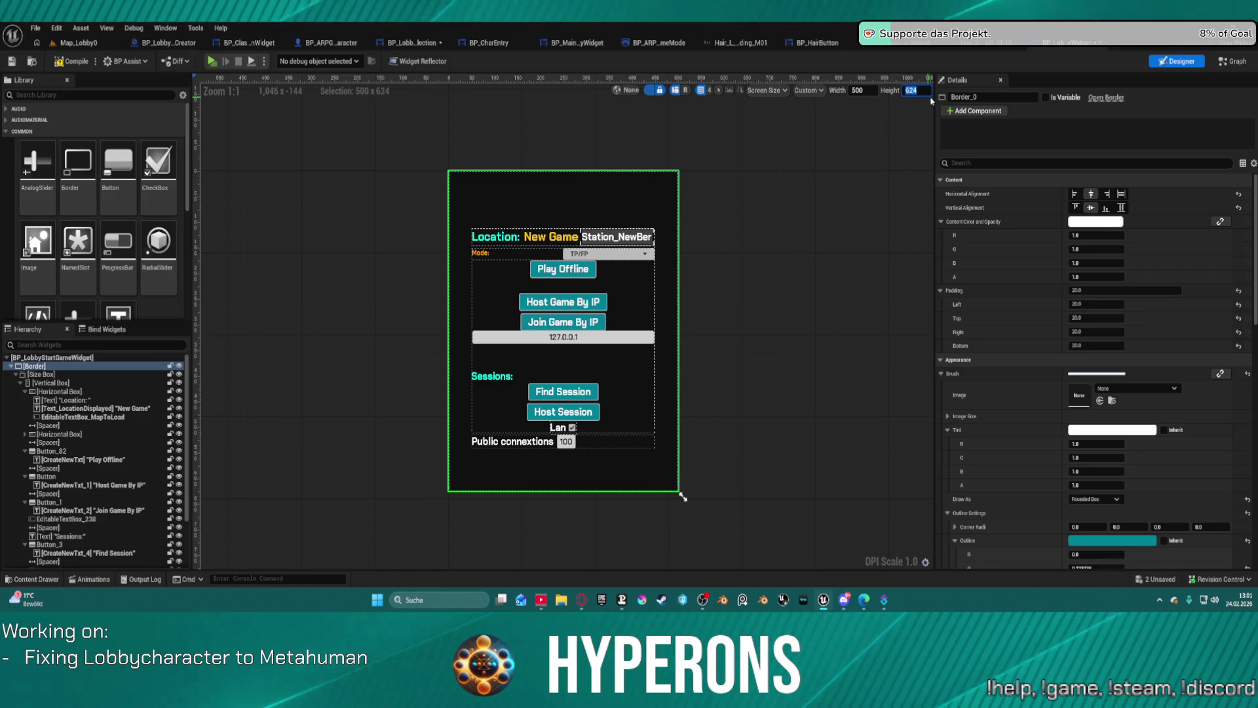
{"action": "type", "text": "400"}
{"action": "key", "text": "Return"}
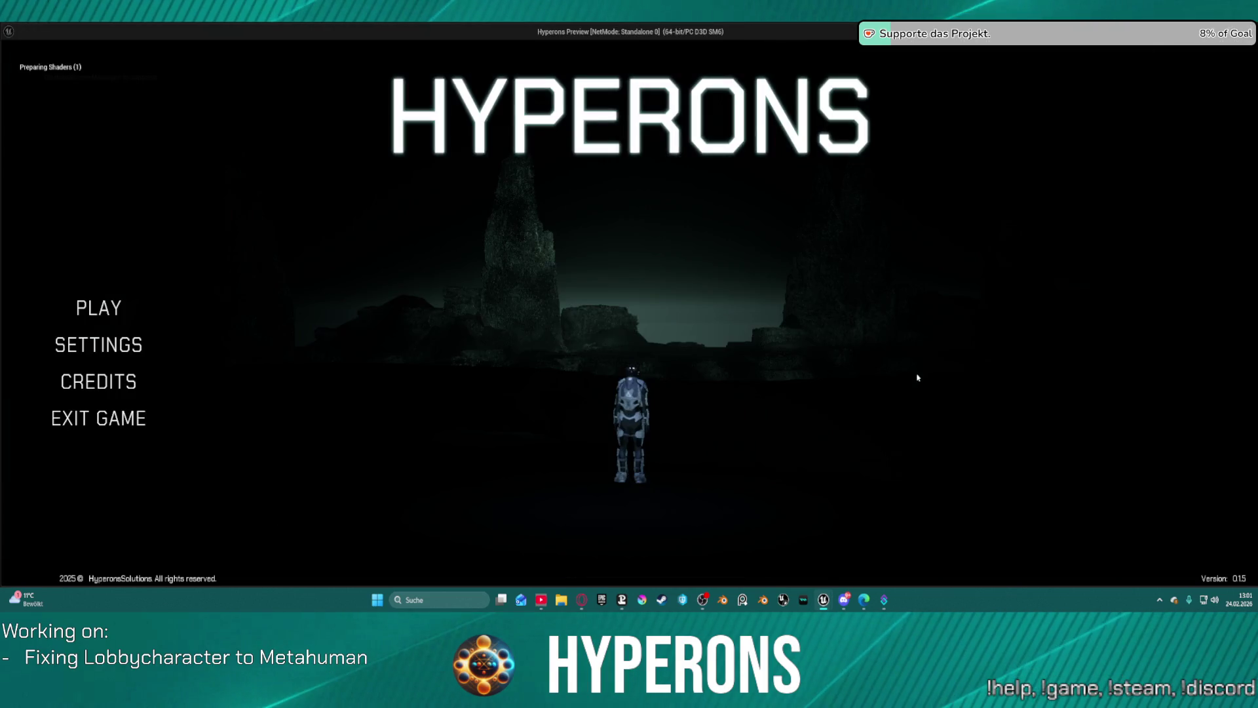
Step: In the preview, pick mohawk, press Next to show the start panel, go back, and exit
{"action": "left_click", "coordinate": [161, 304]}
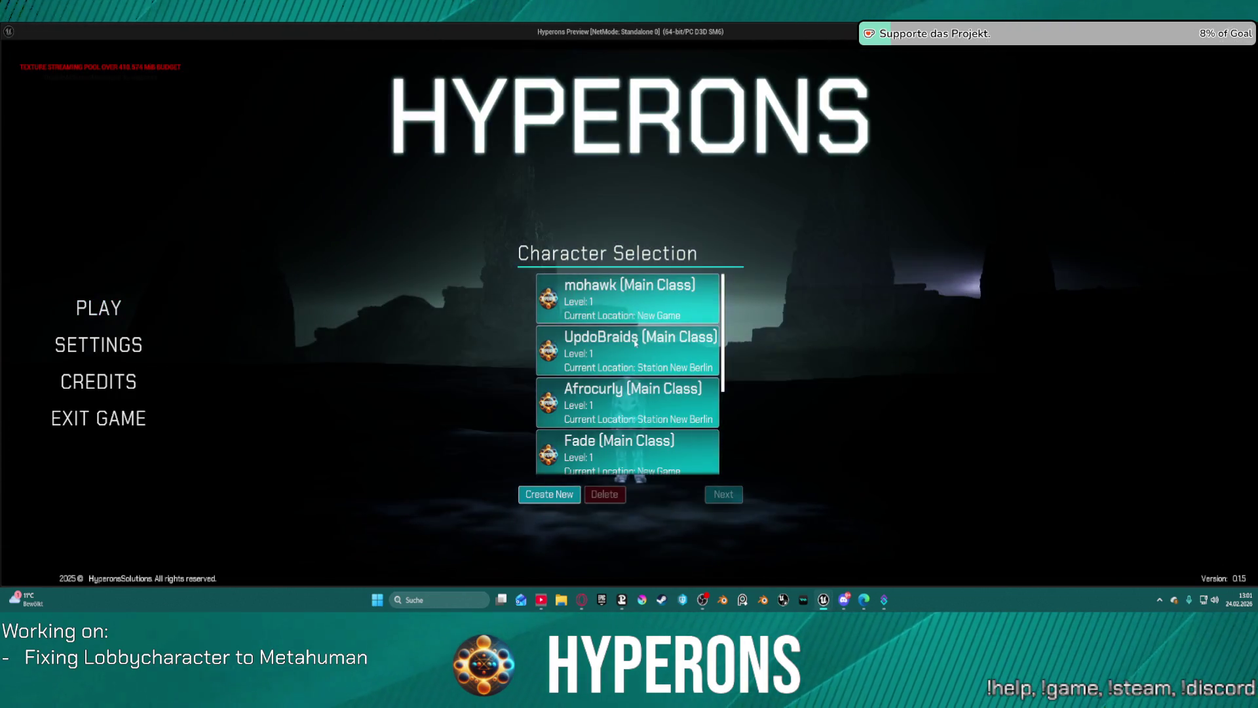
{"action": "left_click", "coordinate": [644, 293]}
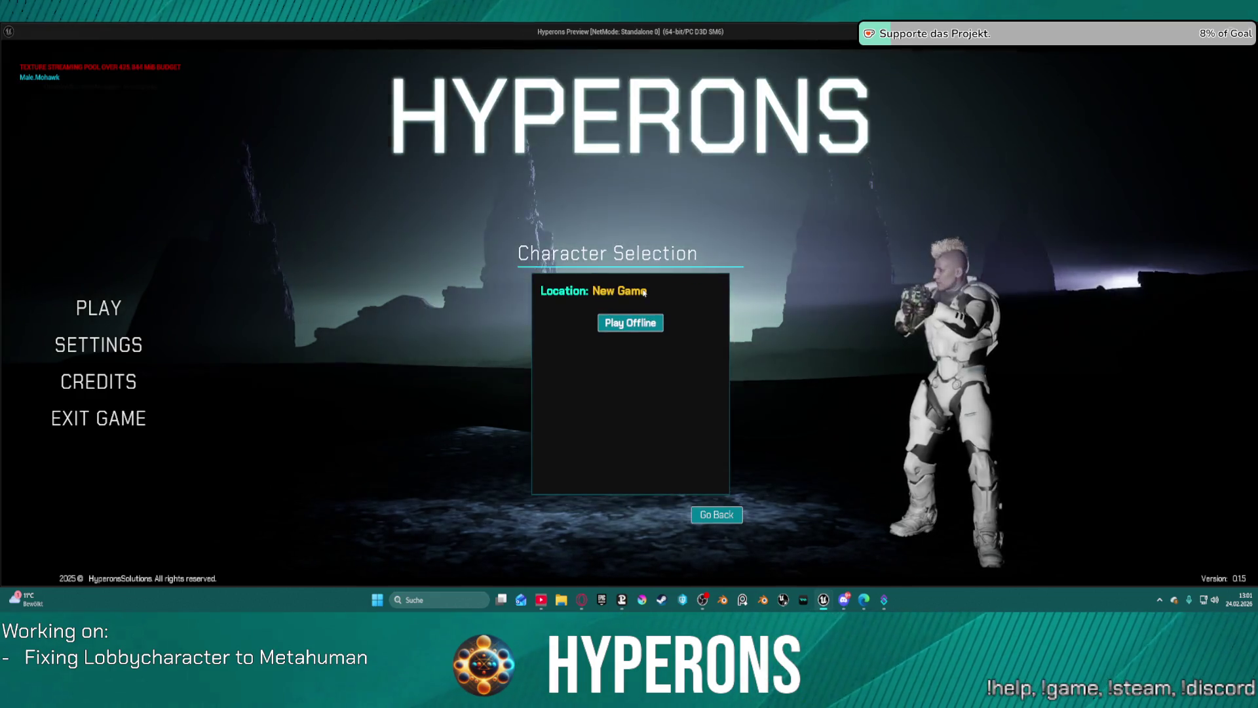
{"action": "left_click", "coordinate": [717, 514]}
{"action": "left_click", "coordinate": [716, 515]}
{"action": "left_click", "coordinate": [719, 515]}
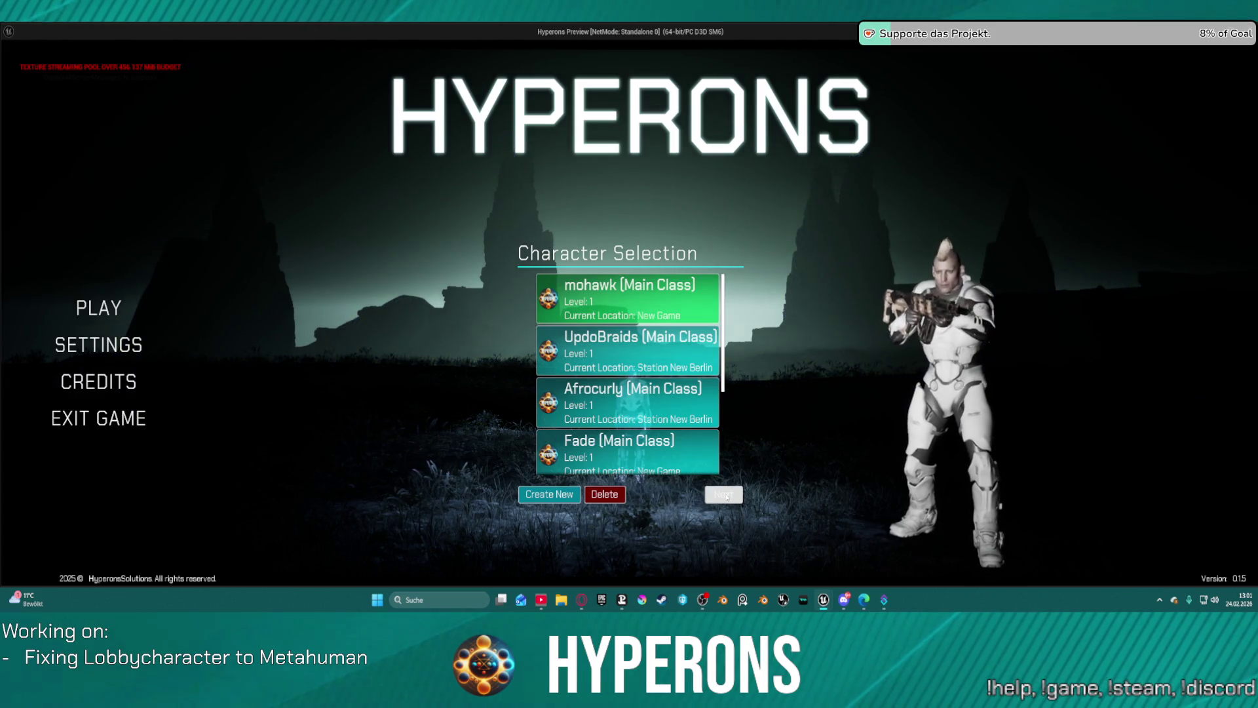
{"action": "key", "text": "Escape"}
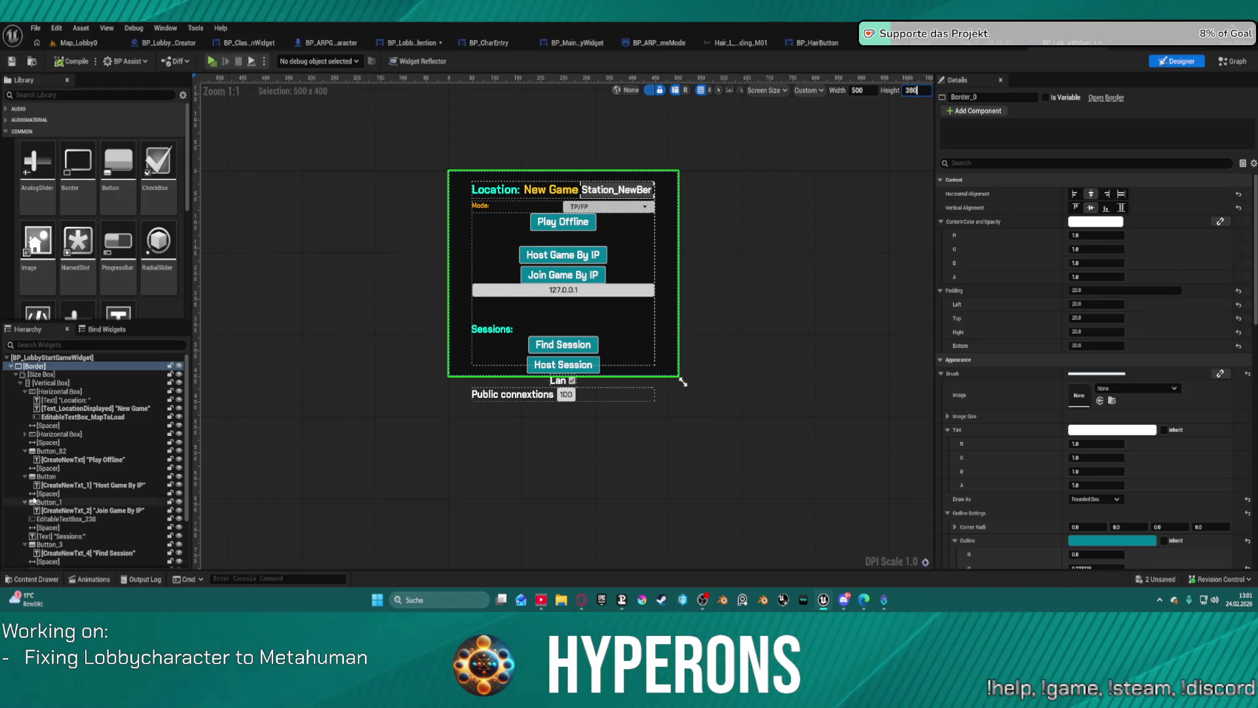
Step: Begin editing the Size Box padding, then test Next and Go Back in a preview
{"action": "left_click", "coordinate": [40, 376]}
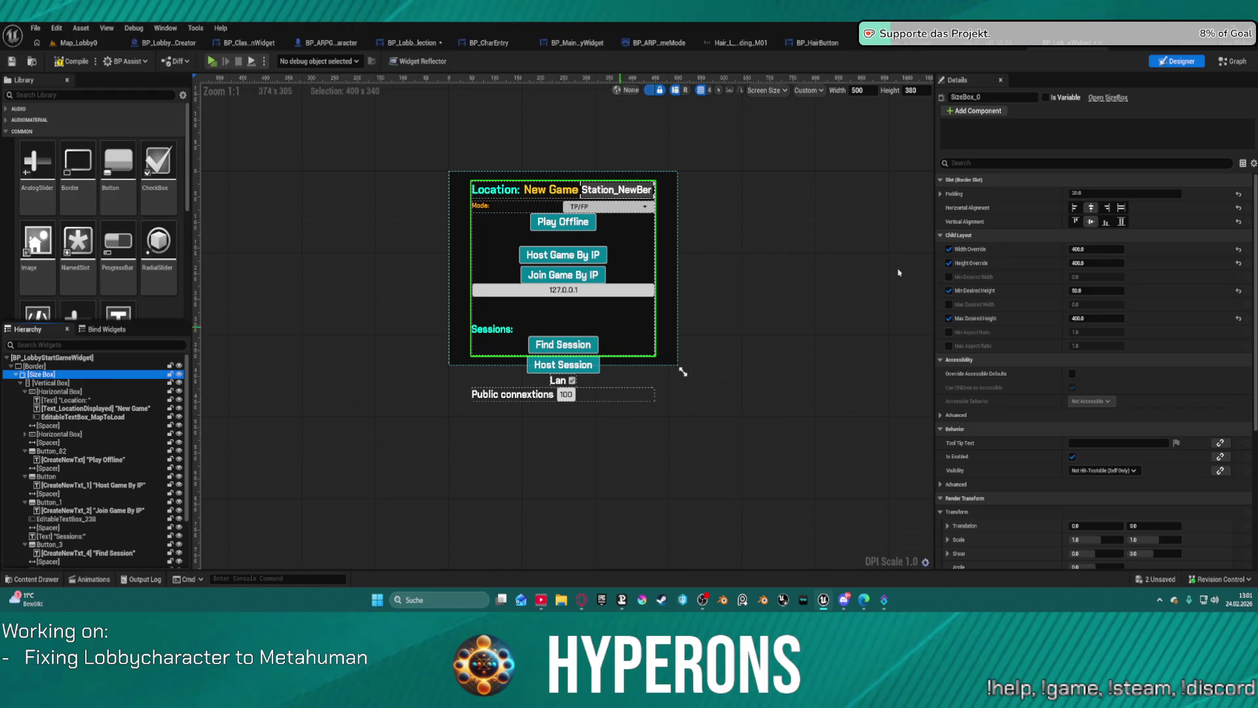
{"action": "left_click", "coordinate": [1098, 195]}
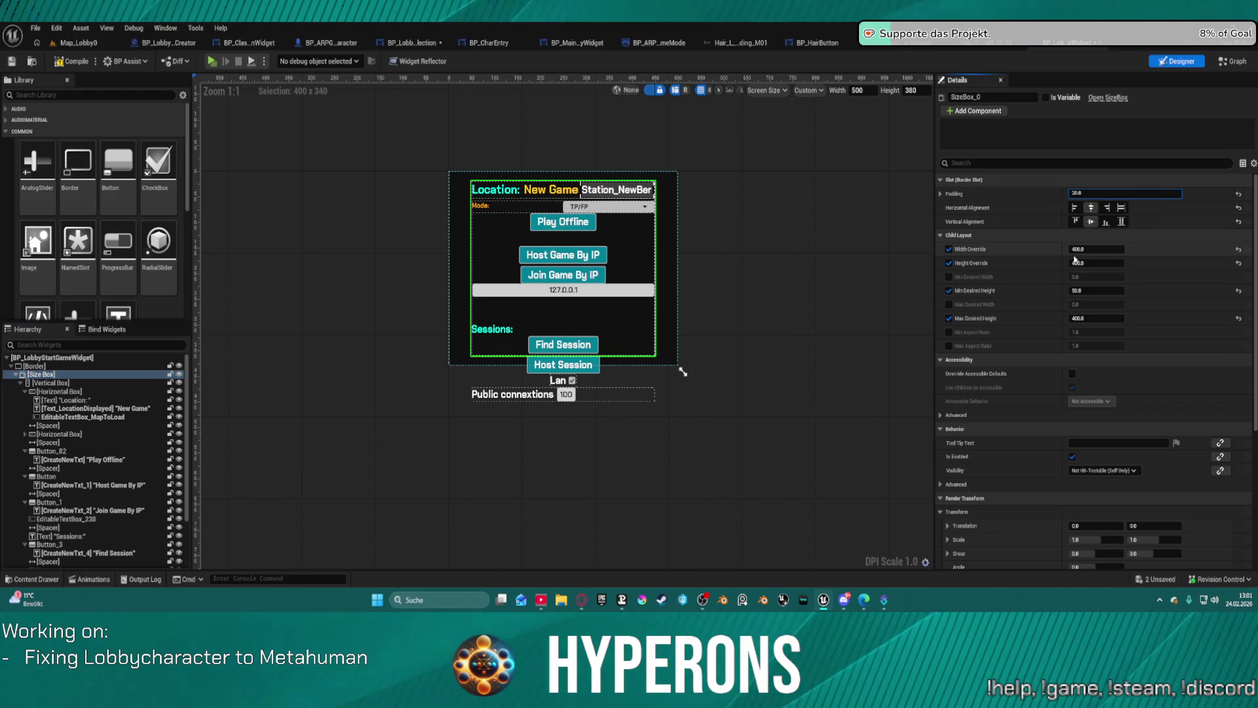
{"action": "left_click", "coordinate": [668, 326]}
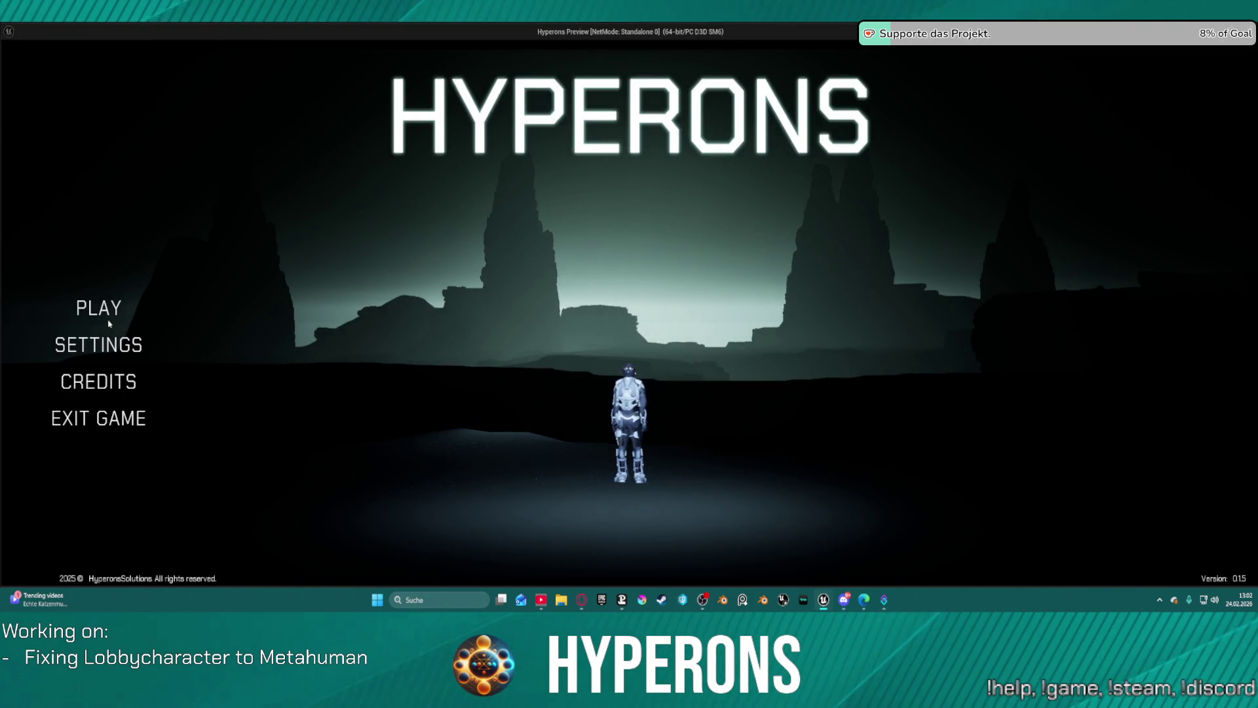
{"action": "left_click", "coordinate": [103, 300]}
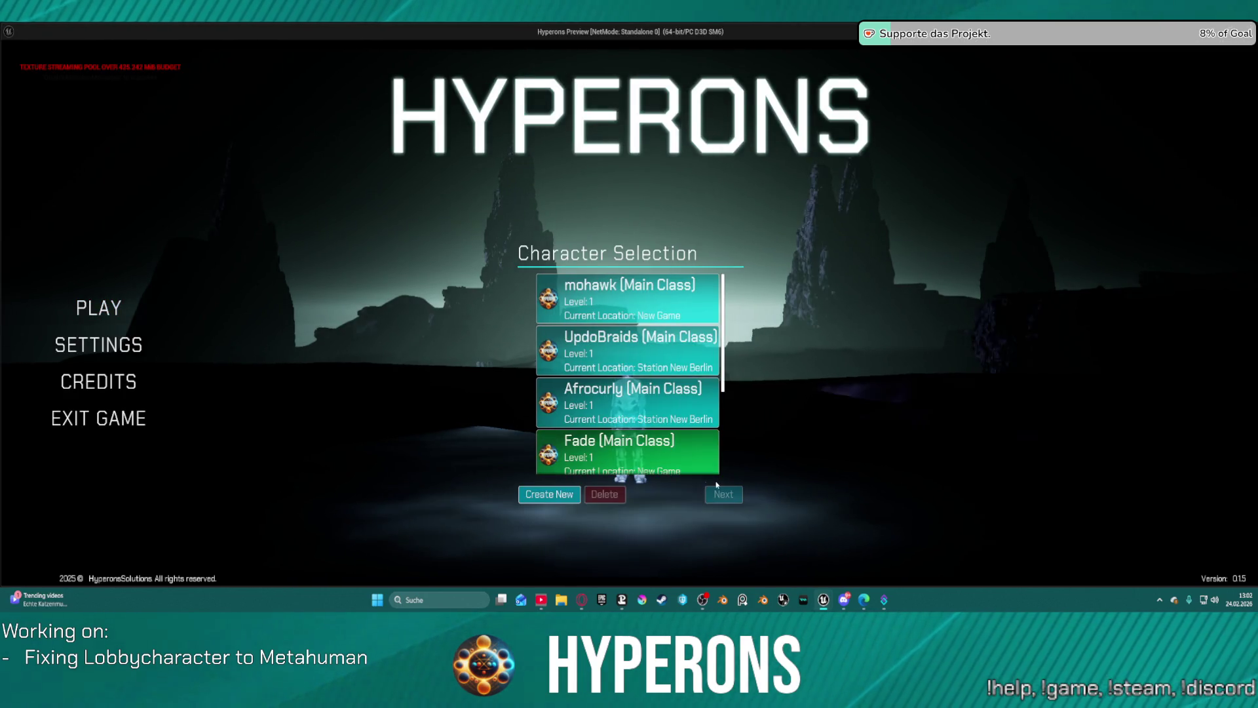
{"action": "left_click", "coordinate": [654, 300]}
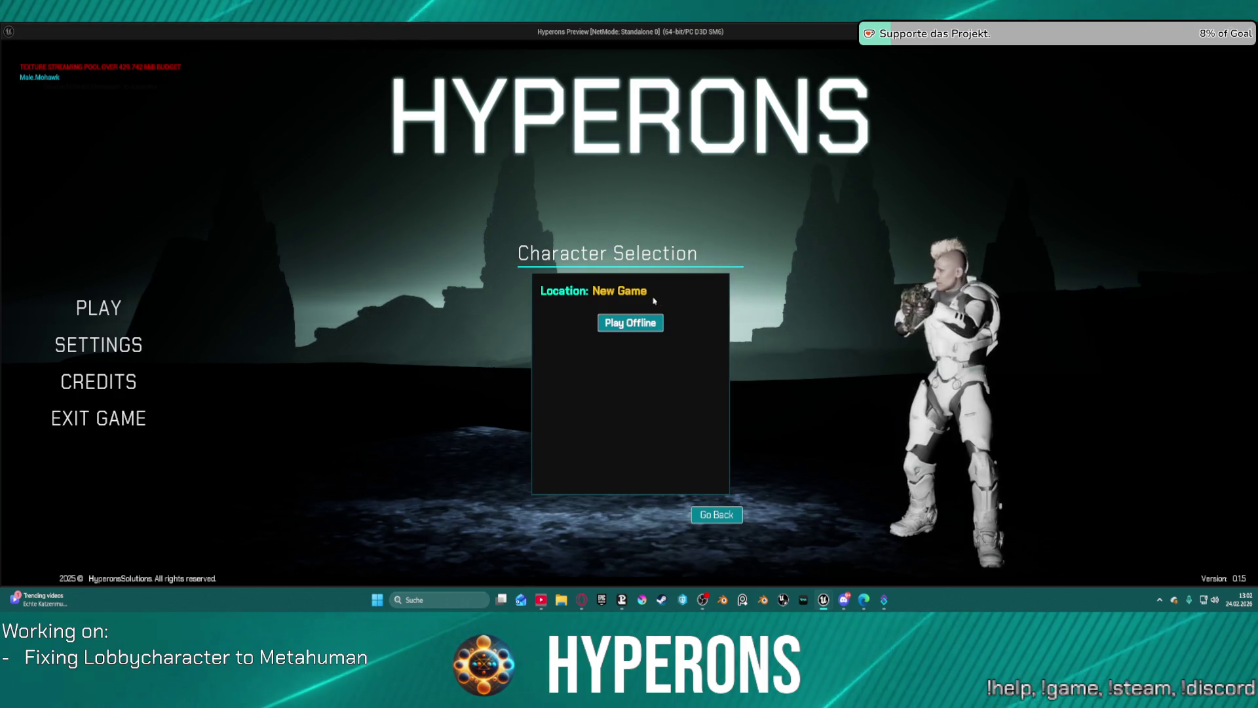
{"action": "left_click", "coordinate": [716, 514]}
{"action": "key", "text": "Escape"}
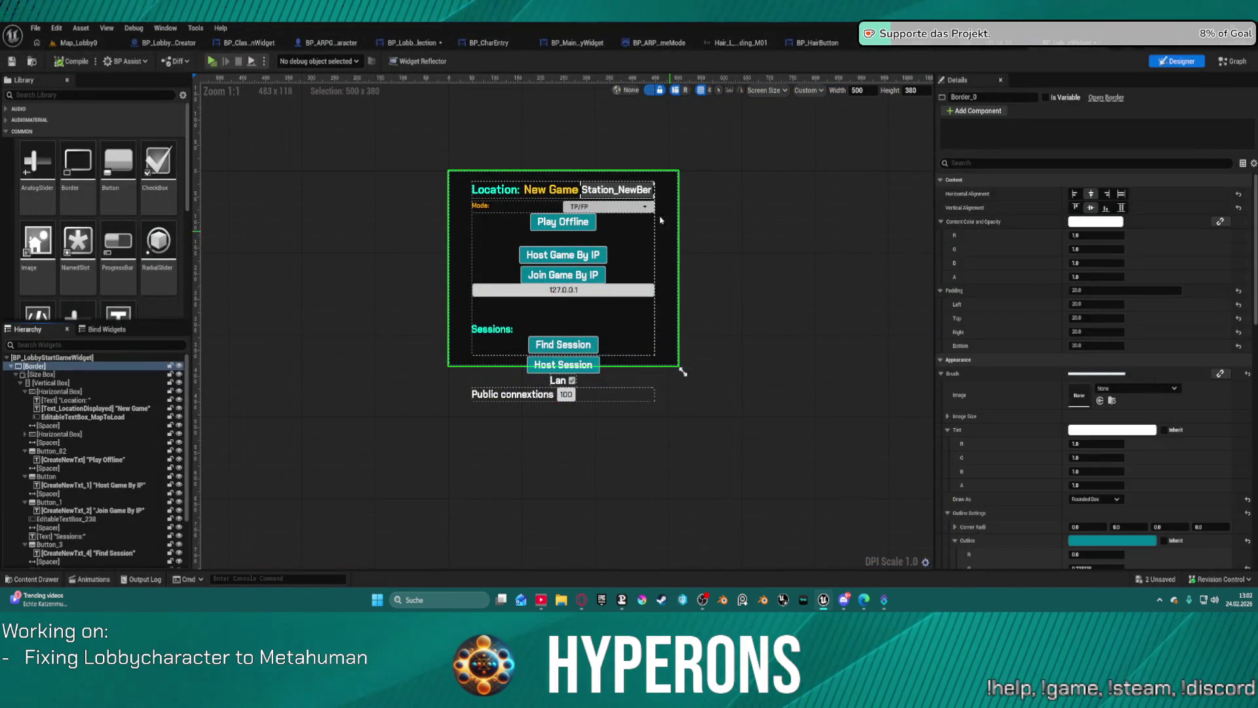
Step: Set Size Box padding to 10 and check UpdoBraids's Next shows the Station New Berlin panel
{"action": "left_click", "coordinate": [58, 374]}
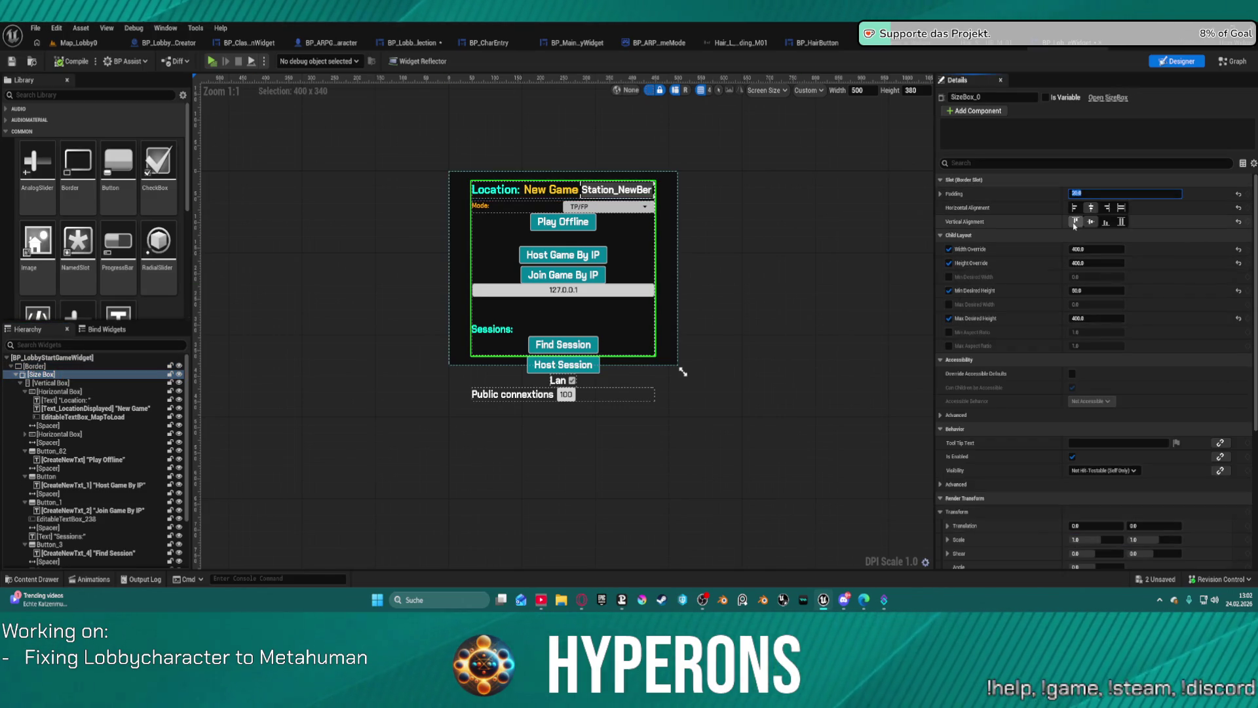
{"action": "key", "text": "Return"}
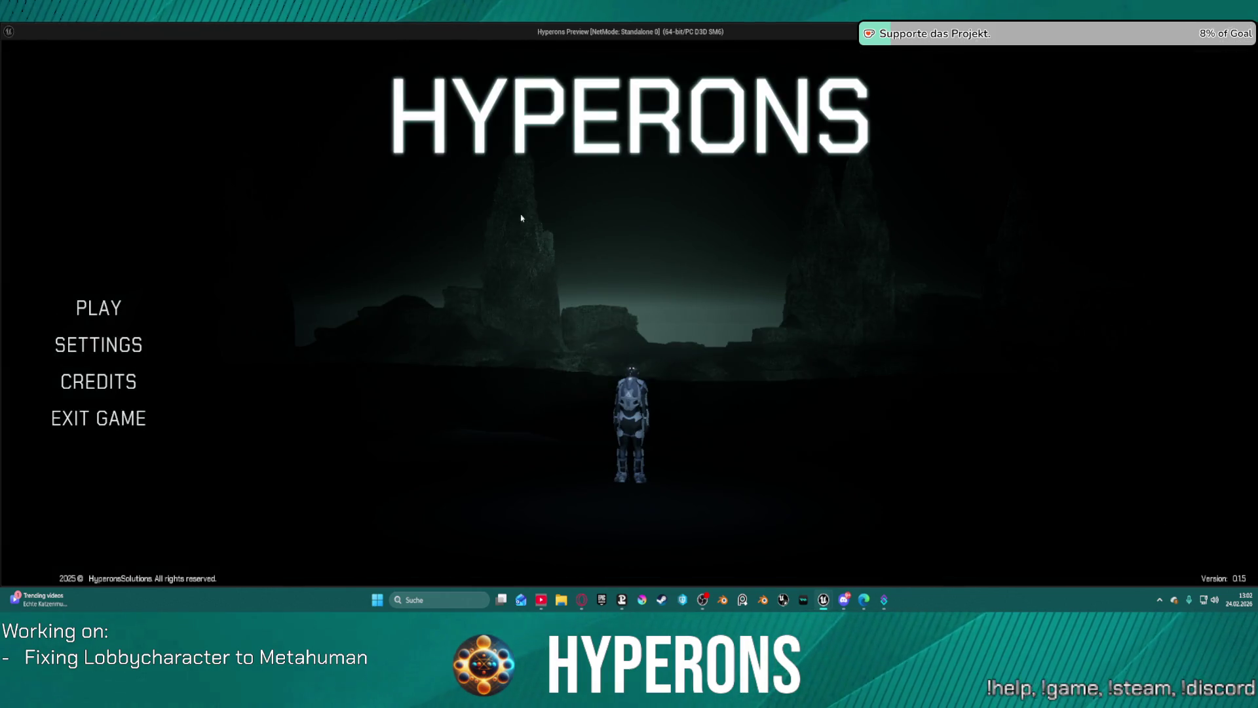
{"action": "left_click", "coordinate": [95, 312]}
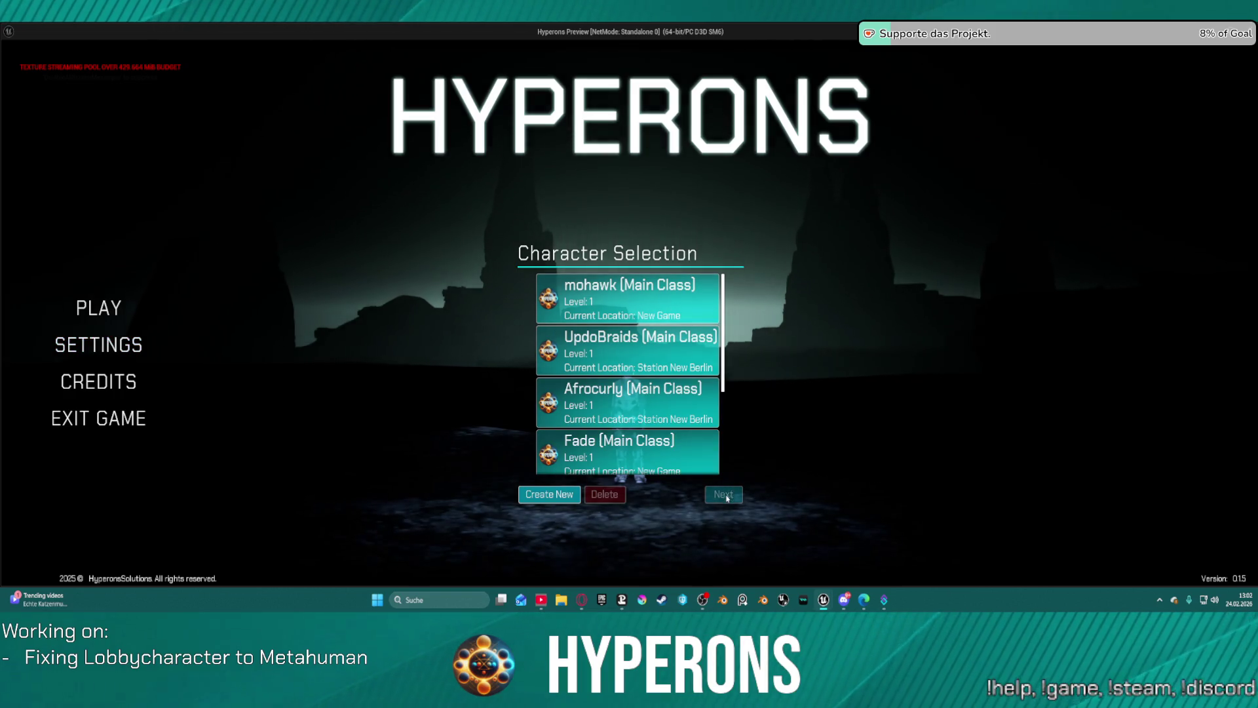
{"action": "left_click", "coordinate": [664, 343]}
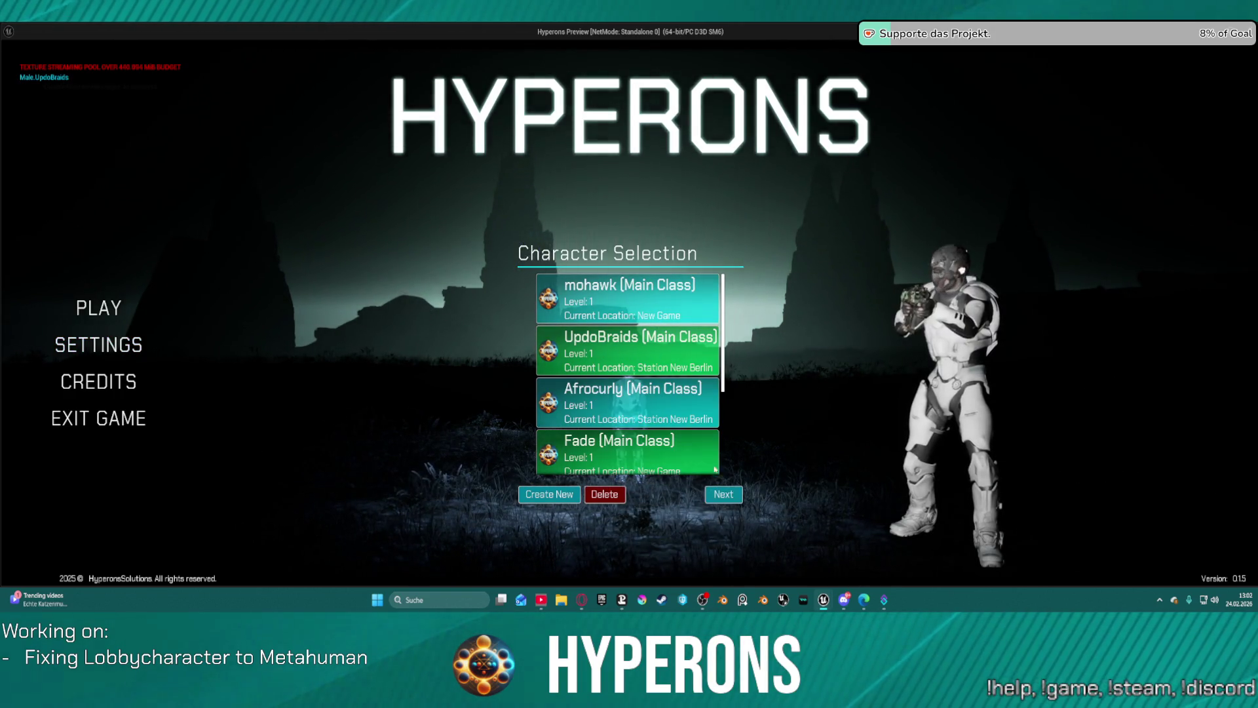
{"action": "left_click", "coordinate": [724, 494]}
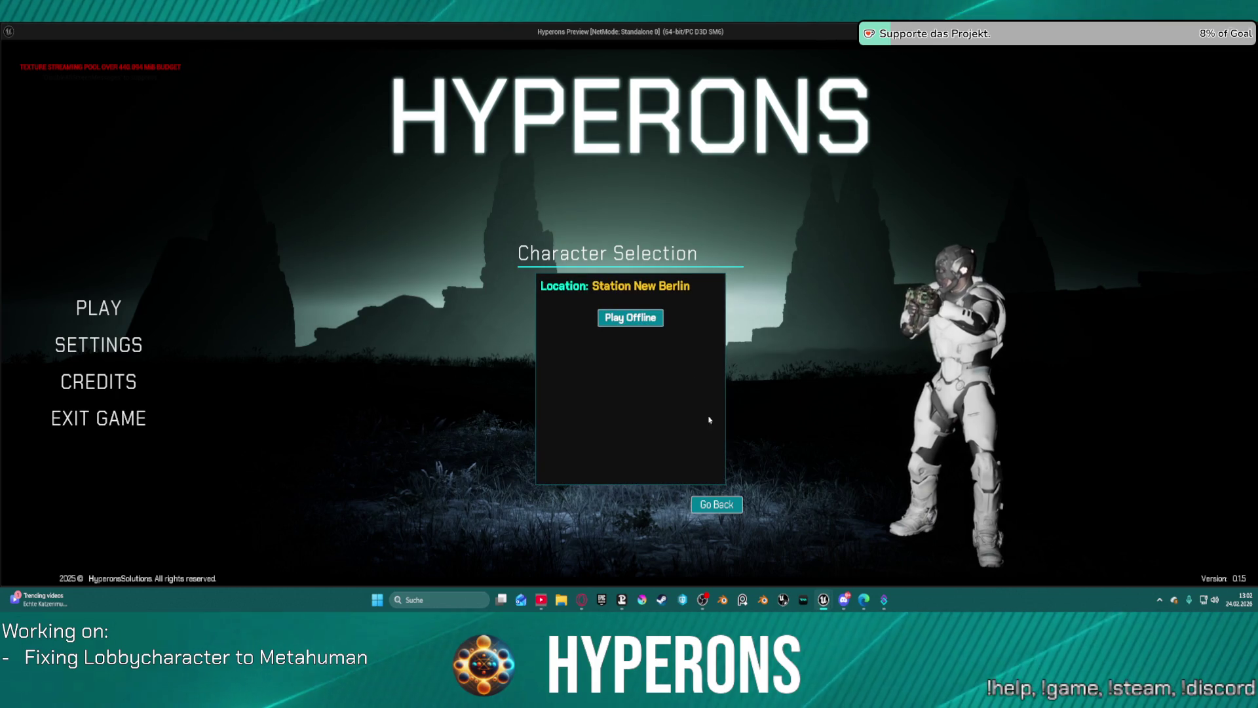
{"action": "left_click", "coordinate": [730, 506]}
{"action": "key", "text": "Escape"}
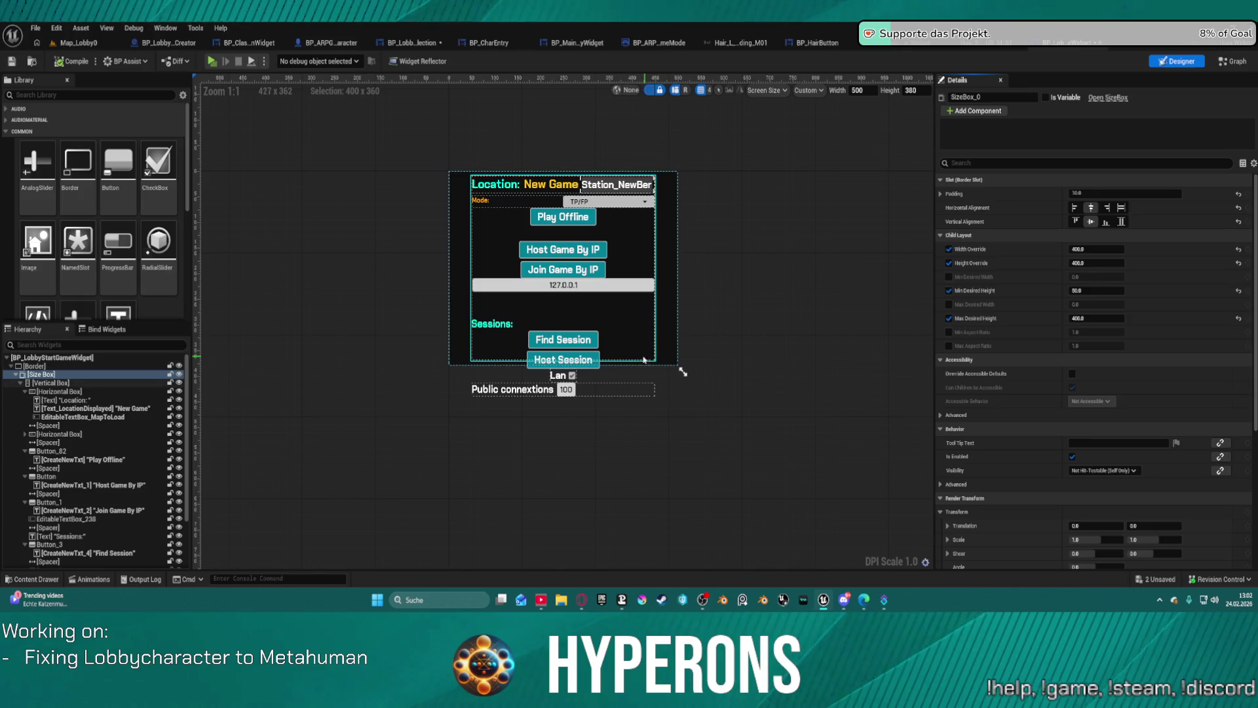
Step: Browse the start panel's hierarchy, selecting the vertical box and location row
{"action": "left_click", "coordinate": [43, 383]}
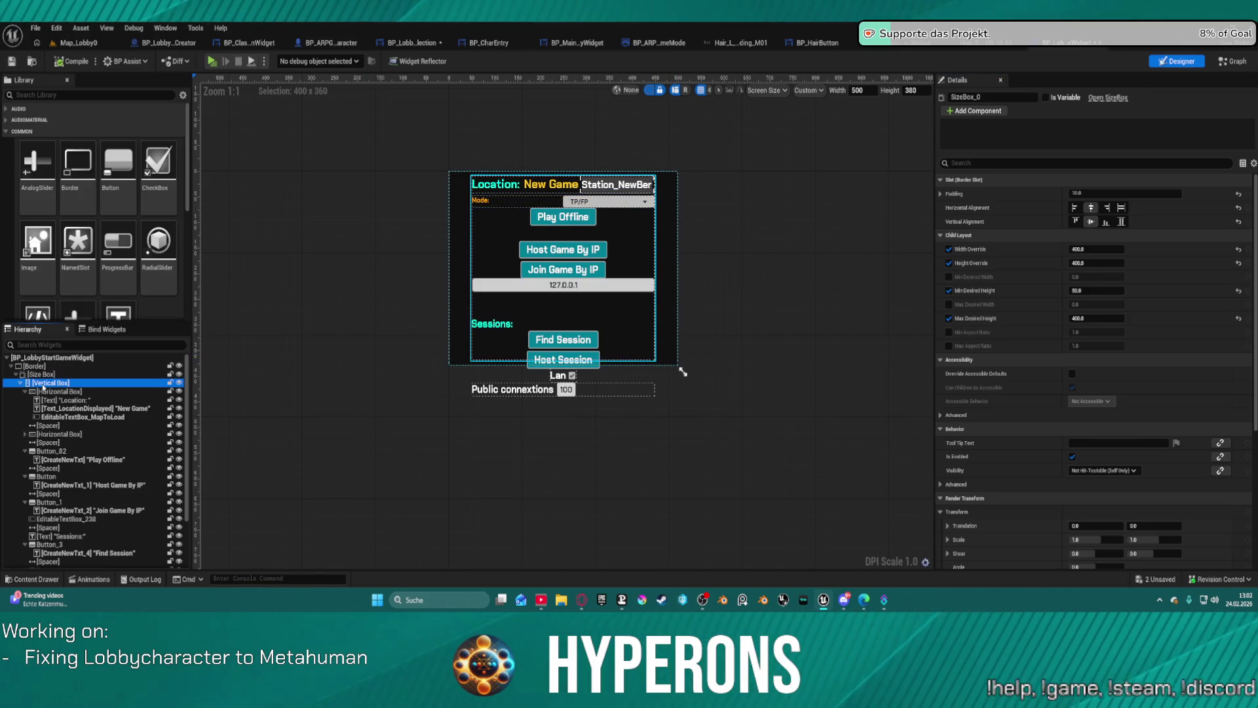
{"action": "left_click", "coordinate": [55, 392]}
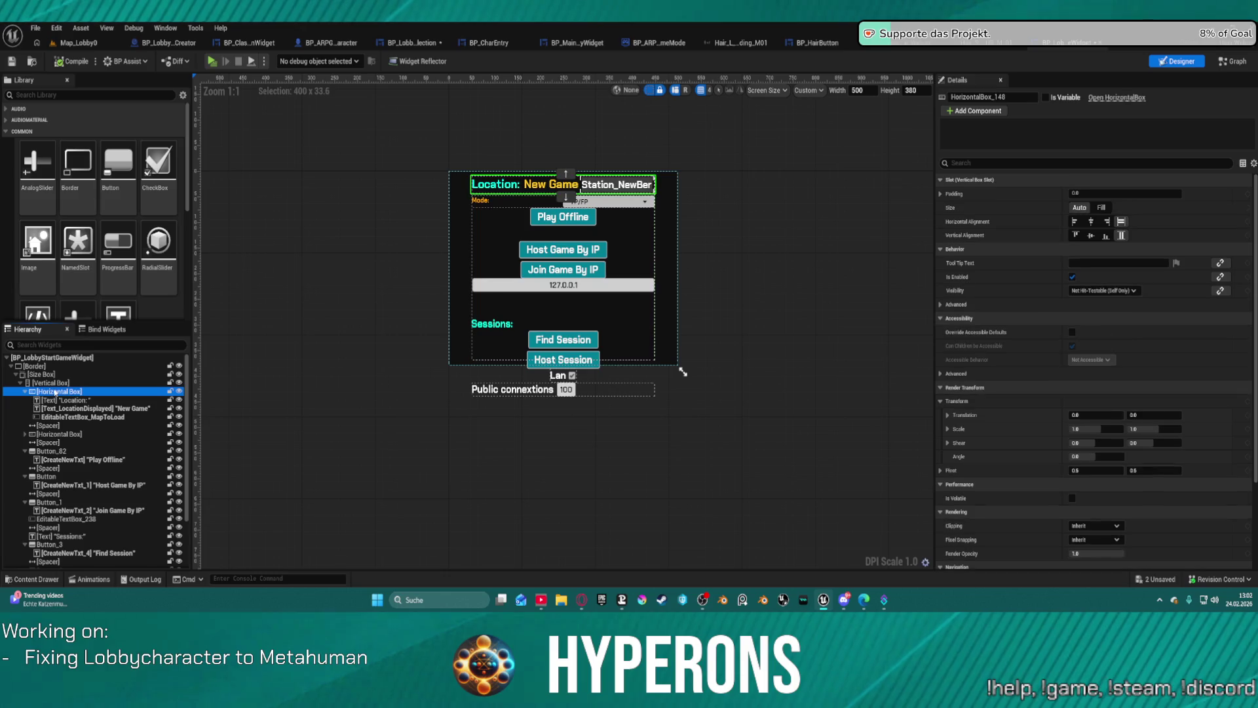
{"action": "left_click", "coordinate": [25, 391]}
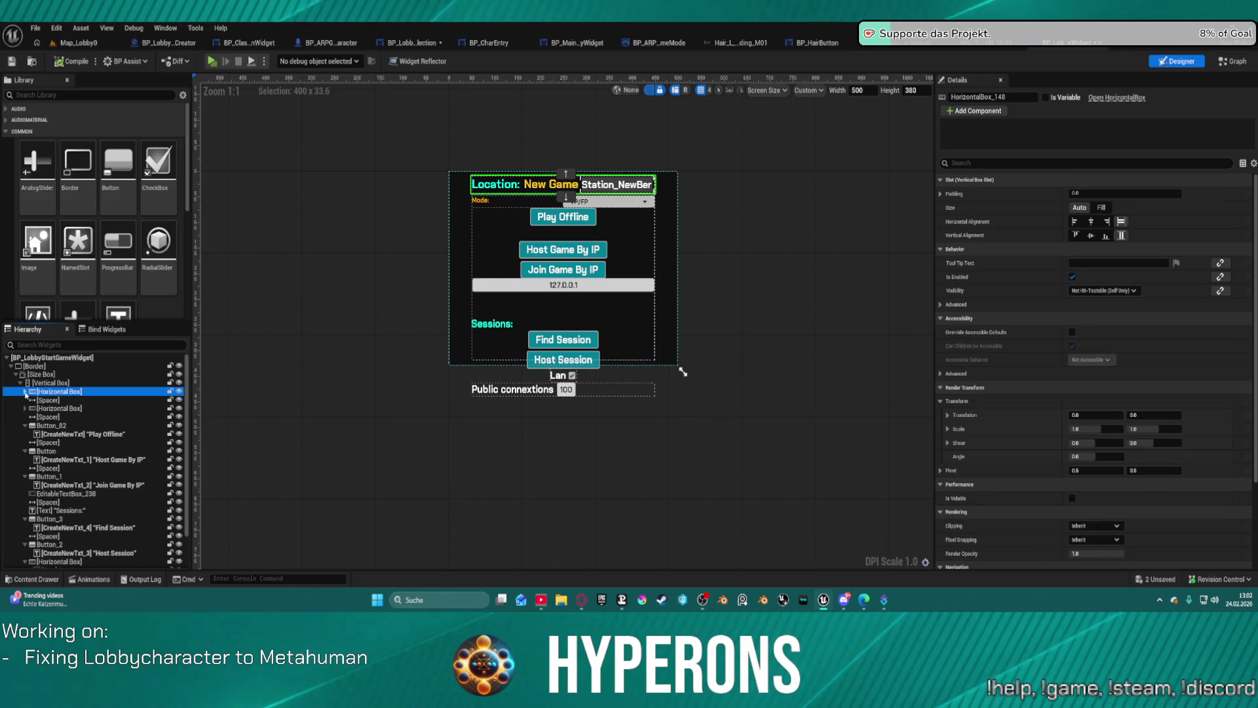
{"action": "left_click", "coordinate": [25, 408]}
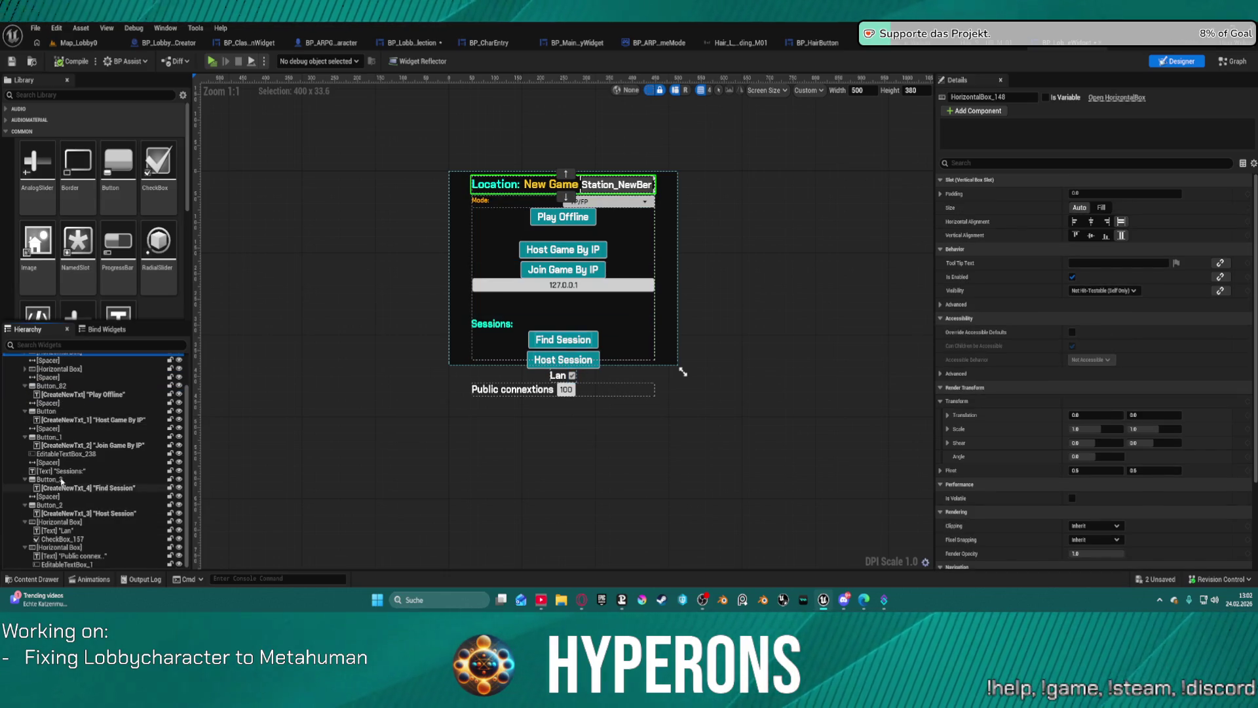
{"action": "left_click", "coordinate": [25, 408]}
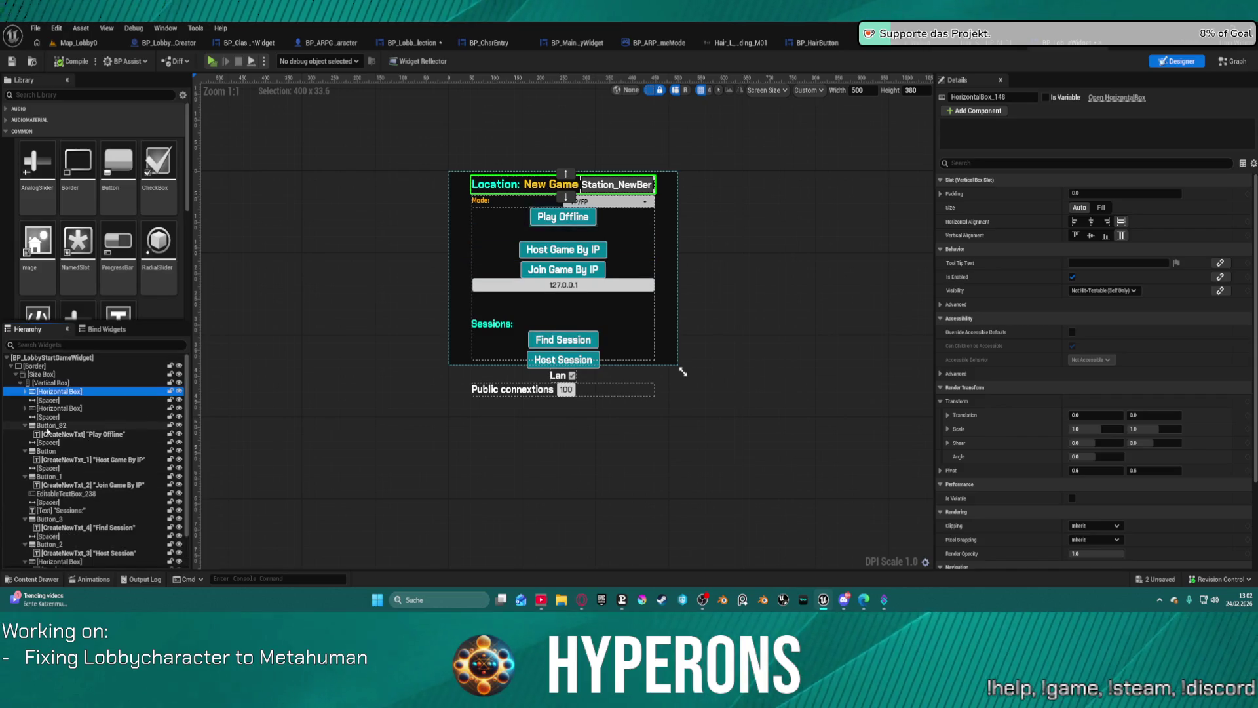
Step: Set the outer Border's padding to 4,2
{"action": "left_click", "coordinate": [455, 172]}
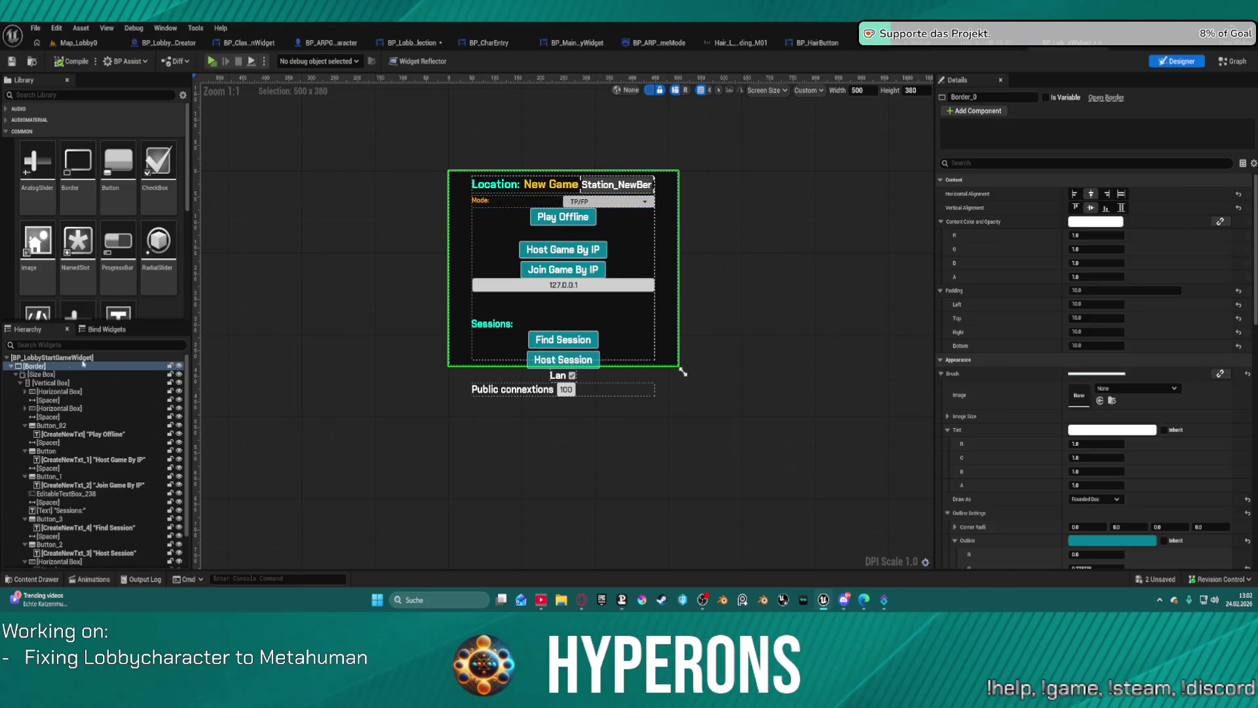
{"action": "left_click", "coordinate": [1117, 290]}
{"action": "type", "text": "4,2"}
{"action": "key", "text": "Return"}
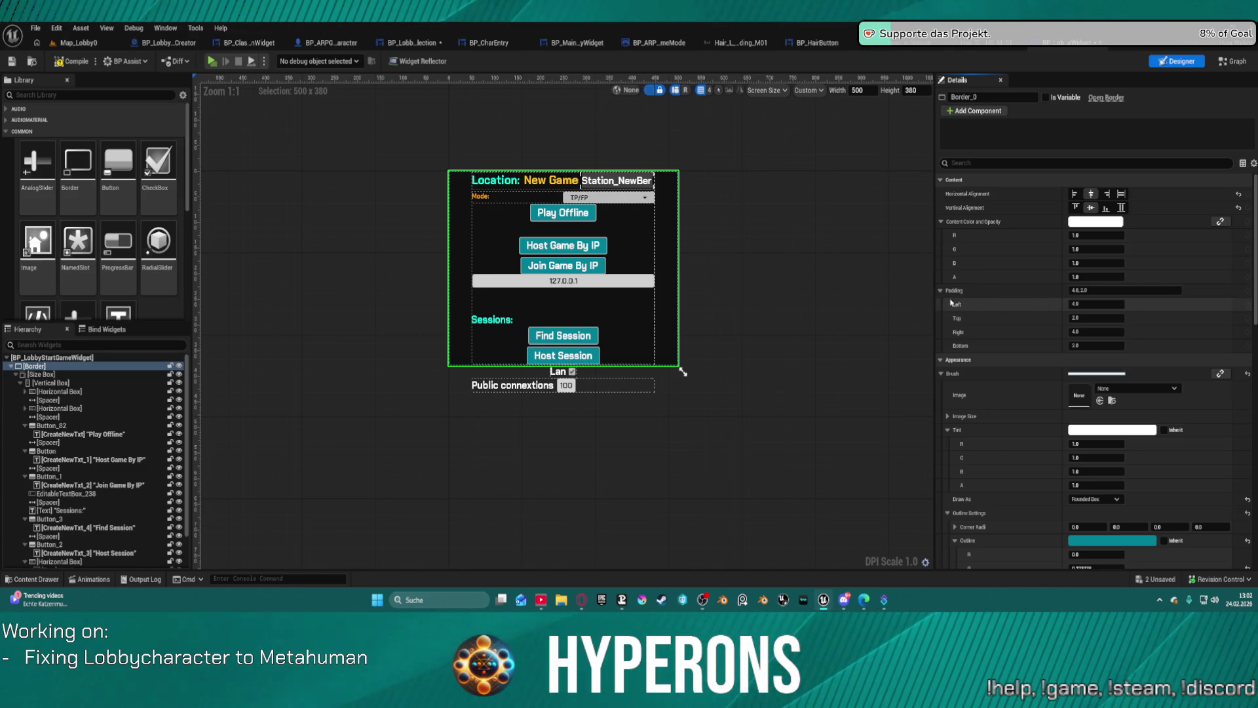
Step: Give the Size Box a padding of 20
{"action": "left_click", "coordinate": [50, 374]}
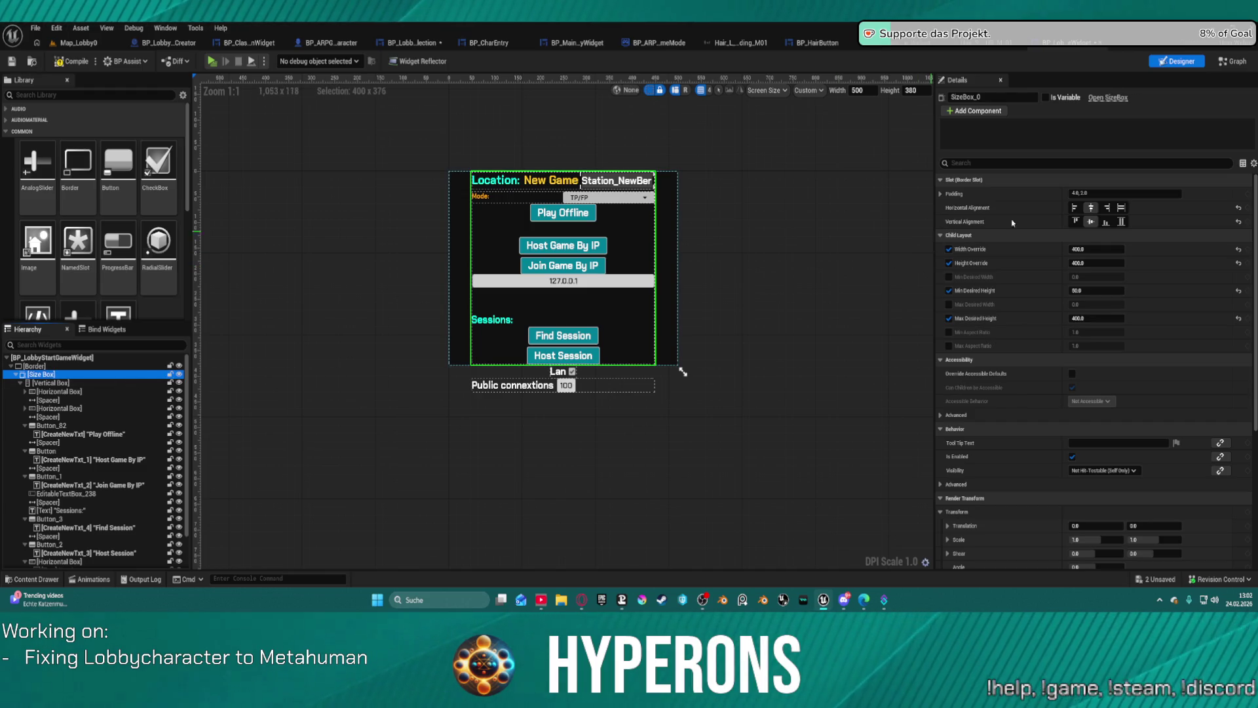
{"action": "left_click", "coordinate": [1125, 193]}
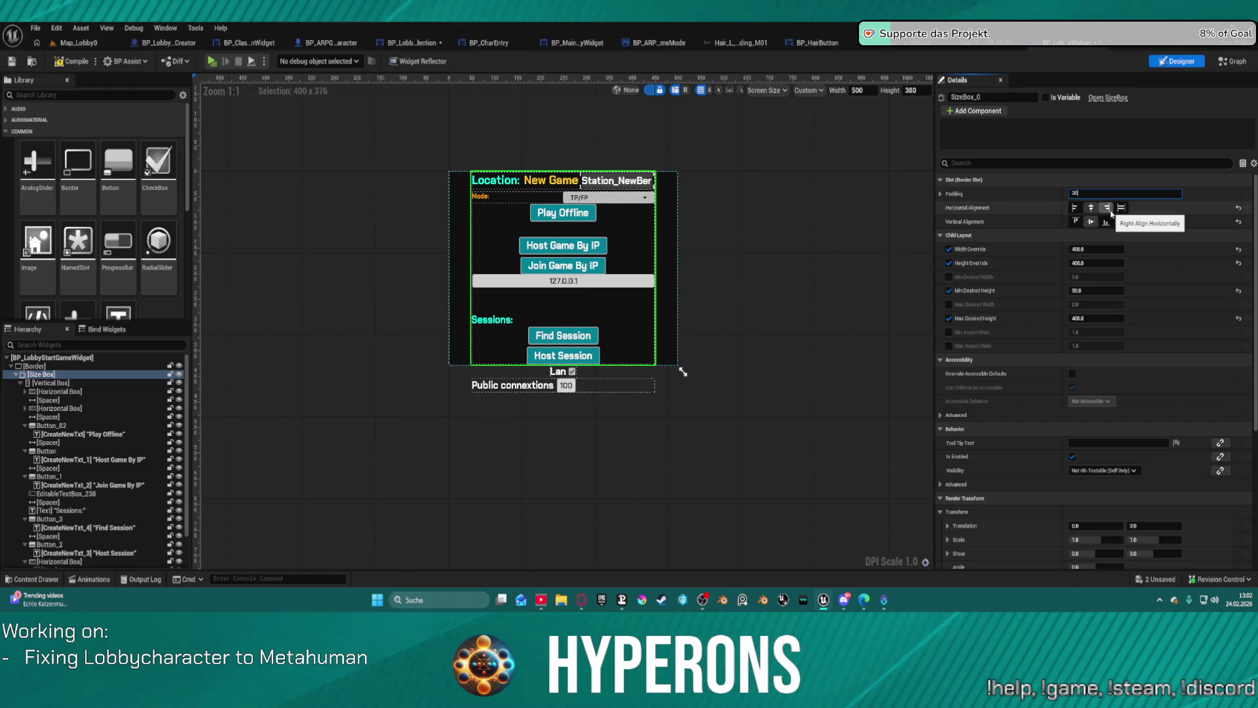
{"action": "key", "text": "Return"}
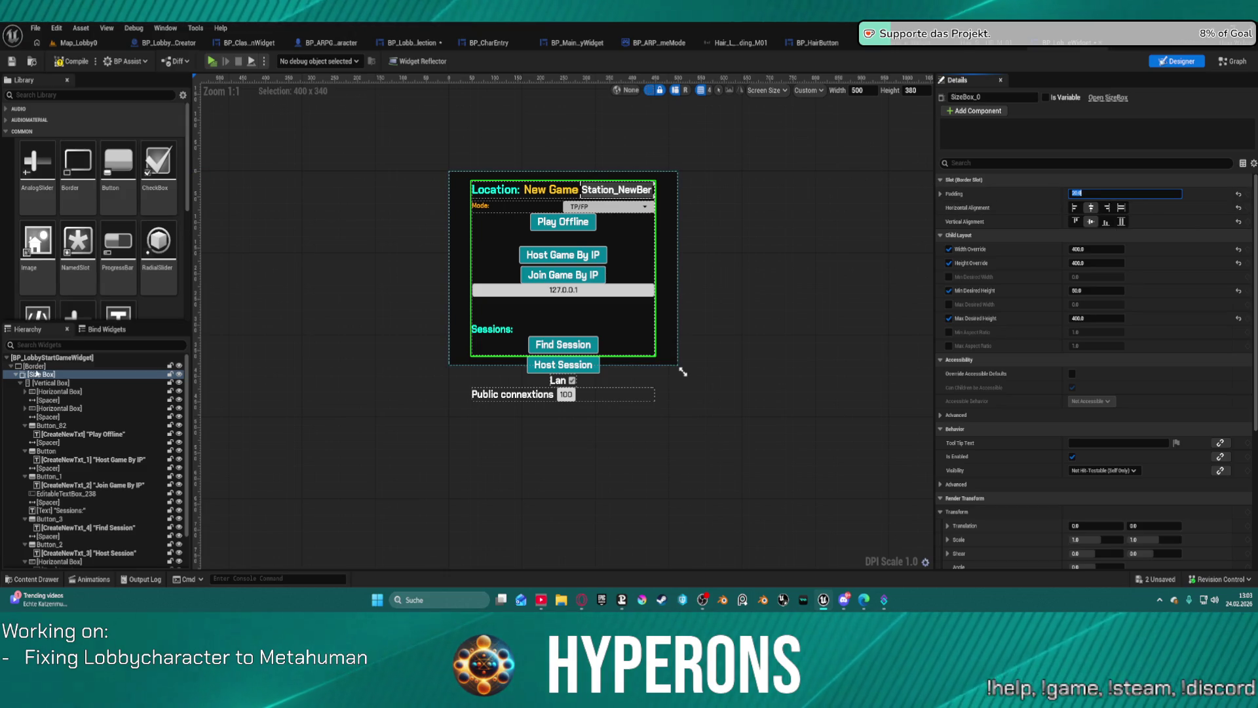
Step: Set the Border height to 360 and edit the Size Box's Max Desired Height
{"action": "left_click", "coordinate": [41, 367]}
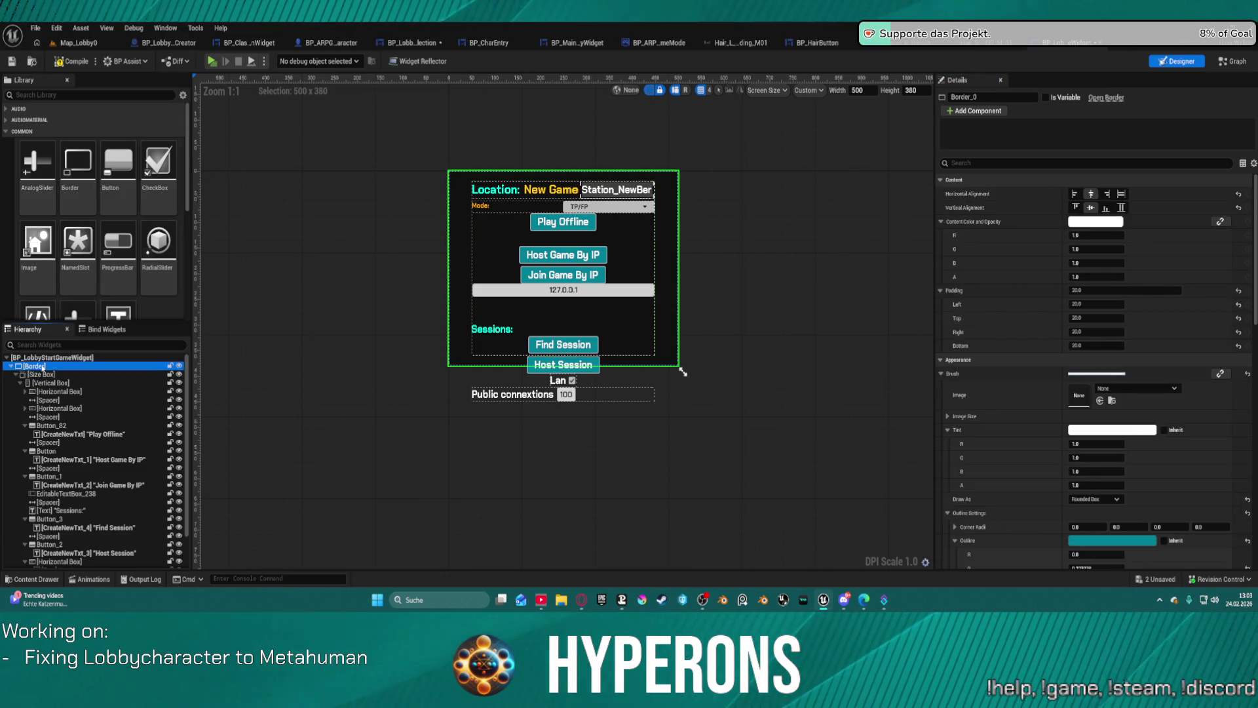
{"action": "left_click", "coordinate": [919, 90]}
{"action": "type", "text": "360"}
{"action": "key", "text": "Return"}
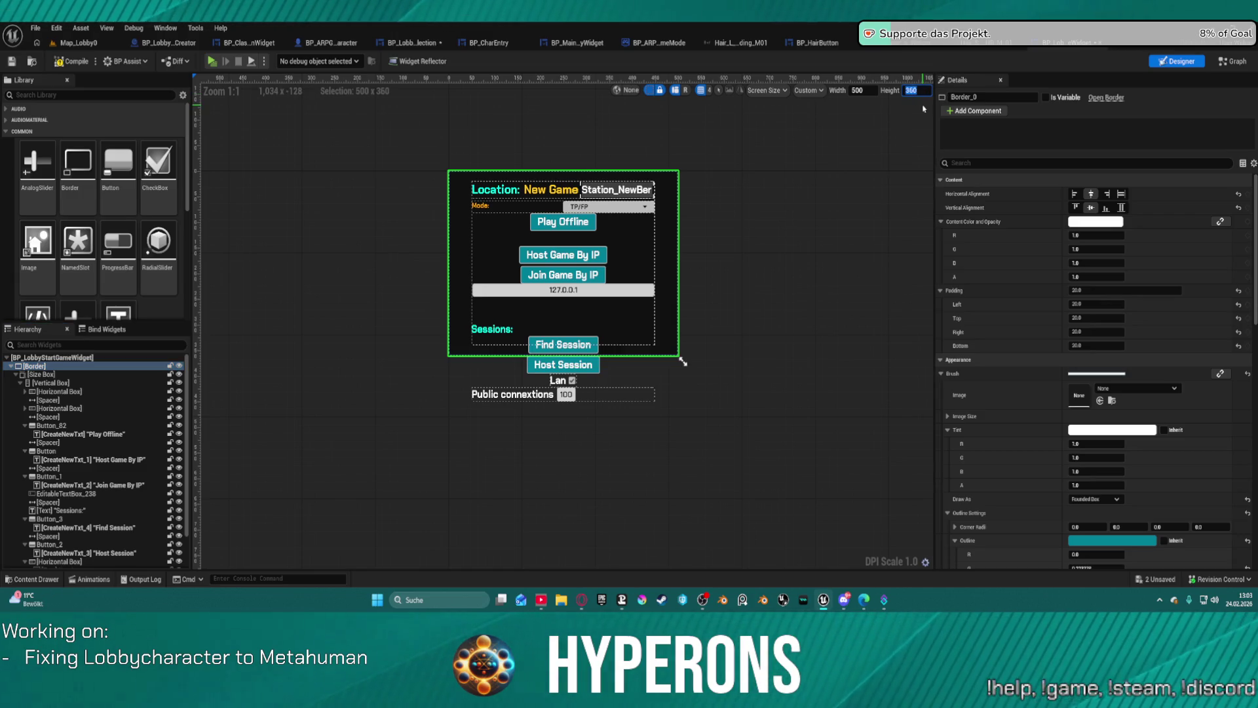
{"action": "left_click", "coordinate": [41, 374]}
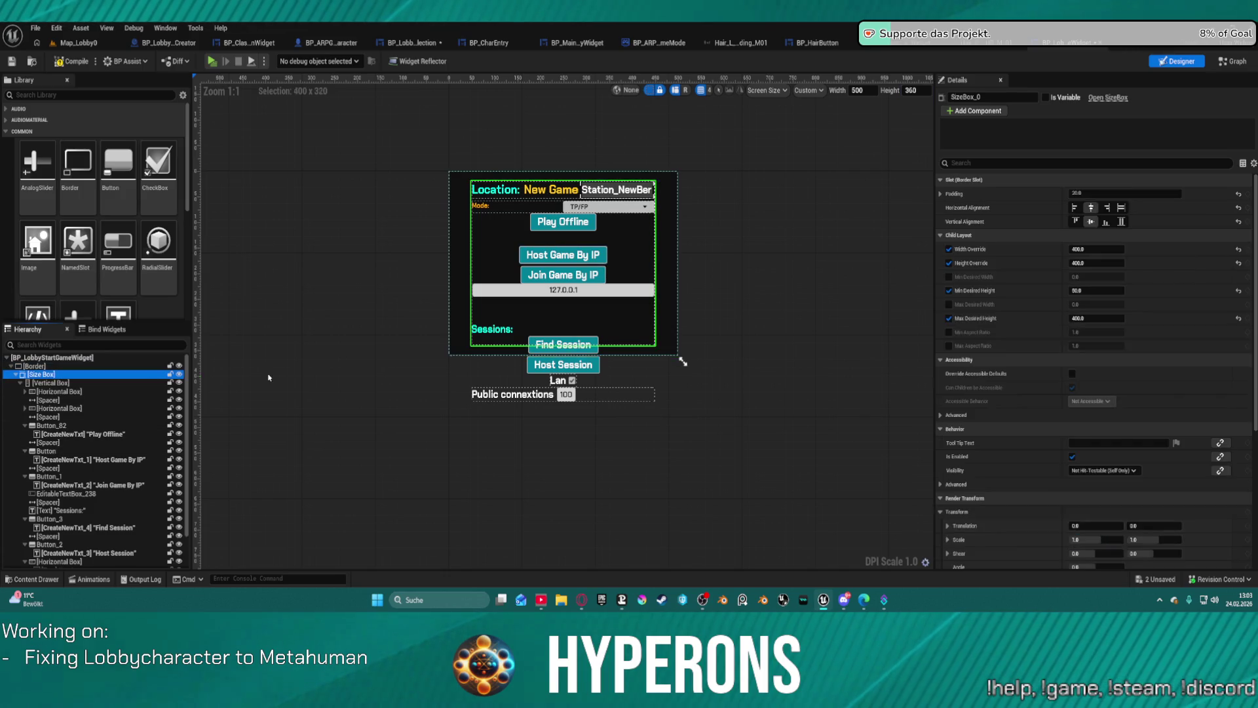
{"action": "left_click", "coordinate": [1096, 318]}
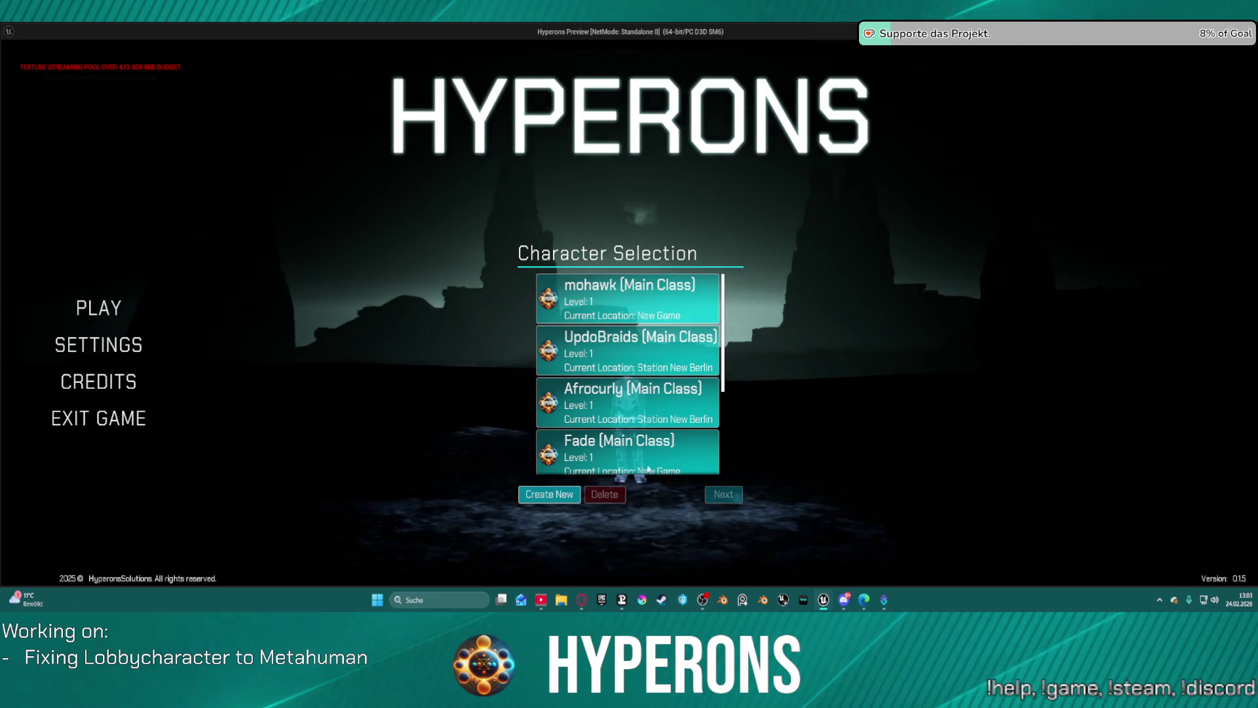
Step: Pick mohawk, toggle Next and Go Back to view the New Game panel, then stop the preview
{"action": "left_click", "coordinate": [669, 320]}
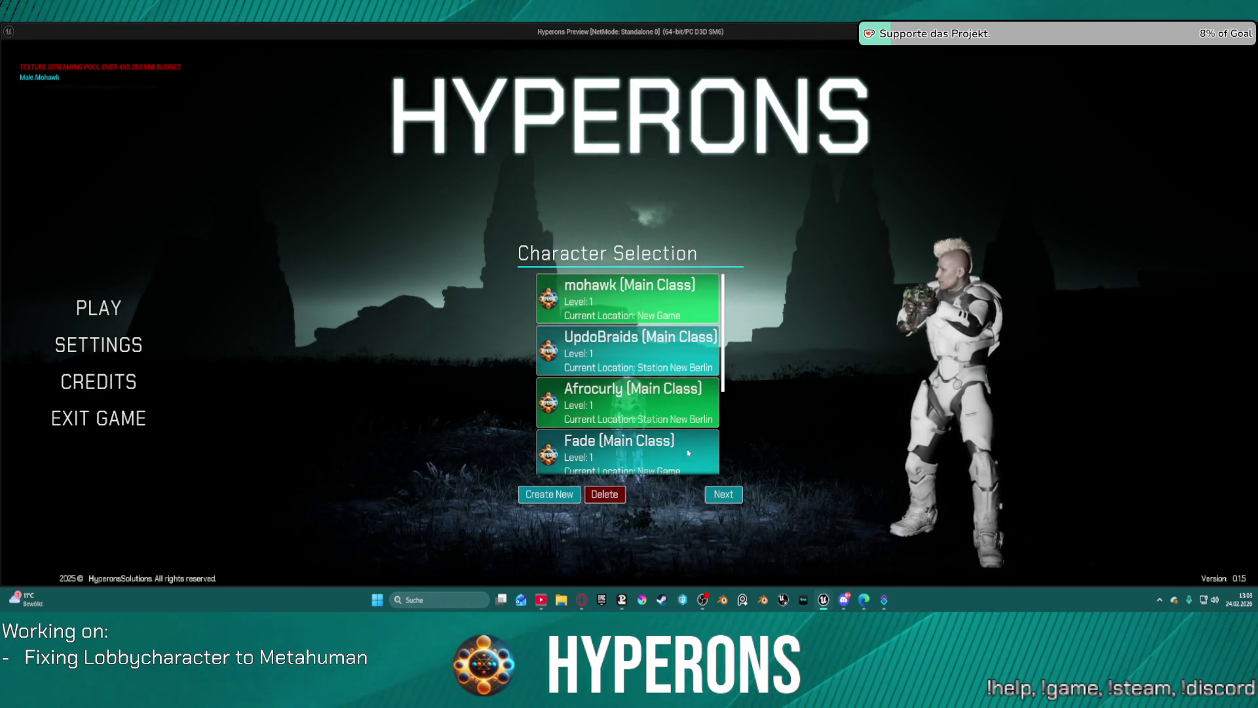
{"action": "left_click", "coordinate": [724, 494]}
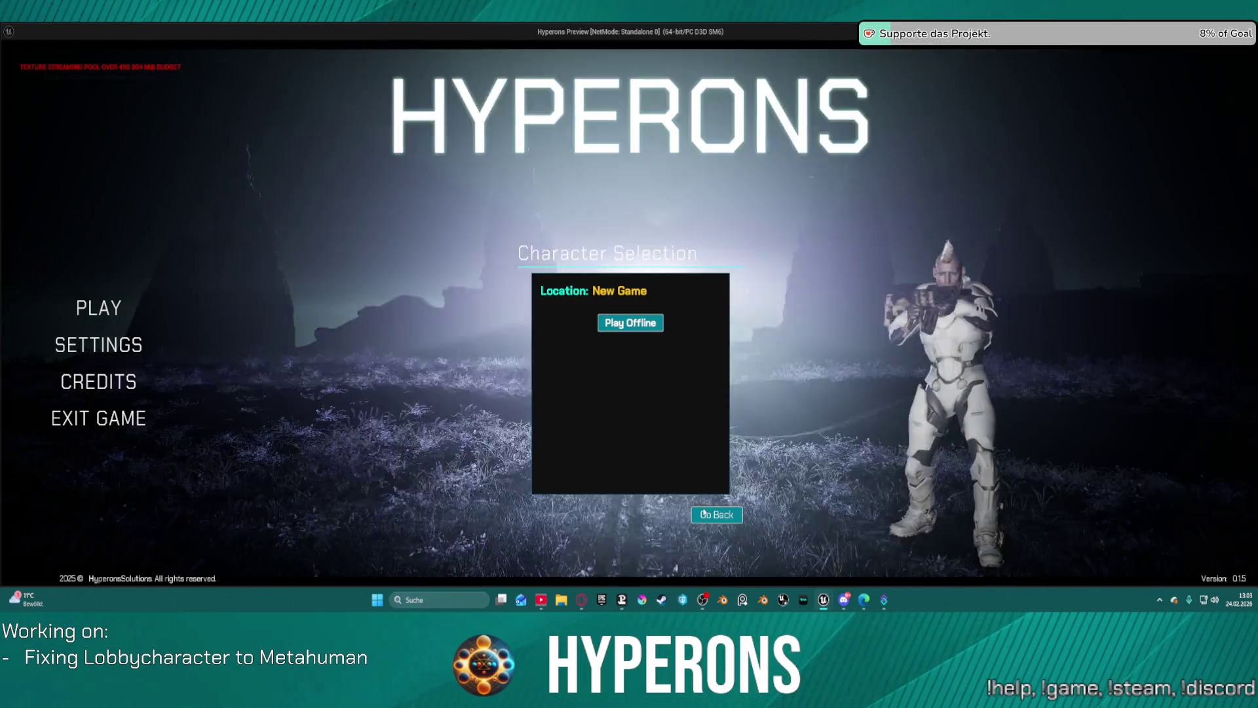
{"action": "left_click", "coordinate": [716, 514]}
{"action": "left_click", "coordinate": [706, 493]}
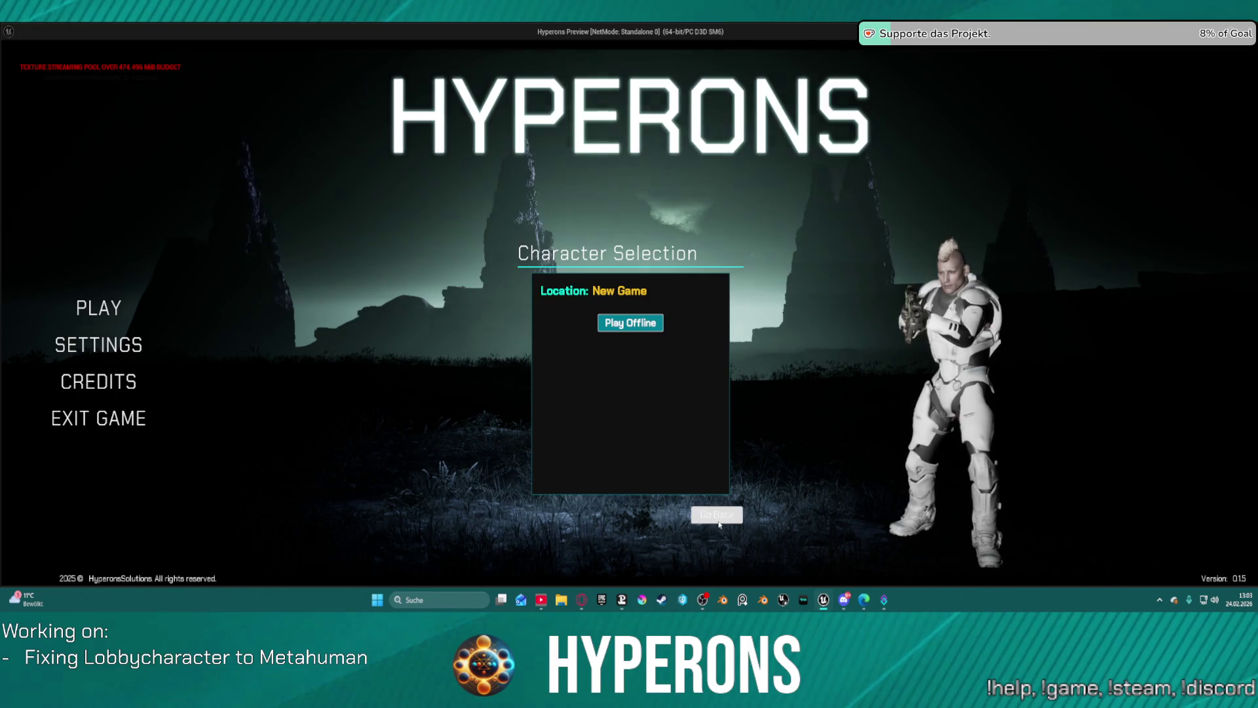
{"action": "left_click", "coordinate": [716, 514]}
{"action": "left_click", "coordinate": [721, 494]}
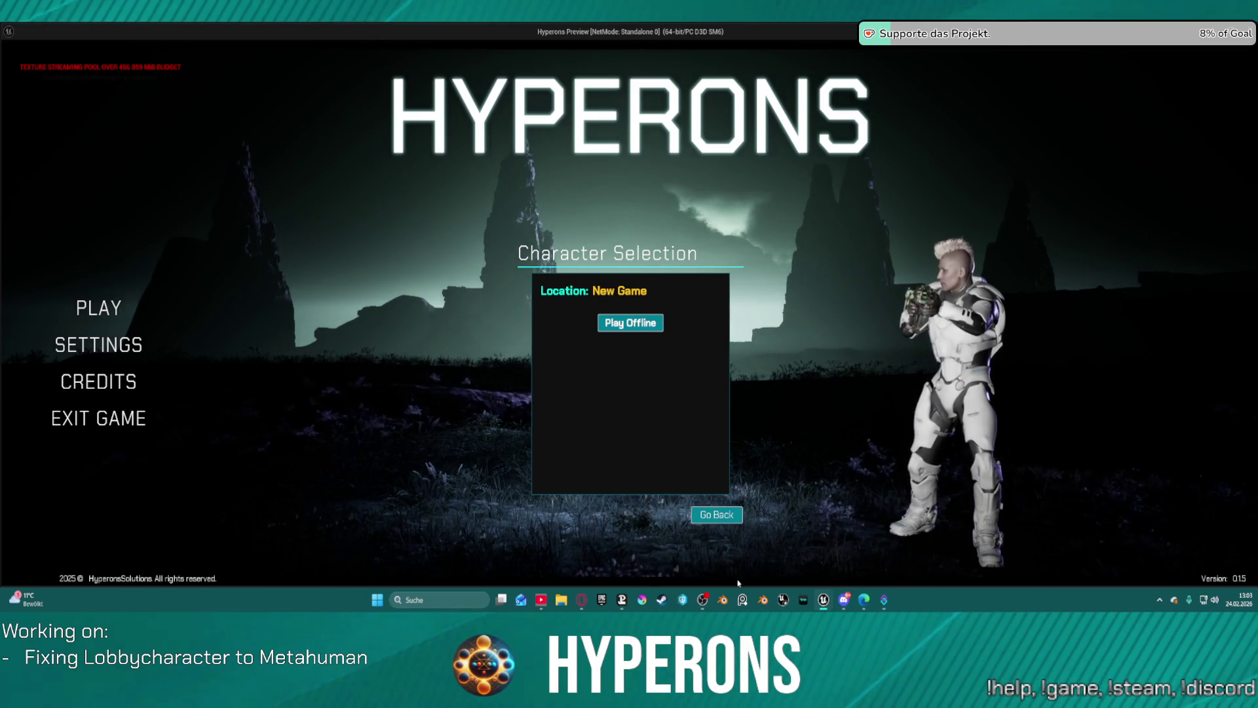
{"action": "left_click", "coordinate": [717, 517]}
{"action": "key", "text": "Escape"}
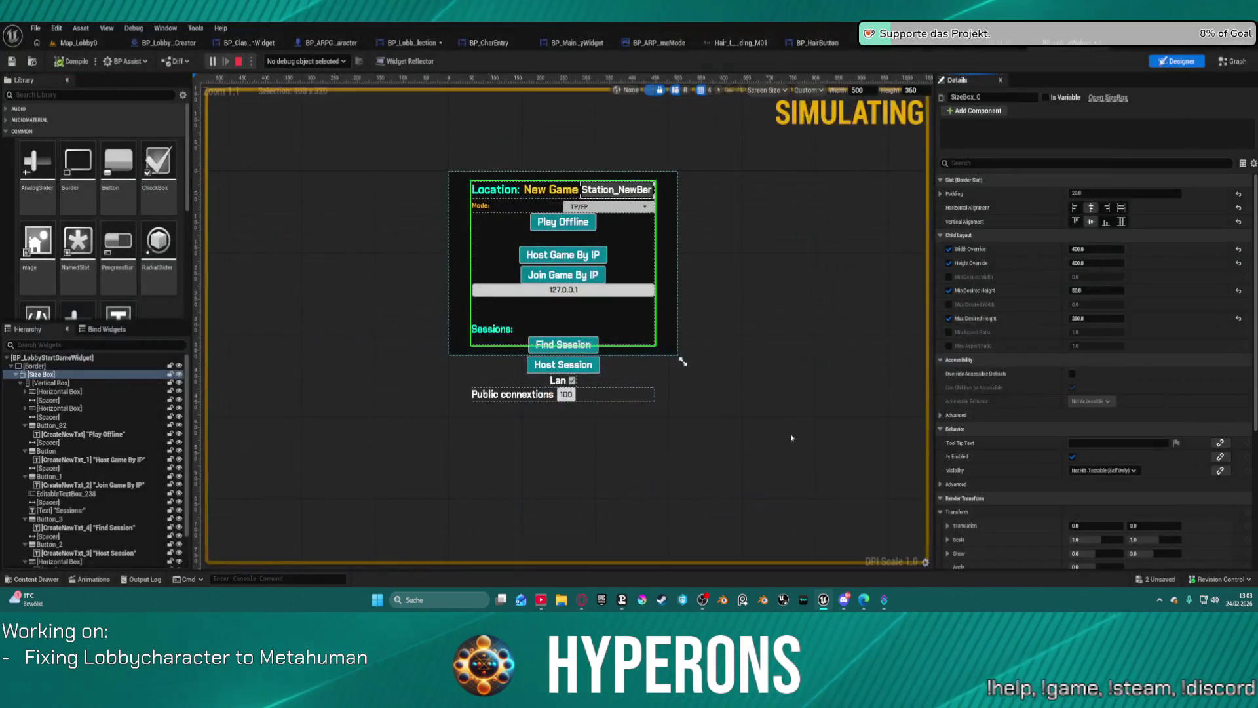
Step: Drag the outer Border's Tint alpha down to about 0.53
{"action": "left_click", "coordinate": [667, 177]}
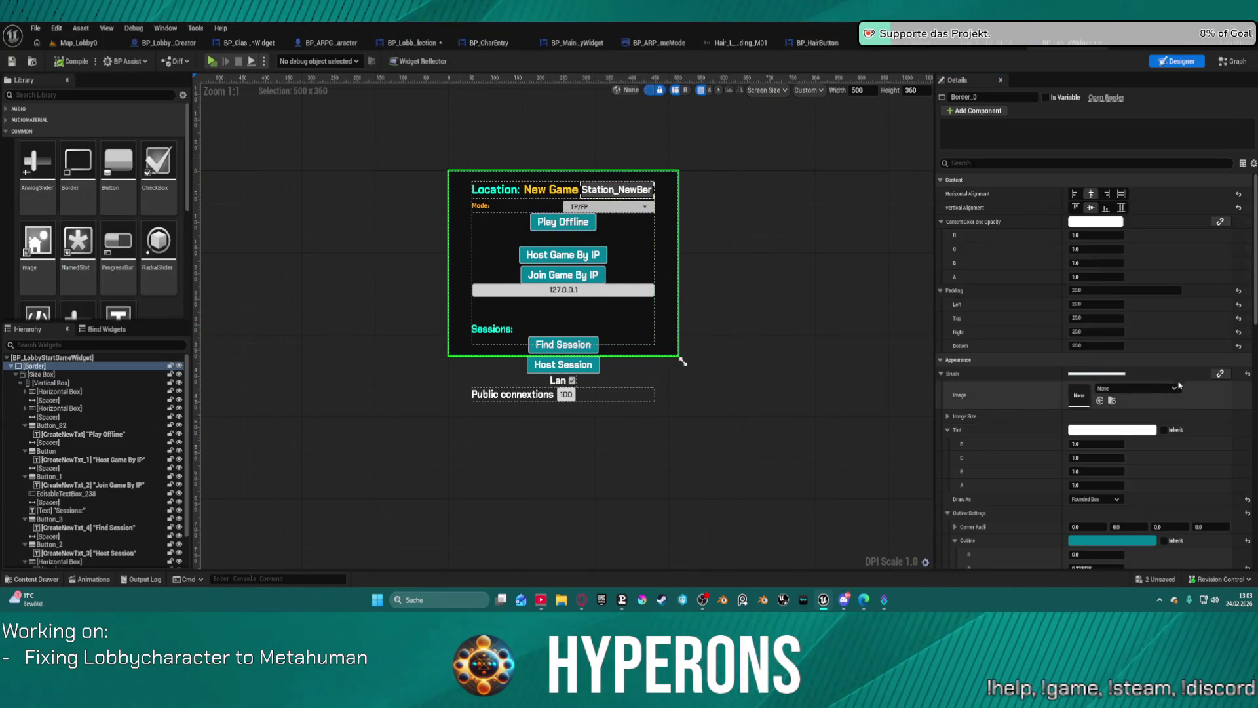
{"action": "left_click_drag", "start_coordinate": [1104, 485], "coordinate": [892, 437]}
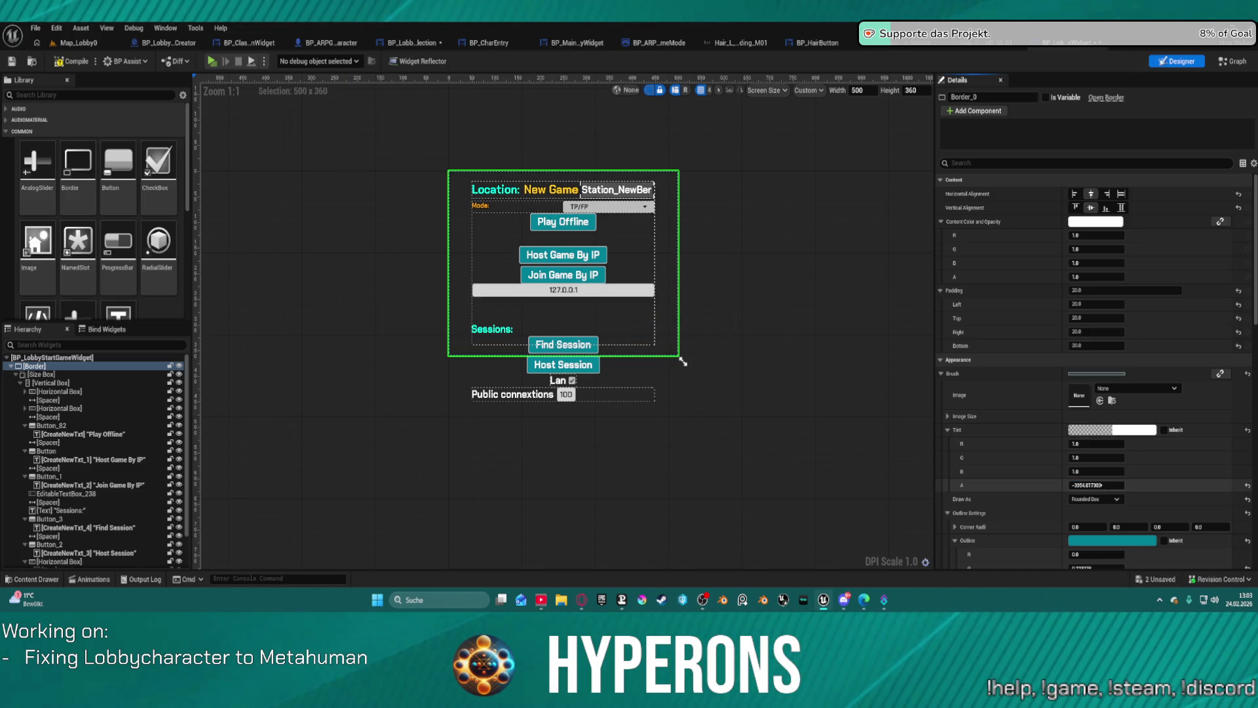
{"action": "left_click_drag", "start_coordinate": [1096, 485], "coordinate": [1114, 485]}
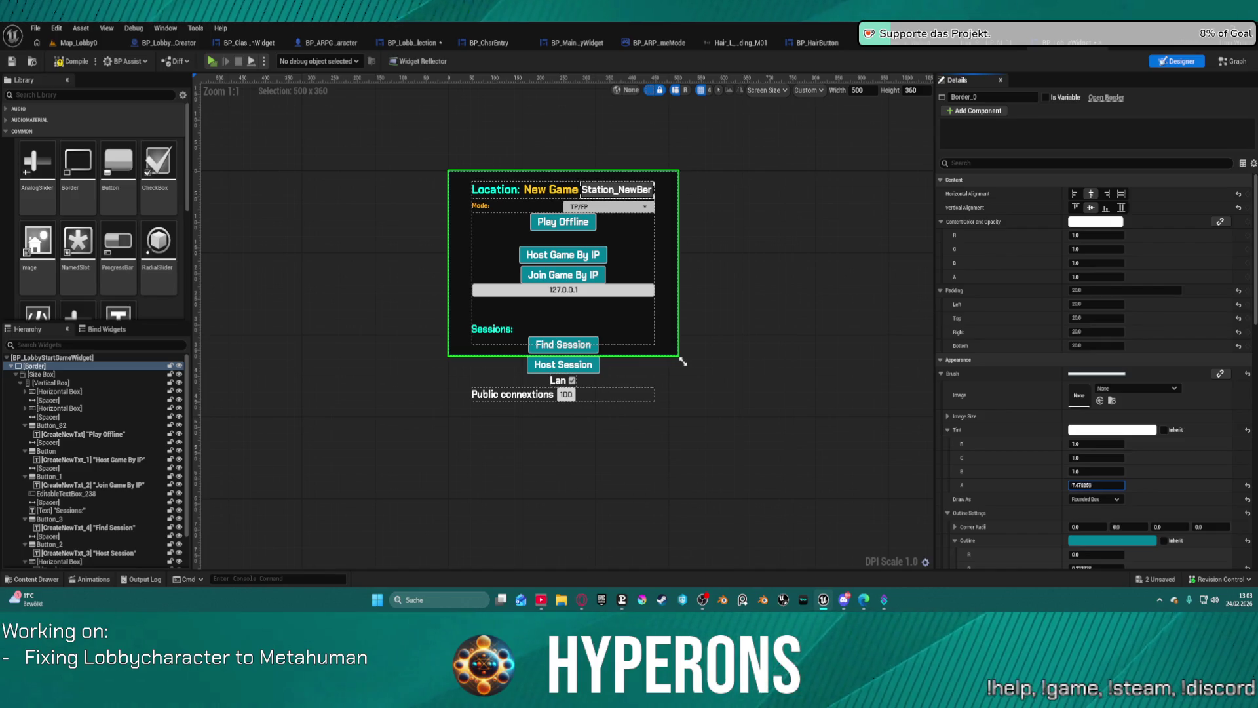
{"action": "left_click_drag", "start_coordinate": [1096, 485], "coordinate": [1075, 485]}
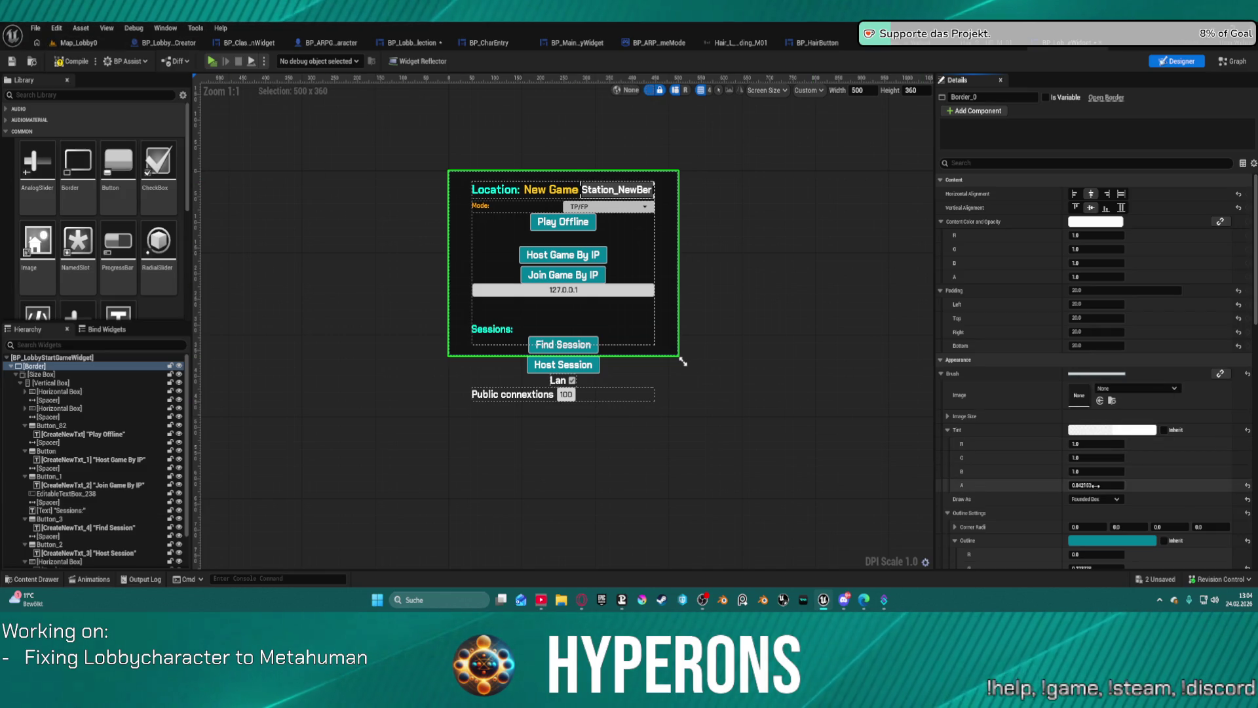
{"action": "left_click_drag", "start_coordinate": [1096, 484], "coordinate": [1085, 485]}
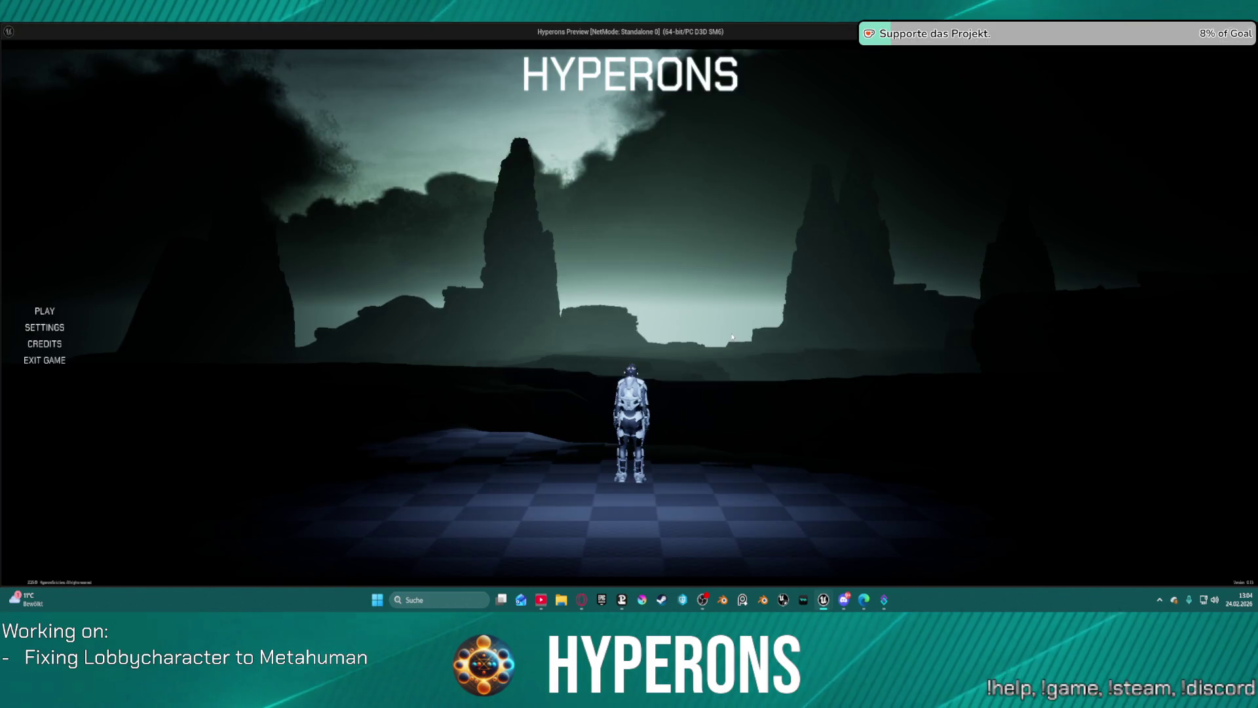
{"action": "left_click", "coordinate": [134, 307]}
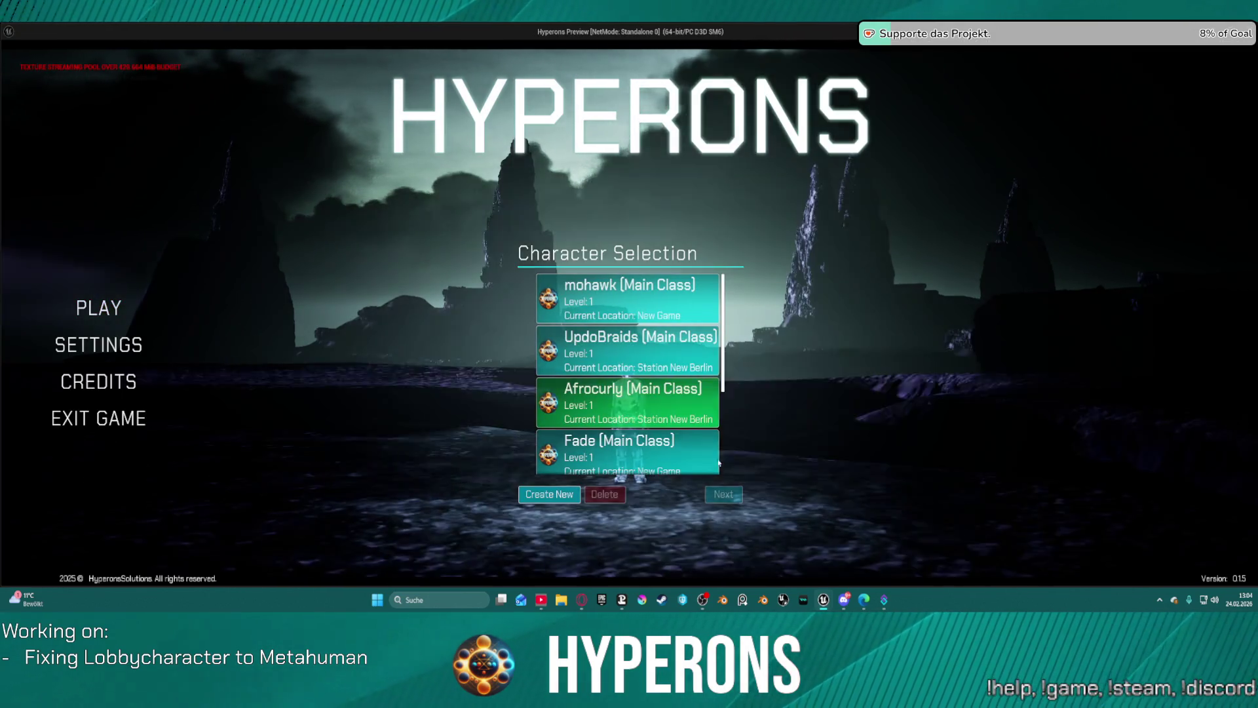
{"action": "left_click", "coordinate": [656, 392]}
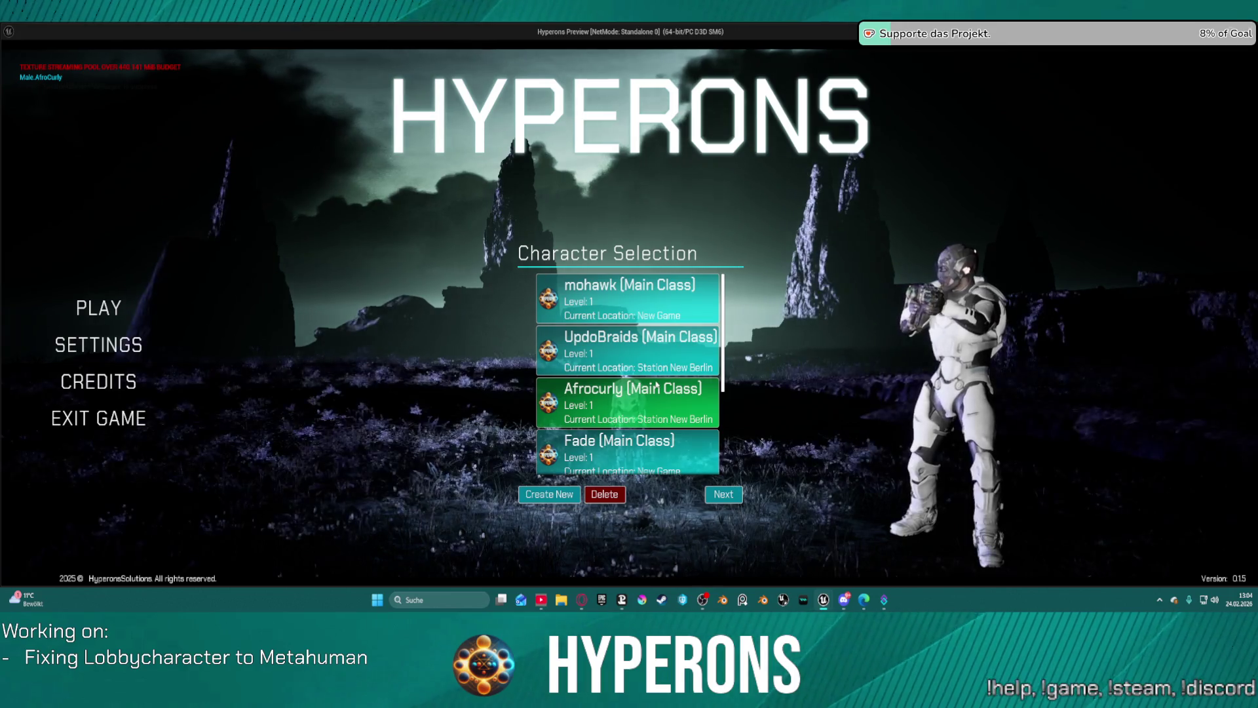
{"action": "left_click", "coordinate": [724, 494]}
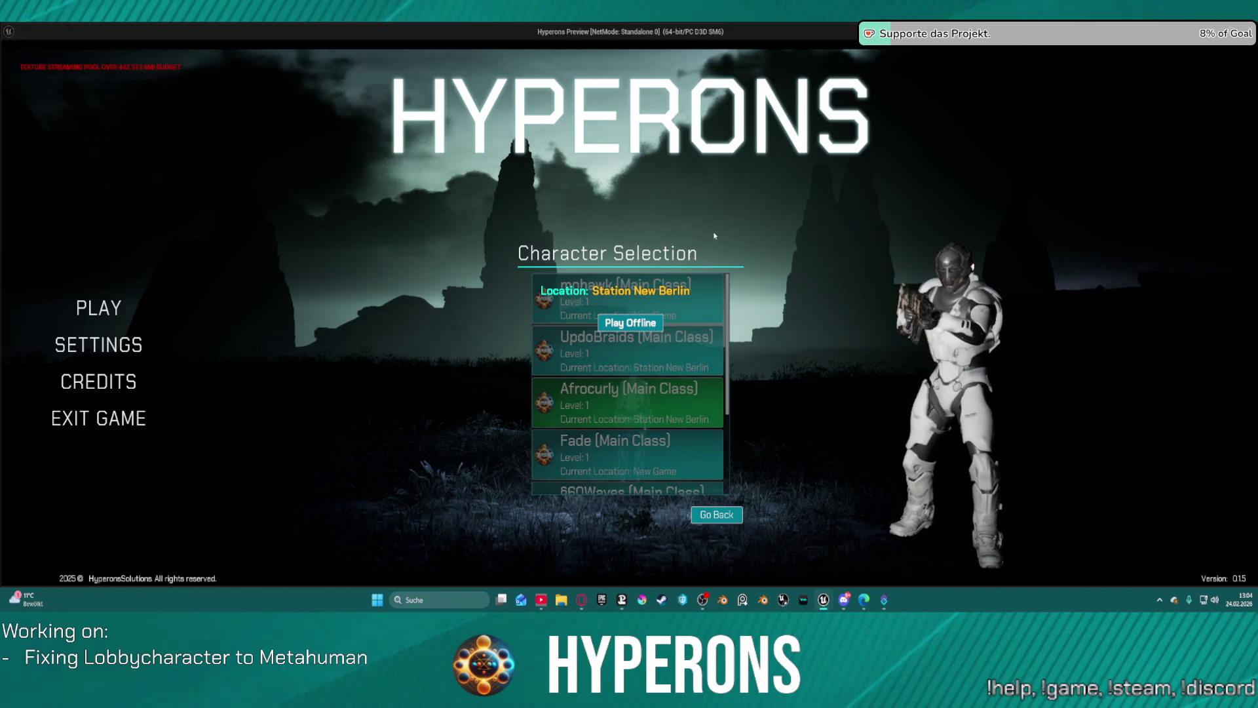
{"action": "key", "text": "Escape"}
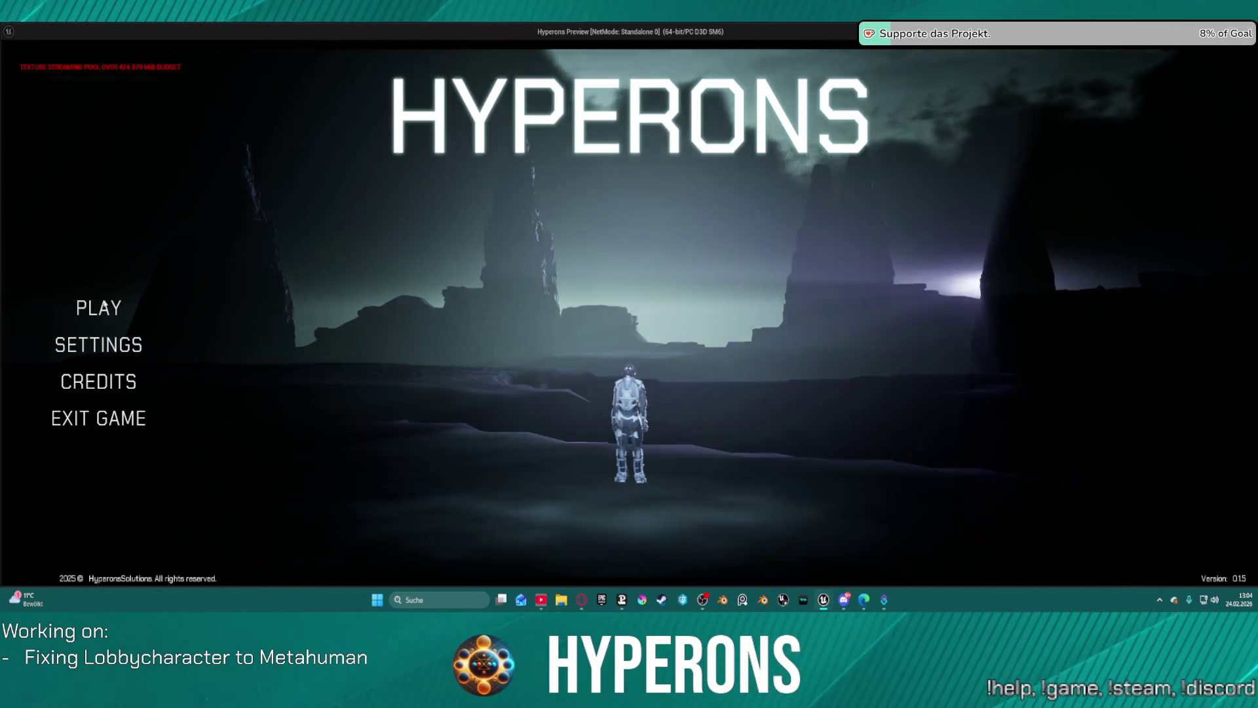
{"action": "left_click", "coordinate": [115, 306]}
{"action": "left_click", "coordinate": [623, 351]}
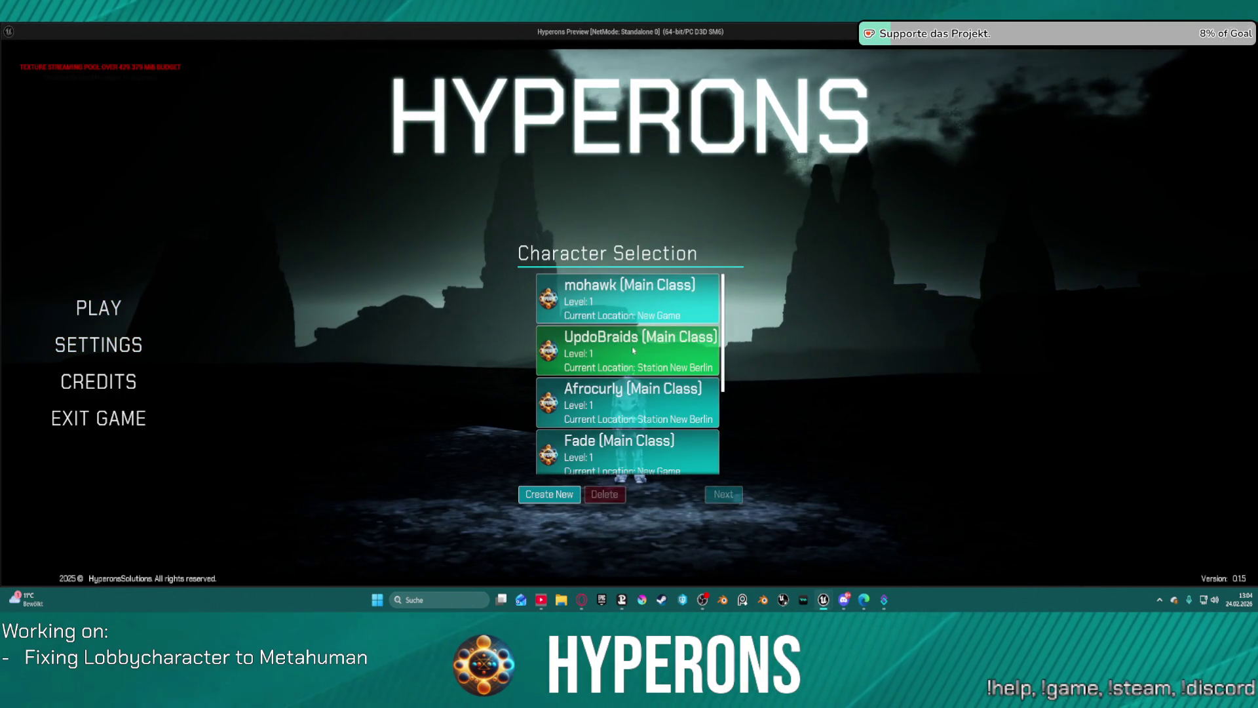
{"action": "left_click", "coordinate": [718, 496]}
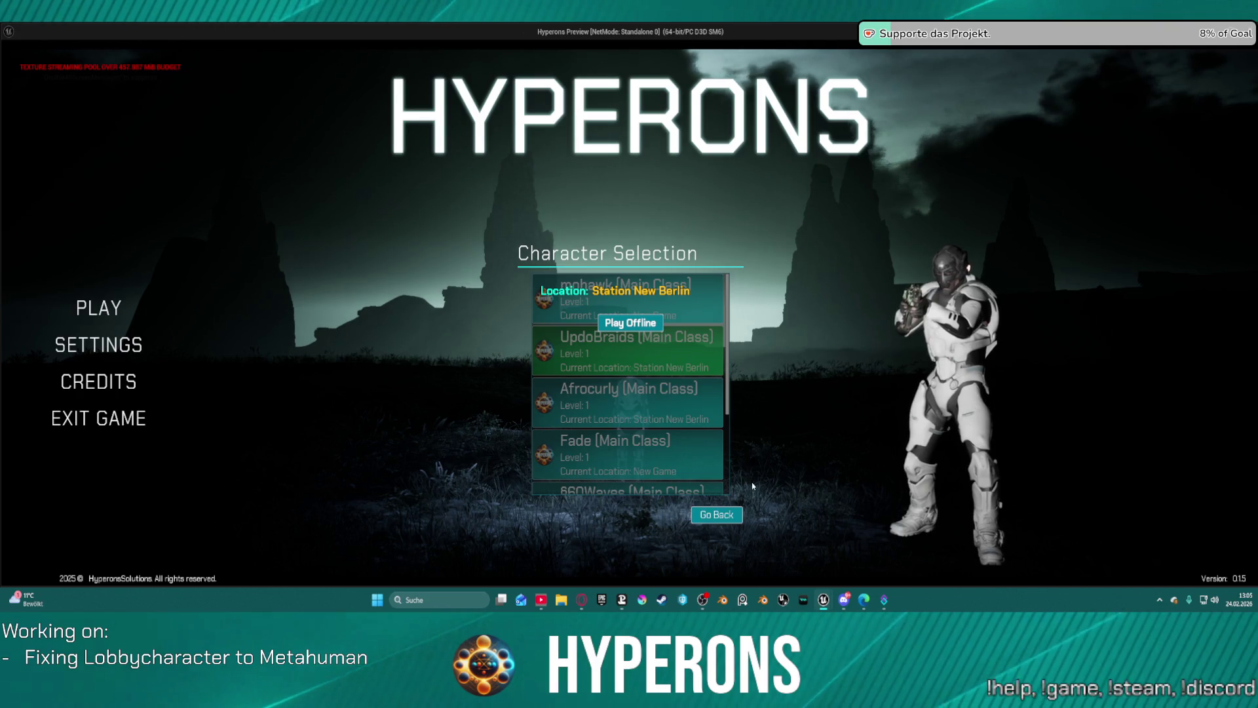
{"action": "key", "text": "Escape"}
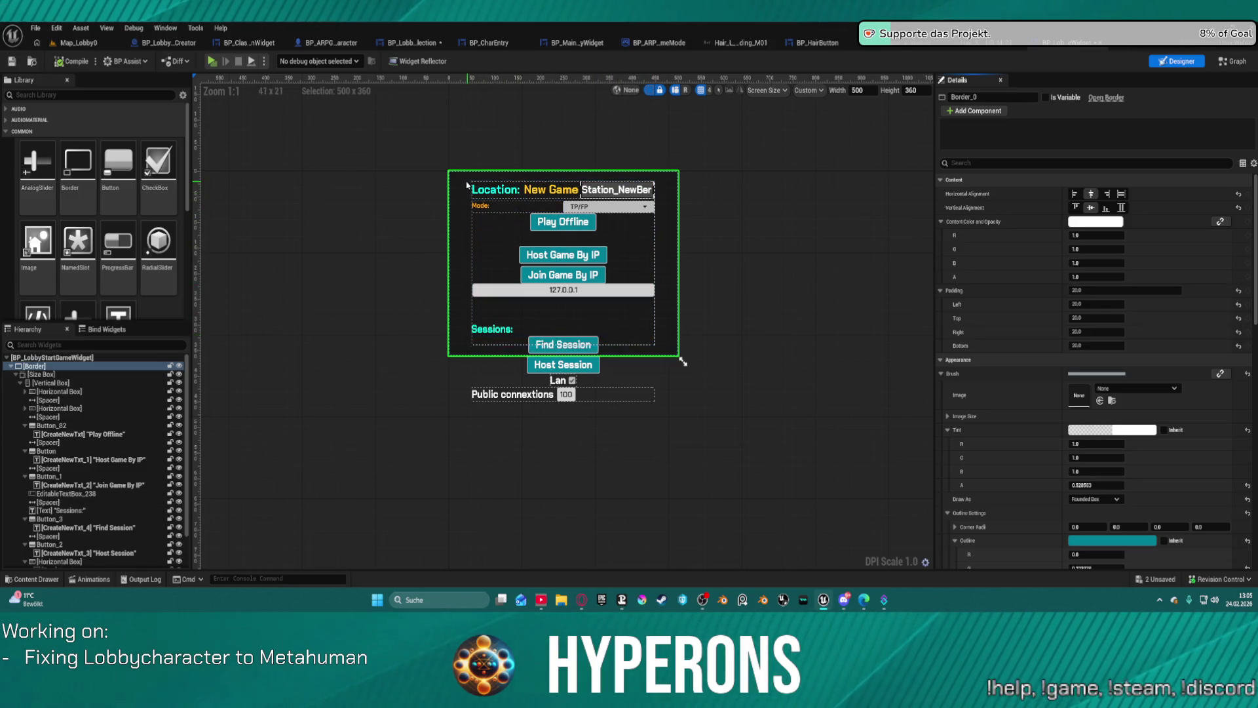
{"action": "scroll", "coordinate": [764, 164], "scroll_direction": "down", "scroll_amount": 3}
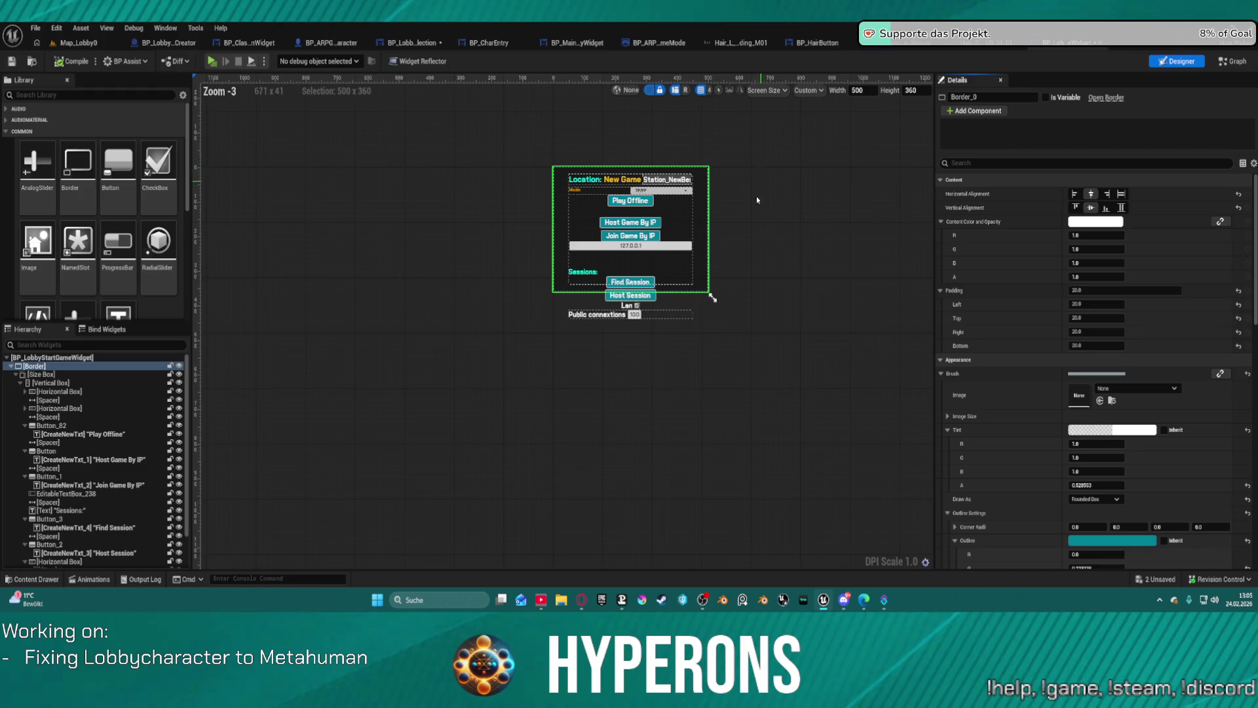
{"action": "scroll", "coordinate": [536, 327], "scroll_direction": "up", "scroll_amount": 2}
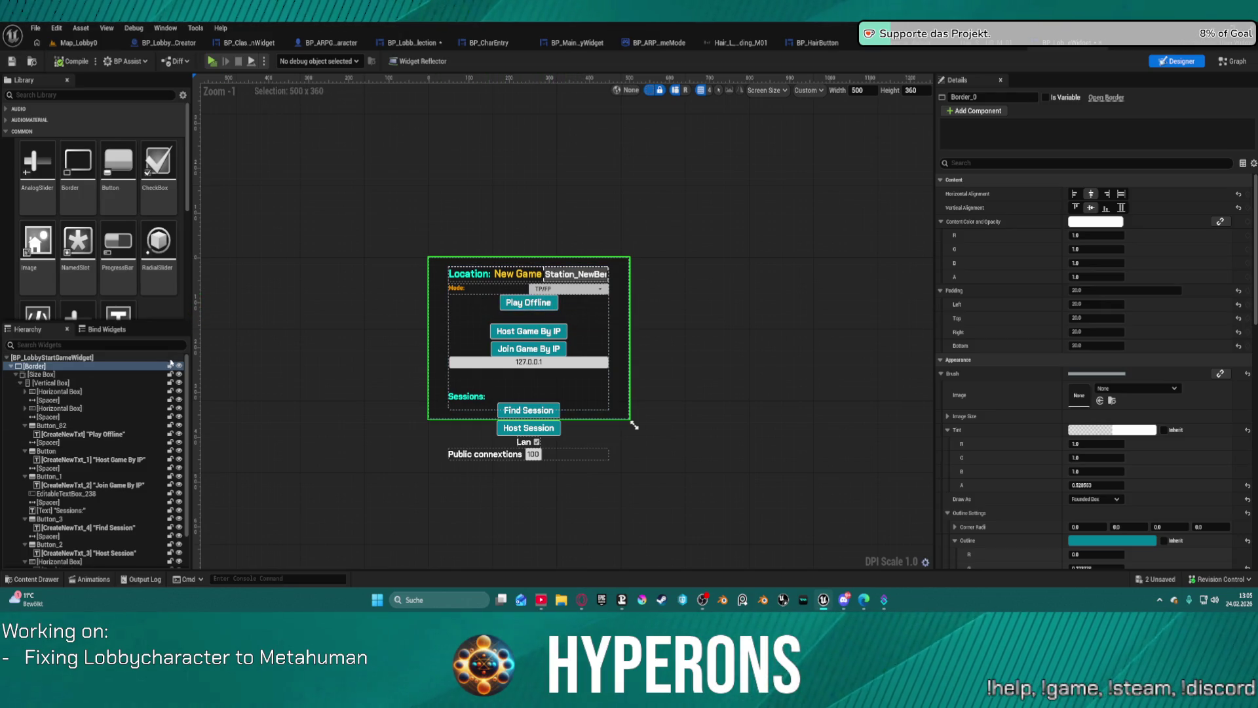
{"action": "left_click", "coordinate": [17, 376]}
{"action": "left_click", "coordinate": [17, 377]}
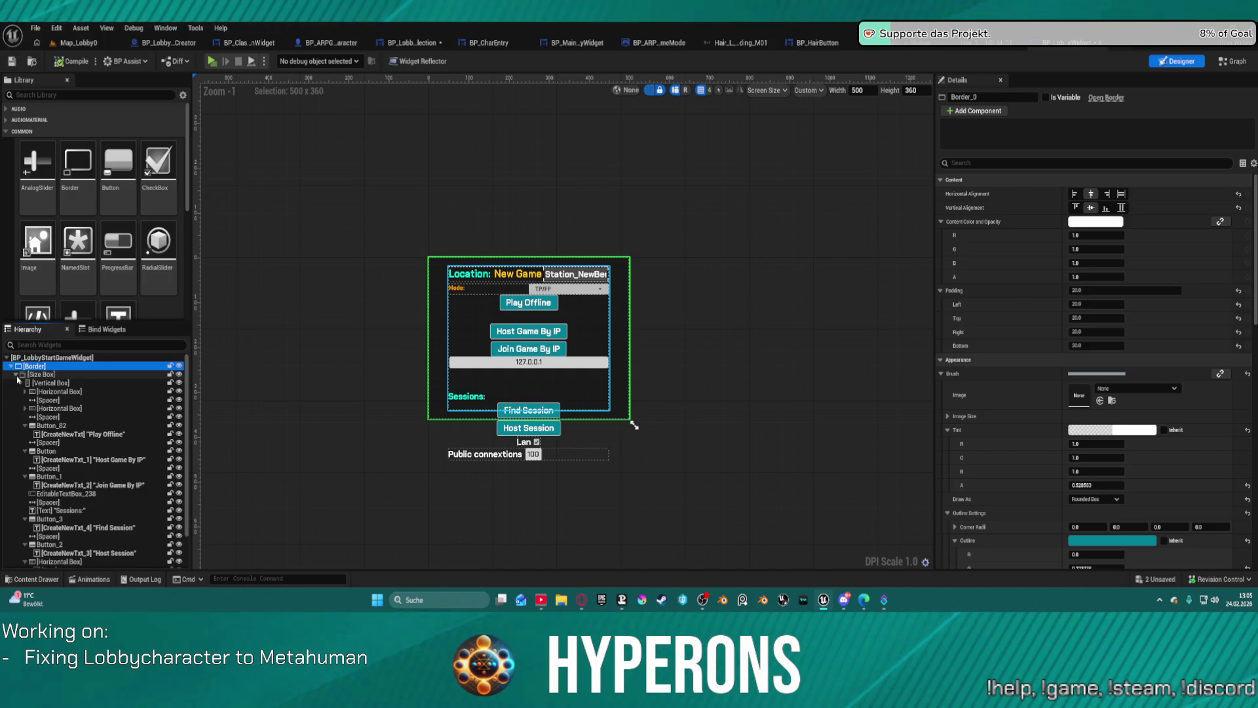
{"action": "left_click", "coordinate": [17, 375]}
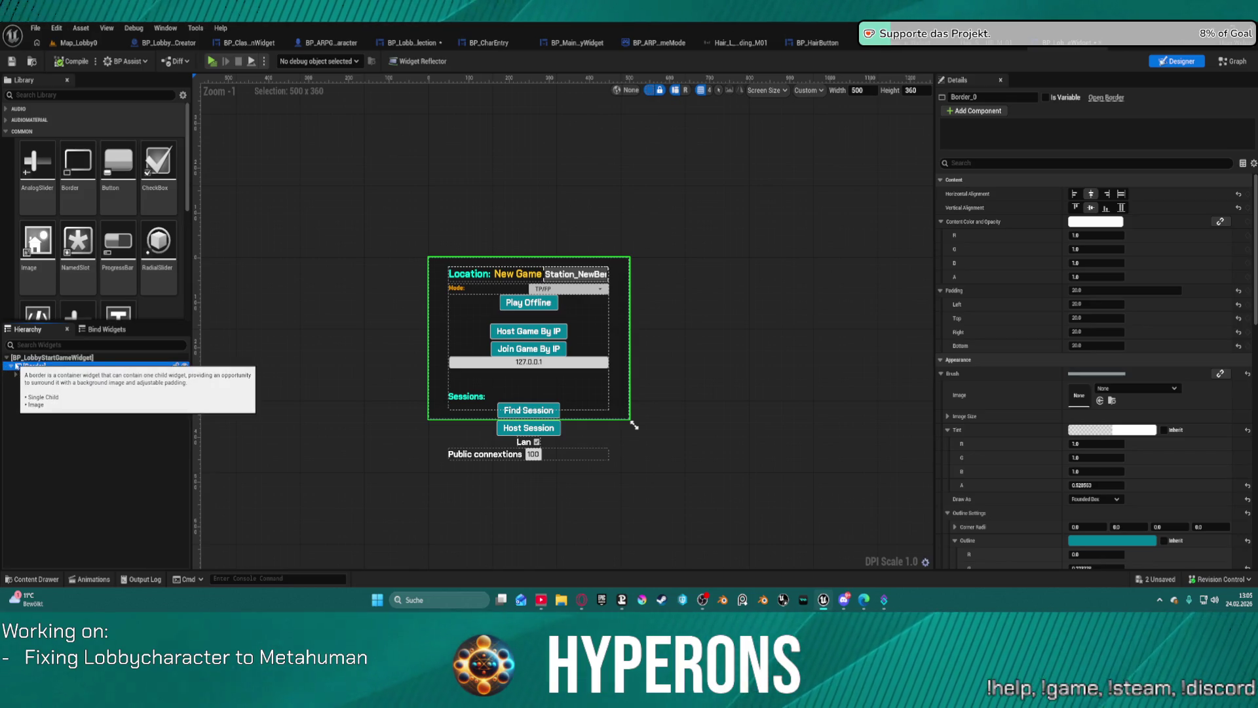
{"action": "left_click", "coordinate": [586, 42]}
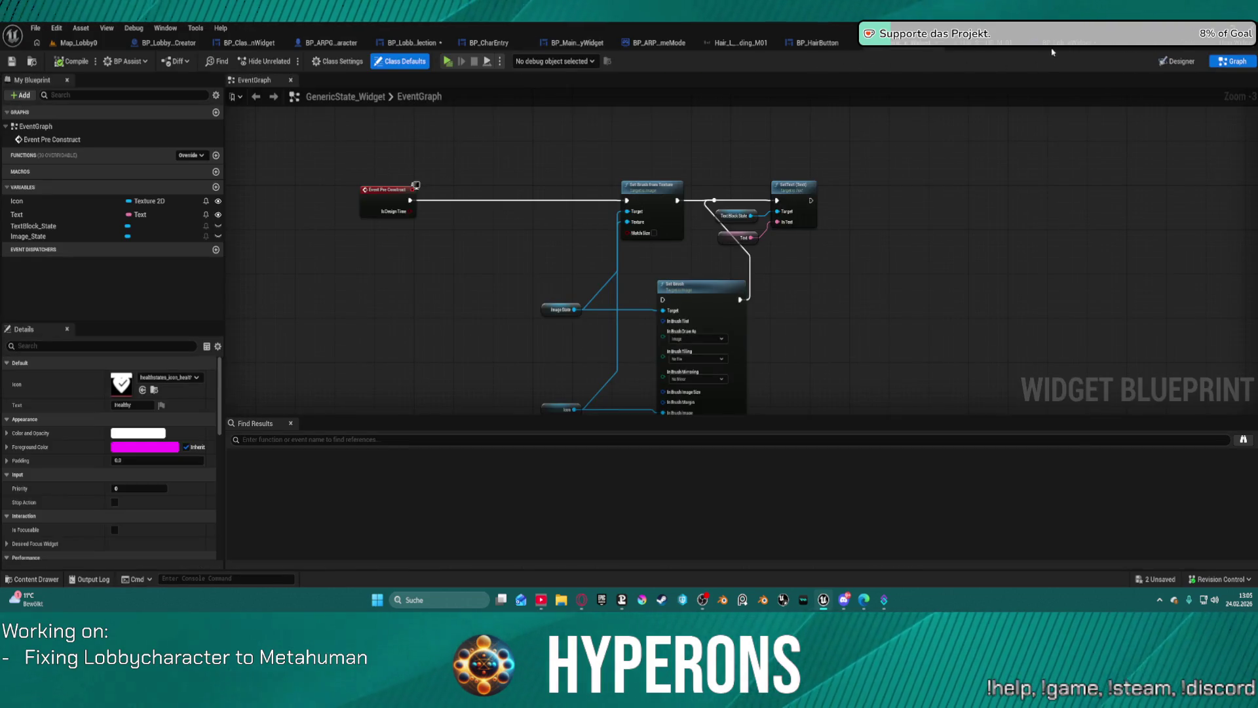
{"action": "left_click", "coordinate": [1051, 50]}
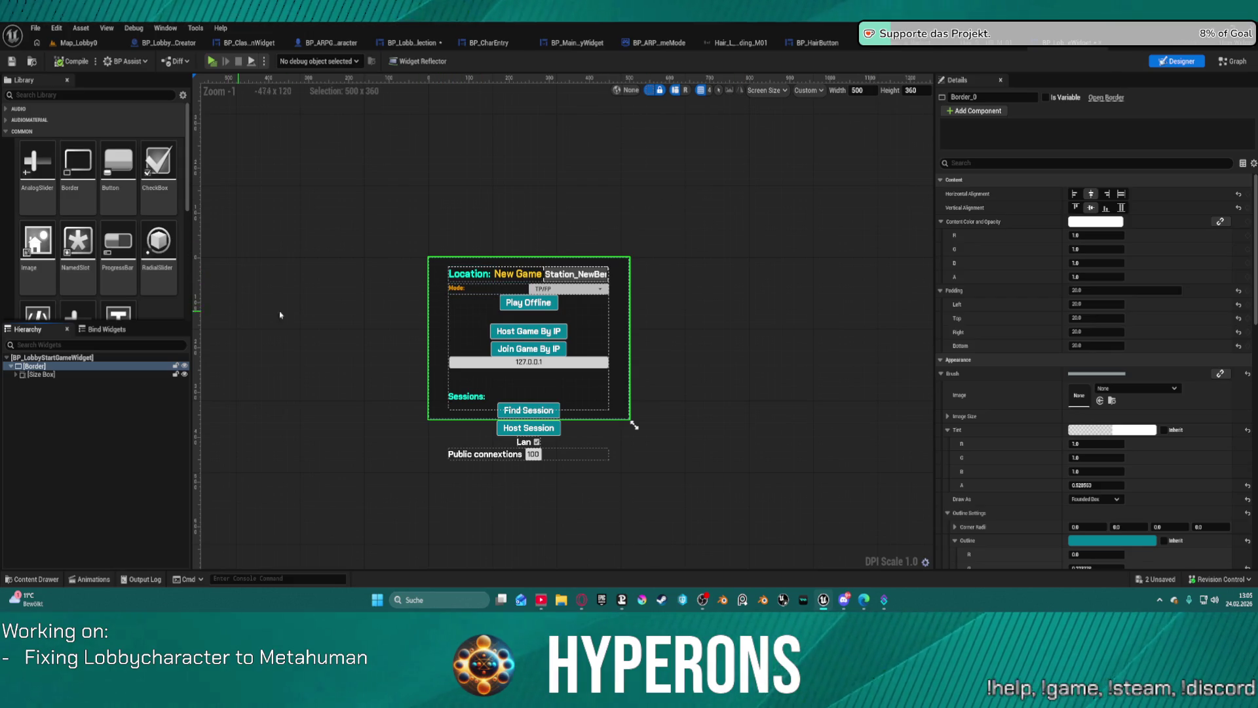
{"action": "left_click", "coordinate": [16, 374]}
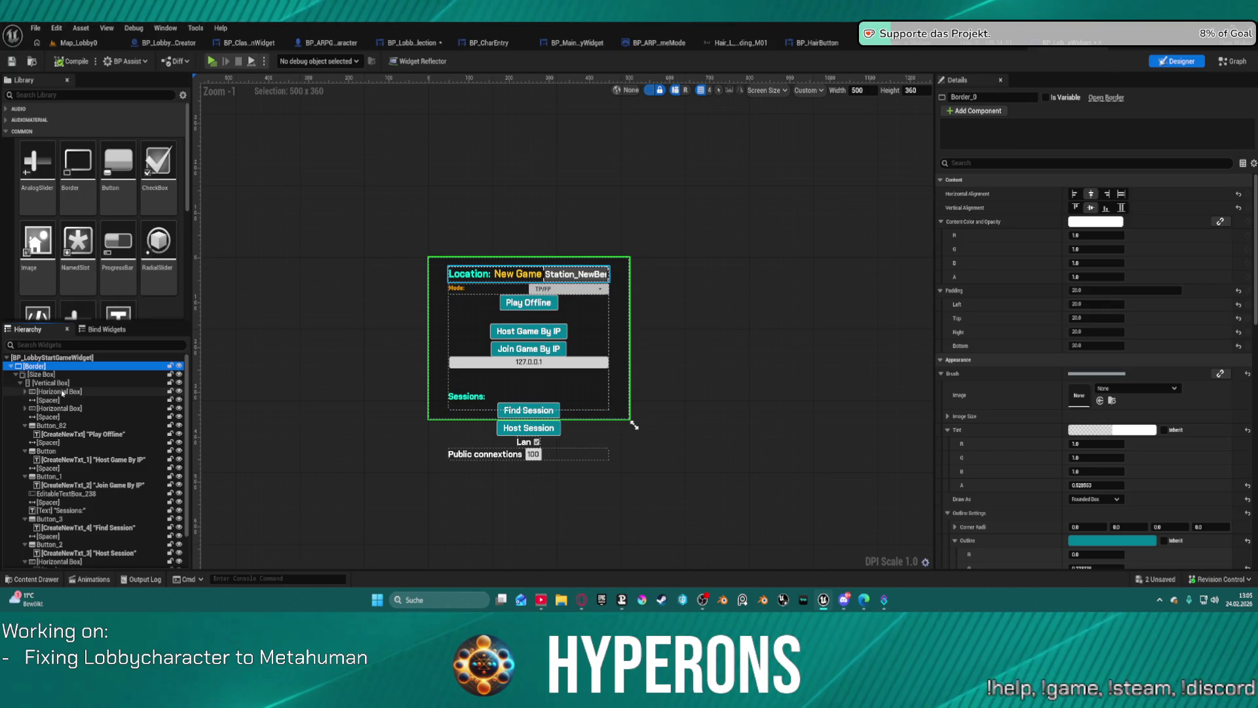
{"action": "left_click", "coordinate": [63, 391]}
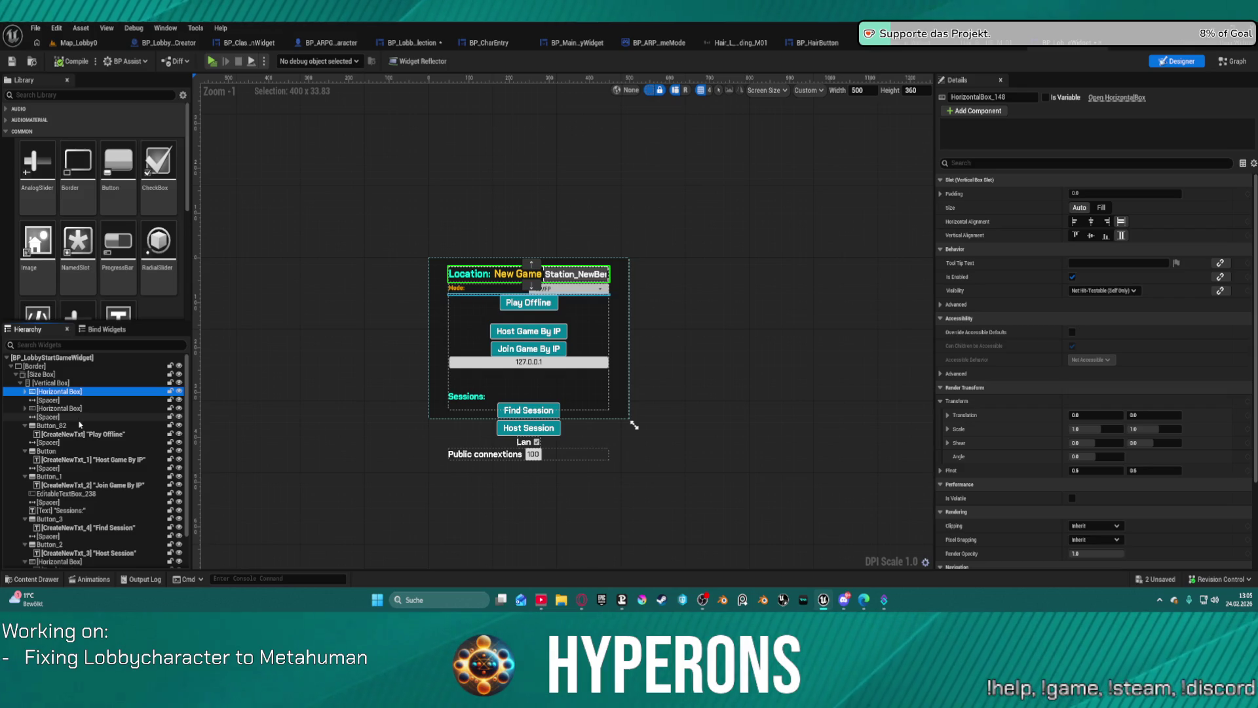
{"action": "left_click", "coordinate": [79, 426], "text": "ctrl"}
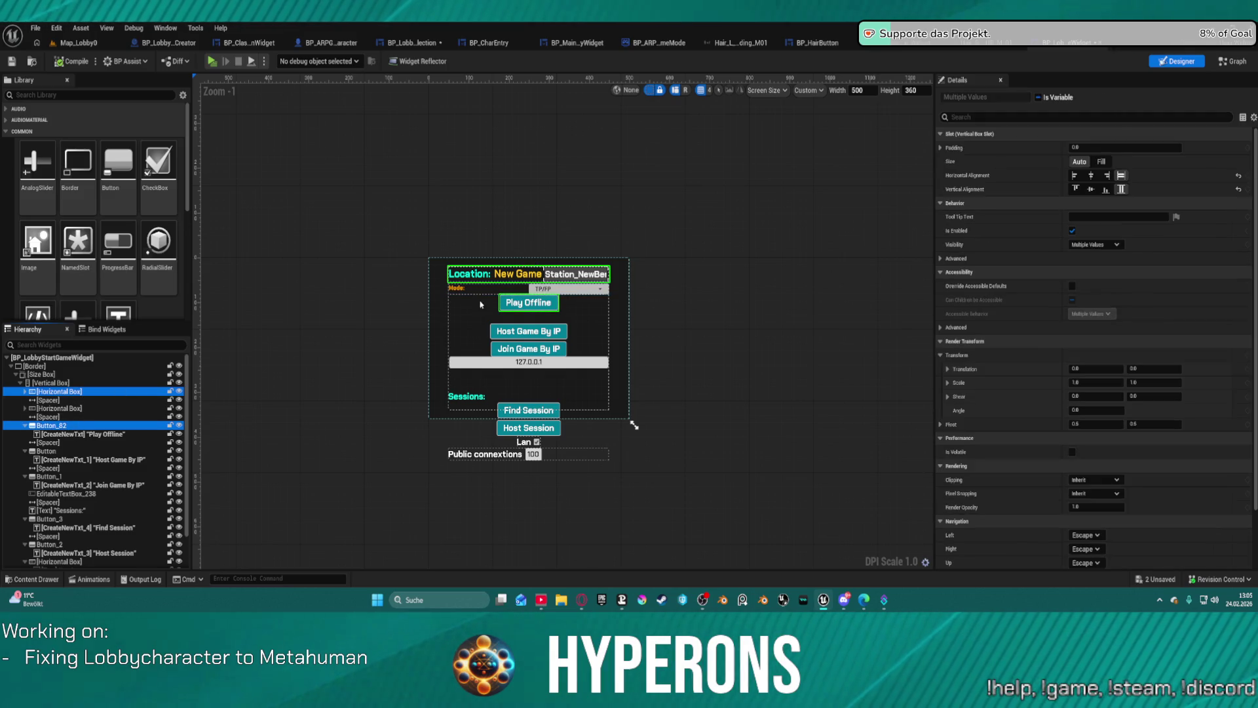
{"action": "mouse_move", "coordinate": [509, 302]}
{"action": "left_mouse_down"}
{"action": "mouse_move", "coordinate": [764, 293]}
{"action": "mouse_move", "coordinate": [705, 368]}
{"action": "mouse_move", "coordinate": [718, 383]}
{"action": "left_mouse_up"}
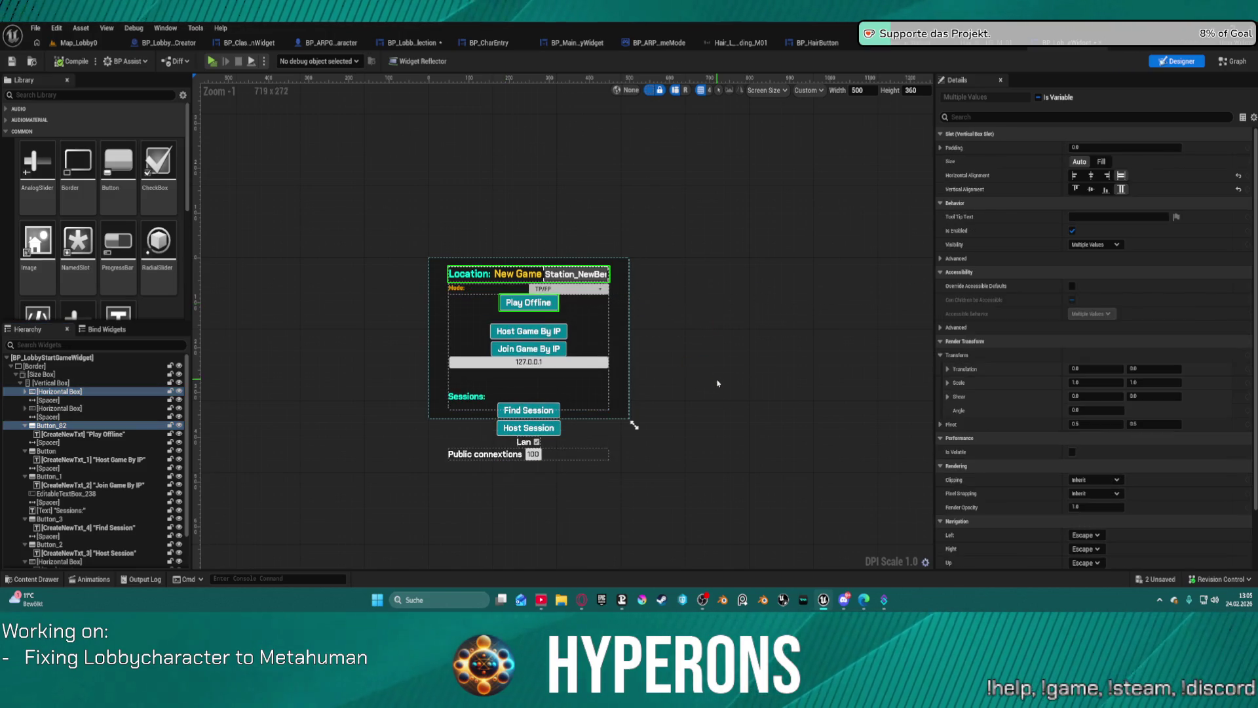
{"action": "left_click", "coordinate": [716, 379]}
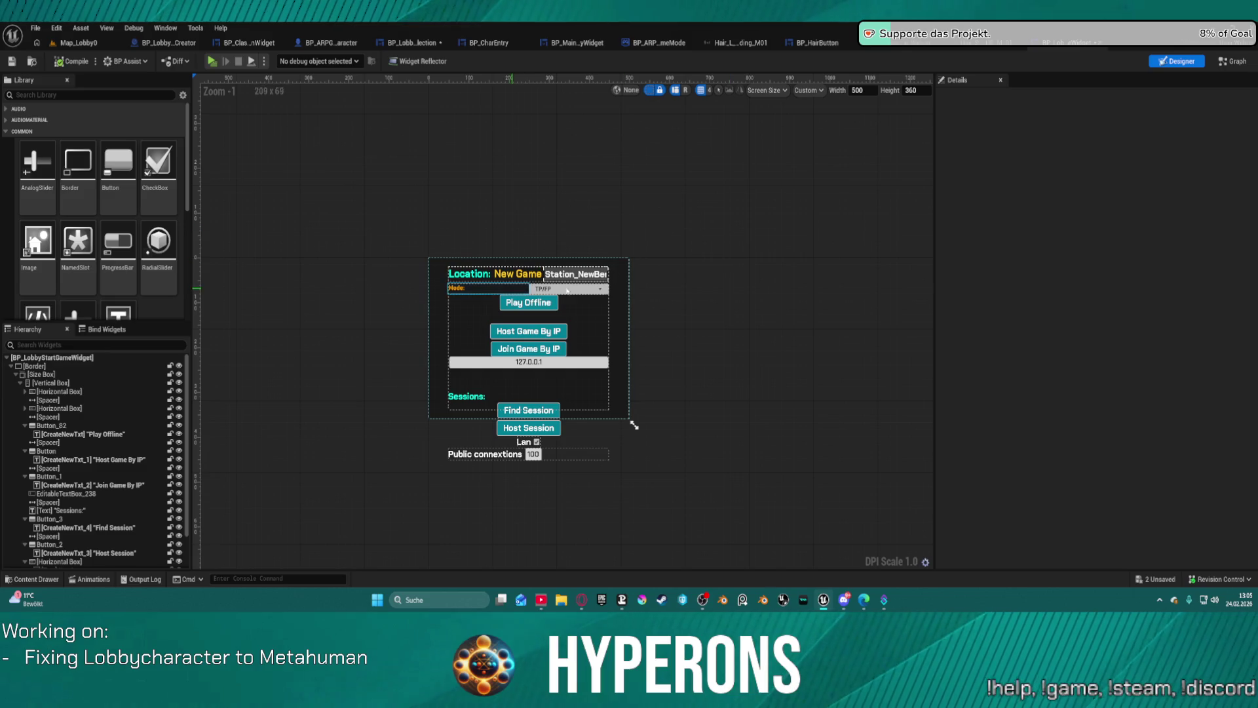
{"action": "scroll", "coordinate": [505, 275], "scroll_direction": "up", "scroll_amount": 1}
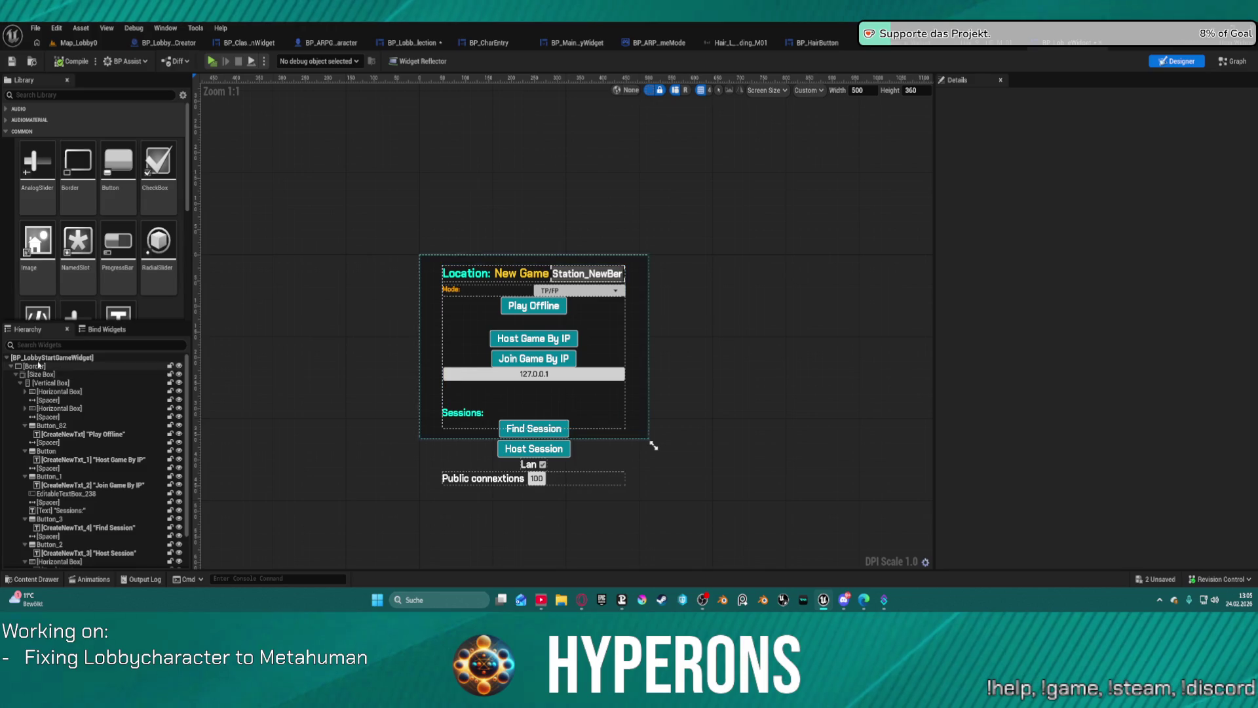
{"action": "right_click", "coordinate": [38, 367]}
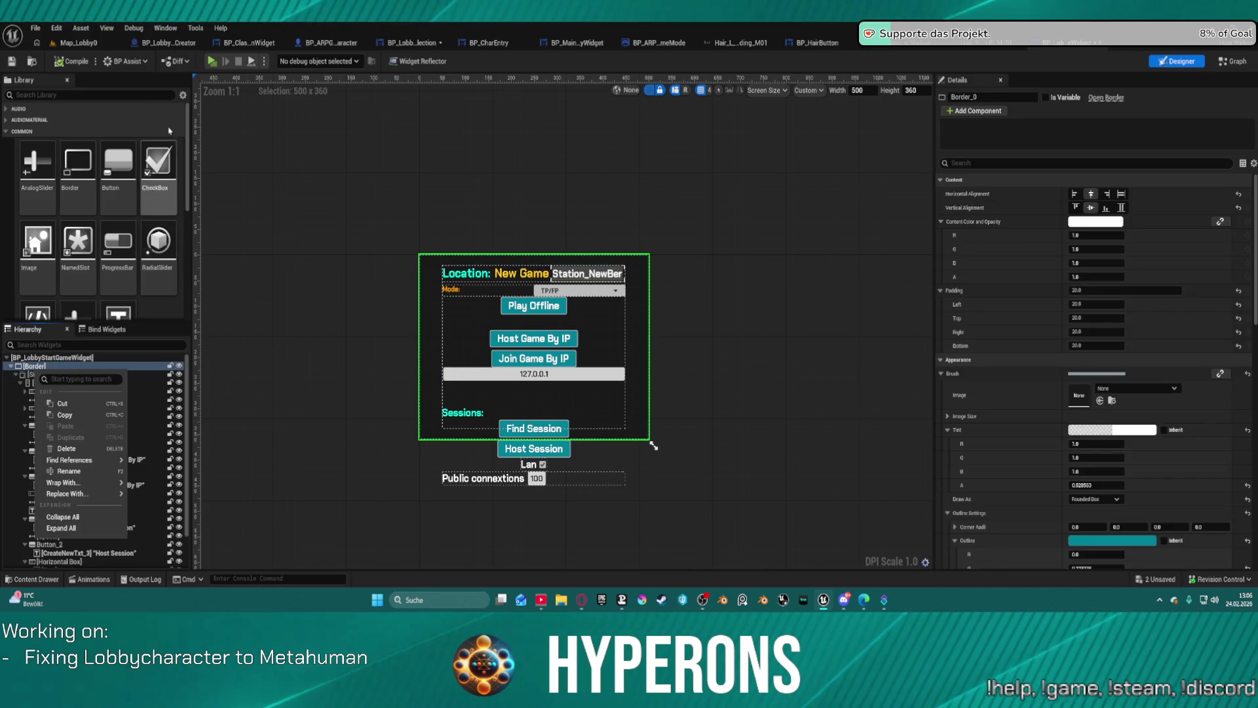
{"action": "left_click", "coordinate": [99, 108]}
{"action": "type", "text": "overeo"}
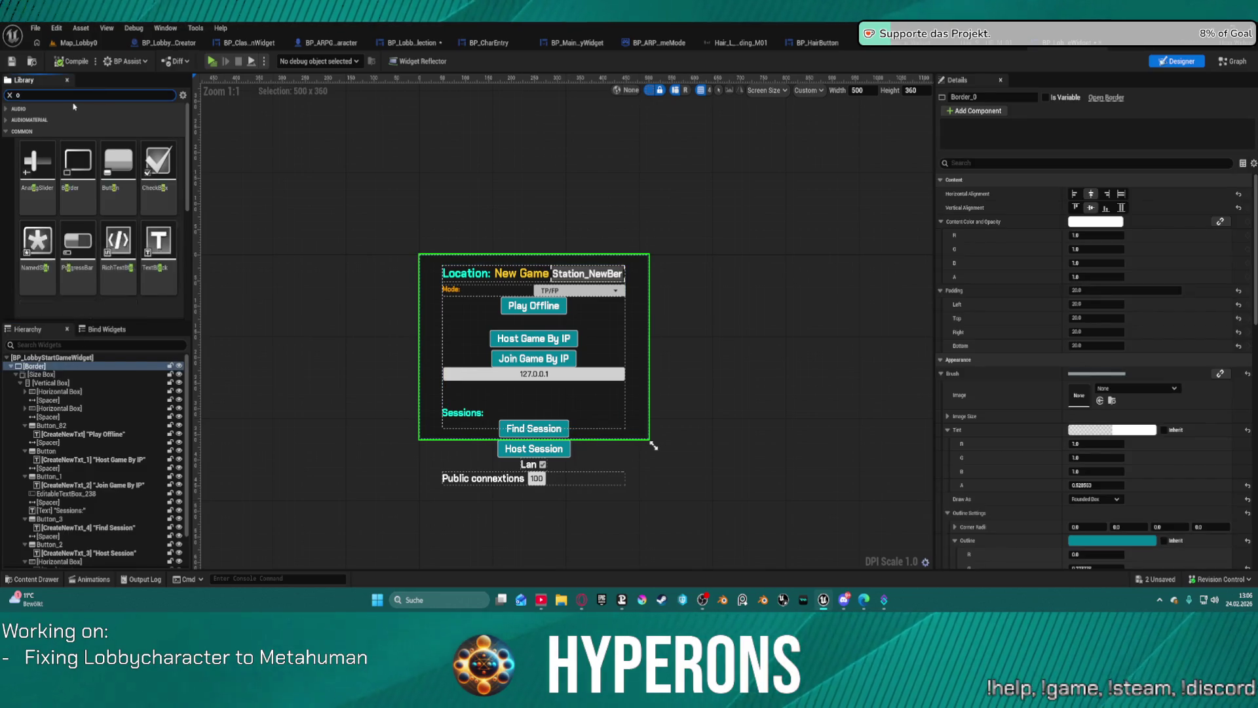
{"action": "key", "text": "BackSpace"}
{"action": "key", "text": "BackSpace"}
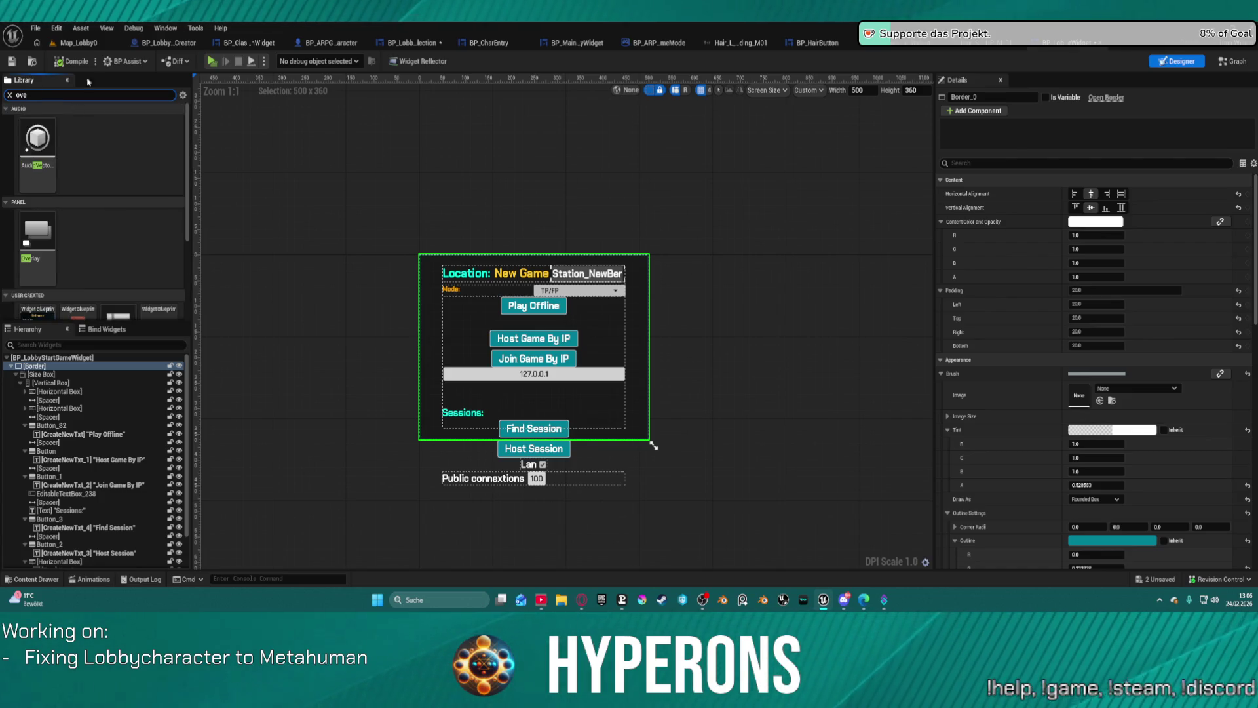
{"action": "left_click", "coordinate": [47, 243]}
{"action": "mouse_move", "coordinate": [47, 243]}
{"action": "left_mouse_down"}
{"action": "mouse_move", "coordinate": [72, 357]}
{"action": "mouse_move", "coordinate": [33, 381]}
{"action": "left_mouse_up"}
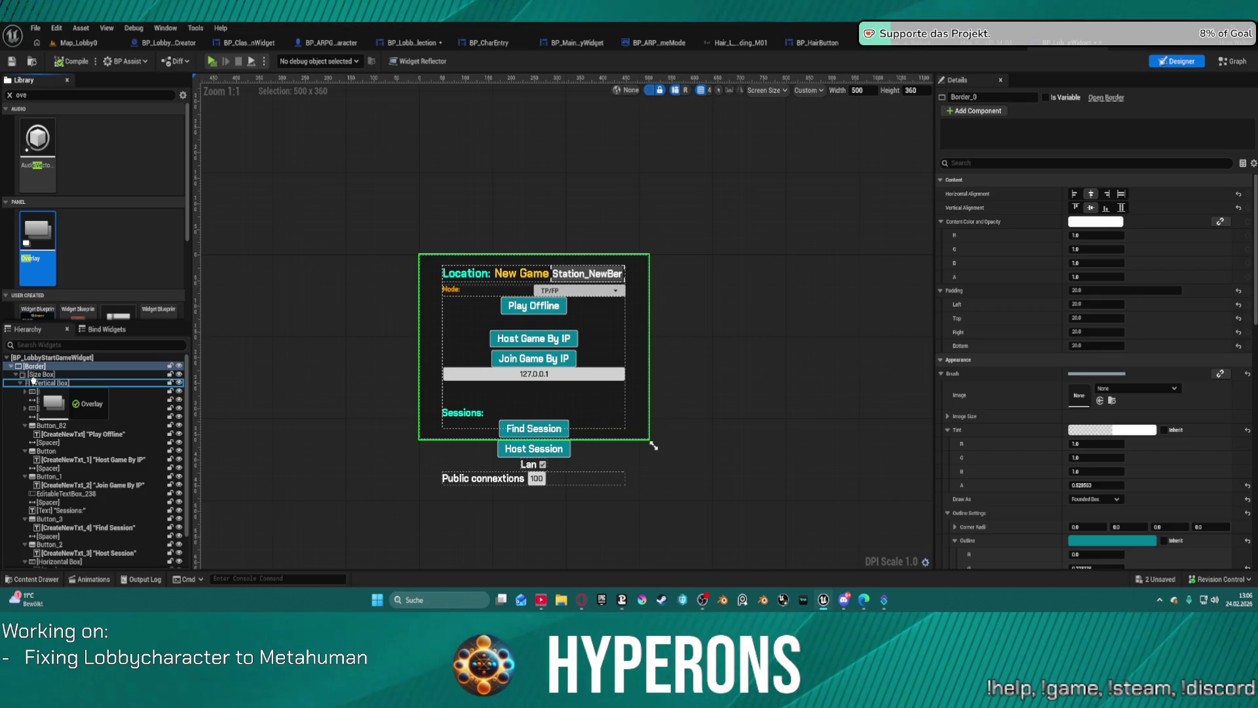
{"action": "left_click_drag", "start_coordinate": [33, 380], "coordinate": [34, 370]}
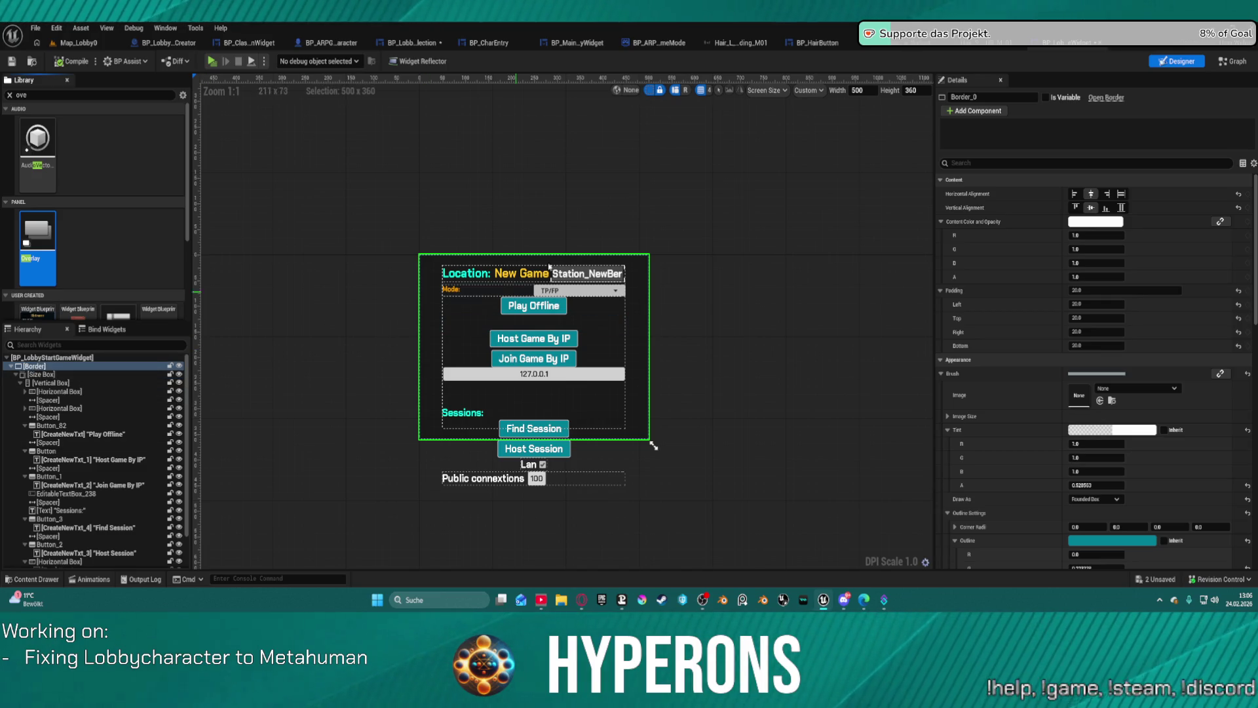
{"action": "left_click", "coordinate": [737, 235]}
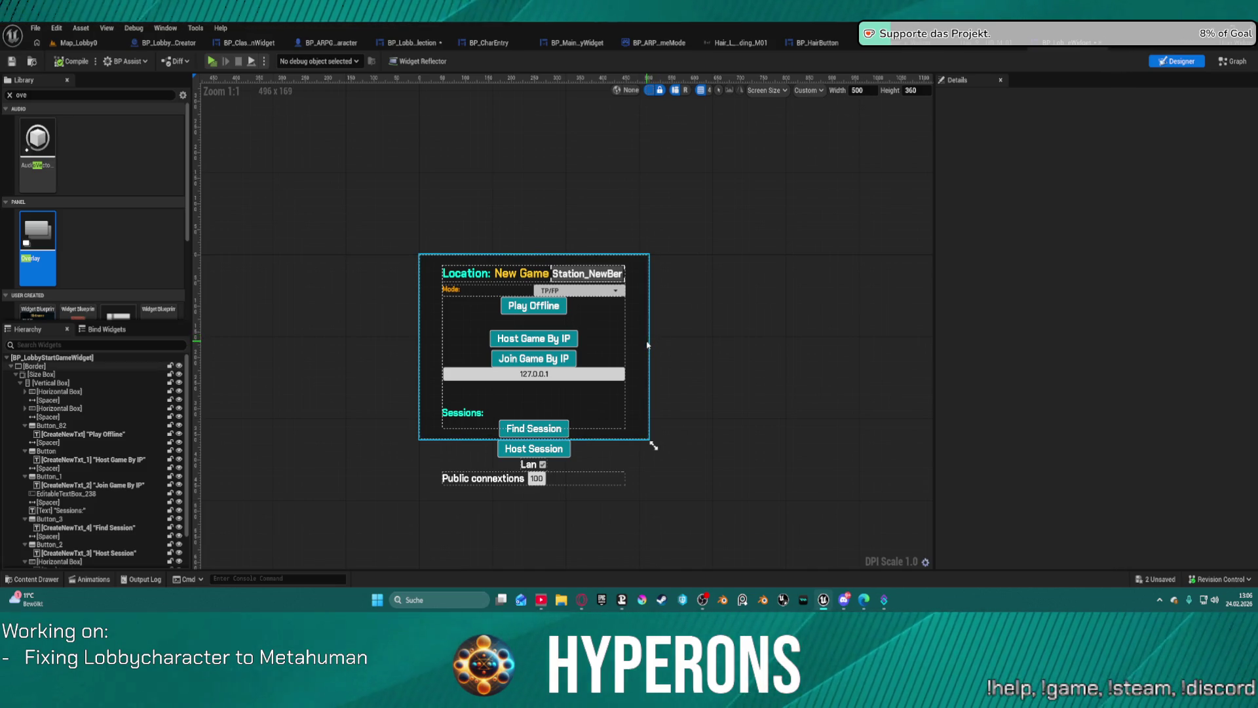
{"action": "left_click", "coordinate": [474, 274]}
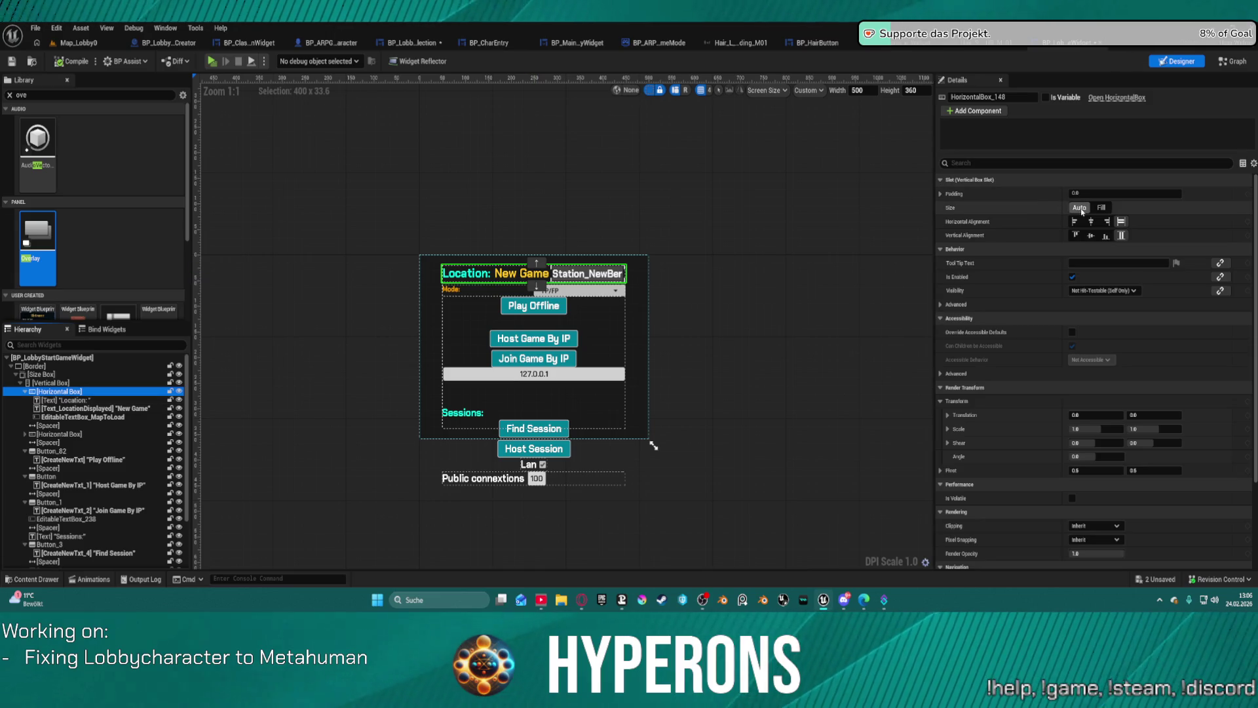
Step: Try Location row left paddings of 1000, 50, 200, 300 and 500
{"action": "left_click", "coordinate": [1101, 194]}
{"action": "type", "text": "1"}
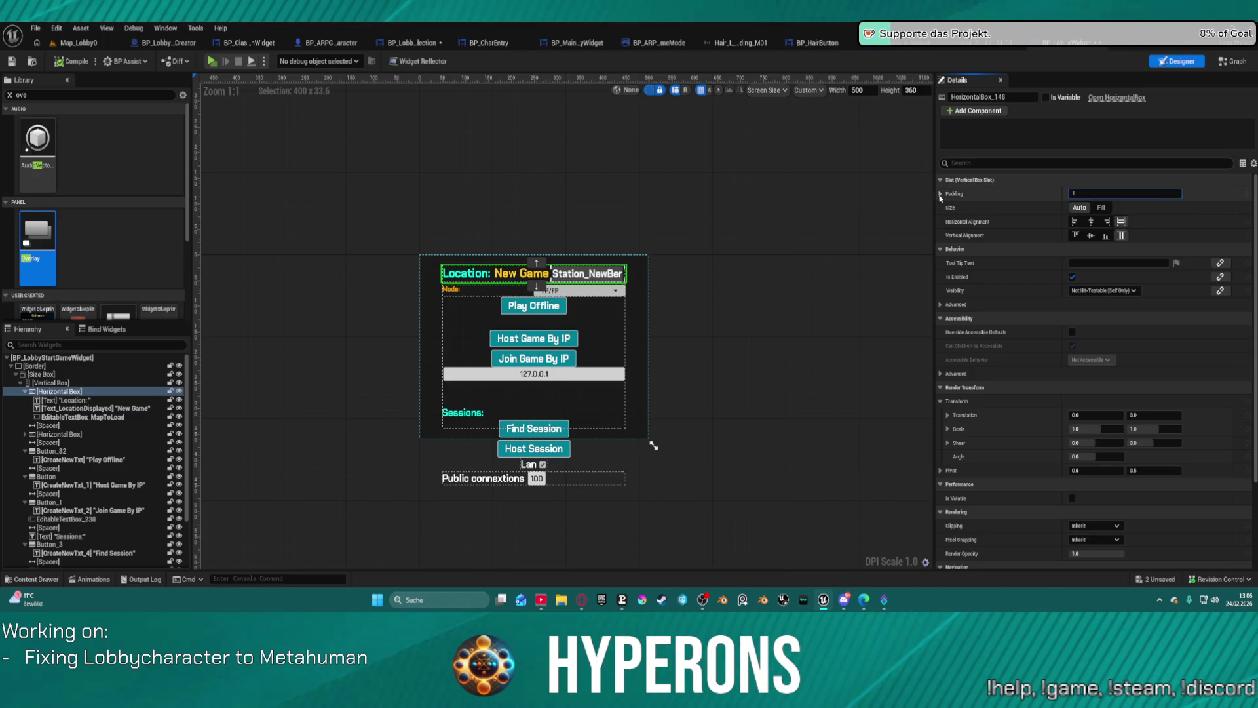
{"action": "left_click", "coordinate": [940, 194]}
{"action": "left_click", "coordinate": [1109, 207]}
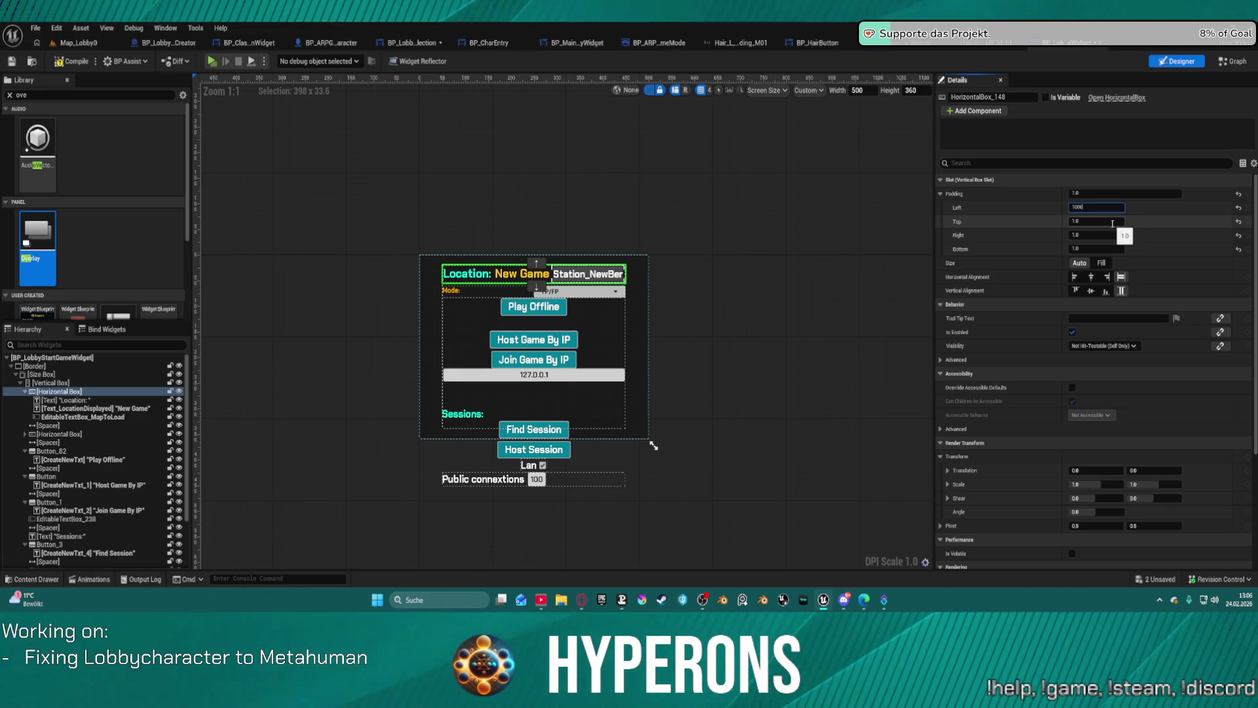
{"action": "key", "text": "Return"}
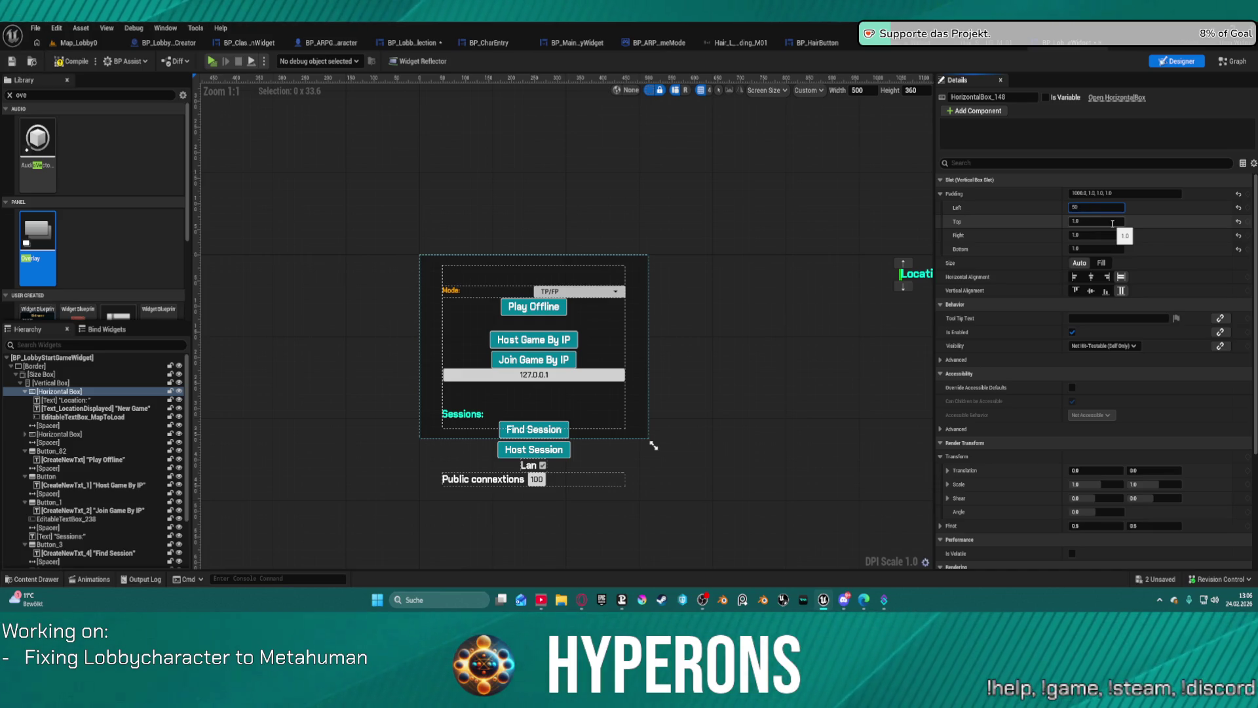
{"action": "key", "text": "Return"}
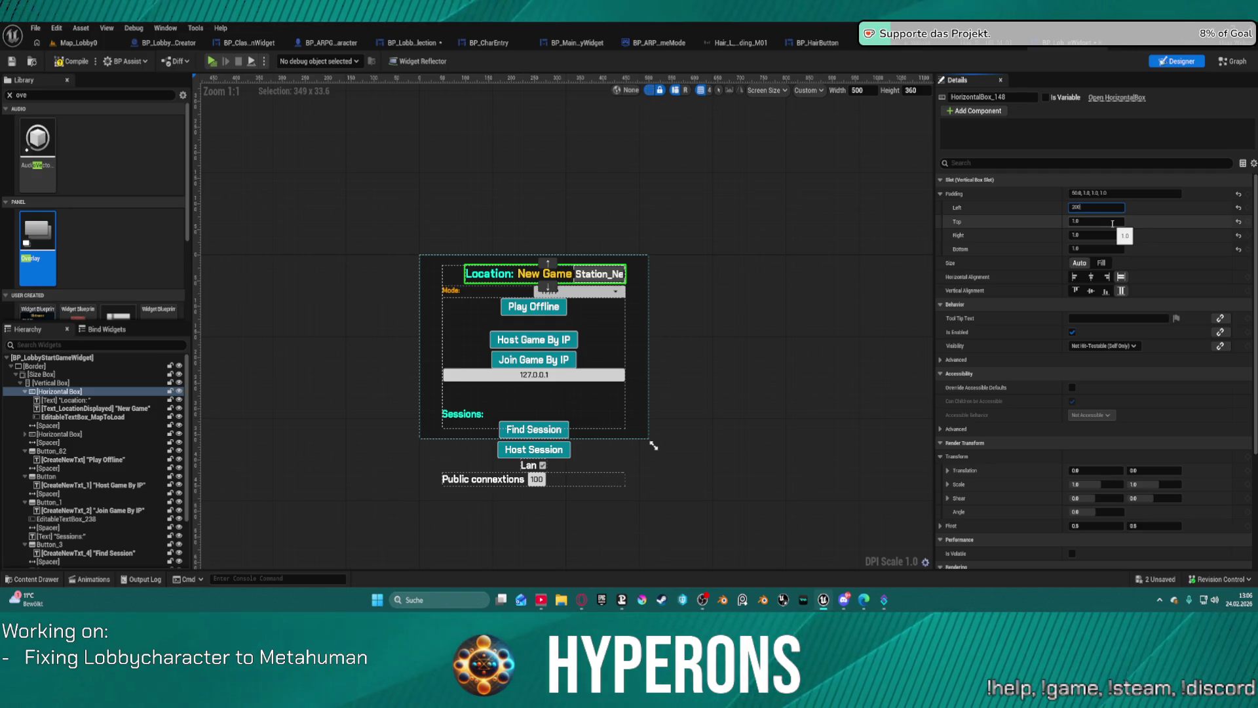
{"action": "key", "text": "Return"}
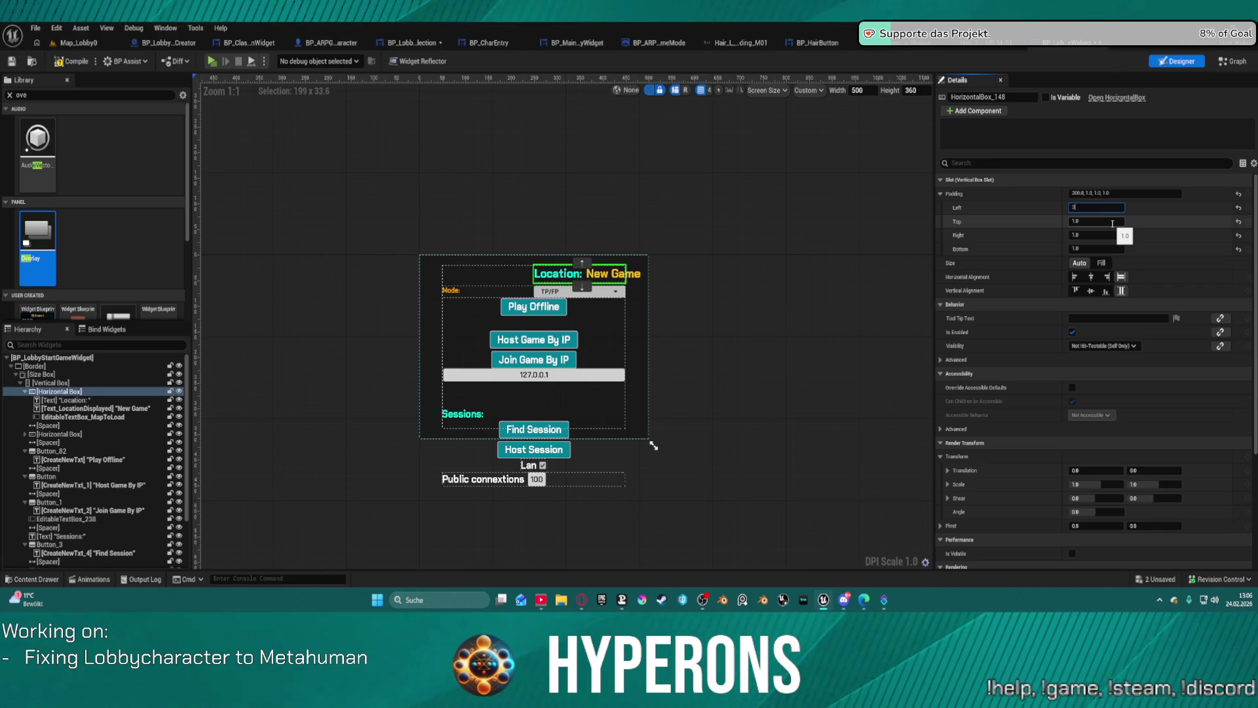
{"action": "key", "text": "Return"}
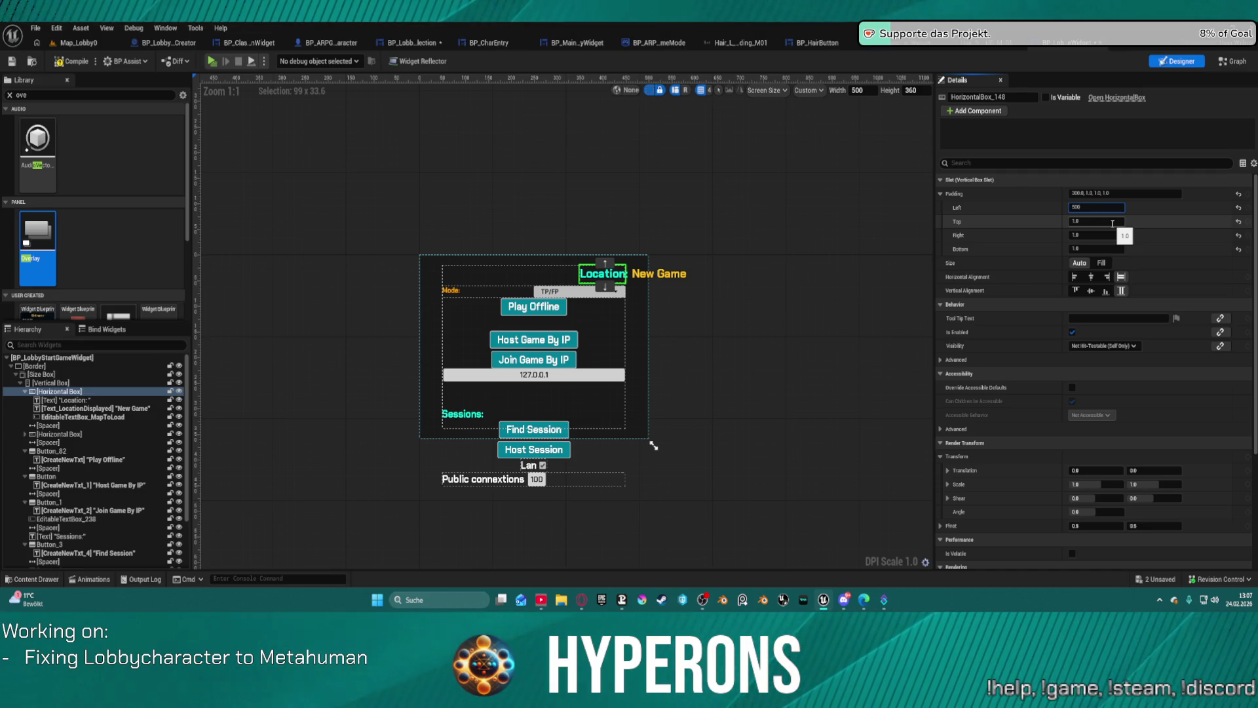
{"action": "key", "text": "Return"}
Step: Select the Play Offline button, undo the last padding edit, and open BP_MainLobbyWidget
{"action": "left_click", "coordinate": [533, 306]}
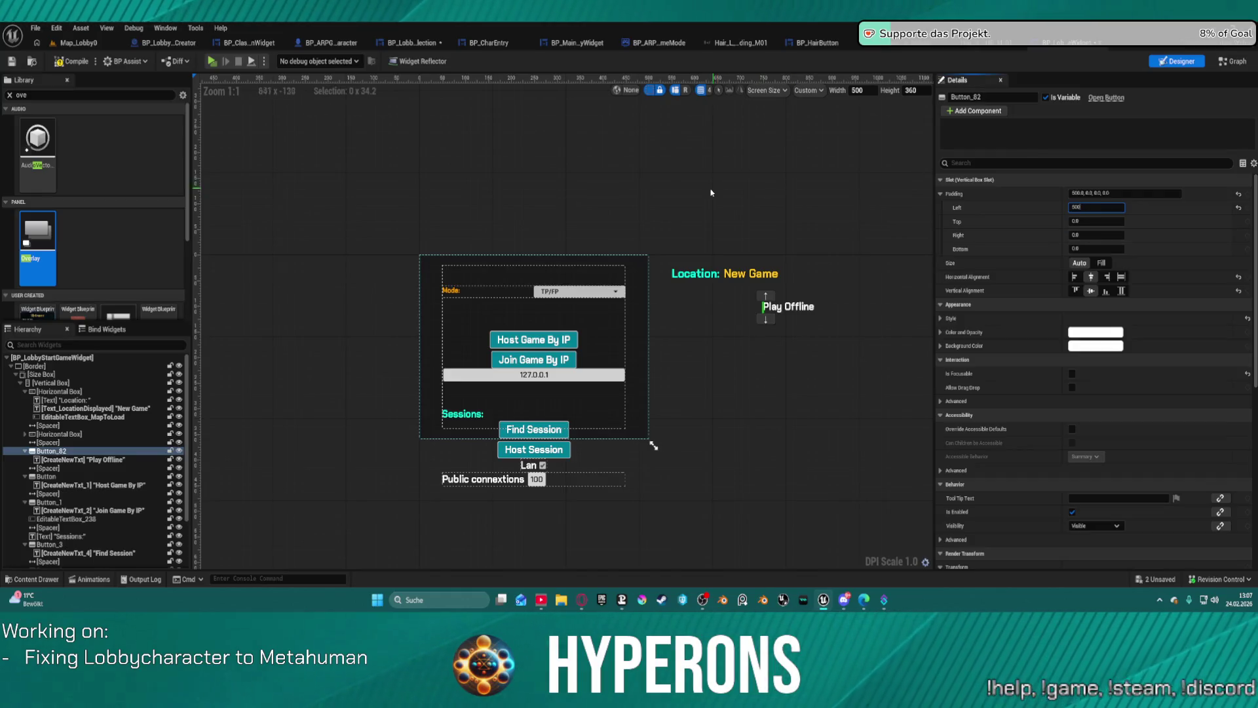
{"action": "key", "text": "ctrl+z"}
{"action": "key", "text": "ctrl+z"}
{"action": "key", "text": "ctrl+z"}
{"action": "key", "text": "ctrl+z"}
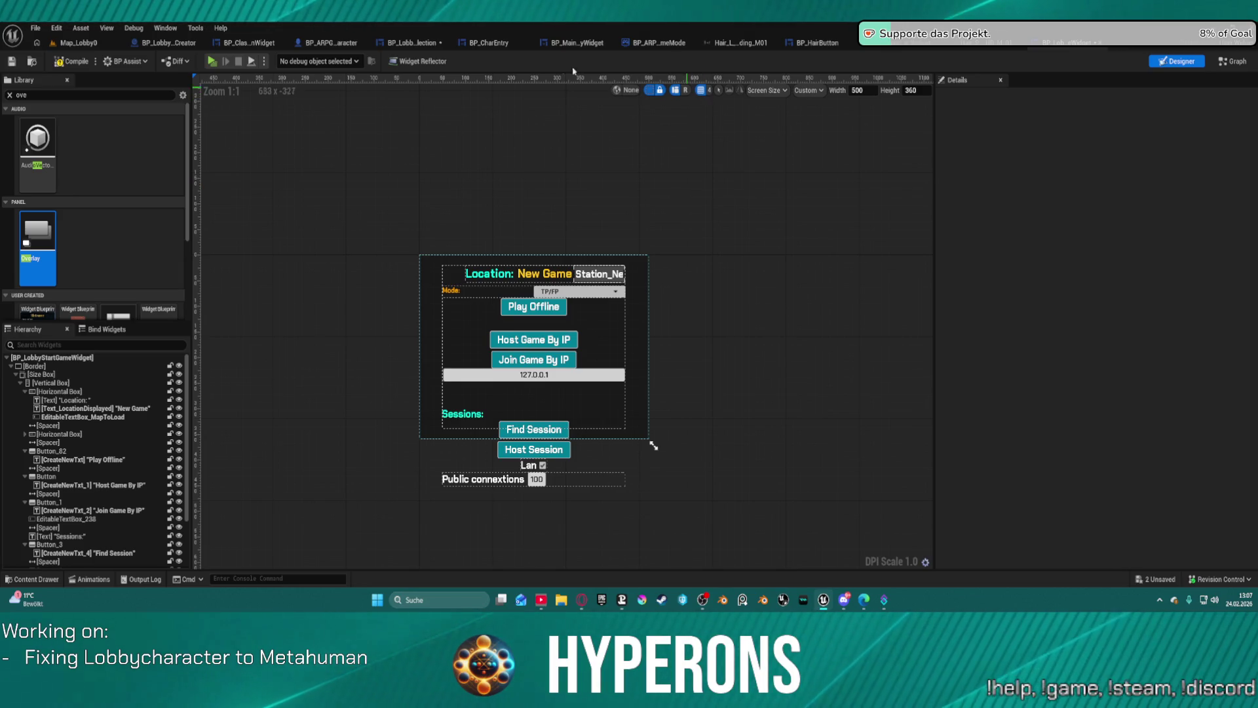
{"action": "left_click", "coordinate": [579, 43]}
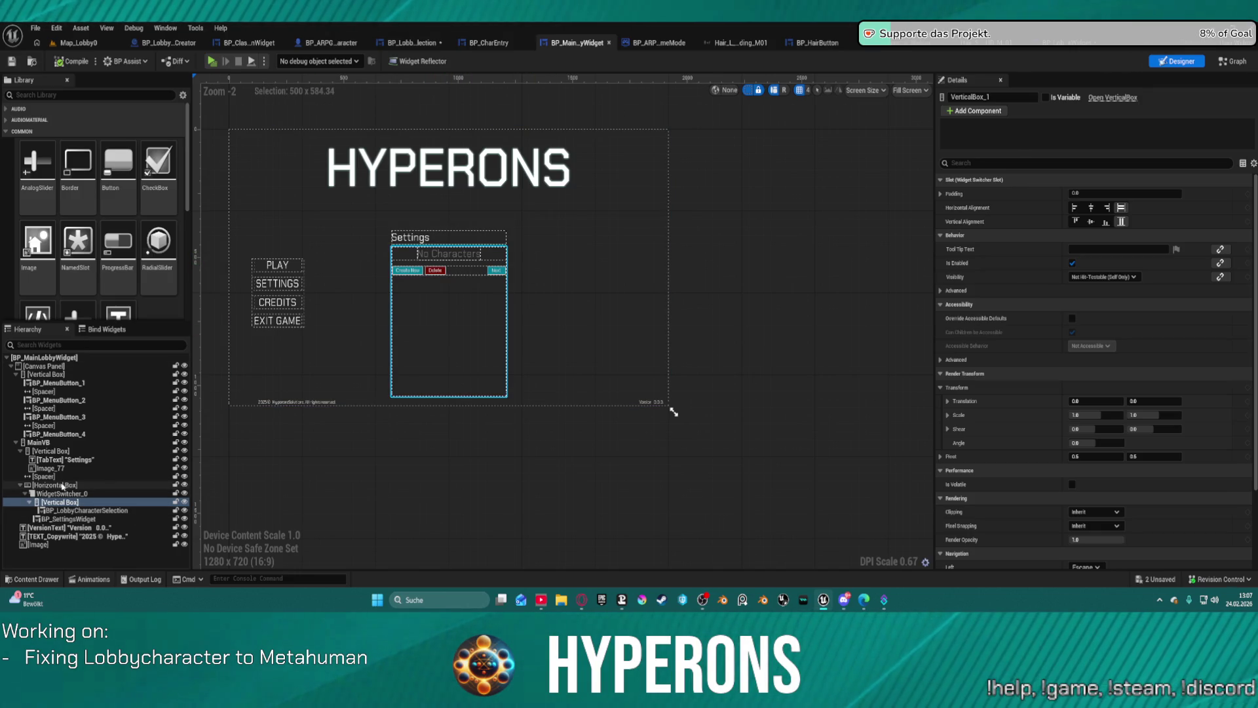
Step: Inspect WidgetSwitcher_0 and the embedded character selection, then open BP_LobbyCharacterSelection's graph
{"action": "left_click", "coordinate": [69, 494]}
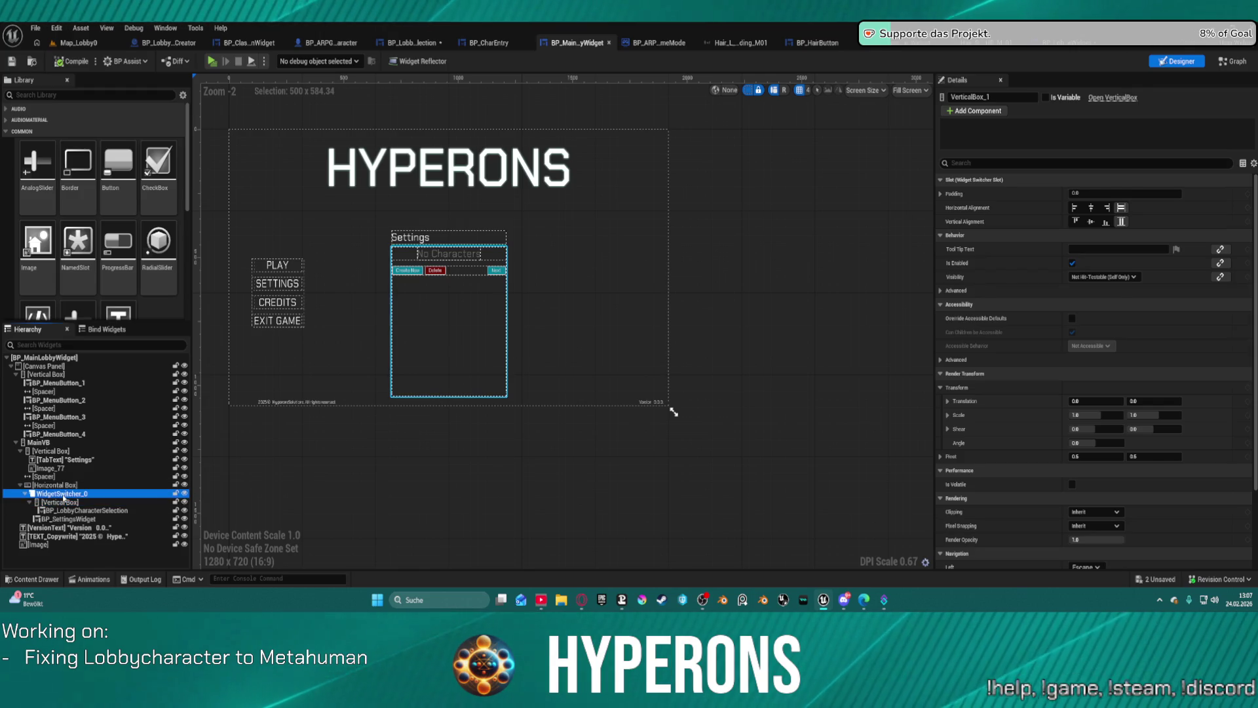
{"action": "left_click", "coordinate": [79, 510]}
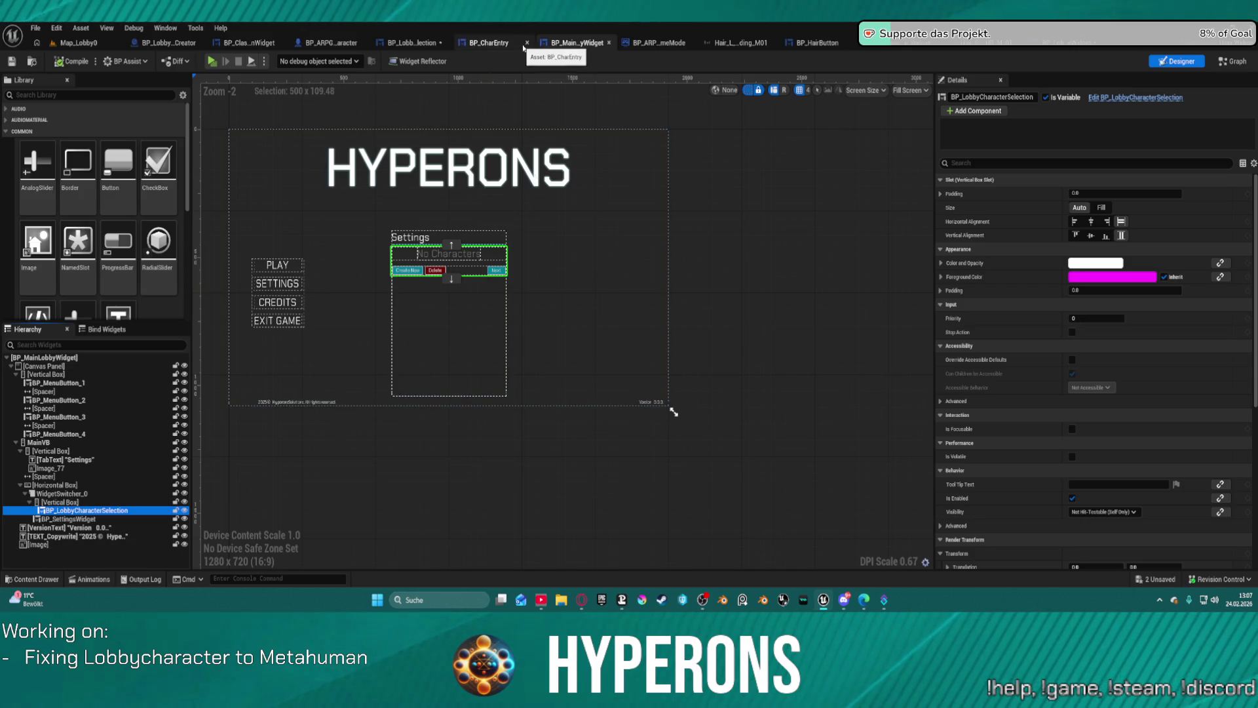
{"action": "left_click", "coordinate": [1073, 44]}
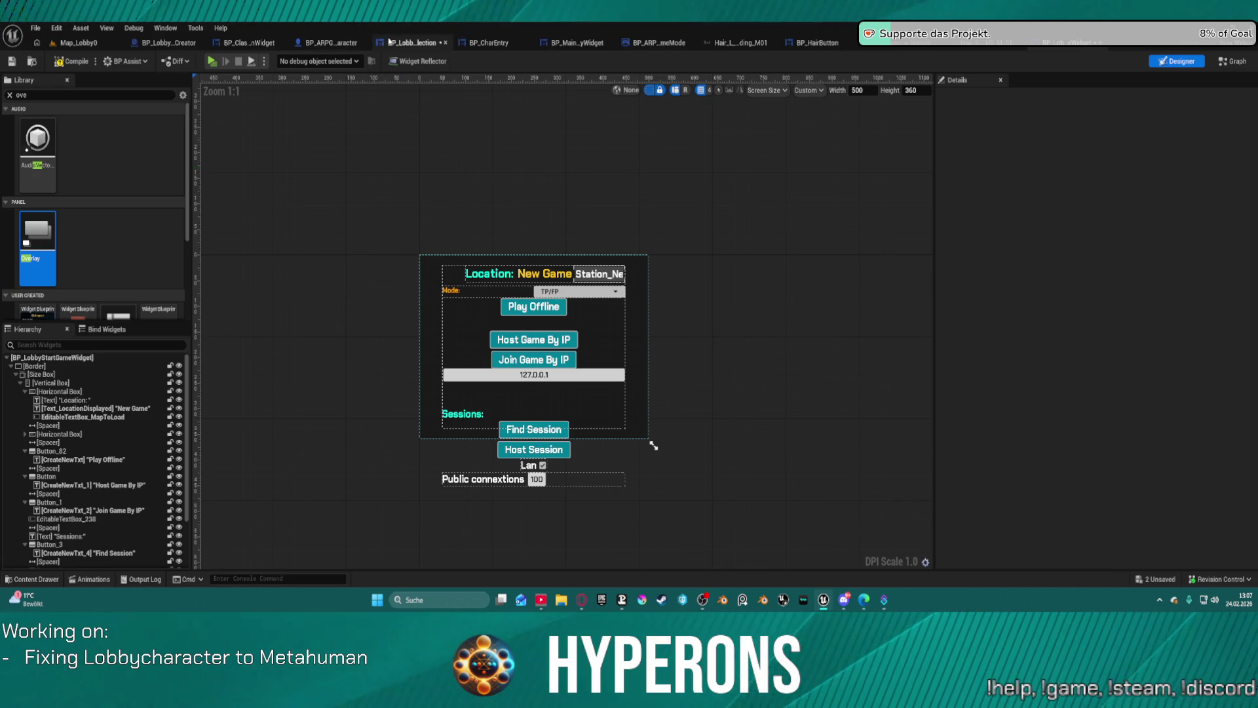
{"action": "left_click", "coordinate": [390, 42]}
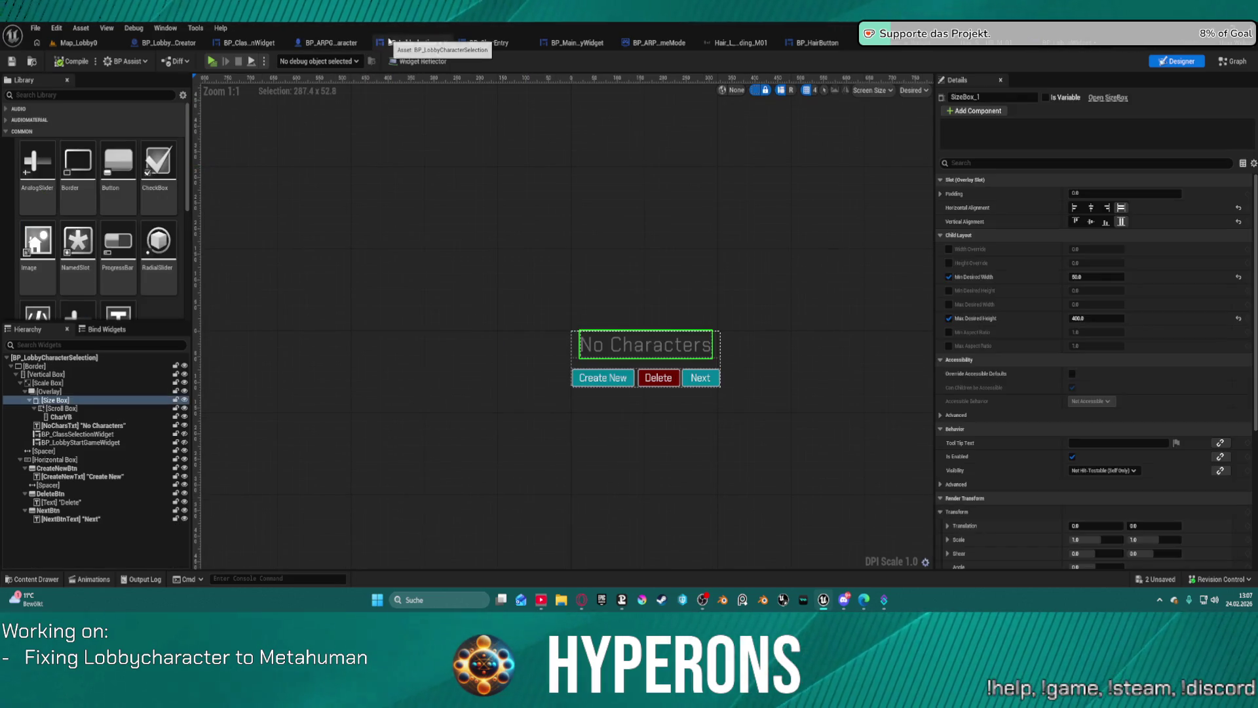
{"action": "left_click", "coordinate": [1231, 61]}
Step: Open LoadCharacters, then move to the EventGraph's Branch, Is Valid and SetText nodes
{"action": "double_click", "coordinate": [421, 315]}
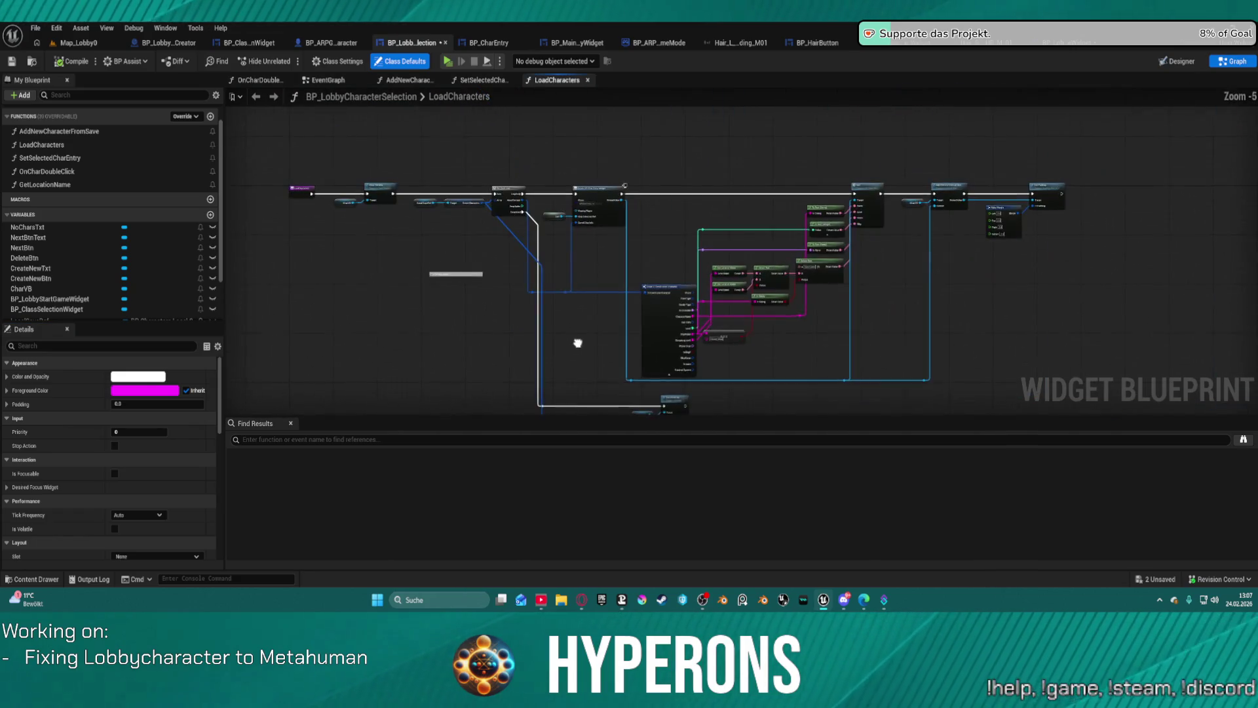
{"action": "scroll", "coordinate": [462, 198], "scroll_direction": "up", "scroll_amount": 6}
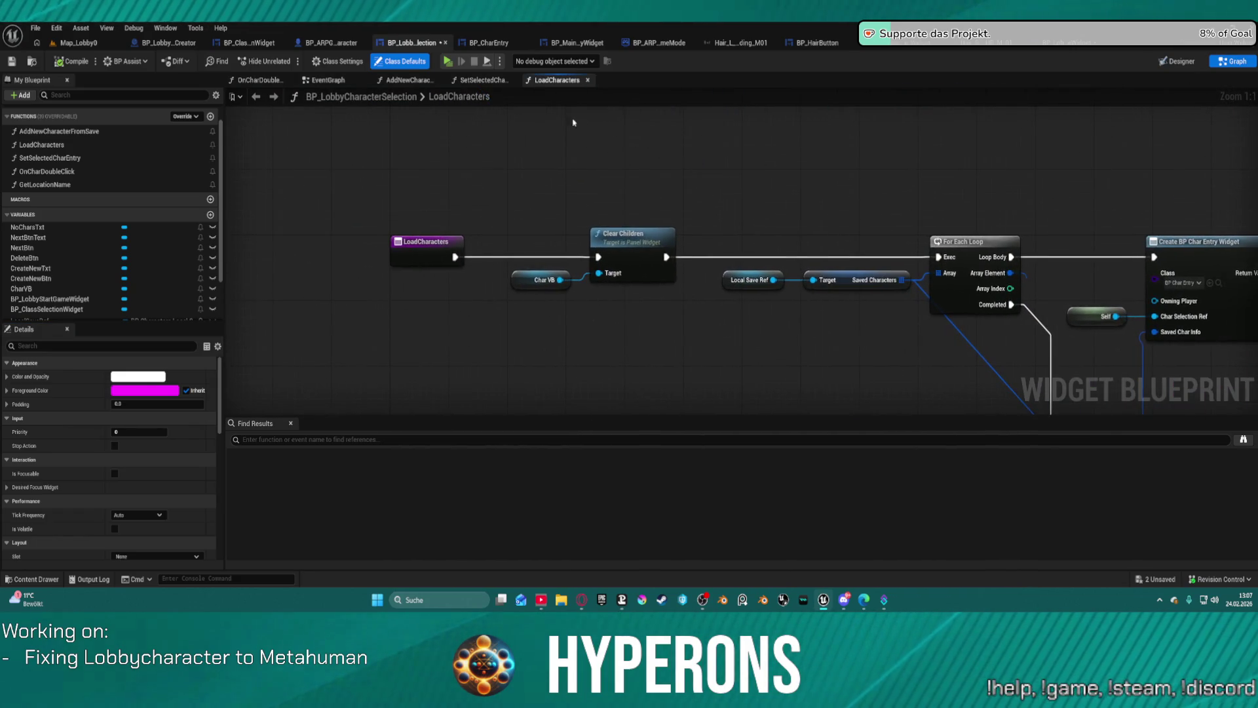
{"action": "left_click", "coordinate": [328, 80]}
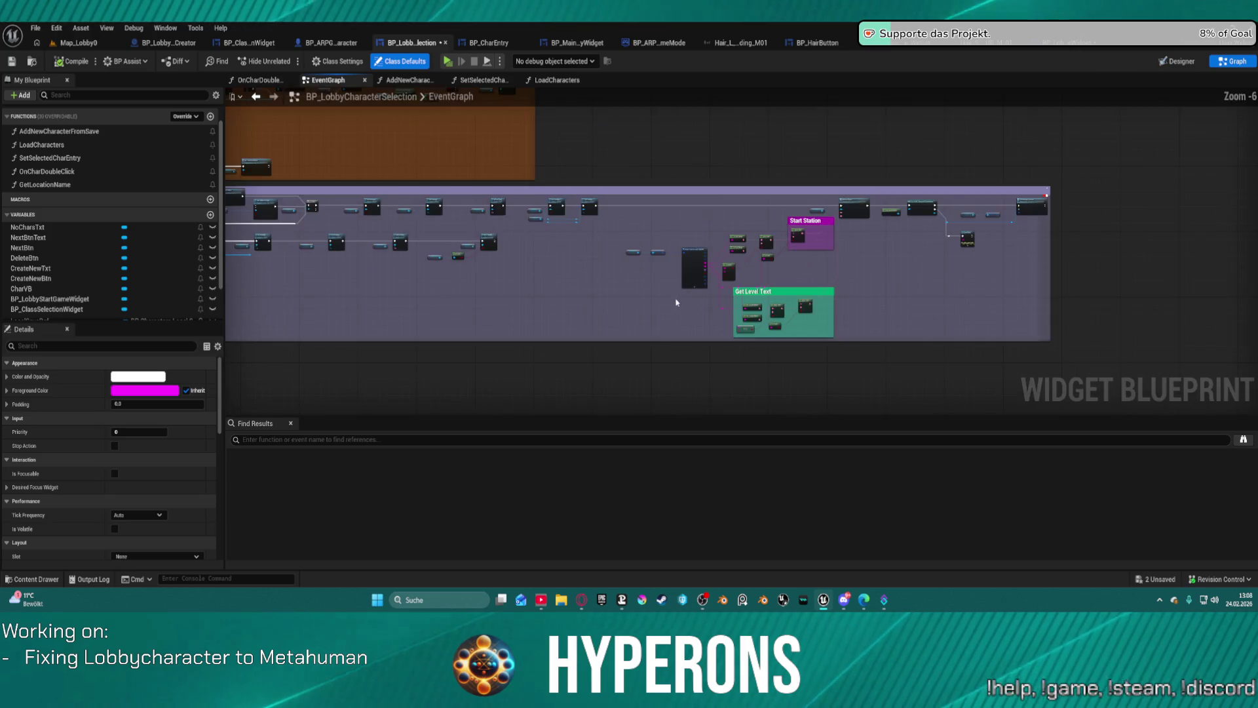
{"action": "scroll", "coordinate": [866, 306], "scroll_direction": "up", "scroll_amount": 5}
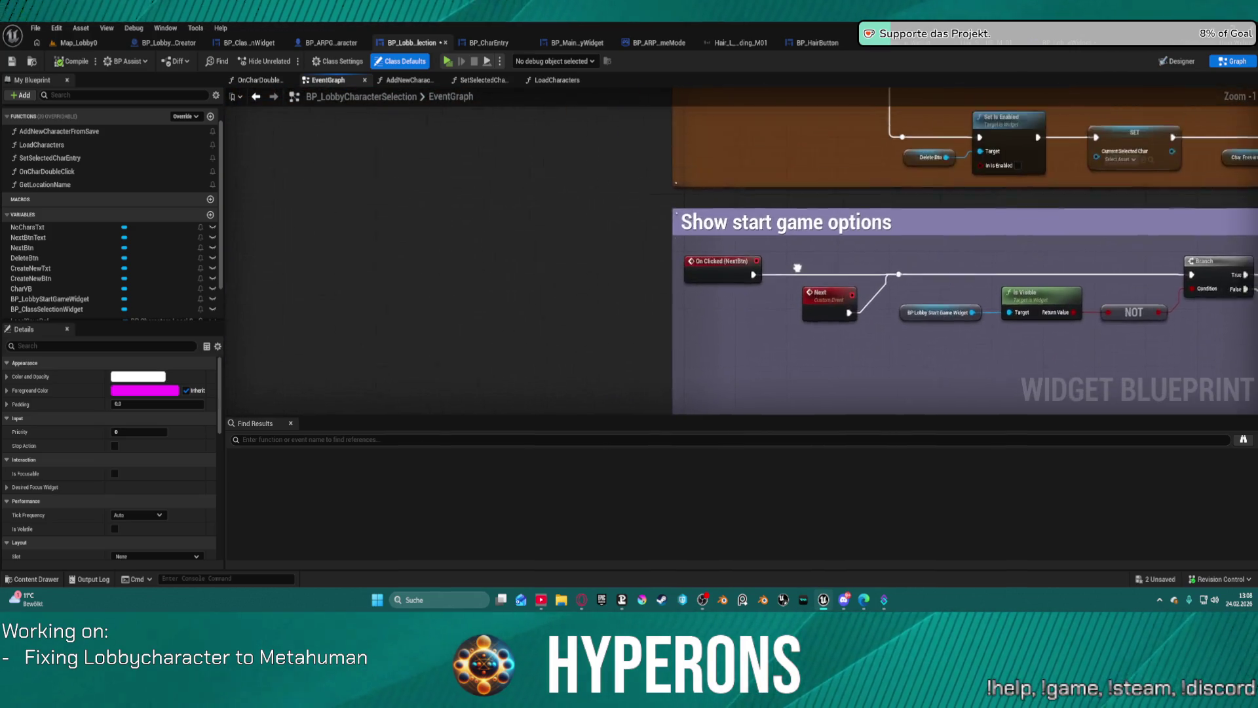
{"action": "left_click_drag", "start_coordinate": [717, 271], "coordinate": [702, 191]}
{"action": "left_click_drag", "start_coordinate": [792, 323], "coordinate": [540, 331]}
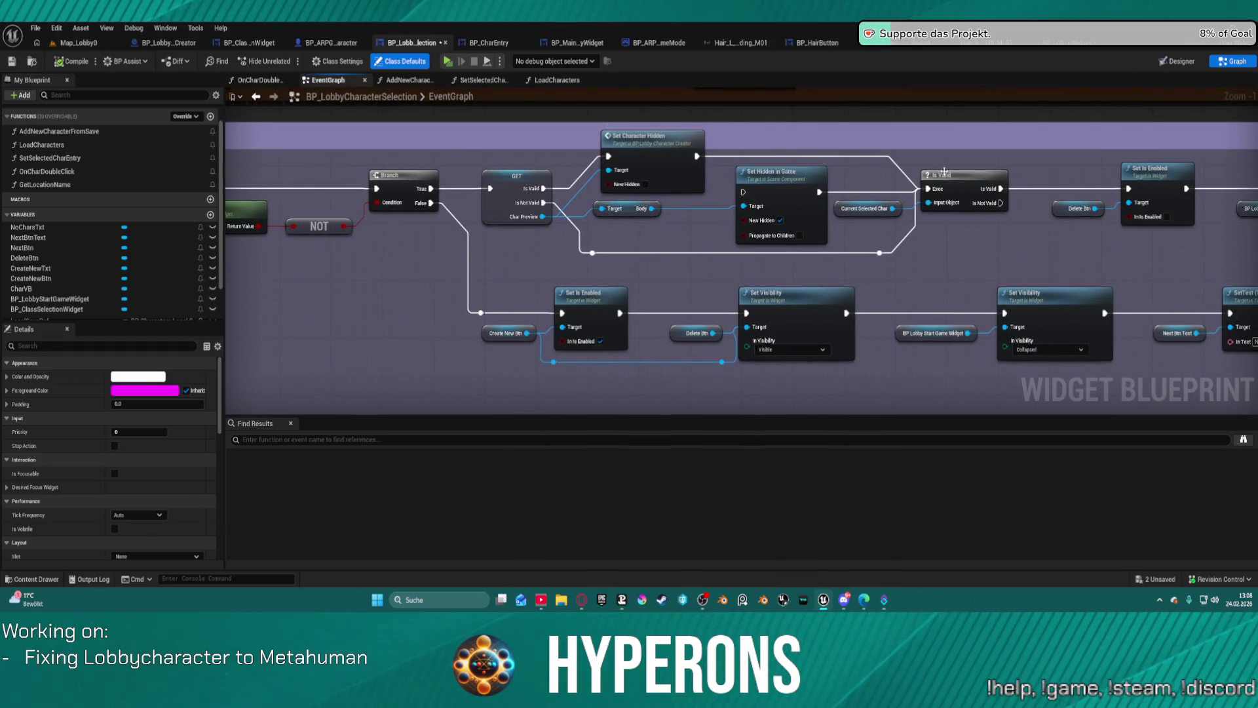
{"action": "mouse_move", "coordinate": [1053, 265]}
{"action": "left_mouse_down"}
{"action": "mouse_move", "coordinate": [896, 281]}
{"action": "mouse_move", "coordinate": [707, 238]}
{"action": "mouse_move", "coordinate": [432, 220]}
{"action": "mouse_move", "coordinate": [298, 236]}
{"action": "mouse_move", "coordinate": [578, 237]}
{"action": "mouse_move", "coordinate": [1151, 205]}
{"action": "mouse_move", "coordinate": [1053, 236]}
{"action": "mouse_move", "coordinate": [795, 277]}
{"action": "mouse_move", "coordinate": [430, 283]}
{"action": "mouse_move", "coordinate": [365, 281]}
{"action": "mouse_move", "coordinate": [196, 199]}
{"action": "mouse_move", "coordinate": [183, 236]}
{"action": "mouse_move", "coordinate": [159, 236]}
{"action": "mouse_move", "coordinate": [534, 272]}
{"action": "mouse_move", "coordinate": [558, 268]}
{"action": "mouse_move", "coordinate": [625, 174]}
{"action": "mouse_move", "coordinate": [240, 196]}
{"action": "mouse_move", "coordinate": [3, 188]}
{"action": "left_mouse_up"}
Step: Pan through the Show start game options, Create new character and visibility nodes
{"action": "mouse_move", "coordinate": [790, 165]}
{"action": "left_mouse_down"}
{"action": "mouse_move", "coordinate": [567, 237]}
{"action": "mouse_move", "coordinate": [174, 270]}
{"action": "mouse_move", "coordinate": [132, 270]}
{"action": "mouse_move", "coordinate": [98, 184]}
{"action": "left_mouse_up"}
{"action": "mouse_move", "coordinate": [655, 163]}
{"action": "left_mouse_down"}
{"action": "mouse_move", "coordinate": [662, 448]}
{"action": "mouse_move", "coordinate": [630, 533]}
{"action": "left_mouse_up"}
{"action": "mouse_move", "coordinate": [655, 262]}
{"action": "left_mouse_down"}
{"action": "mouse_move", "coordinate": [655, 459]}
{"action": "mouse_move", "coordinate": [739, 475]}
{"action": "left_mouse_up"}
{"action": "mouse_move", "coordinate": [656, 197]}
{"action": "left_mouse_down"}
{"action": "mouse_move", "coordinate": [655, 431]}
{"action": "mouse_move", "coordinate": [655, 118]}
{"action": "left_mouse_up"}
{"action": "left_click_drag", "start_coordinate": [1179, 393], "coordinate": [1225, 154]}
{"action": "scroll", "coordinate": [78, 247], "scroll_direction": "down", "scroll_amount": 2}
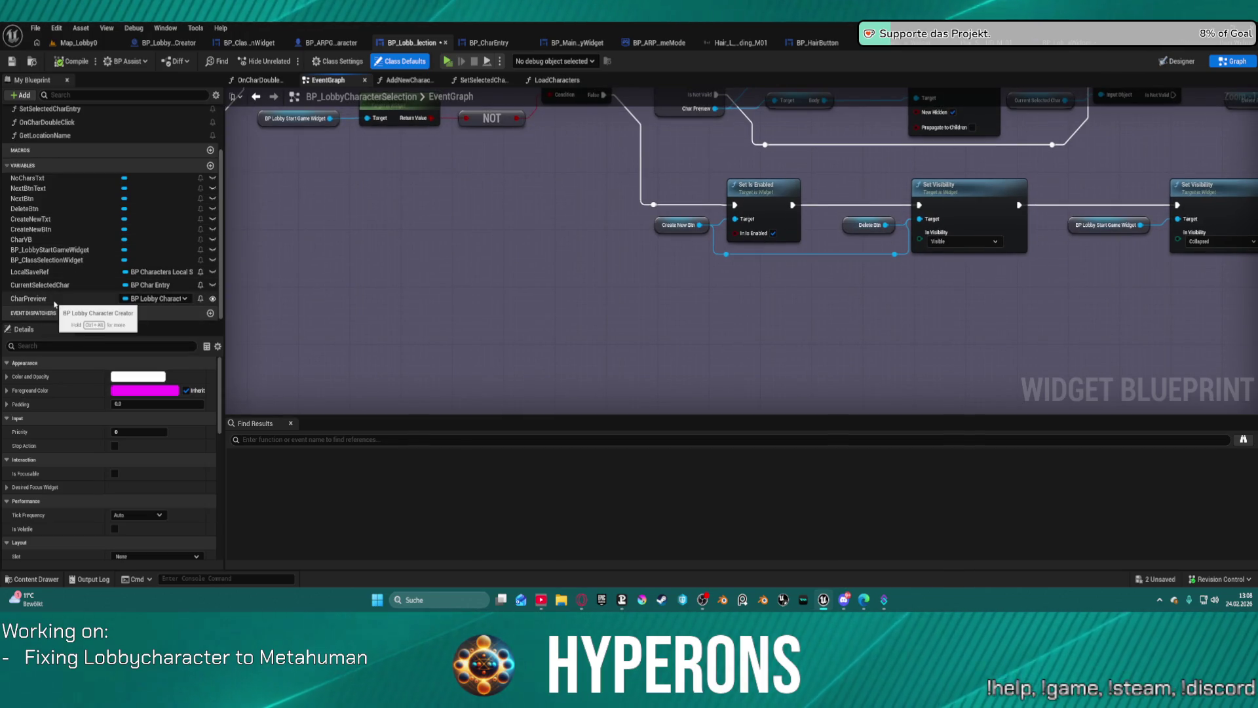
Step: Inspect the BP_ClassSelectionWidget and CharPreview variables, then open BP_LobbyStartGameWidget's Designer
{"action": "left_click", "coordinate": [49, 261]}
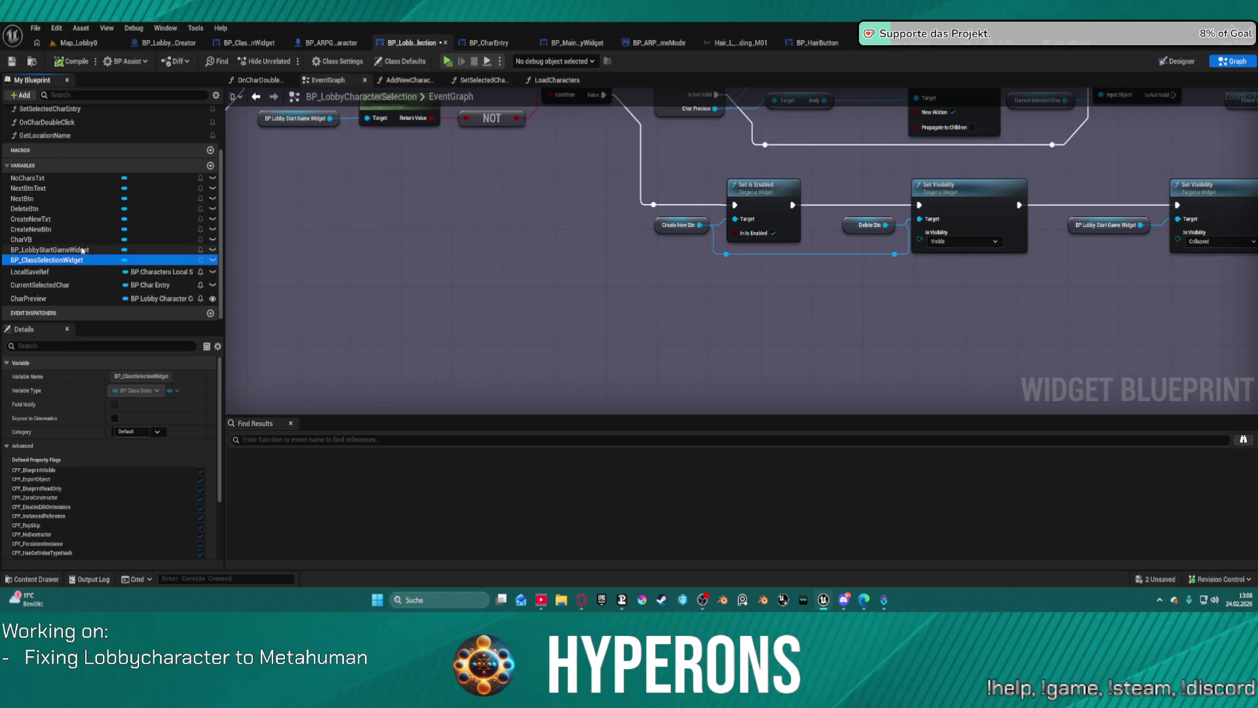
{"action": "left_click", "coordinate": [59, 298]}
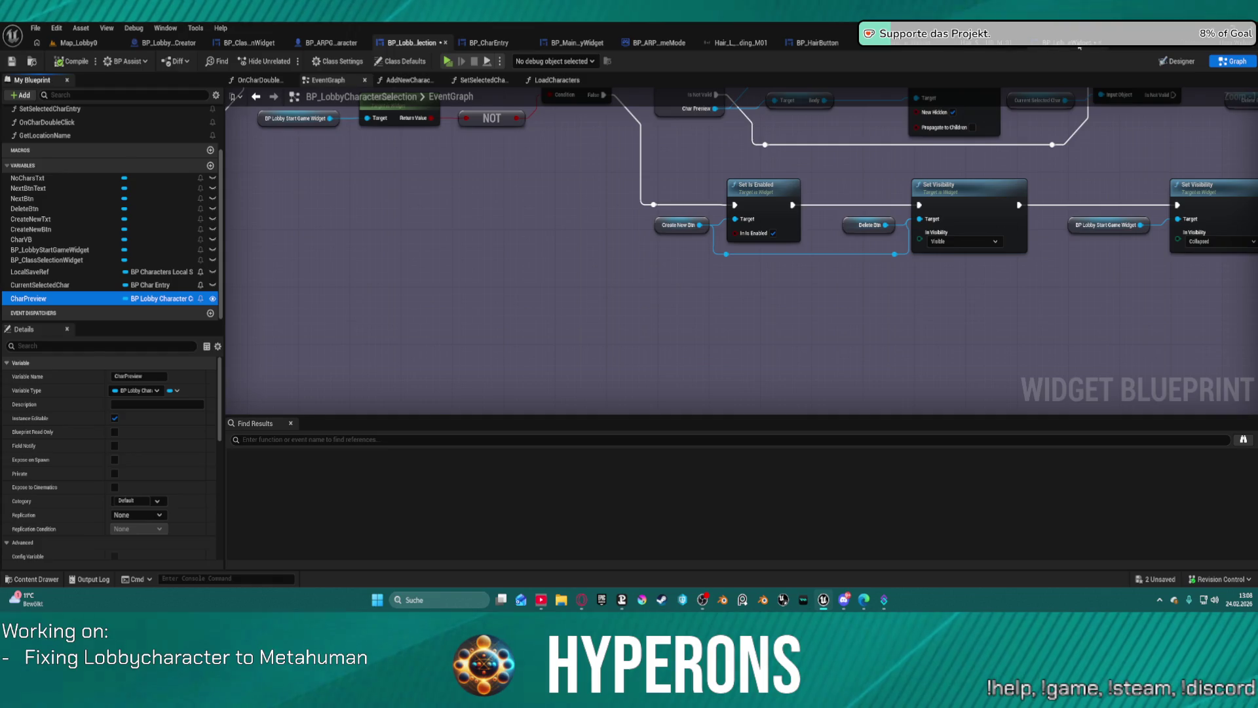
{"action": "left_click", "coordinate": [1079, 45]}
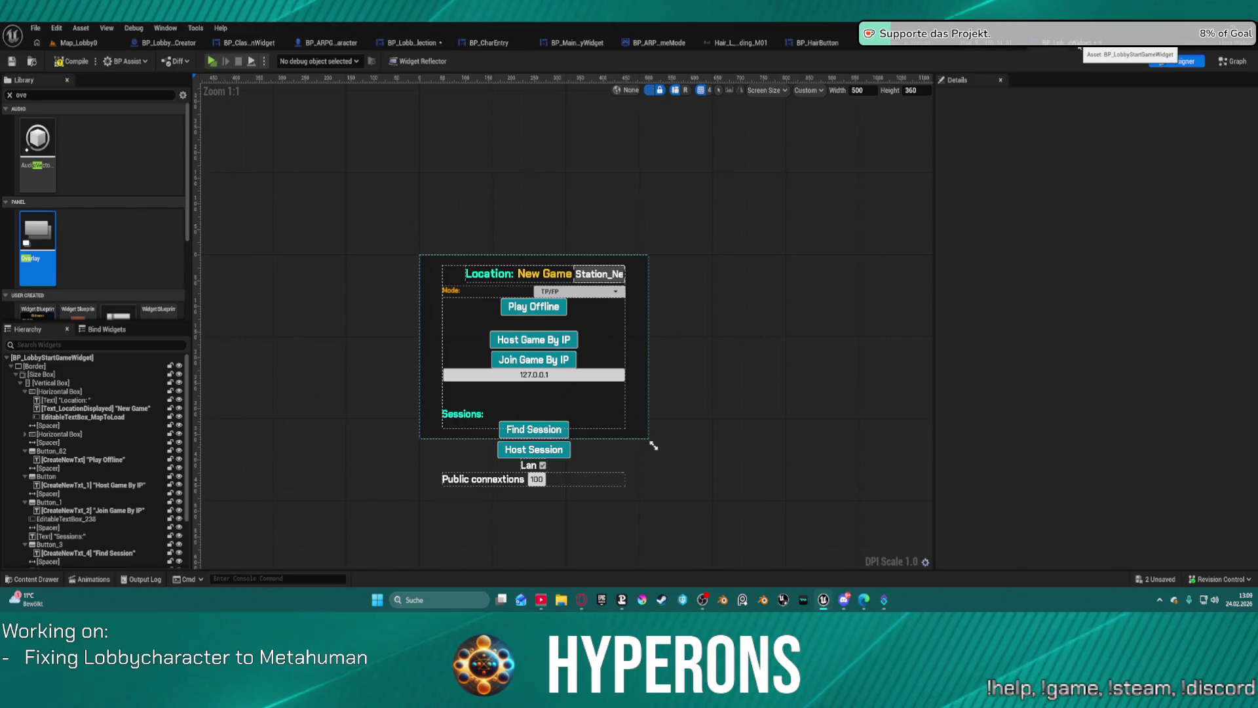
Step: Check BP_ClassSelectionWidget and BP_ARPG_Character, then go back to BP_LobbyCharacterSelection's event graph
{"action": "left_click", "coordinate": [264, 44]}
{"action": "left_click", "coordinate": [308, 44]}
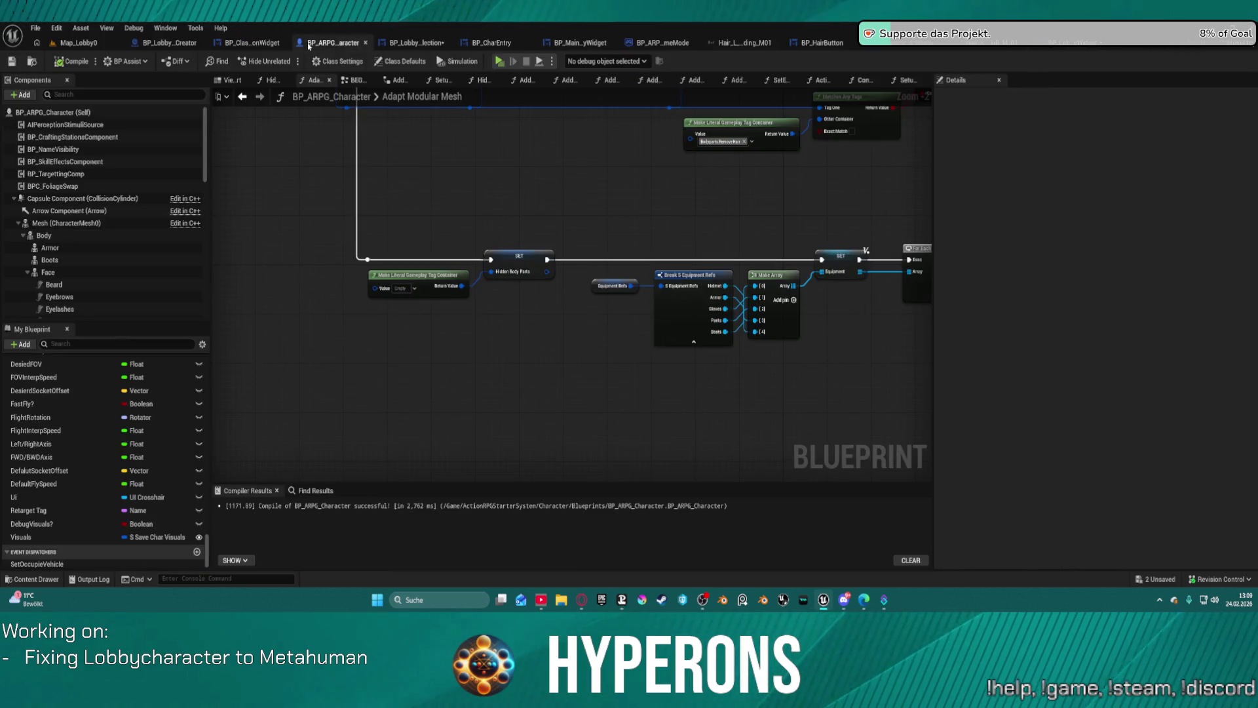
{"action": "left_click", "coordinate": [275, 42]}
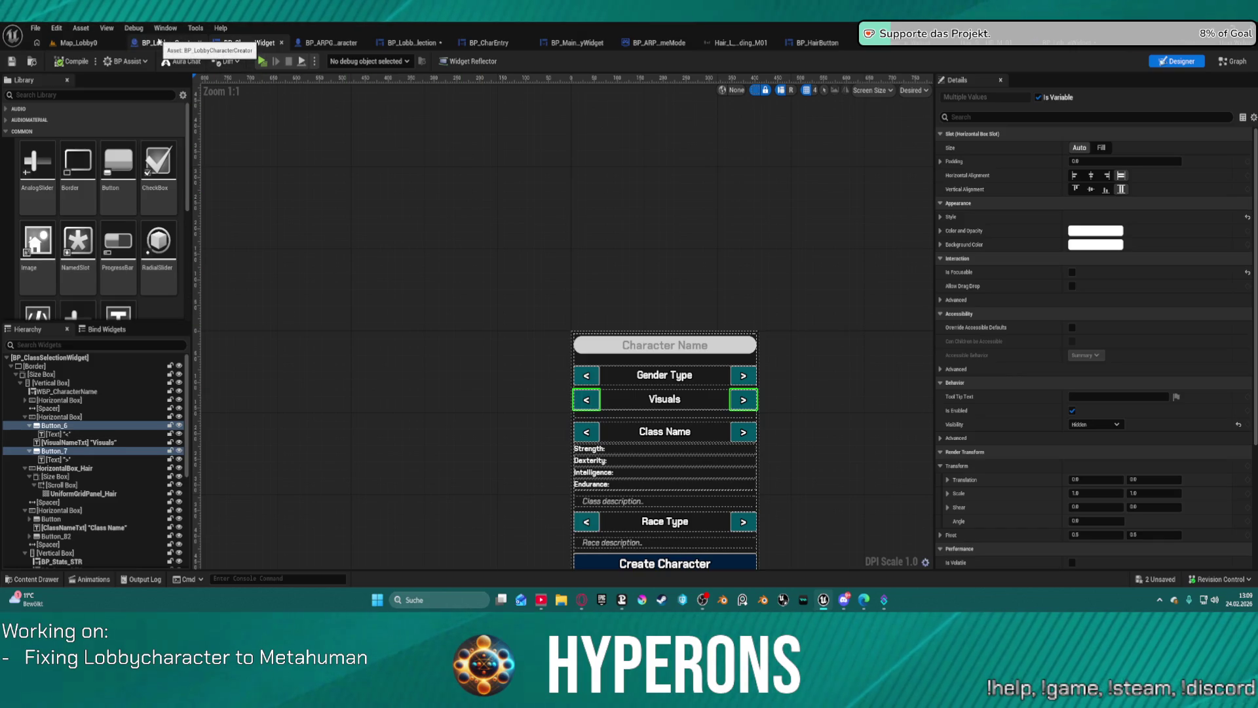
{"action": "left_click", "coordinate": [412, 42]}
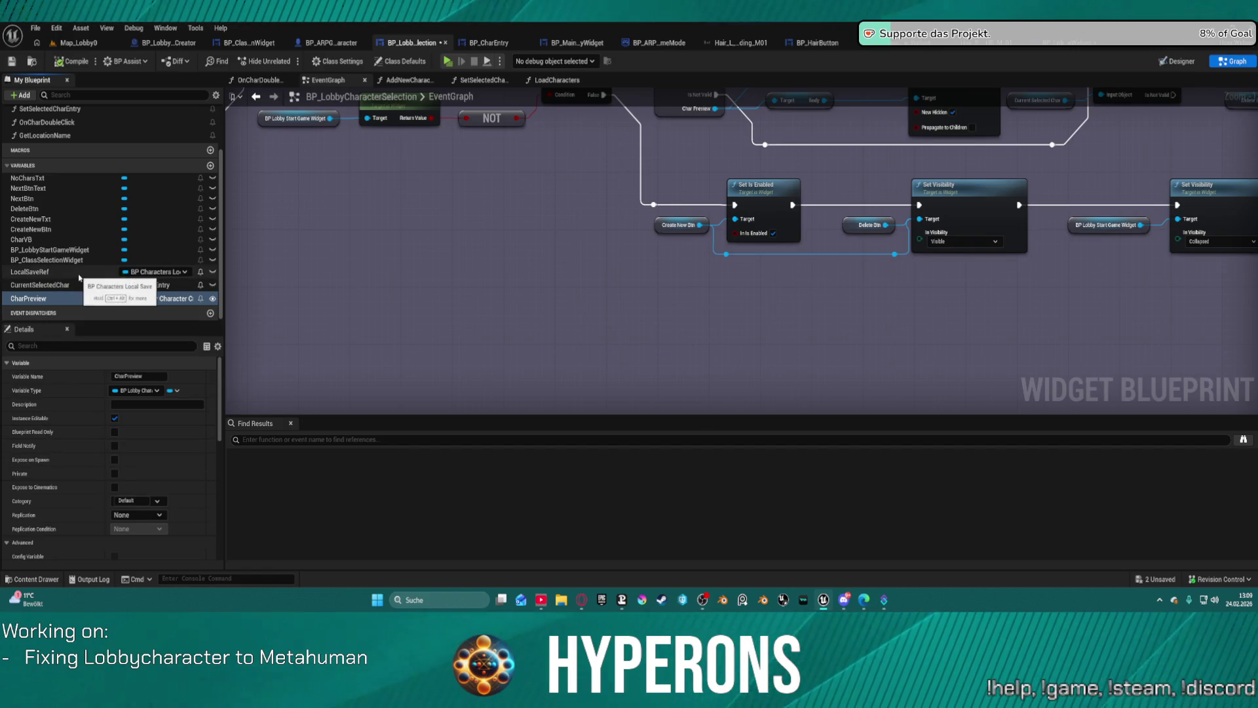
Step: Pan the EventGraph to the Show start game options comment, then open BP_CharEntry's On Mouse Button Down graph
{"action": "scroll", "coordinate": [177, 226], "scroll_direction": "up", "scroll_amount": 5}
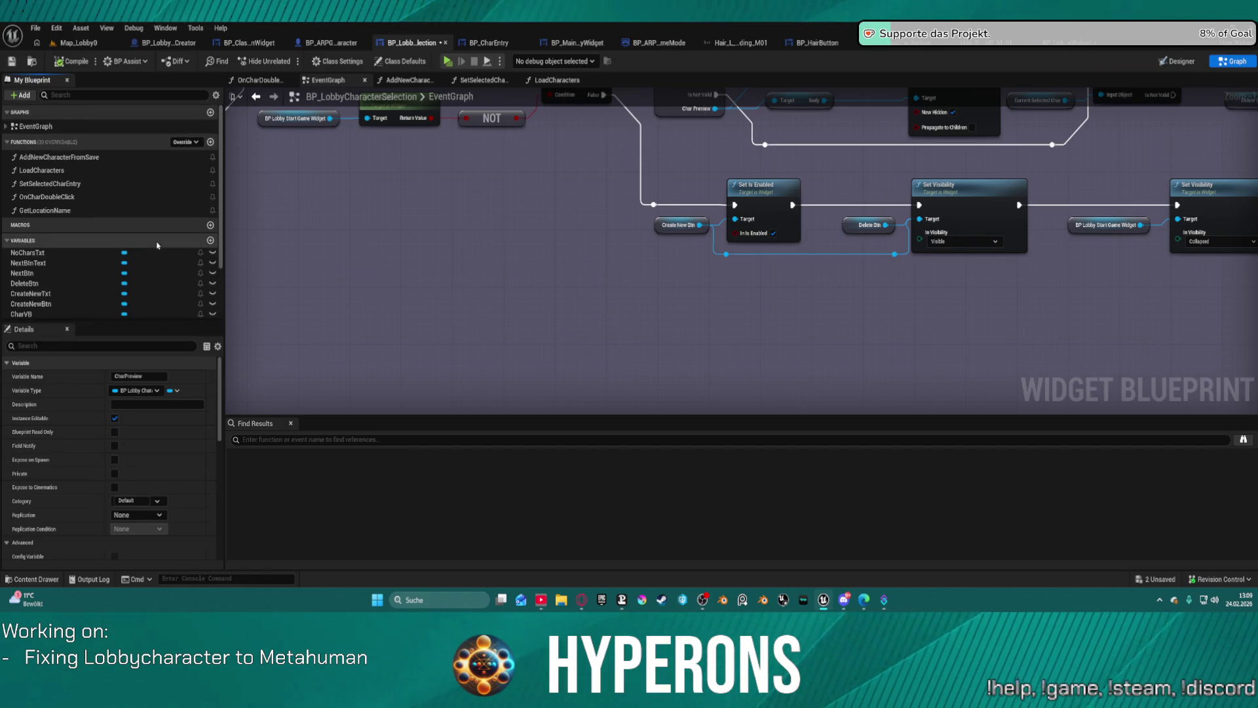
{"action": "scroll", "coordinate": [738, 258], "scroll_direction": "down", "scroll_amount": 6}
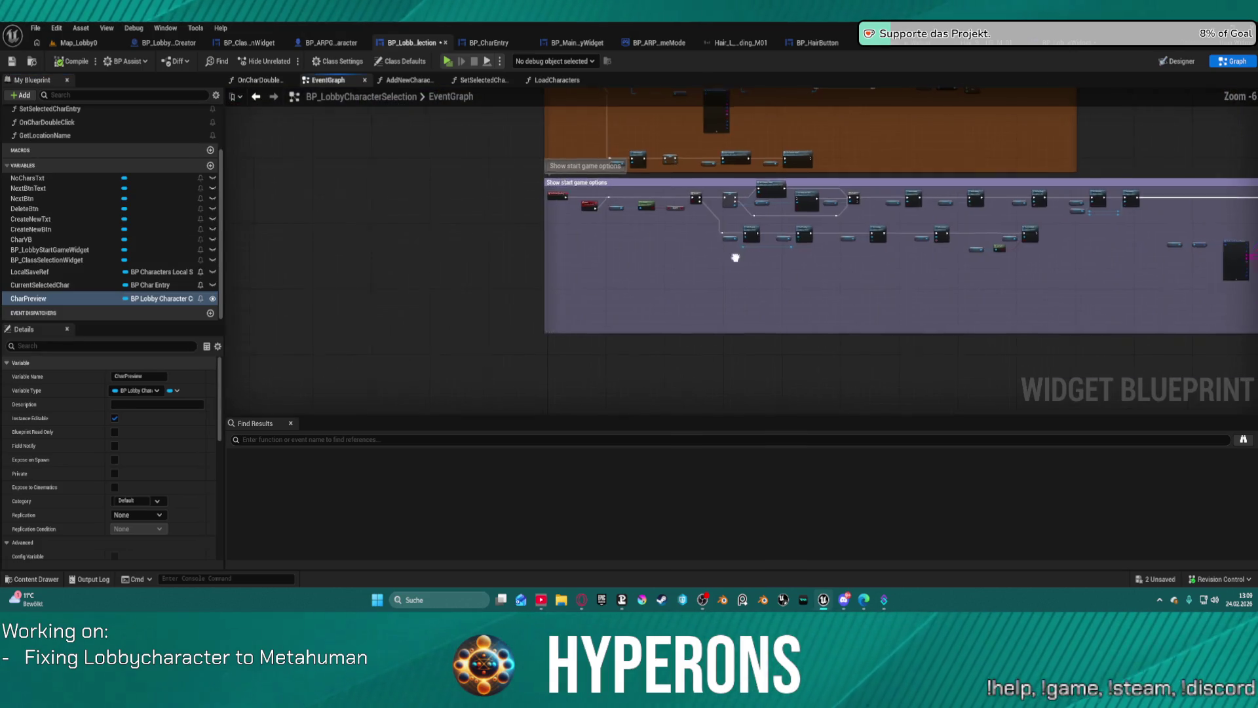
{"action": "scroll", "coordinate": [773, 212], "scroll_direction": "up", "scroll_amount": 4}
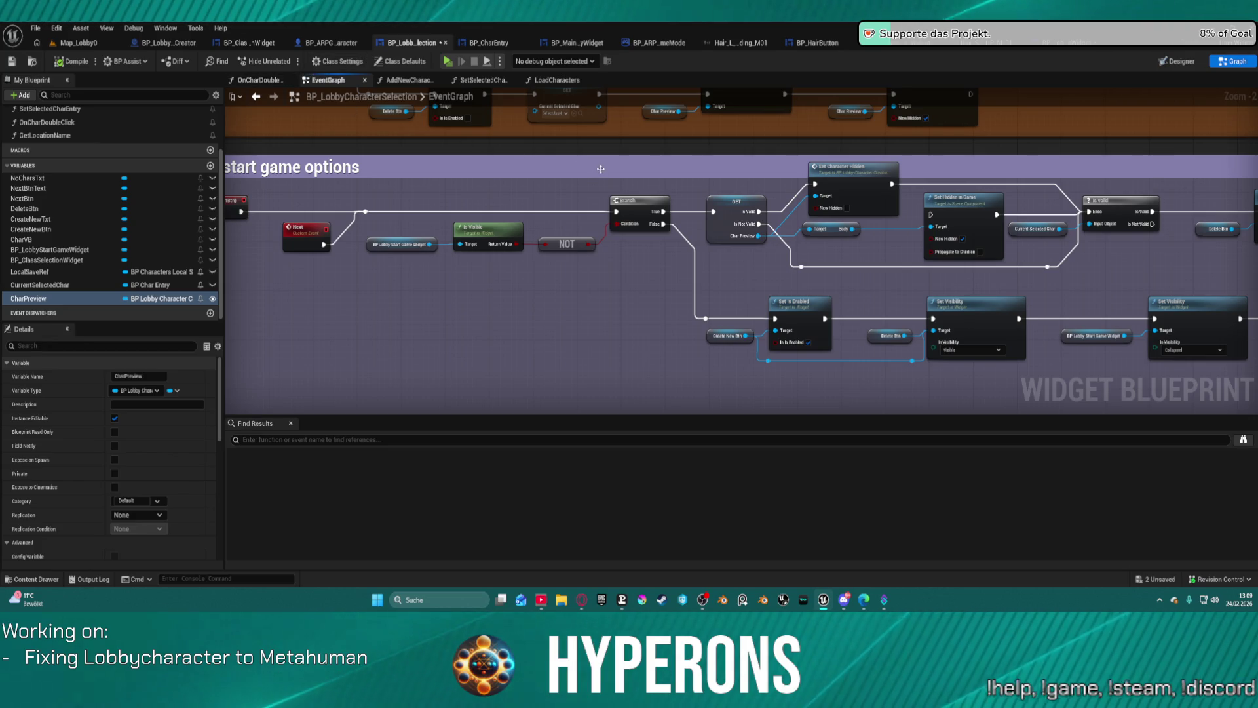
{"action": "mouse_move", "coordinate": [970, 245]}
{"action": "left_mouse_down"}
{"action": "mouse_move", "coordinate": [893, 275]}
{"action": "mouse_move", "coordinate": [460, 225]}
{"action": "mouse_move", "coordinate": [236, 236]}
{"action": "mouse_move", "coordinate": [226, 251]}
{"action": "left_mouse_up"}
{"action": "mouse_move", "coordinate": [918, 229]}
{"action": "left_mouse_down"}
{"action": "mouse_move", "coordinate": [717, 171]}
{"action": "mouse_move", "coordinate": [563, 222]}
{"action": "mouse_move", "coordinate": [333, 340]}
{"action": "mouse_move", "coordinate": [232, 316]}
{"action": "mouse_move", "coordinate": [232, 197]}
{"action": "mouse_move", "coordinate": [822, 197]}
{"action": "mouse_move", "coordinate": [616, 192]}
{"action": "mouse_move", "coordinate": [327, 220]}
{"action": "left_mouse_up"}
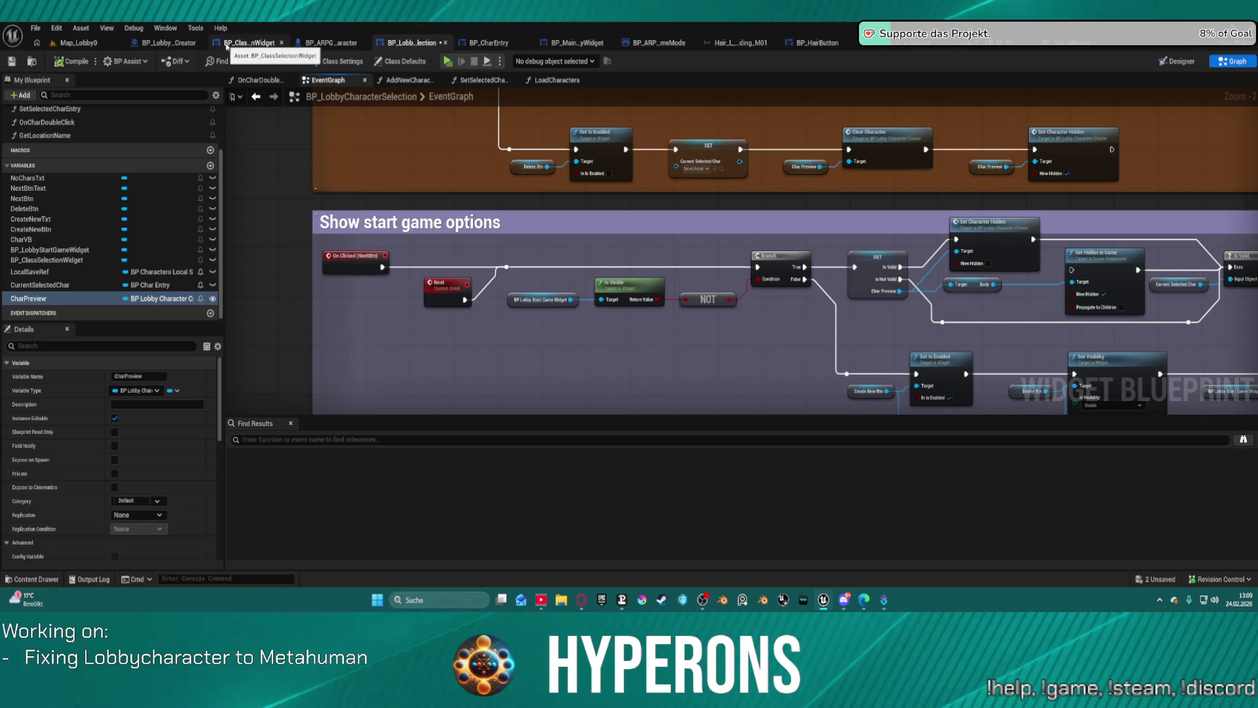
{"action": "left_click", "coordinate": [498, 43]}
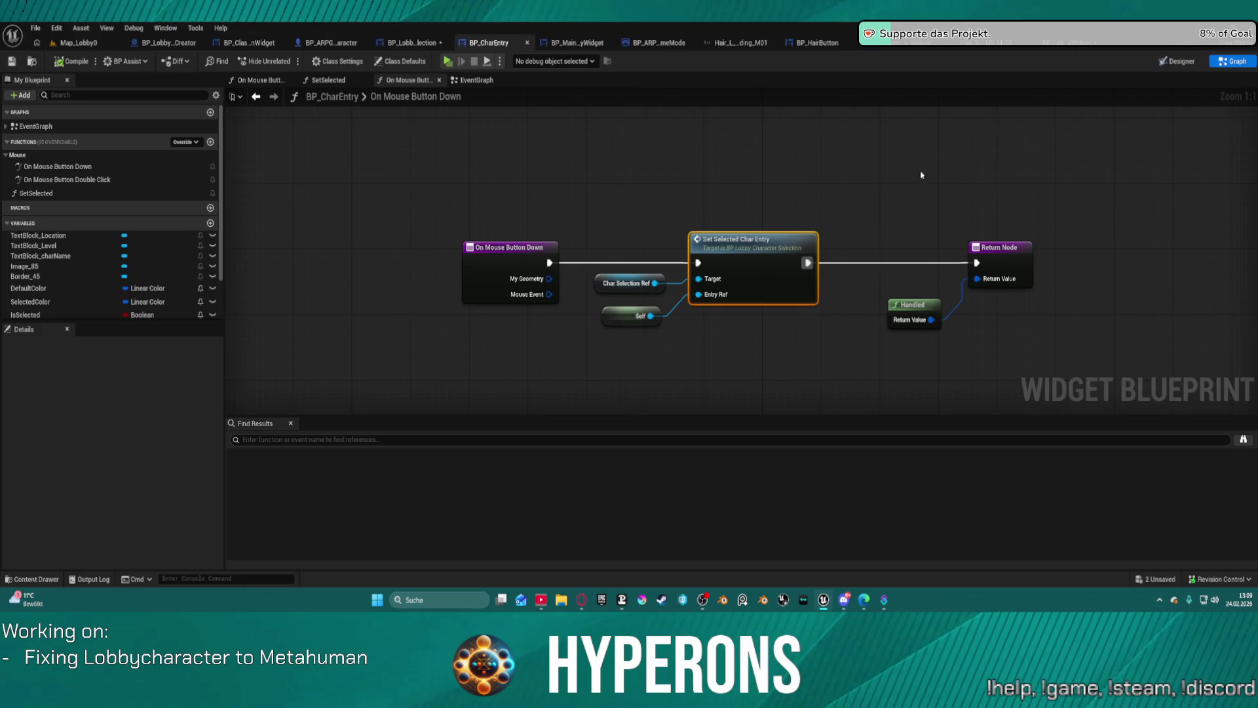
Step: Open the SetSelectedCharEntry function and inspect its Set Main Equipment, Set Is Enabled and Break nodes
{"action": "double_click", "coordinate": [762, 241]}
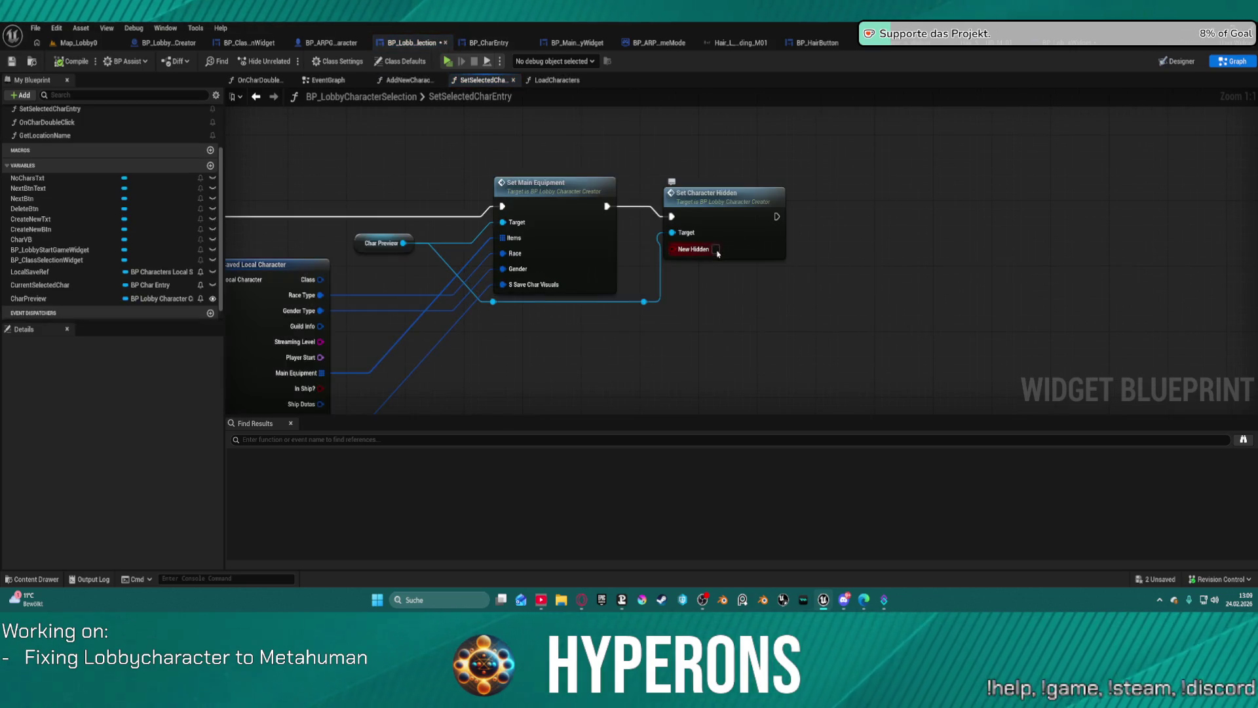
{"action": "left_click", "coordinate": [557, 184]}
{"action": "mouse_move", "coordinate": [607, 207]}
{"action": "left_mouse_down"}
{"action": "mouse_move", "coordinate": [1039, 208]}
{"action": "mouse_move", "coordinate": [1192, 282]}
{"action": "mouse_move", "coordinate": [1245, 384]}
{"action": "mouse_move", "coordinate": [1179, 372]}
{"action": "mouse_move", "coordinate": [1058, 192]}
{"action": "mouse_move", "coordinate": [567, 189]}
{"action": "left_mouse_up"}
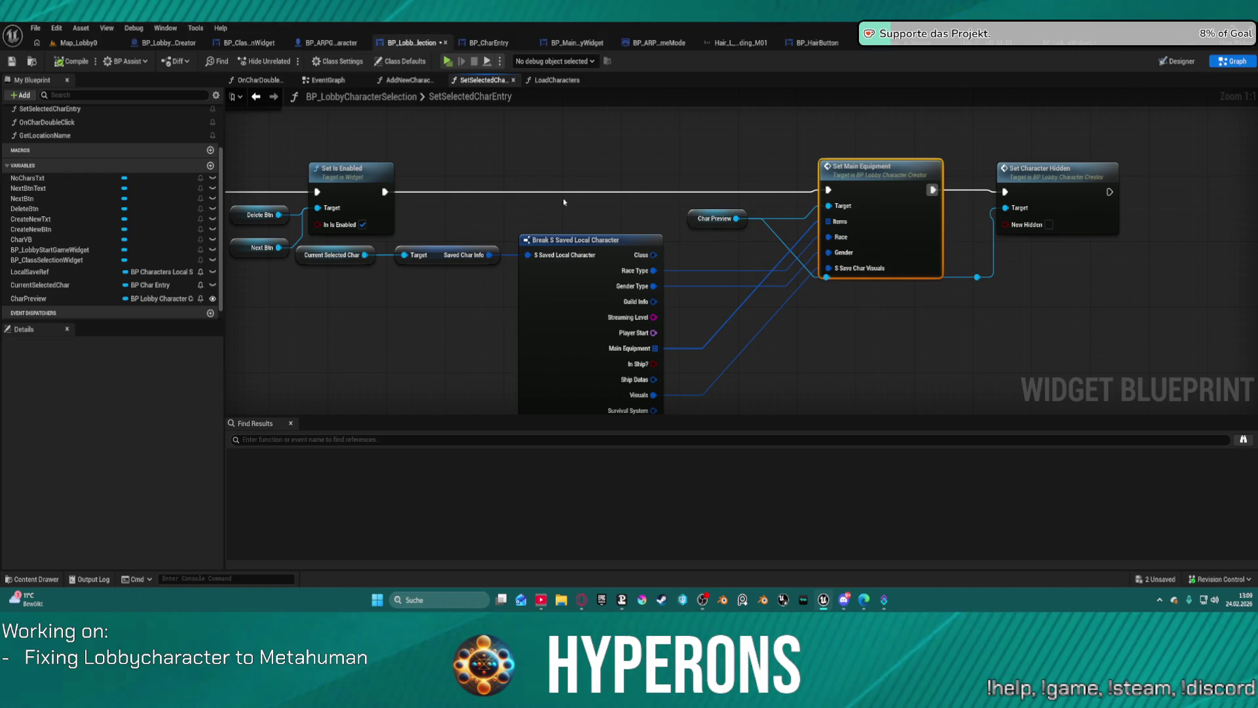
{"action": "scroll", "coordinate": [65, 185], "scroll_direction": "up", "scroll_amount": 3}
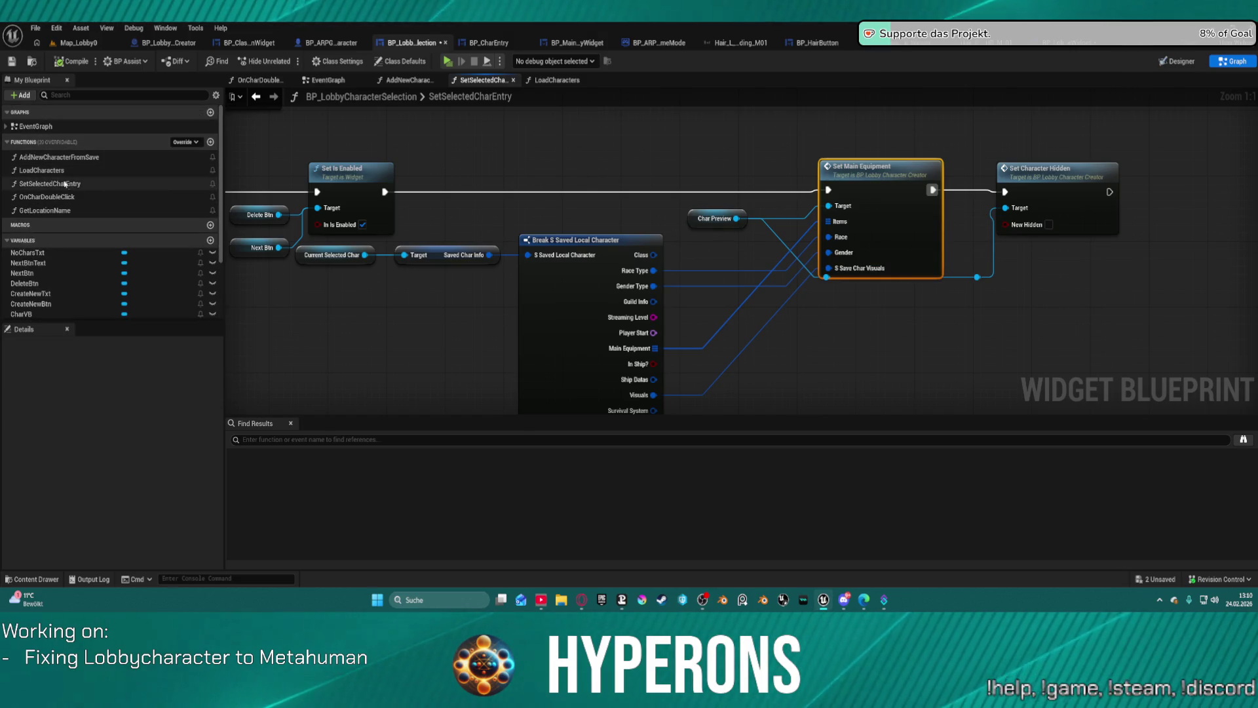
Step: Return to the EventGraph with the Delete Character and Show start game options sections in view
{"action": "left_click", "coordinate": [338, 84]}
{"action": "scroll", "coordinate": [678, 219], "scroll_direction": "down", "scroll_amount": 2}
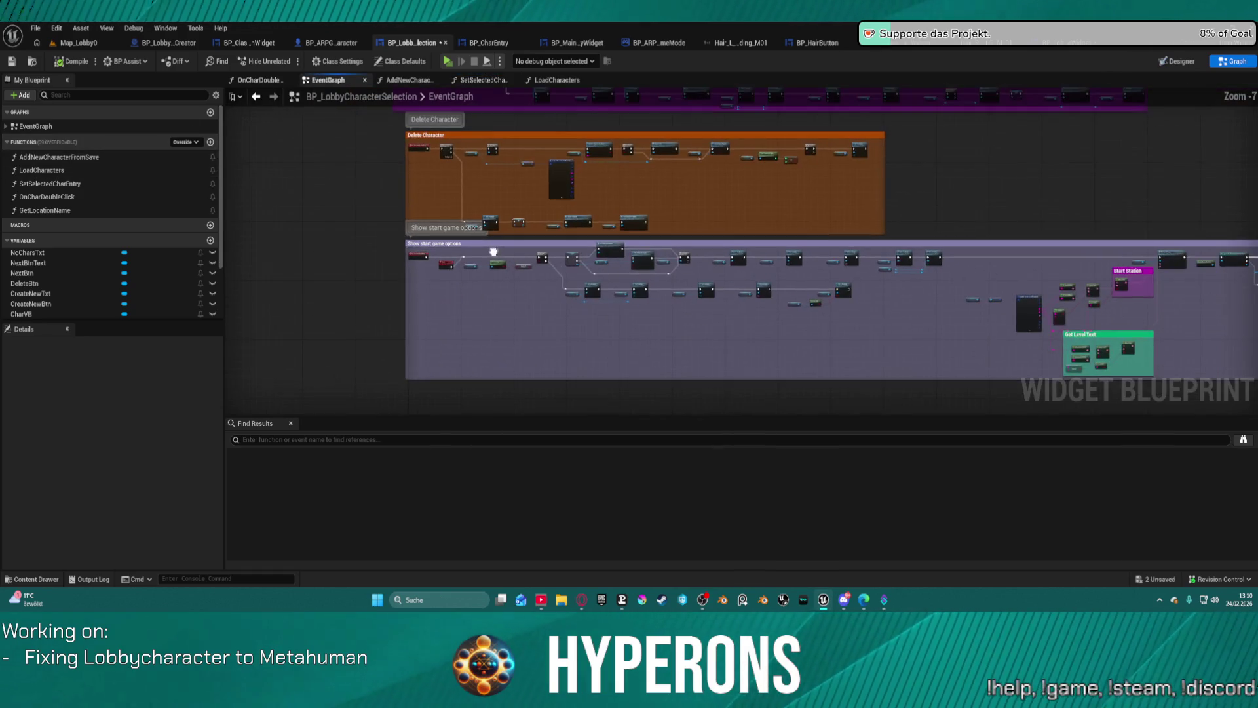
{"action": "scroll", "coordinate": [576, 263], "scroll_direction": "up", "scroll_amount": 2}
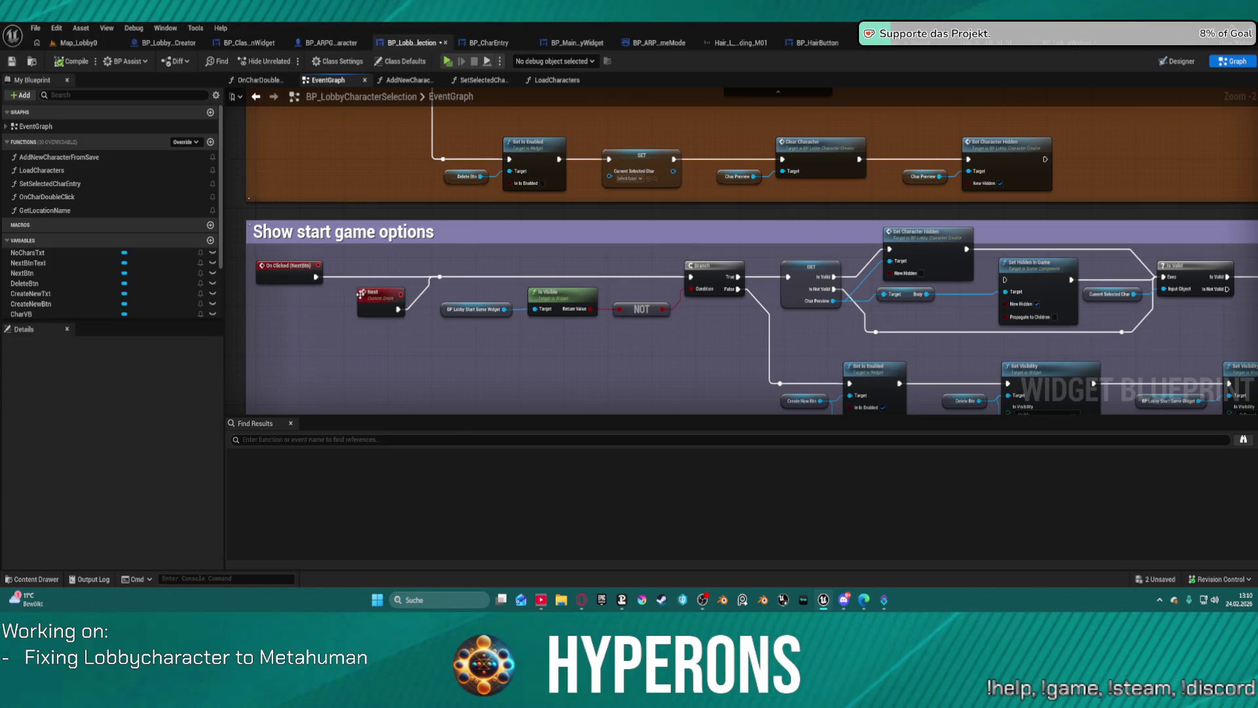
Step: List all references to the Next event by name in Find Results
{"action": "right_click", "coordinate": [361, 293]}
{"action": "mouse_move", "coordinate": [426, 358]}
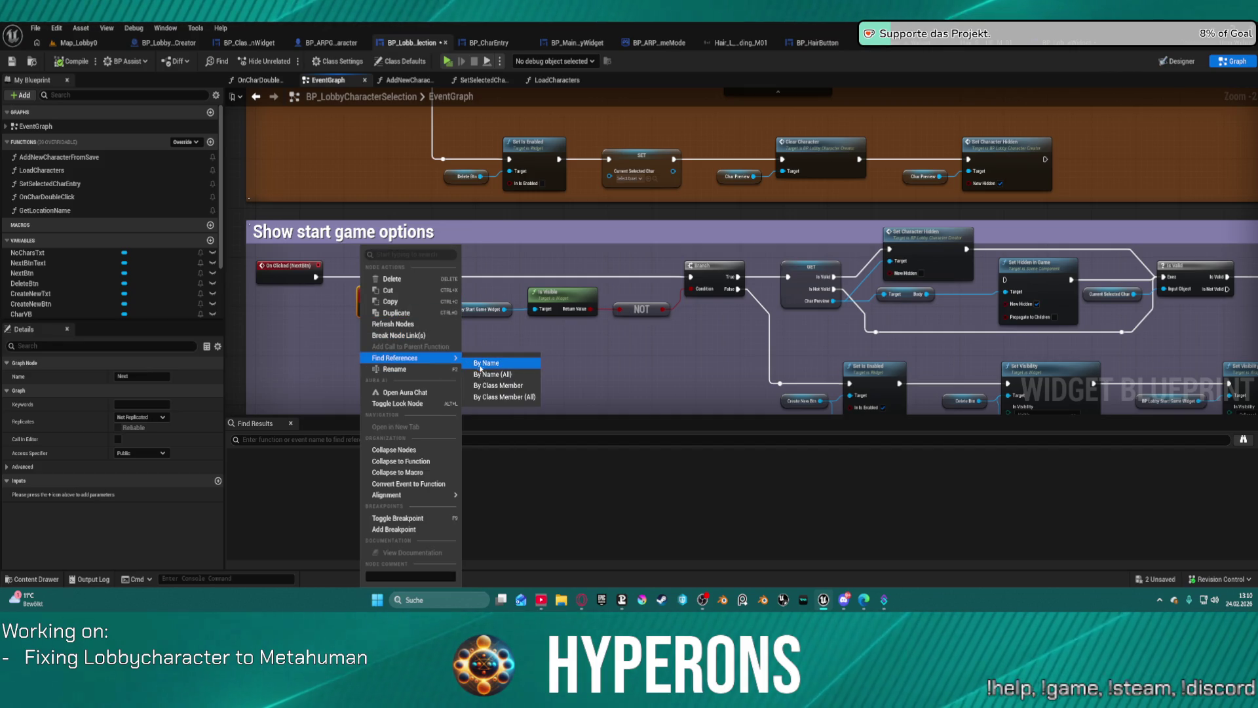
{"action": "left_click", "coordinate": [480, 364]}
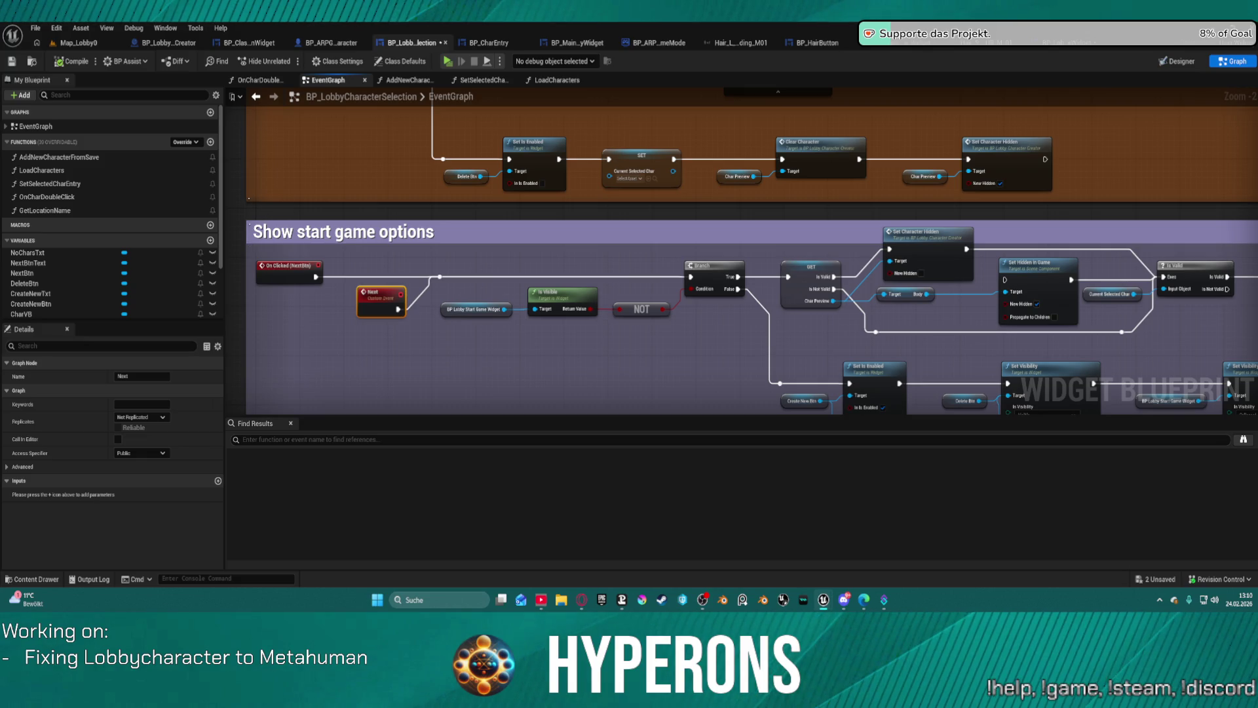
{"action": "right_click", "coordinate": [365, 295]}
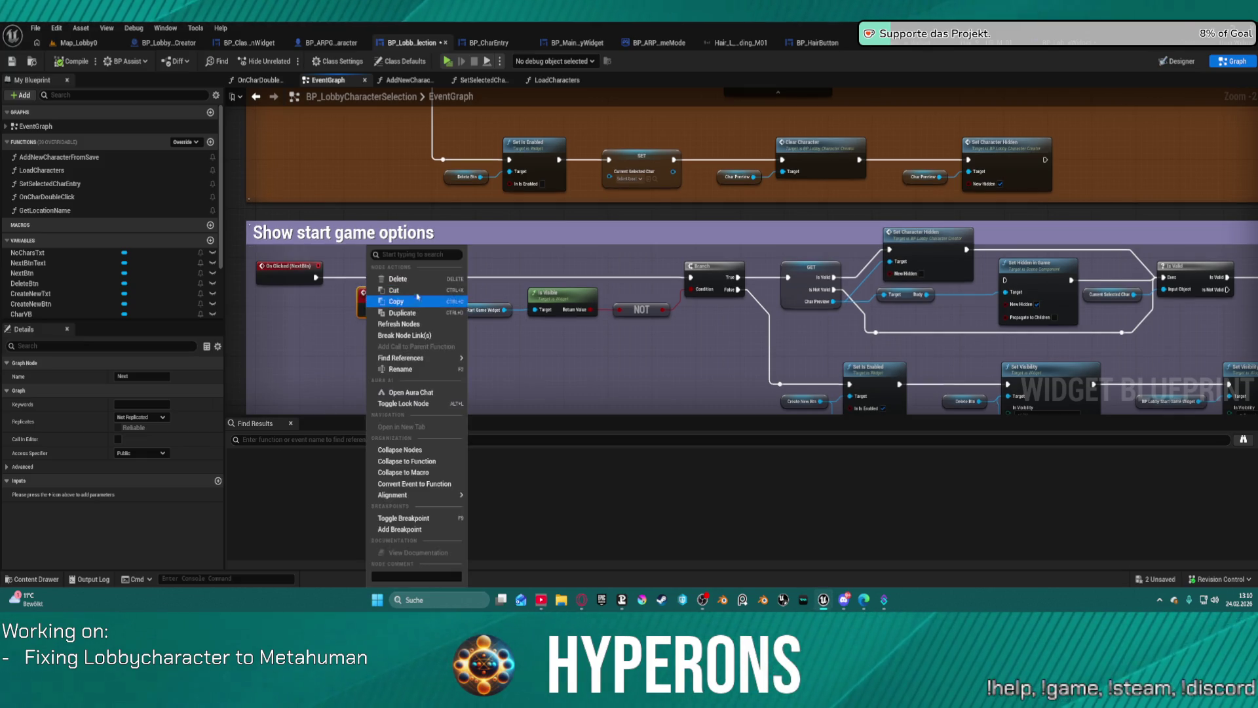
{"action": "left_click", "coordinate": [484, 364]}
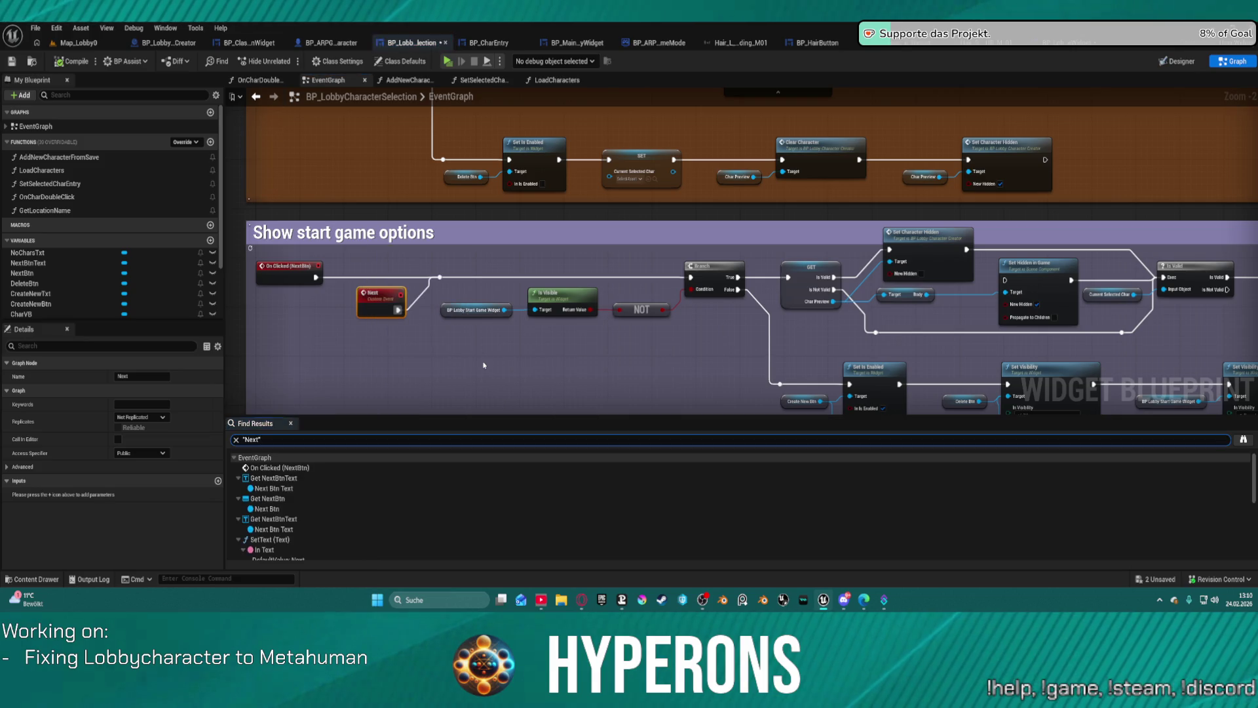
Step: Check where Next Btn is used, then jump to the Next call in OnCharDoubleClick
{"action": "double_click", "coordinate": [279, 510]}
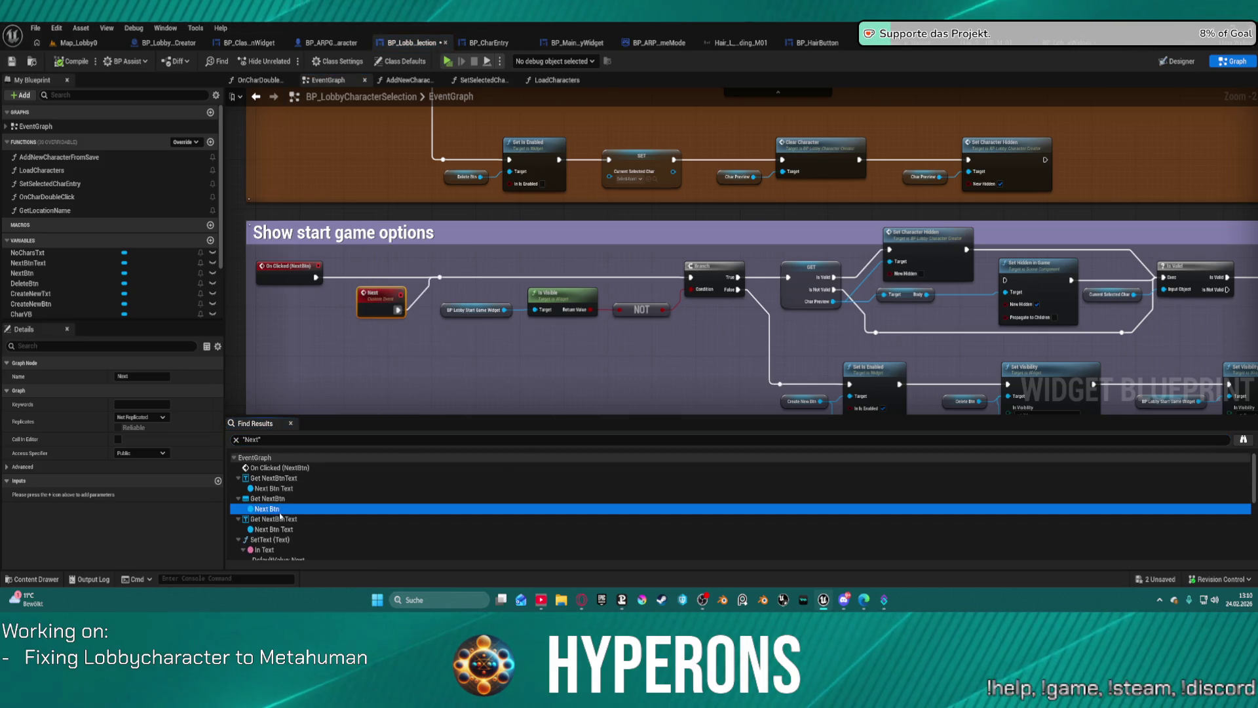
{"action": "left_click", "coordinate": [660, 279]}
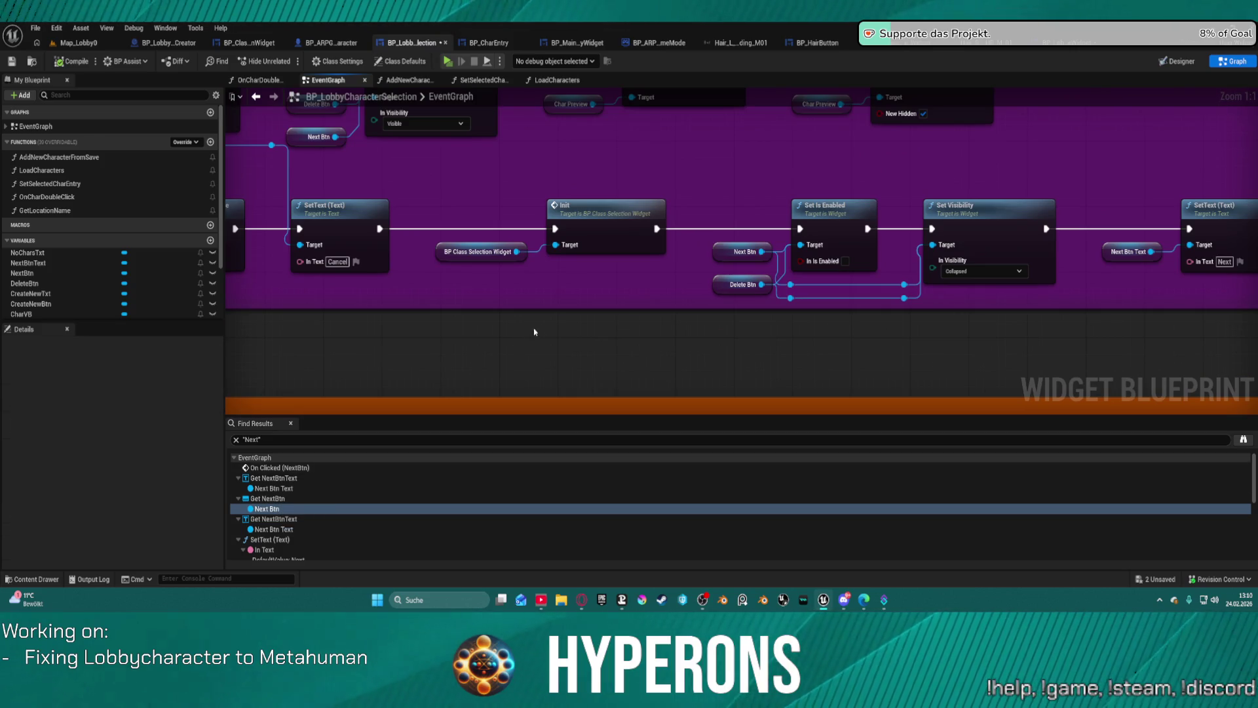
{"action": "left_click_drag", "start_coordinate": [660, 279], "coordinate": [620, 284]}
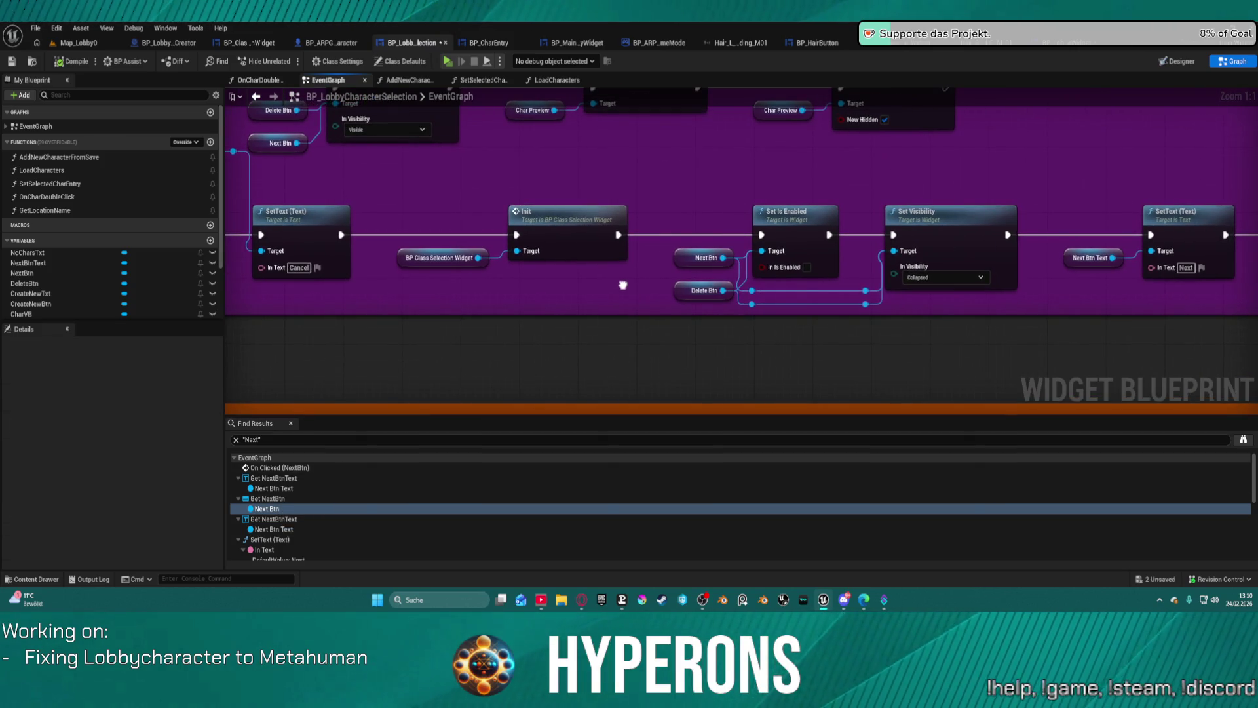
{"action": "scroll", "coordinate": [318, 511], "scroll_direction": "down", "scroll_amount": 3}
{"action": "scroll", "coordinate": [317, 507], "scroll_direction": "down", "scroll_amount": 3}
{"action": "scroll", "coordinate": [316, 504], "scroll_direction": "down", "scroll_amount": 3}
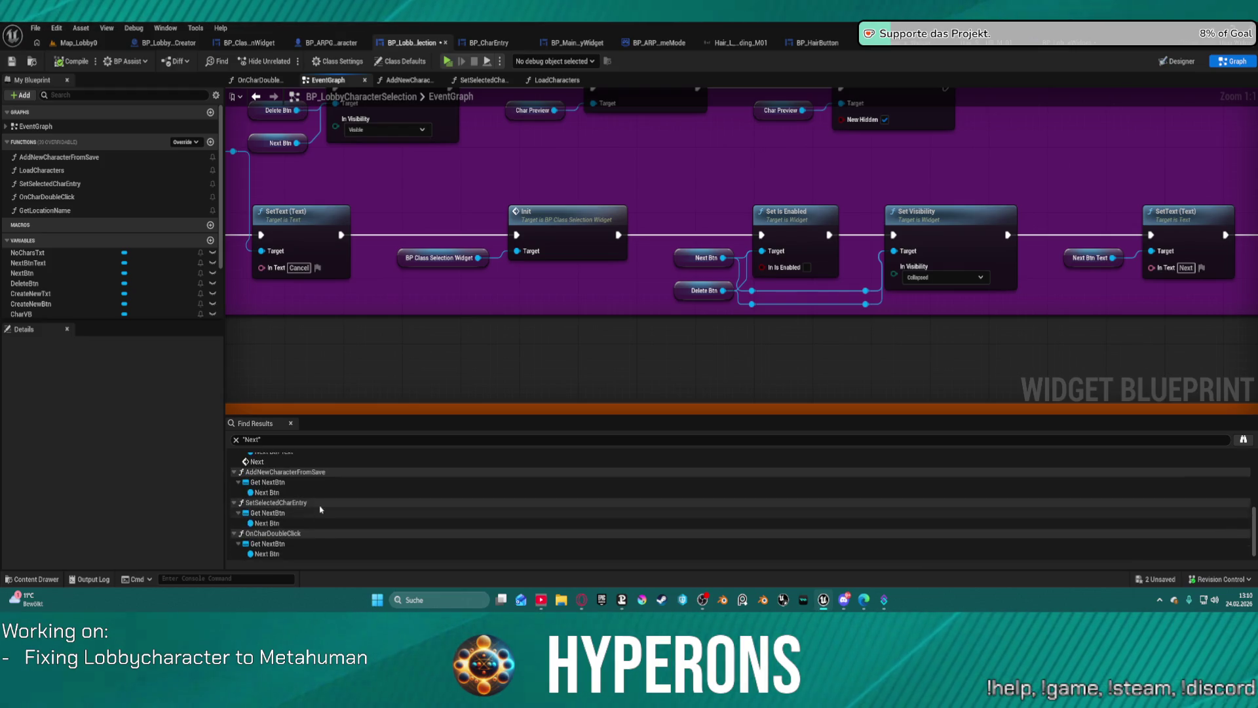
{"action": "left_click", "coordinate": [258, 557]}
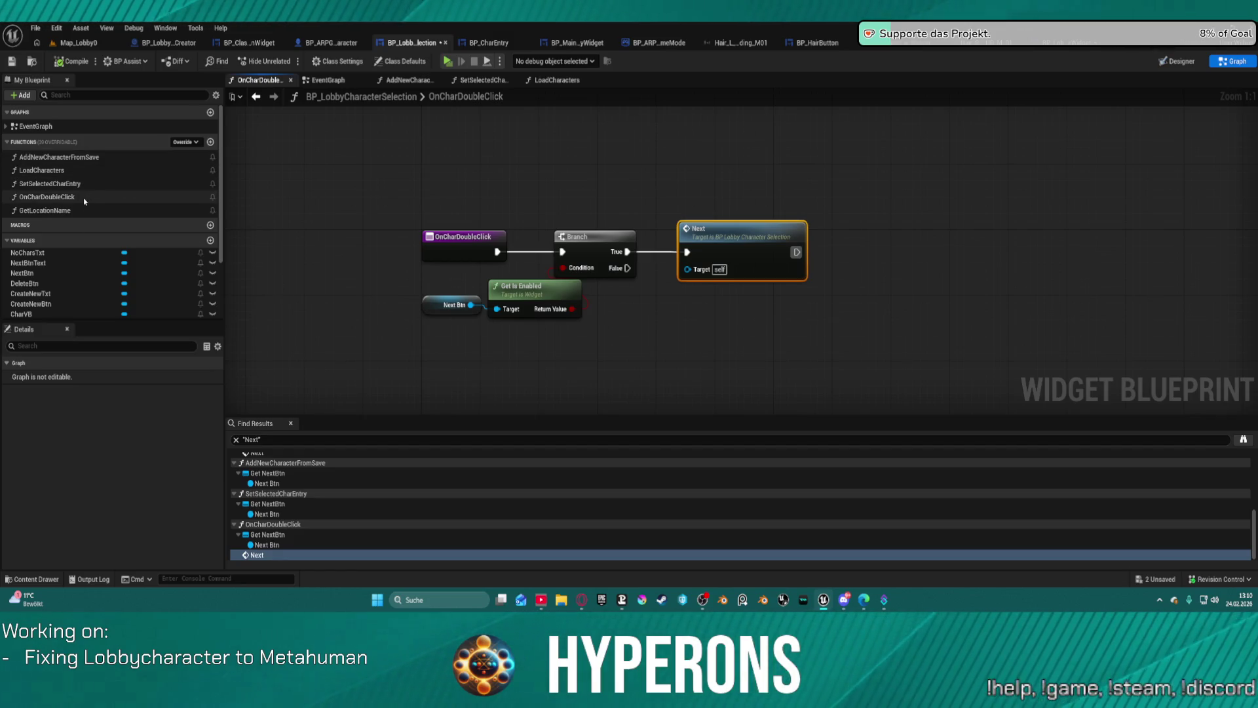
Step: Cancel the accidental OnCharDoubleClick rename and select the start-game widget node in the Next event
{"action": "double_click", "coordinate": [465, 96]}
{"action": "key", "text": "Escape"}
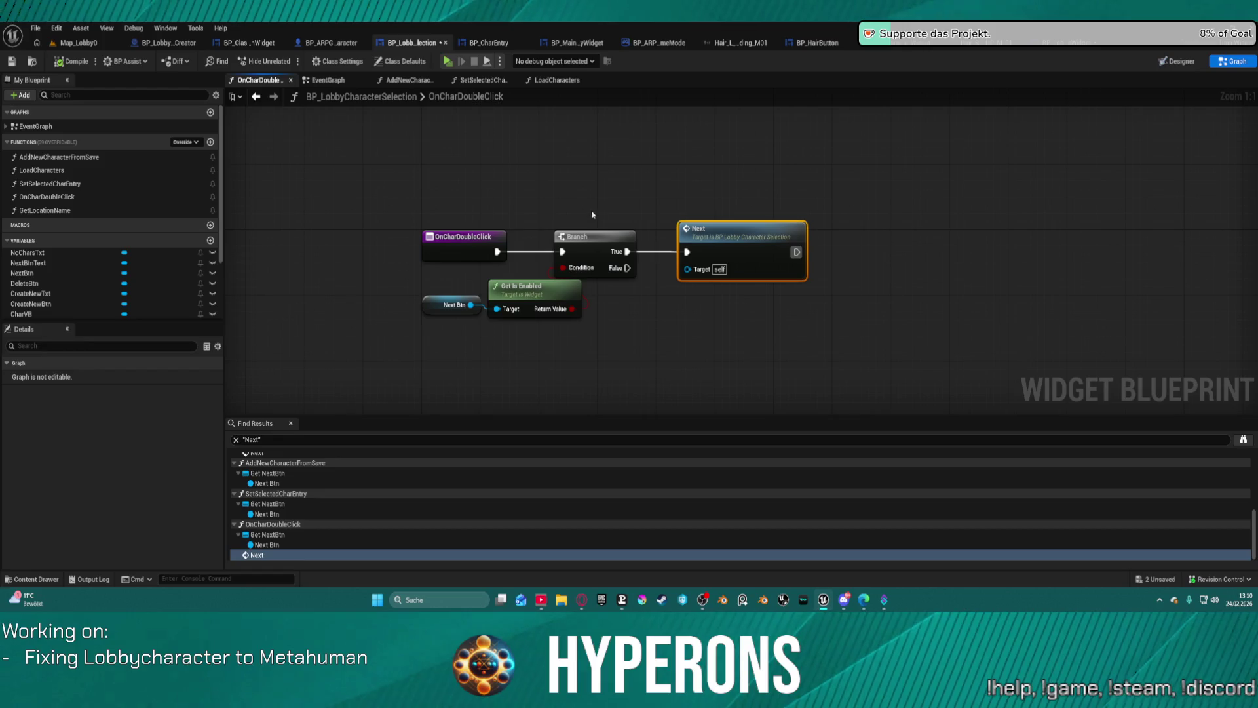
{"action": "double_click", "coordinate": [739, 238]}
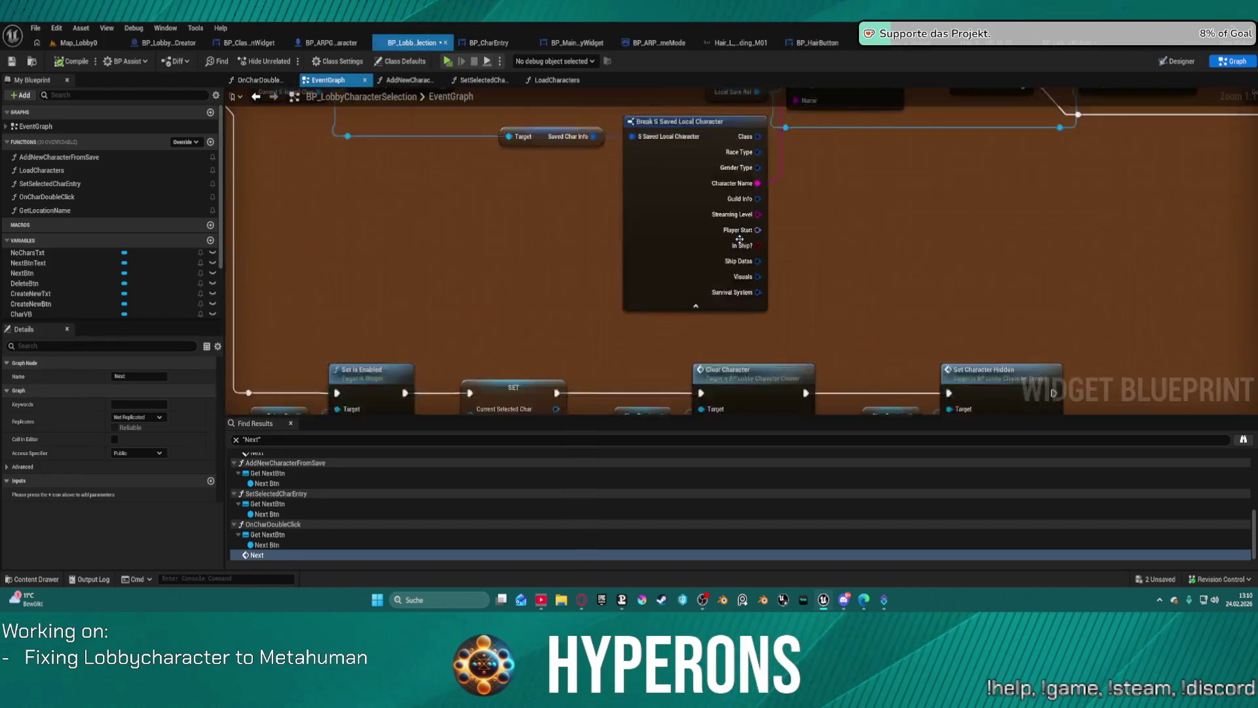
{"action": "left_click_drag", "start_coordinate": [334, 245], "coordinate": [8, 202]}
{"action": "mouse_move", "coordinate": [720, 273]}
{"action": "left_mouse_down"}
{"action": "mouse_move", "coordinate": [707, 253]}
{"action": "mouse_move", "coordinate": [406, 165]}
{"action": "mouse_move", "coordinate": [548, 182]}
{"action": "left_mouse_up"}
{"action": "left_click_drag", "start_coordinate": [443, 207], "coordinate": [582, 296]}
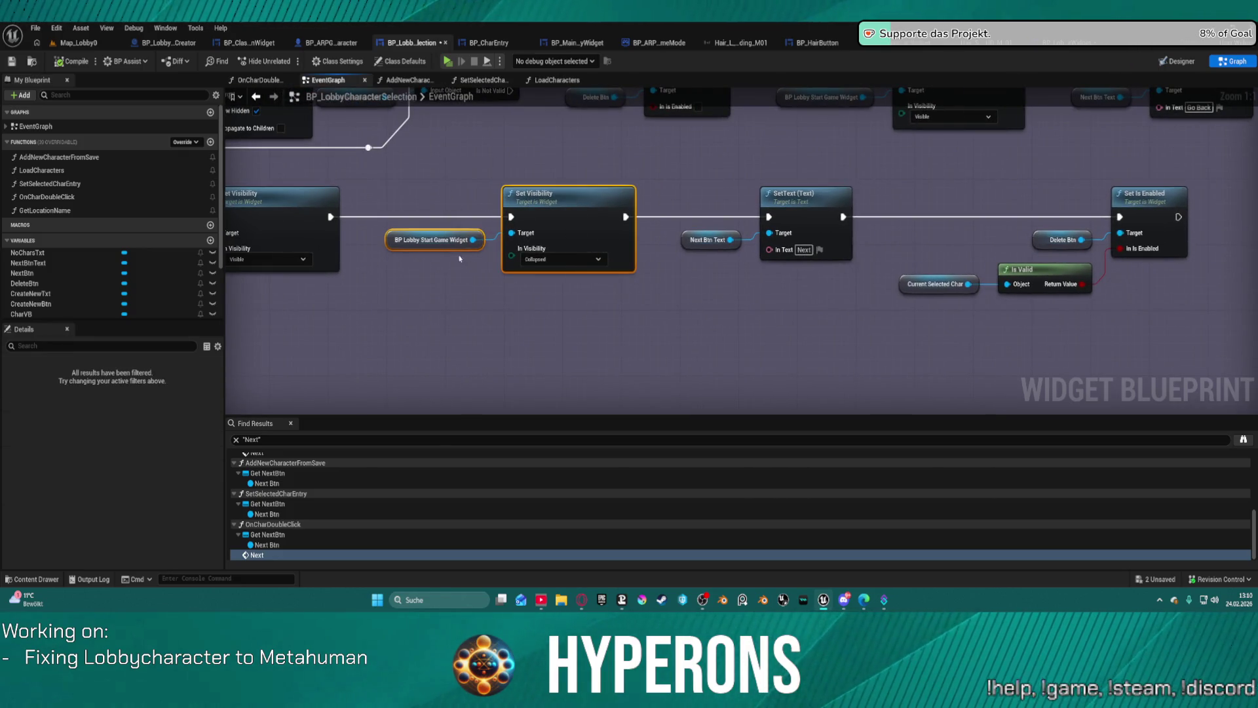
{"action": "left_click", "coordinate": [415, 249]}
{"action": "scroll", "coordinate": [77, 313], "scroll_direction": "down", "scroll_amount": 3}
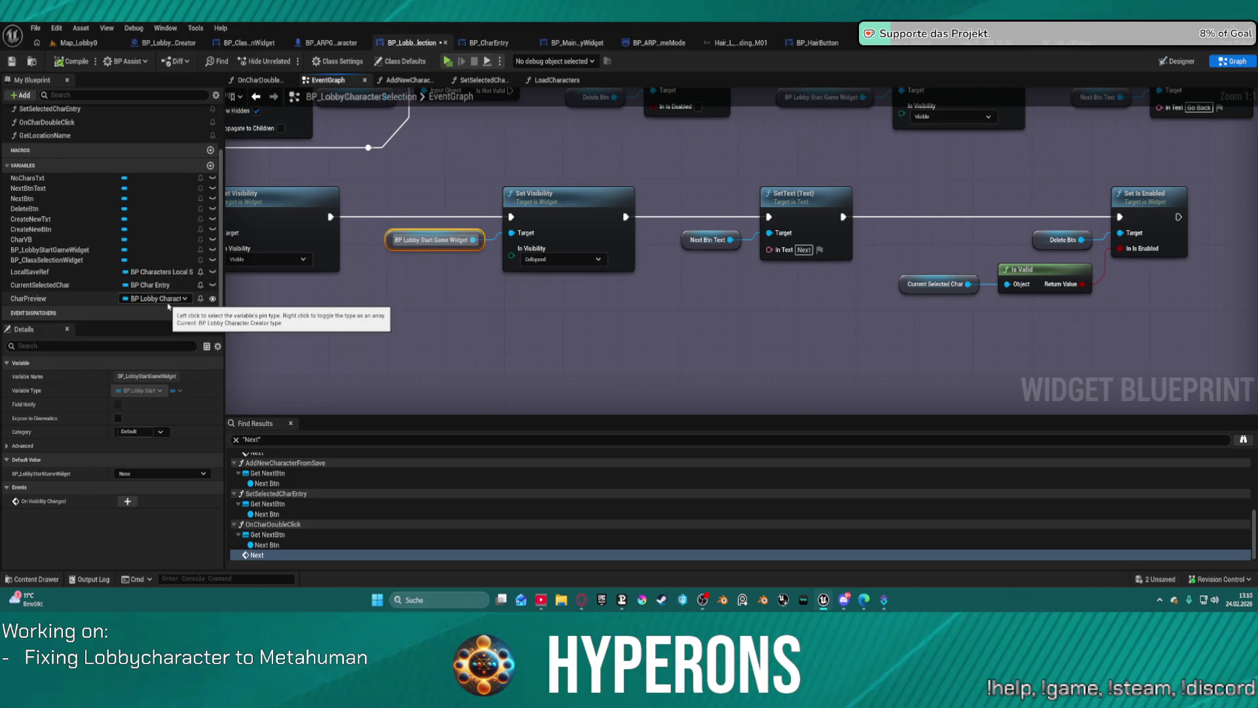
Step: Inspect the BP_LobbyStartGameWidget variable's properties, then switch to the Designer layout
{"action": "left_click", "coordinate": [72, 259]}
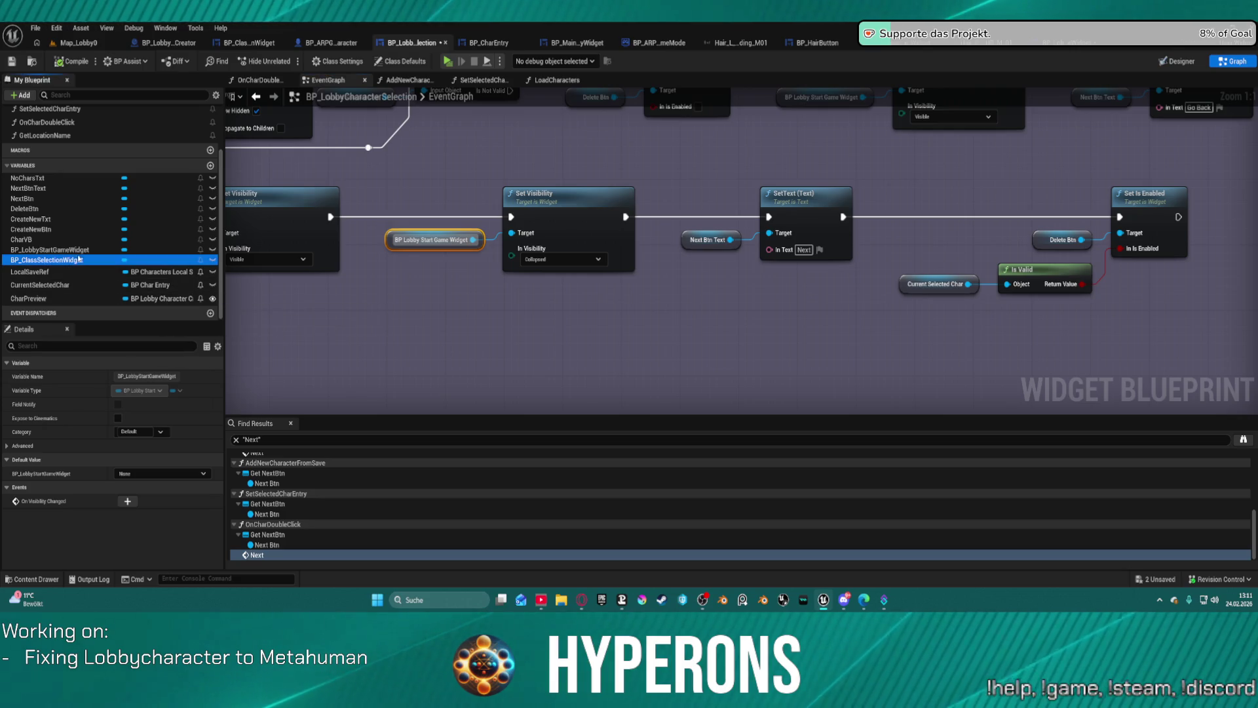
{"action": "left_click", "coordinate": [82, 252]}
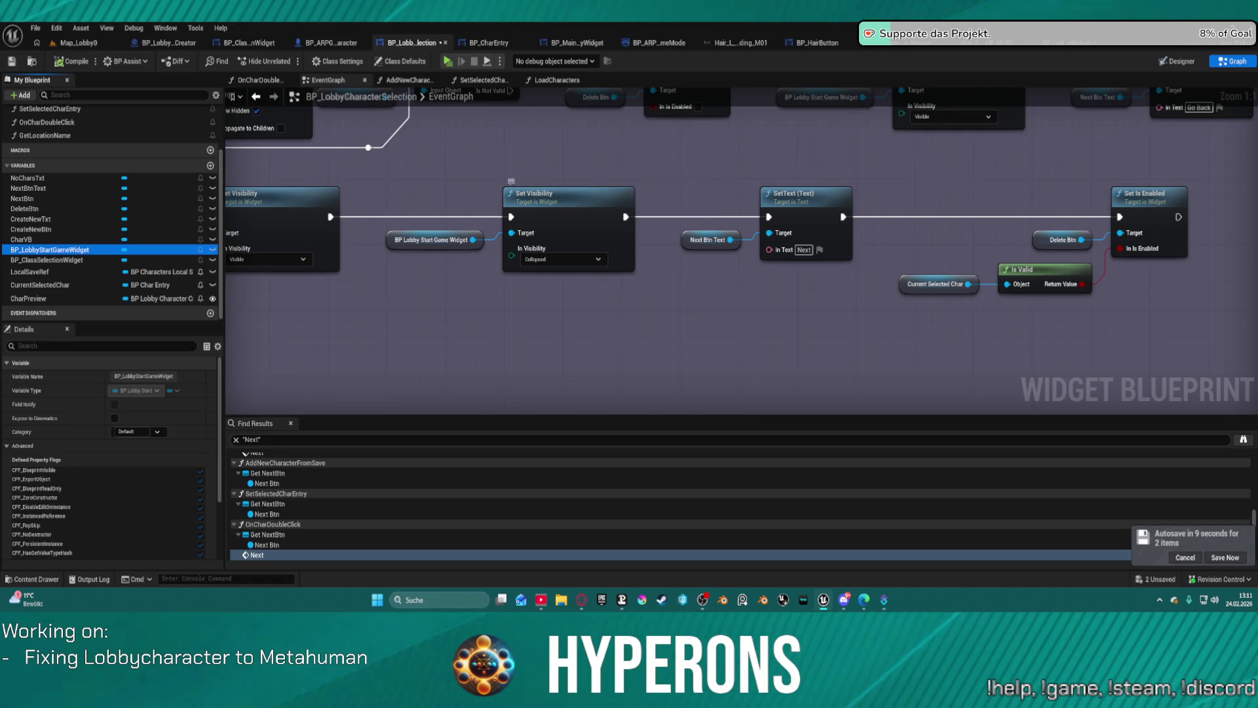
{"action": "left_click", "coordinate": [1160, 65]}
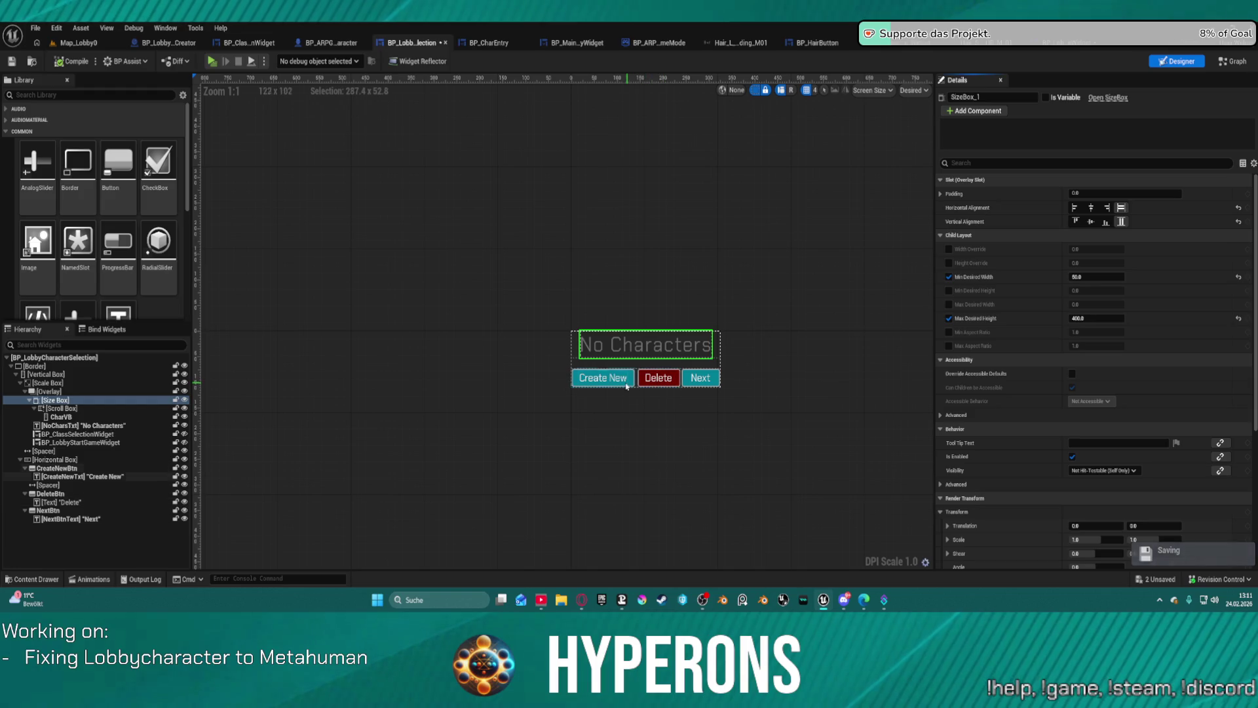
Step: Recentre the character list, then open the BP_LobbyStartGameWidget editor's Designer layout
{"action": "mouse_move", "coordinate": [805, 355]}
{"action": "left_mouse_down"}
{"action": "mouse_move", "coordinate": [682, 340]}
{"action": "mouse_move", "coordinate": [622, 316]}
{"action": "mouse_move", "coordinate": [580, 331]}
{"action": "left_mouse_up"}
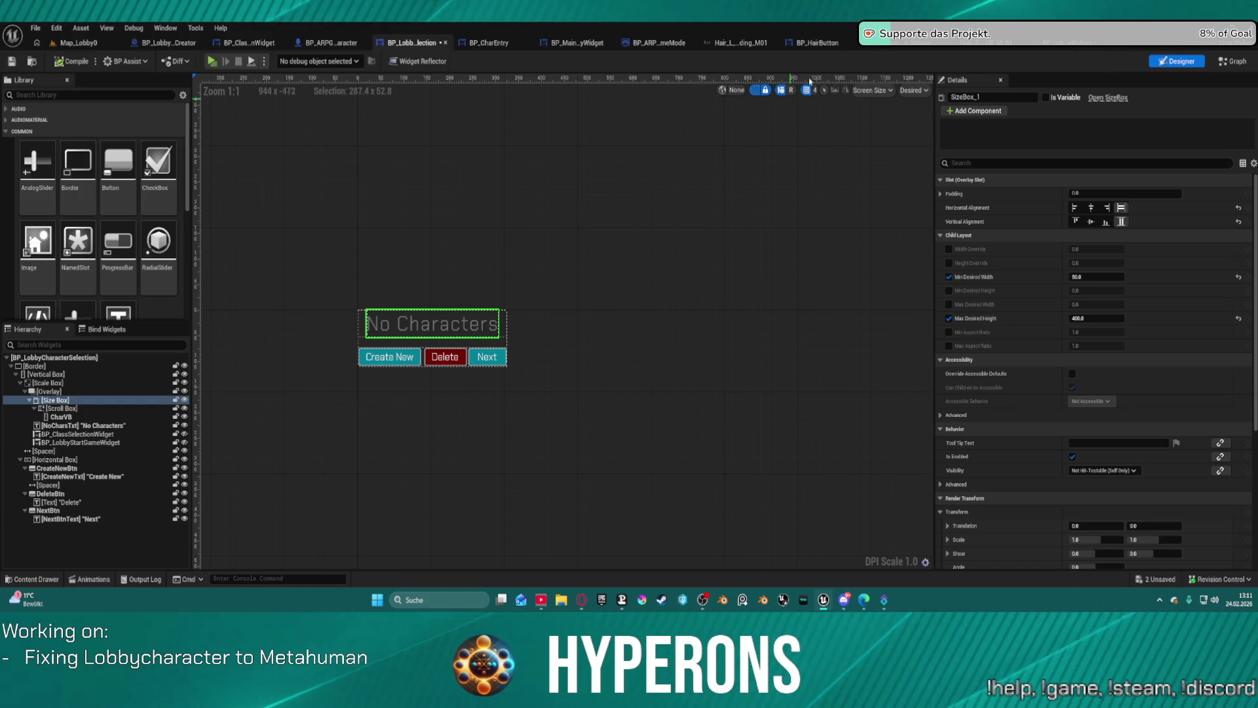
{"action": "left_click", "coordinate": [1078, 48]}
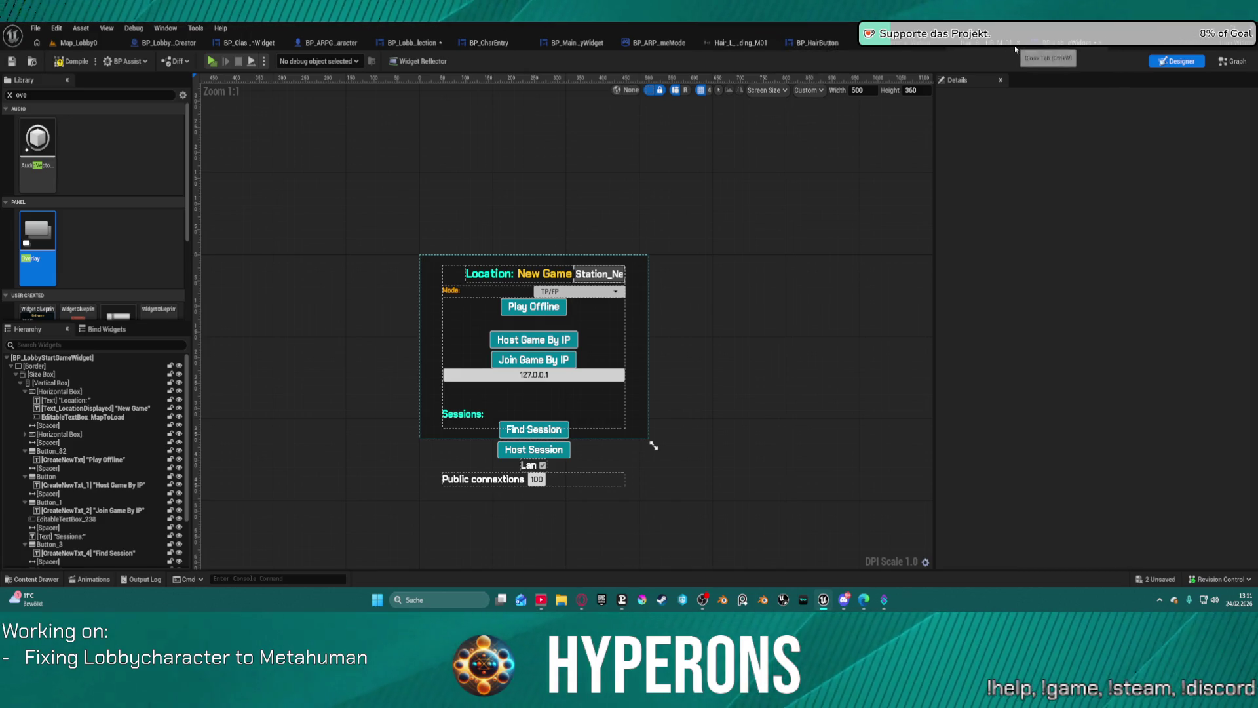
Step: Browse the start-game widget's EventGraph to the Host Session and Open Level nodes
{"action": "left_click", "coordinate": [1219, 65]}
{"action": "scroll", "coordinate": [565, 268], "scroll_direction": "down", "scroll_amount": 3}
{"action": "mouse_move", "coordinate": [565, 268]}
{"action": "left_mouse_down"}
{"action": "mouse_move", "coordinate": [667, 425]}
{"action": "mouse_move", "coordinate": [487, 183]}
{"action": "mouse_move", "coordinate": [340, 98]}
{"action": "mouse_move", "coordinate": [521, 105]}
{"action": "left_mouse_up"}
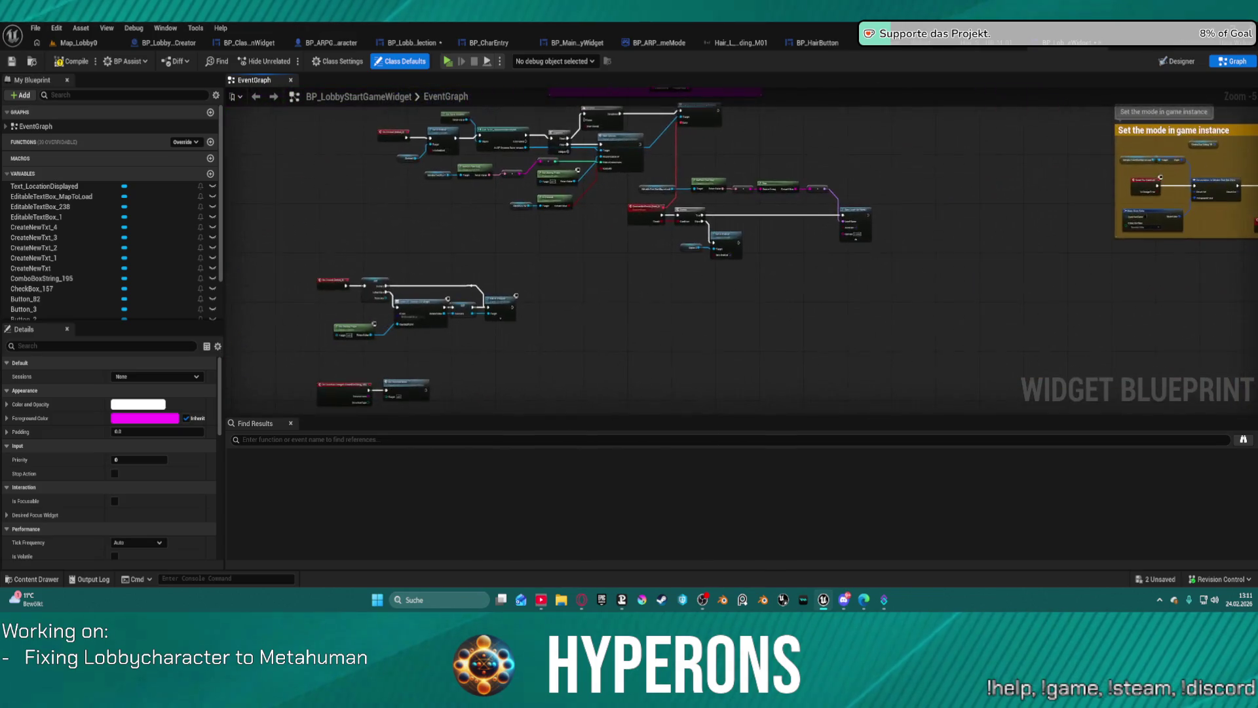
{"action": "scroll", "coordinate": [140, 283], "scroll_direction": "down", "scroll_amount": 3}
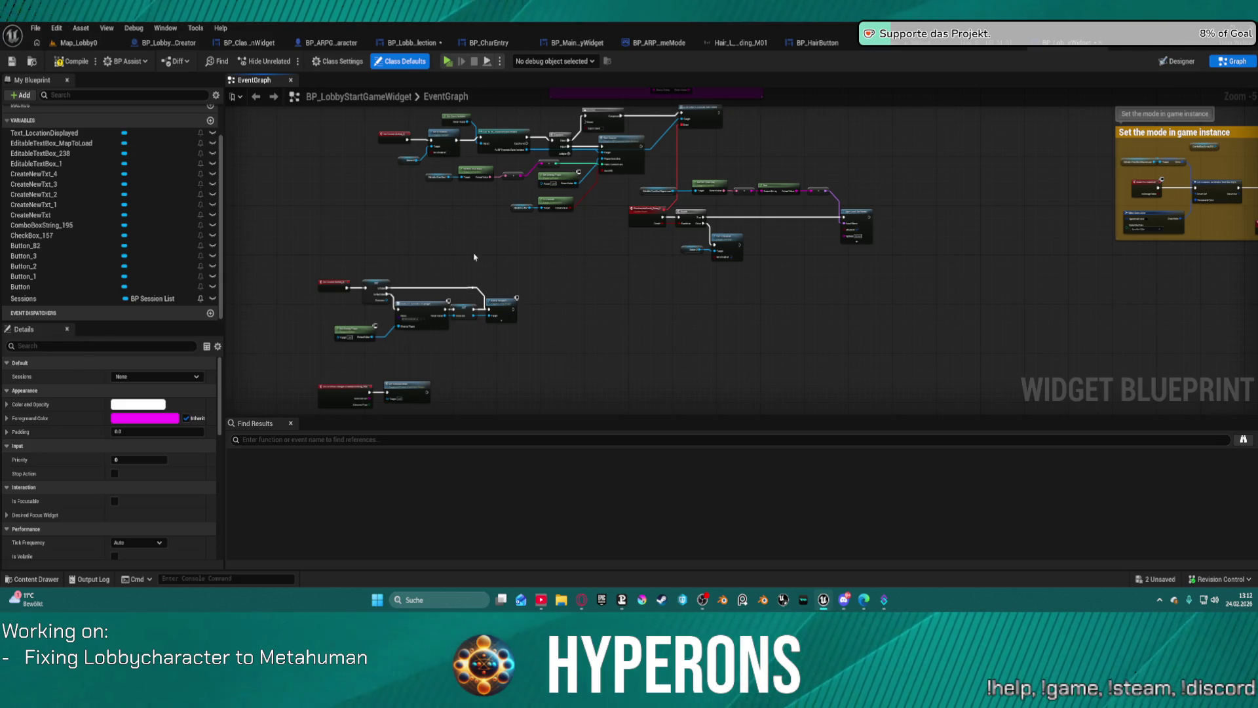
{"action": "scroll", "coordinate": [558, 227], "scroll_direction": "up", "scroll_amount": 5}
{"action": "mouse_move", "coordinate": [770, 299]}
{"action": "left_mouse_down"}
{"action": "mouse_move", "coordinate": [613, 222]}
{"action": "mouse_move", "coordinate": [248, 202]}
{"action": "left_mouse_up"}
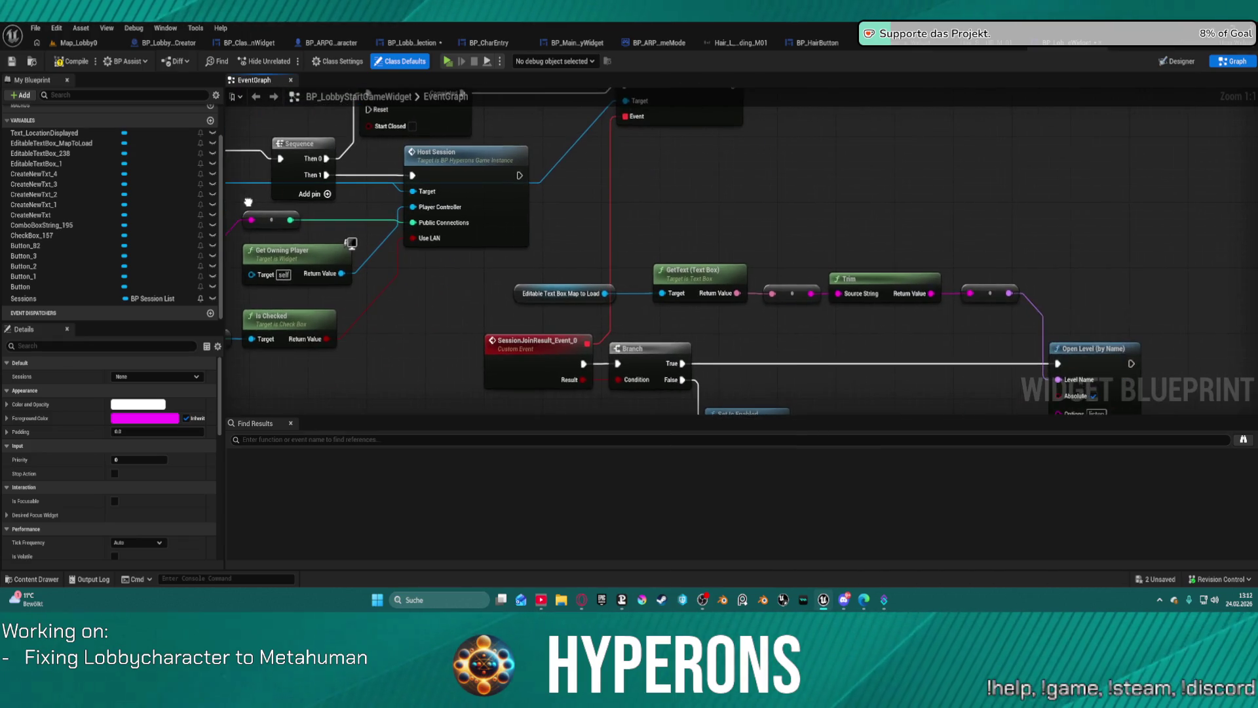
{"action": "scroll", "coordinate": [389, 217], "scroll_direction": "down", "scroll_amount": 5}
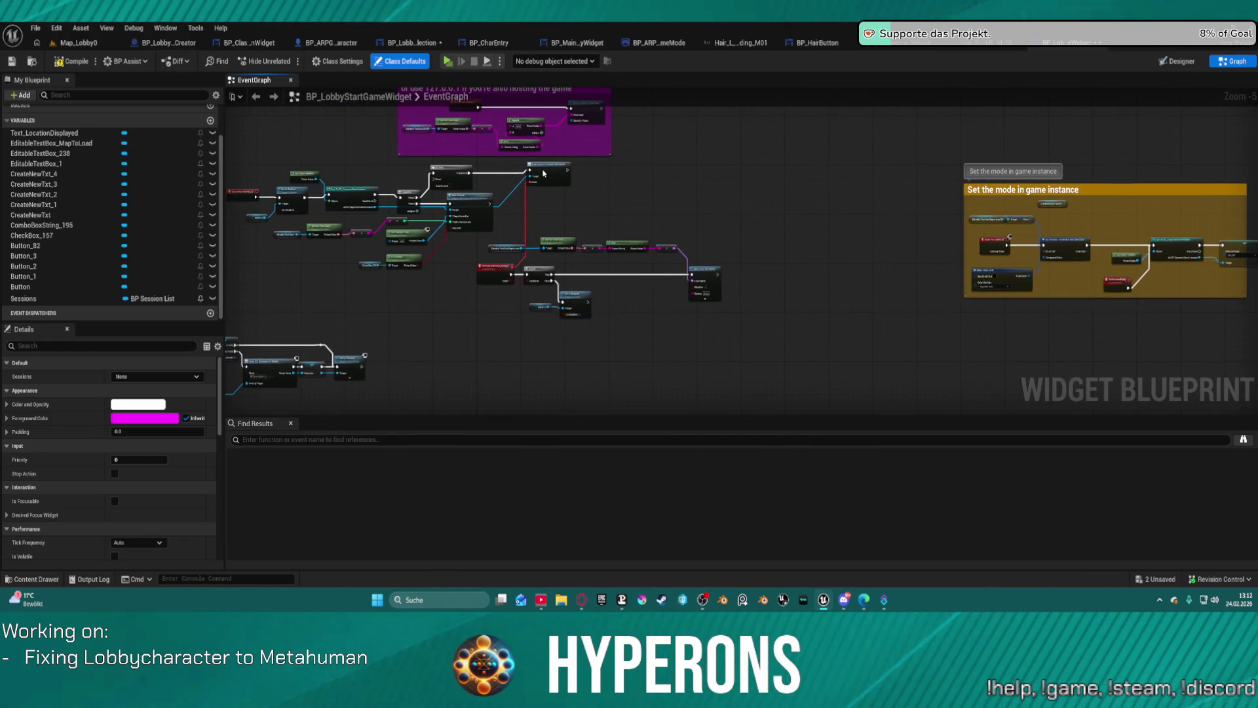
{"action": "scroll", "coordinate": [584, 234], "scroll_direction": "down", "scroll_amount": 4}
{"action": "mouse_move", "coordinate": [635, 239]}
{"action": "left_mouse_down"}
{"action": "mouse_move", "coordinate": [693, 359]}
{"action": "mouse_move", "coordinate": [698, 257]}
{"action": "left_mouse_up"}
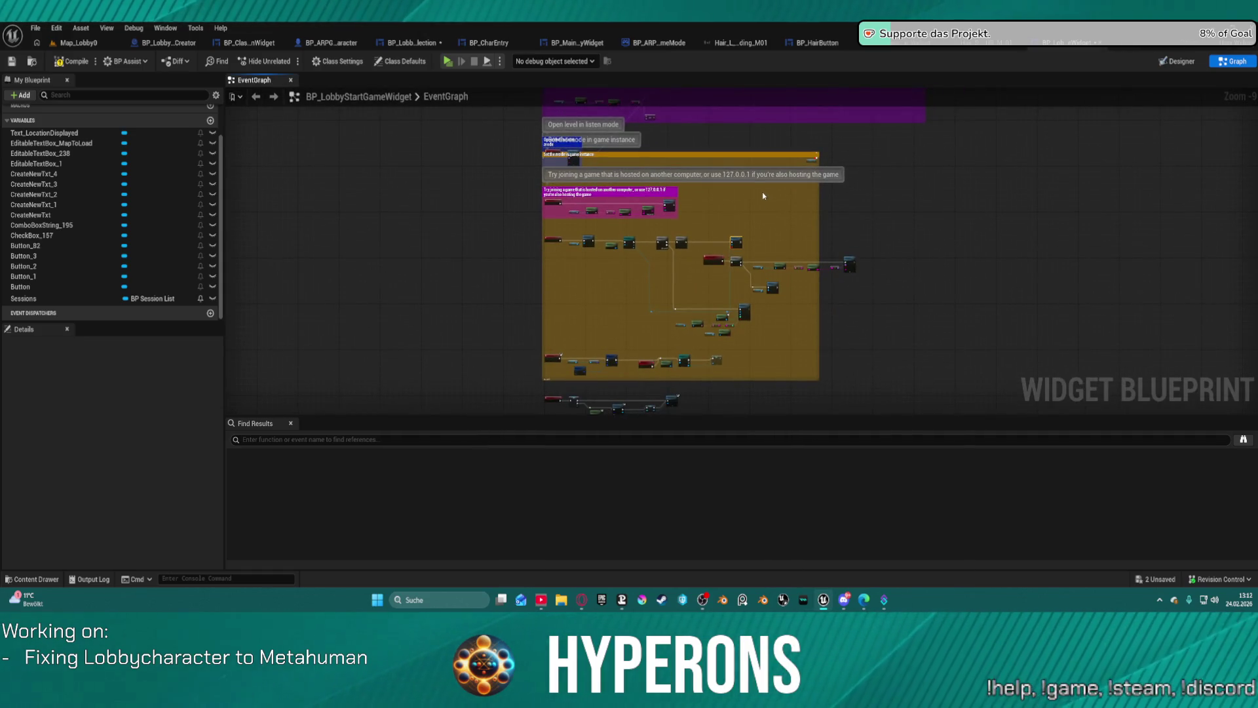
{"action": "scroll", "coordinate": [625, 226], "scroll_direction": "up", "scroll_amount": 4}
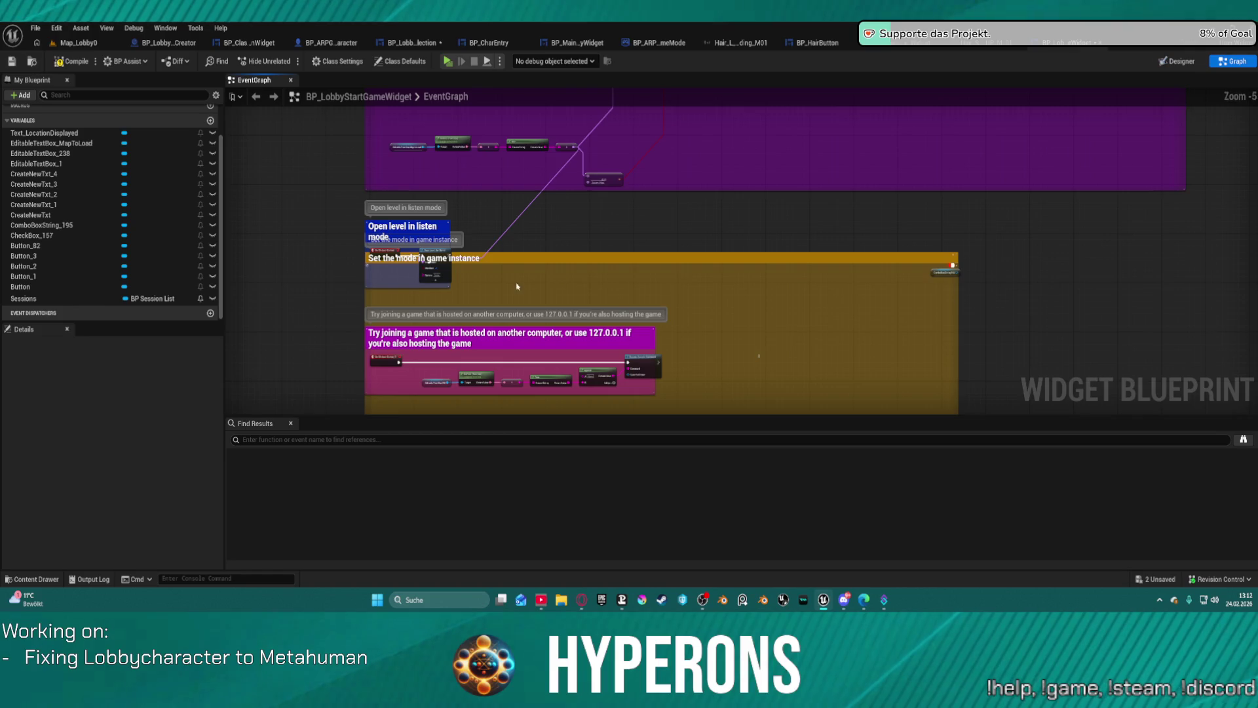
Step: Move the 'Open level in listen mode' comment above the orange group and slot Galaxy_Map into the chain
{"action": "mouse_move", "coordinate": [511, 215]}
{"action": "left_mouse_down"}
{"action": "mouse_move", "coordinate": [524, 168]}
{"action": "mouse_move", "coordinate": [606, 99]}
{"action": "mouse_move", "coordinate": [622, 362]}
{"action": "mouse_move", "coordinate": [557, 345]}
{"action": "mouse_move", "coordinate": [564, 368]}
{"action": "left_mouse_up"}
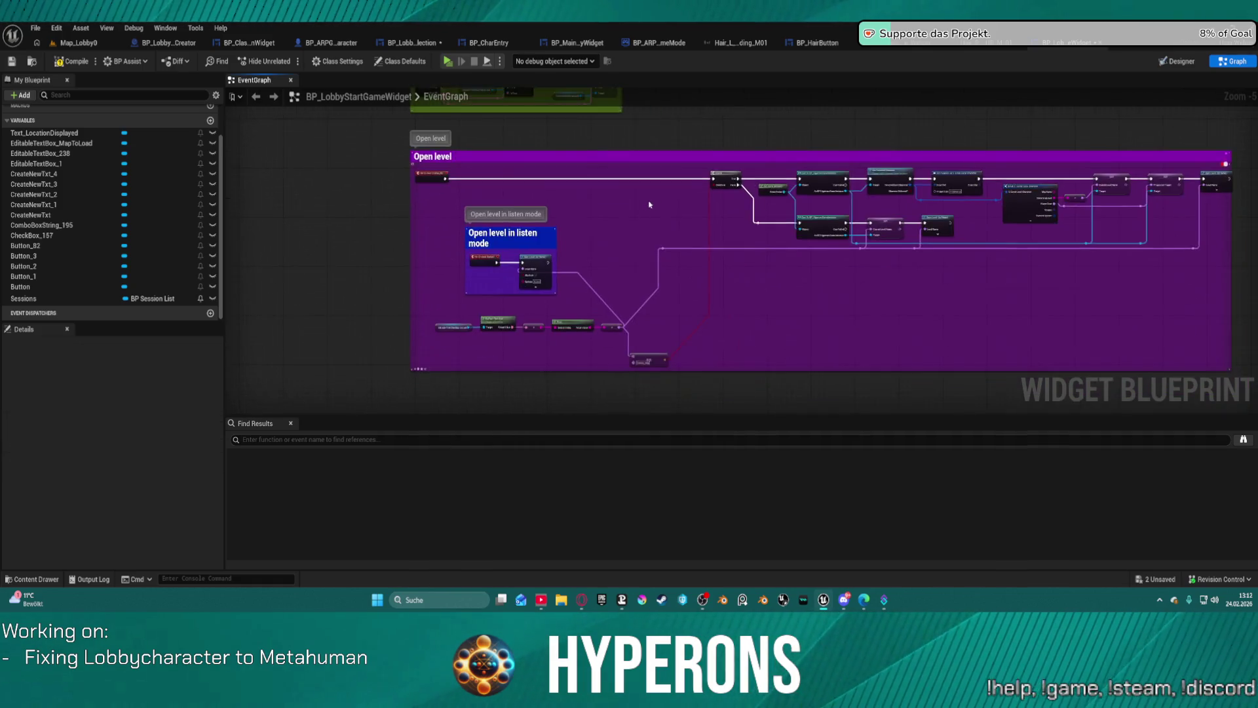
{"action": "scroll", "coordinate": [650, 204], "scroll_direction": "up", "scroll_amount": 3}
{"action": "mouse_move", "coordinate": [593, 363]}
{"action": "left_mouse_down"}
{"action": "mouse_move", "coordinate": [652, 260]}
{"action": "mouse_move", "coordinate": [728, 285]}
{"action": "left_mouse_up"}
{"action": "left_click_drag", "start_coordinate": [772, 201], "coordinate": [771, 200]}
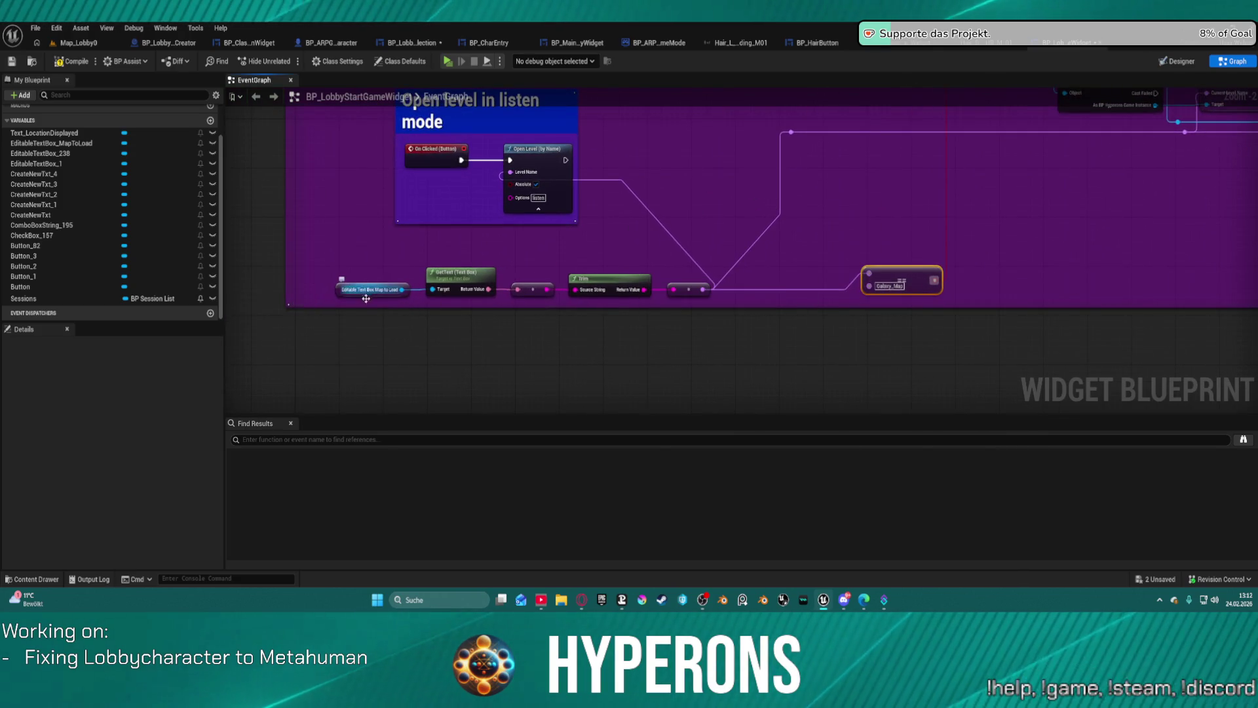
{"action": "scroll", "coordinate": [389, 295], "scroll_direction": "up", "scroll_amount": 2}
Step: Inspect the map-to-load text box node and select the map-loading node chain in the Open level group
{"action": "left_click", "coordinate": [388, 288]}
{"action": "scroll", "coordinate": [389, 295], "scroll_direction": "down", "scroll_amount": 3}
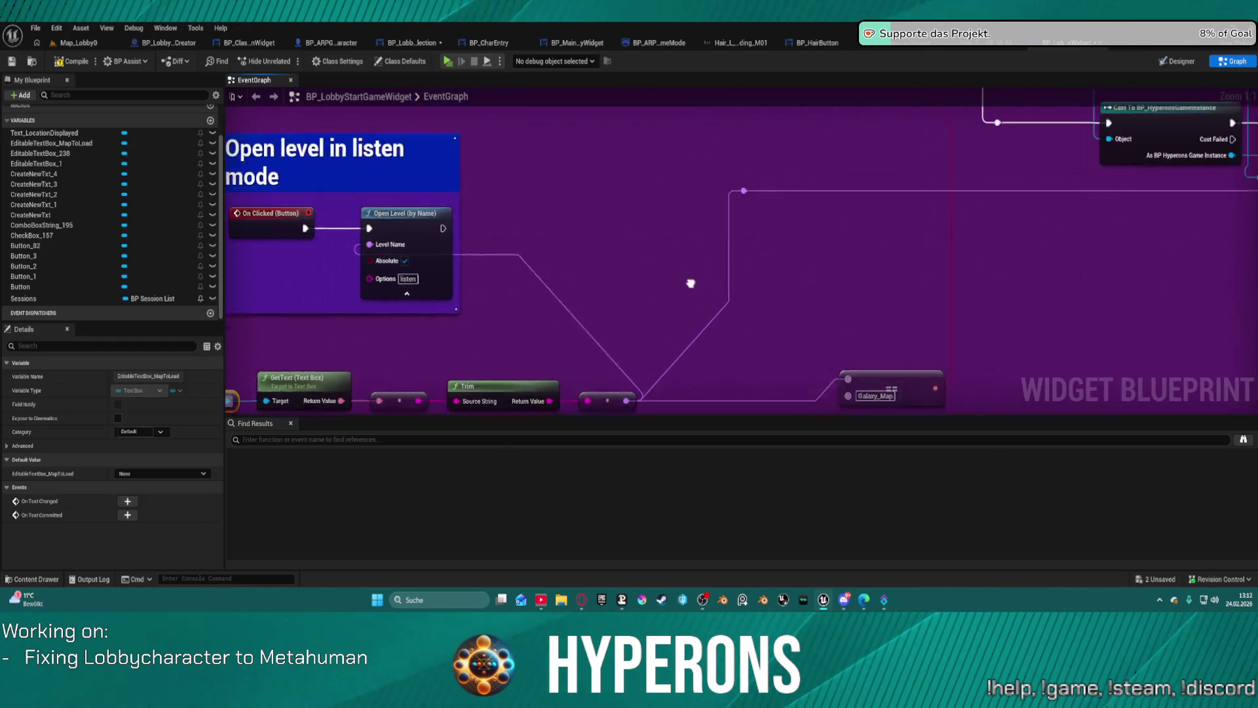
{"action": "left_click_drag", "start_coordinate": [720, 295], "coordinate": [299, 300]}
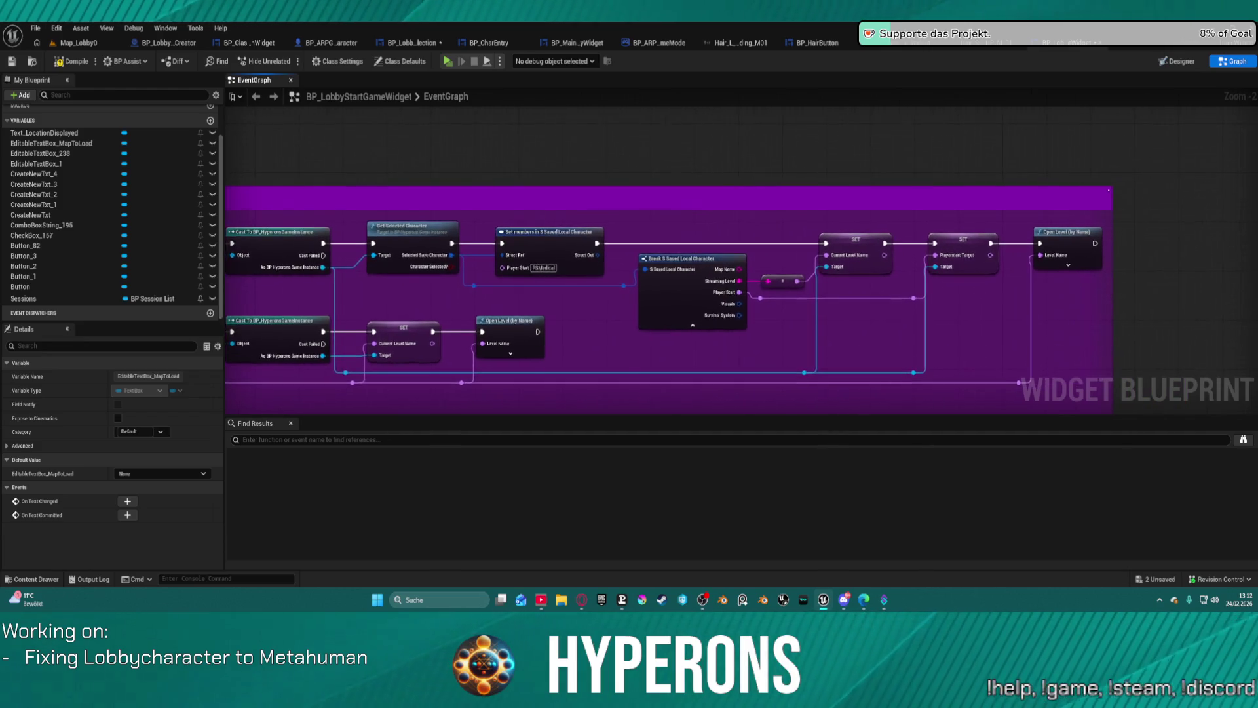
{"action": "scroll", "coordinate": [262, 386], "scroll_direction": "down", "scroll_amount": 3}
{"action": "mouse_move", "coordinate": [445, 288]}
{"action": "left_mouse_down"}
{"action": "mouse_move", "coordinate": [701, 402]}
{"action": "mouse_move", "coordinate": [763, 323]}
{"action": "mouse_move", "coordinate": [702, 292]}
{"action": "mouse_move", "coordinate": [656, 105]}
{"action": "mouse_move", "coordinate": [625, 88]}
{"action": "left_mouse_up"}
{"action": "scroll", "coordinate": [693, 104], "scroll_direction": "up", "scroll_amount": 4}
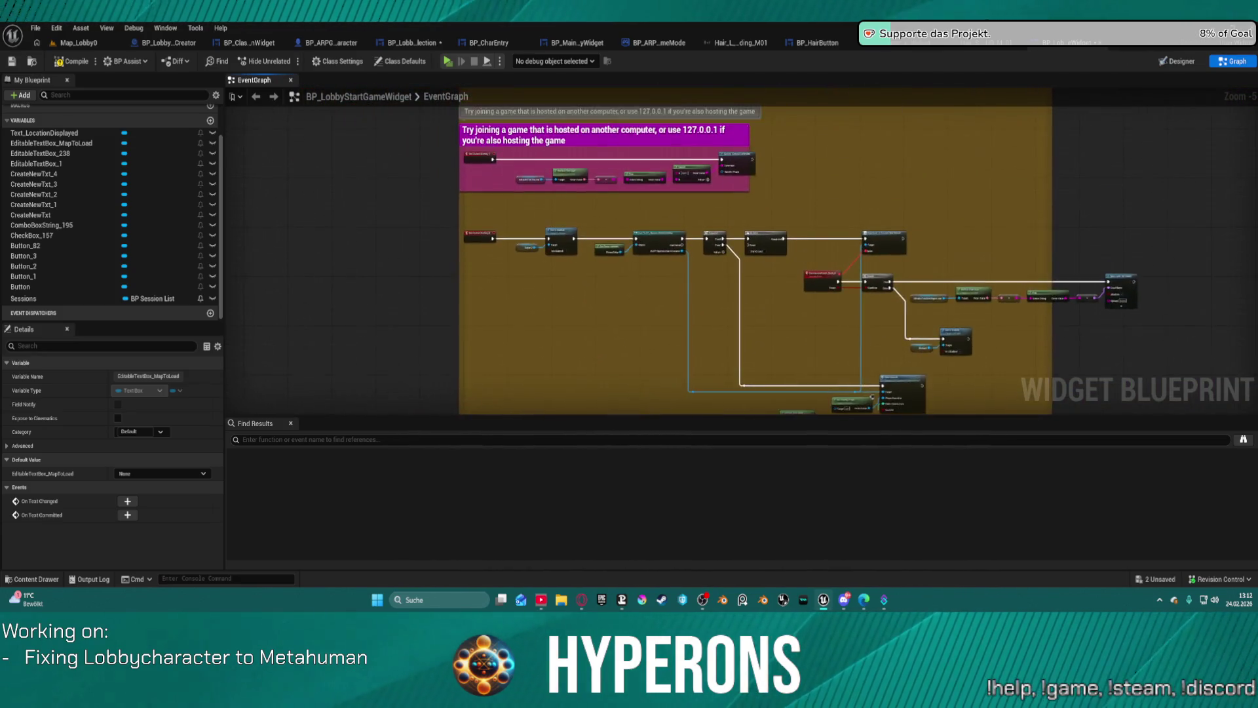
{"action": "scroll", "coordinate": [874, 246], "scroll_direction": "up", "scroll_amount": 4}
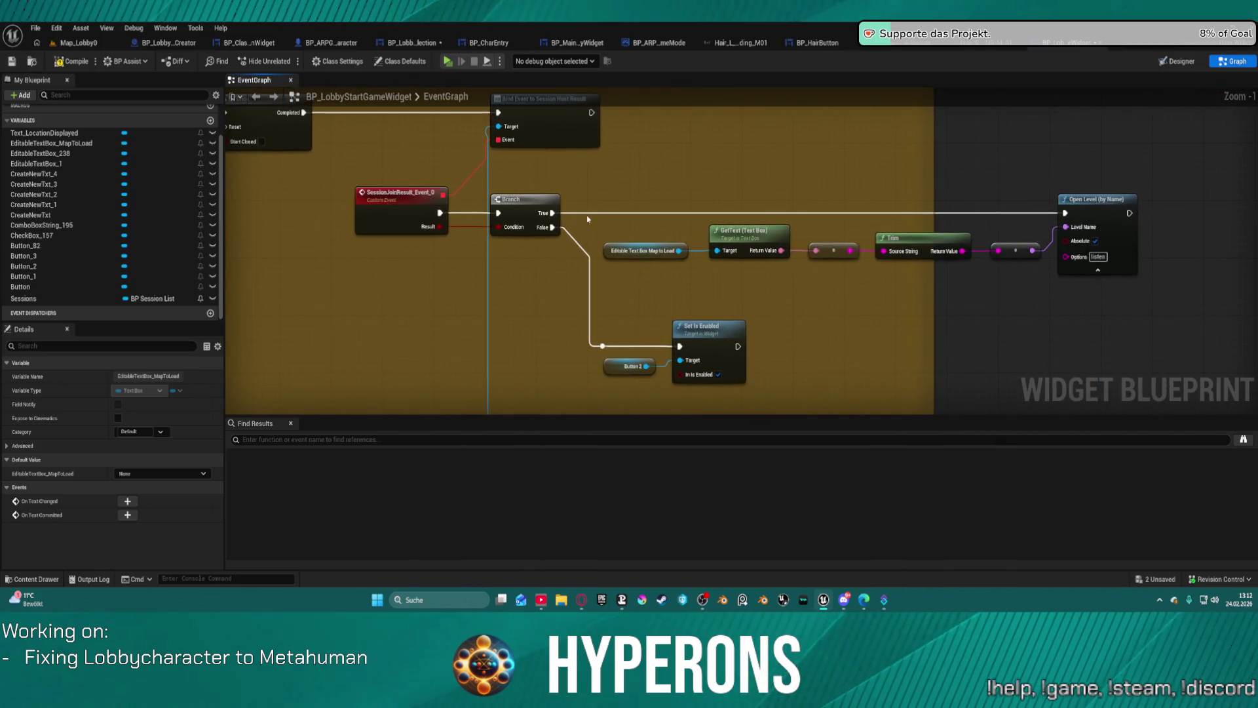
{"action": "mouse_move", "coordinate": [1175, 293]}
{"action": "left_mouse_down"}
{"action": "mouse_move", "coordinate": [912, 346]}
{"action": "mouse_move", "coordinate": [582, 215]}
{"action": "left_mouse_up"}
{"action": "scroll", "coordinate": [852, 120], "scroll_direction": "down", "scroll_amount": 2}
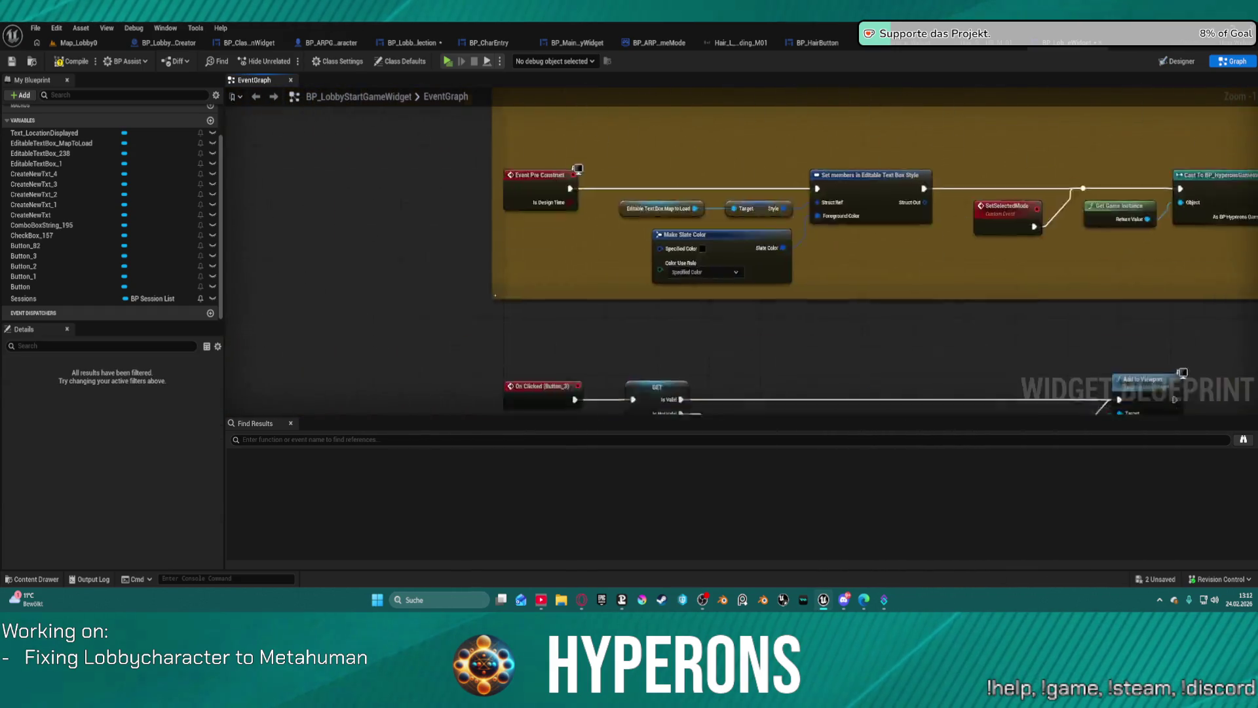
{"action": "scroll", "coordinate": [568, 267], "scroll_direction": "up", "scroll_amount": 2}
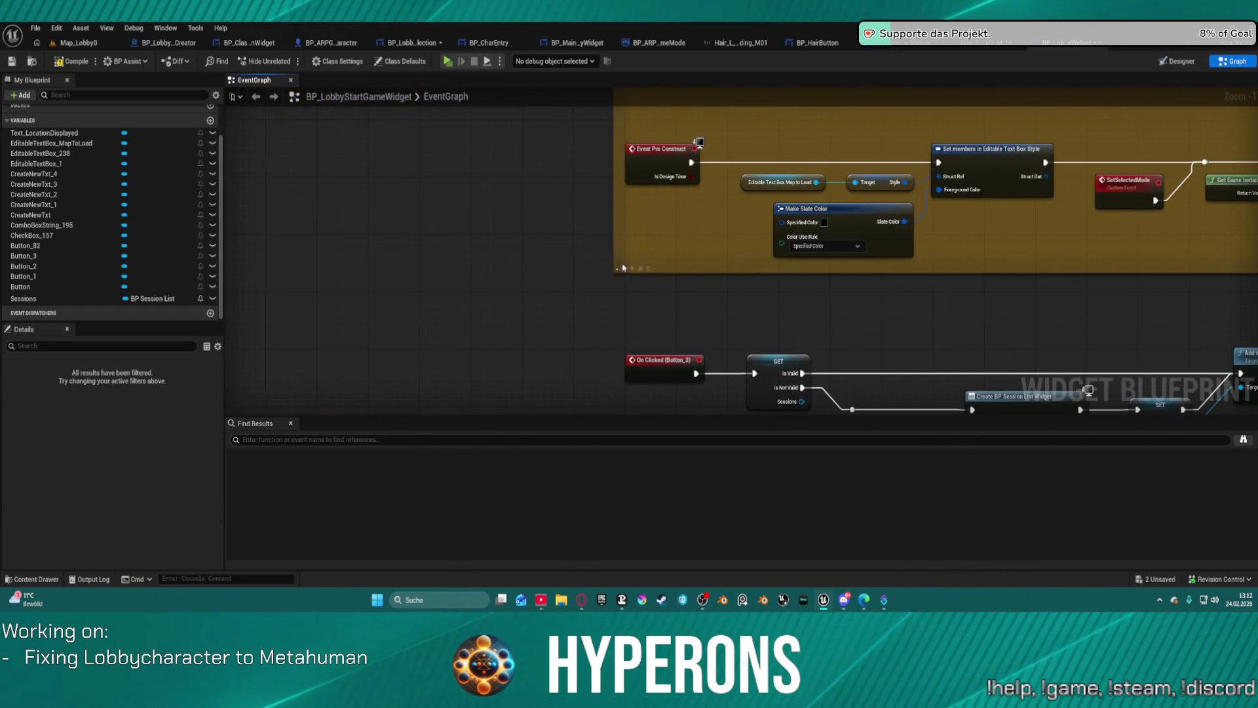
{"action": "scroll", "coordinate": [633, 271], "scroll_direction": "down", "scroll_amount": 3}
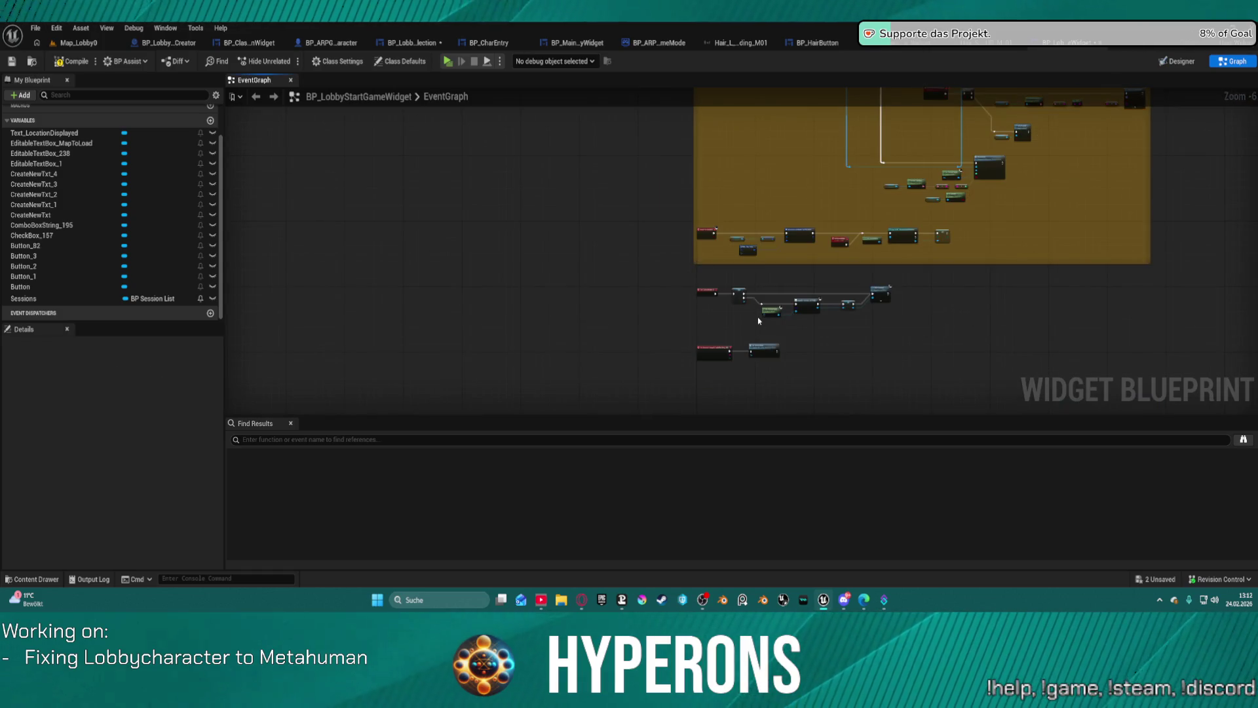
{"action": "scroll", "coordinate": [758, 321], "scroll_direction": "up", "scroll_amount": 3}
Step: Review the On Selection Changed and Set level name groups, then return to the character selection widget
{"action": "mouse_move", "coordinate": [764, 359]}
{"action": "left_mouse_down"}
{"action": "mouse_move", "coordinate": [657, 284]}
{"action": "mouse_move", "coordinate": [530, 261]}
{"action": "mouse_move", "coordinate": [524, 247]}
{"action": "left_mouse_up"}
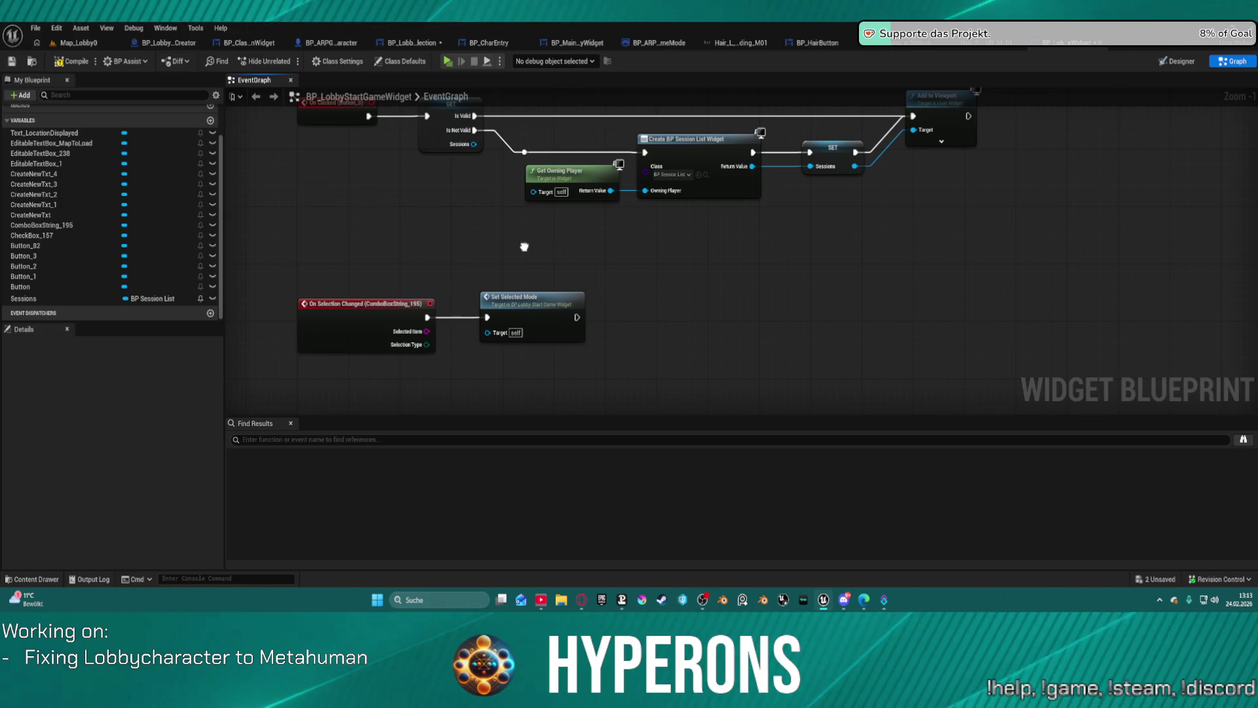
{"action": "mouse_move", "coordinate": [524, 247]}
{"action": "left_mouse_down"}
{"action": "mouse_move", "coordinate": [525, 295]}
{"action": "mouse_move", "coordinate": [459, 131]}
{"action": "mouse_move", "coordinate": [393, 98]}
{"action": "mouse_move", "coordinate": [492, 196]}
{"action": "left_mouse_up"}
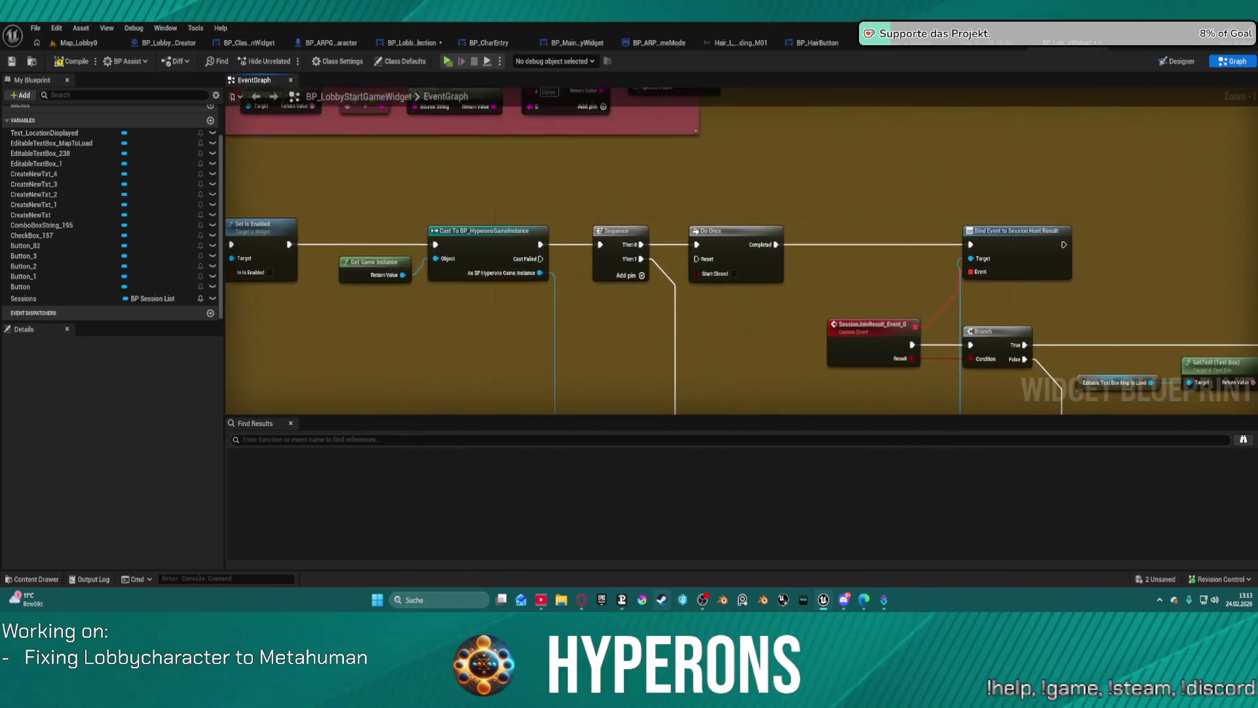
{"action": "scroll", "coordinate": [741, 249], "scroll_direction": "down", "scroll_amount": 4}
{"action": "mouse_move", "coordinate": [665, 394]}
{"action": "left_mouse_down"}
{"action": "mouse_move", "coordinate": [569, 452]}
{"action": "mouse_move", "coordinate": [500, 441]}
{"action": "mouse_move", "coordinate": [495, 416]}
{"action": "left_mouse_up"}
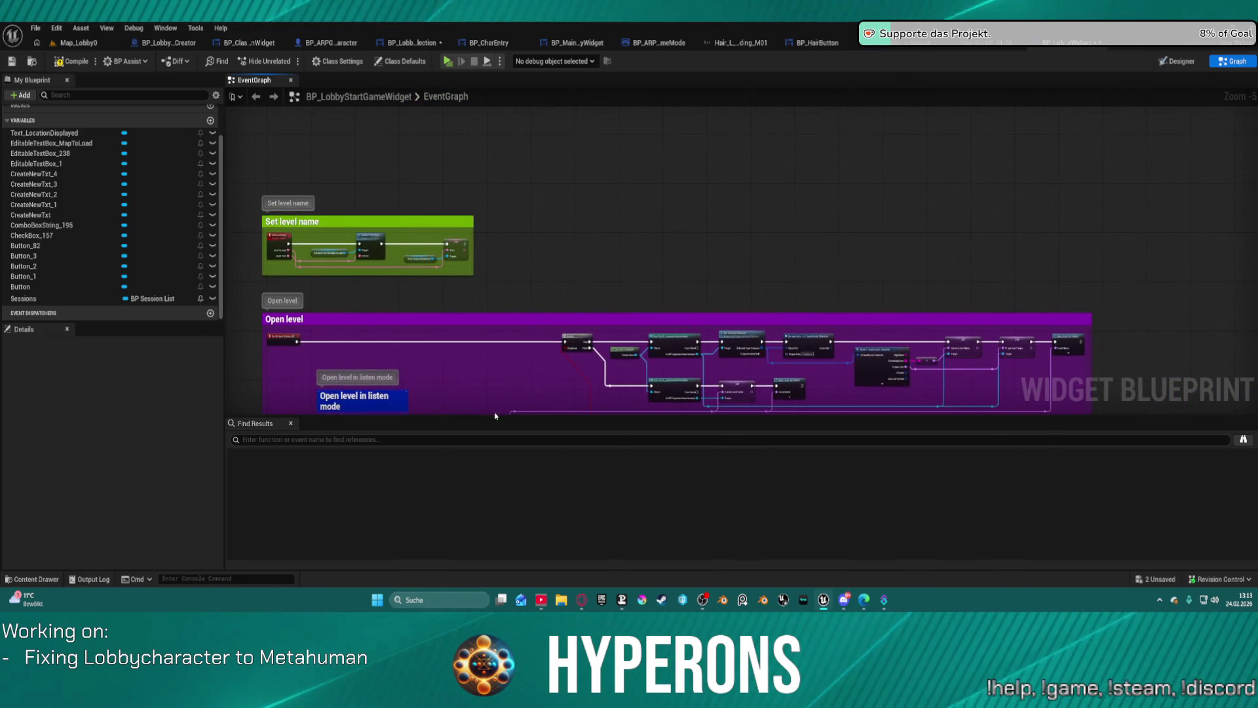
{"action": "scroll", "coordinate": [245, 234], "scroll_direction": "up", "scroll_amount": 5}
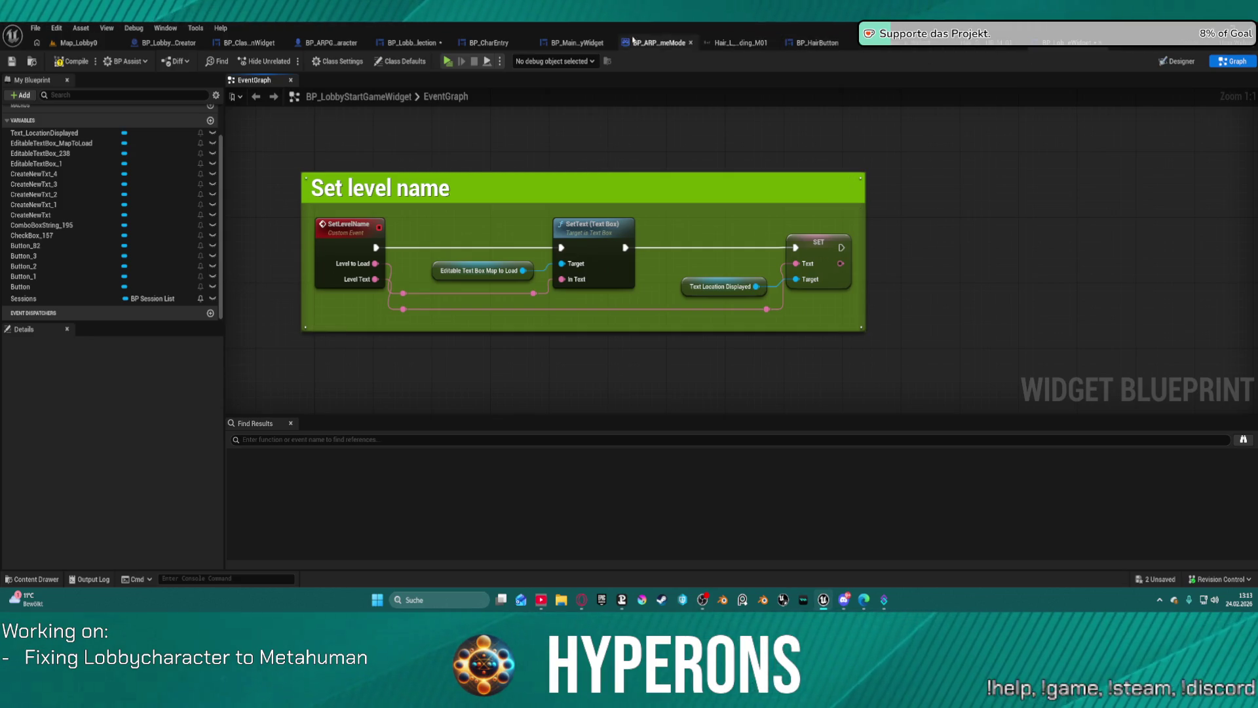
{"action": "left_click", "coordinate": [390, 45]}
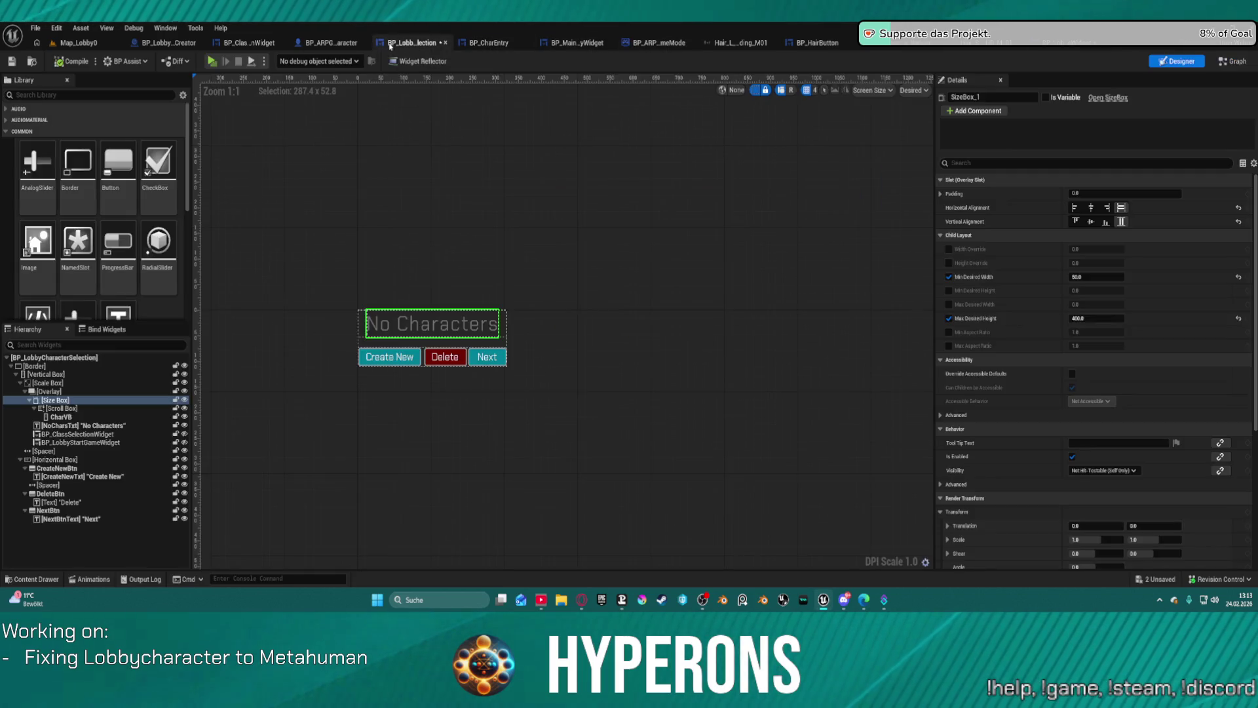
Step: Open BP_LobbyCharacterSelection's graph at the start-game widget's Set Visibility and SetText nodes, then right-click the BP_LobbyStartGameWidget variable
{"action": "left_click", "coordinate": [1232, 61]}
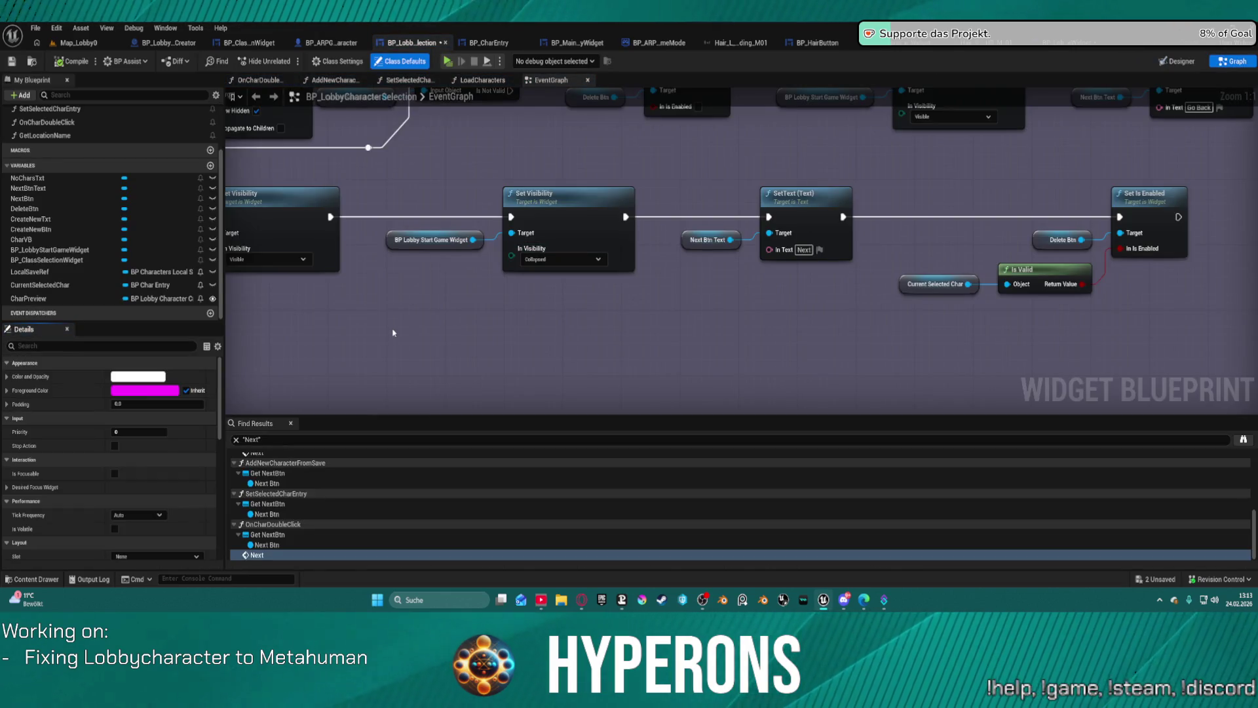
{"action": "mouse_move", "coordinate": [407, 325]}
{"action": "left_mouse_down"}
{"action": "mouse_move", "coordinate": [708, 340]}
{"action": "mouse_move", "coordinate": [1044, 317]}
{"action": "mouse_move", "coordinate": [1113, 275]}
{"action": "mouse_move", "coordinate": [1148, 304]}
{"action": "left_mouse_up"}
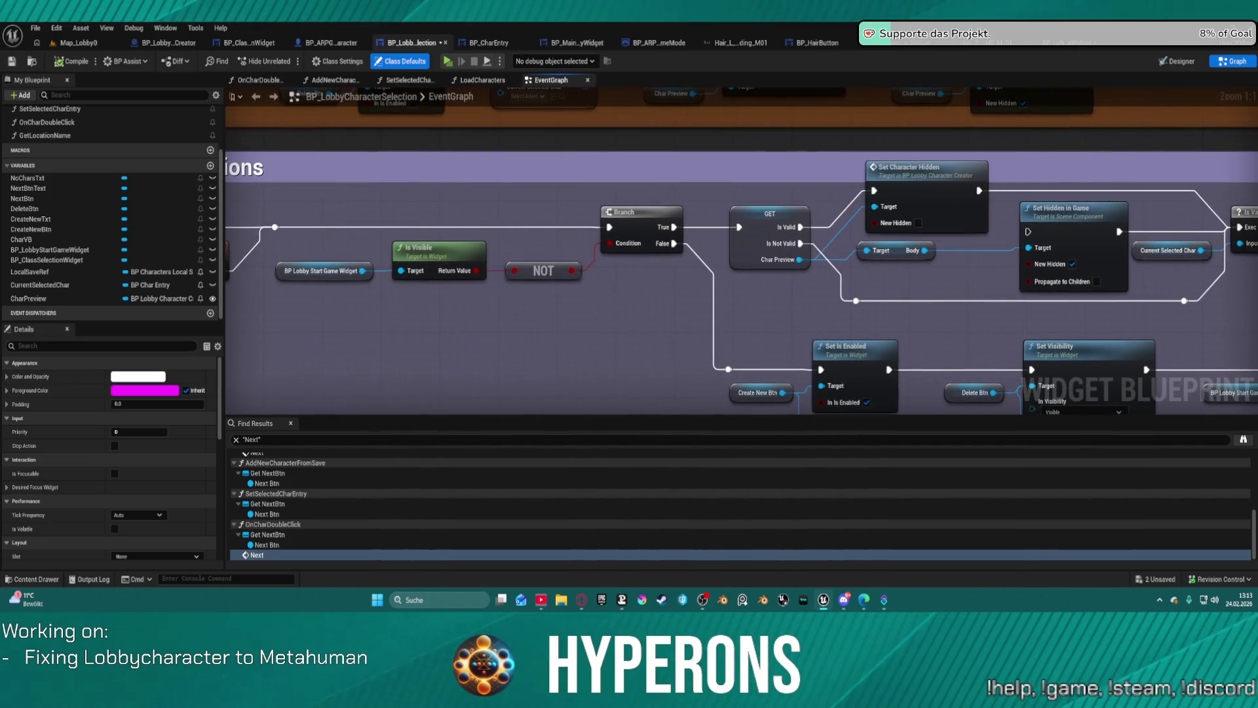
{"action": "mouse_move", "coordinate": [1146, 367]}
{"action": "left_mouse_down"}
{"action": "mouse_move", "coordinate": [1000, 348]}
{"action": "mouse_move", "coordinate": [805, 296]}
{"action": "mouse_move", "coordinate": [727, 311]}
{"action": "left_mouse_up"}
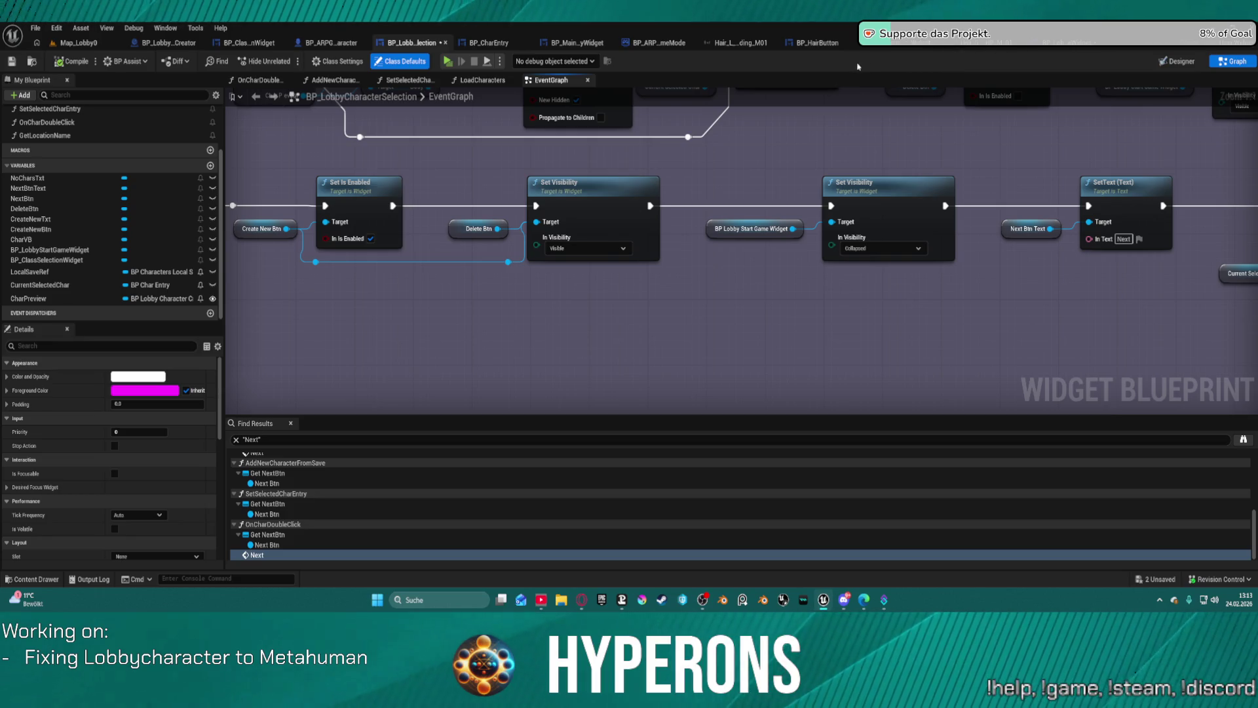
{"action": "right_click", "coordinate": [83, 249]}
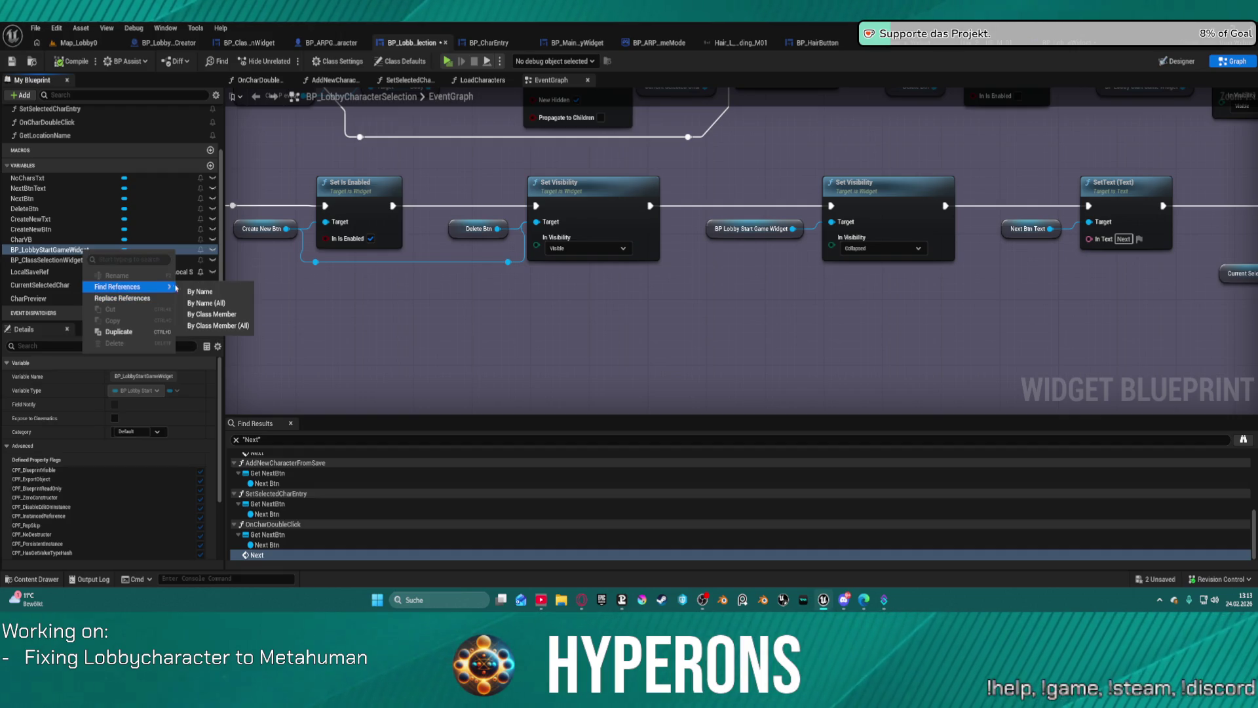
{"action": "left_click", "coordinate": [202, 293]}
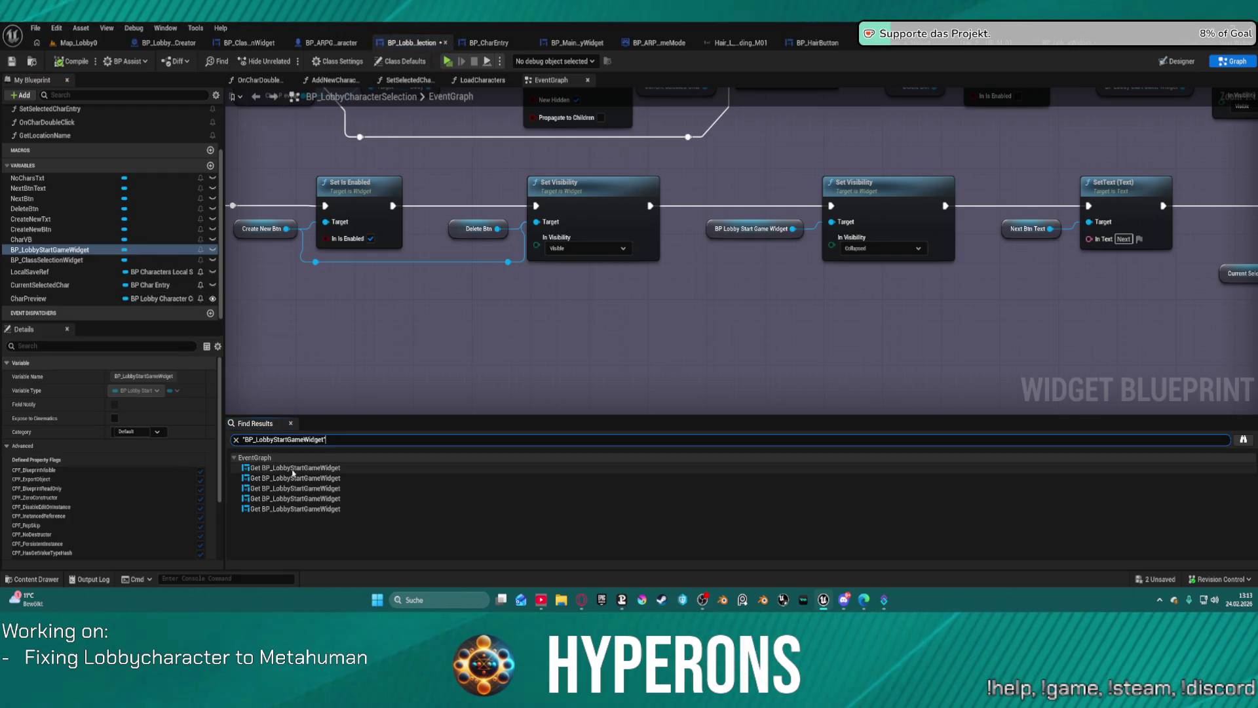
{"action": "double_click", "coordinate": [296, 468]}
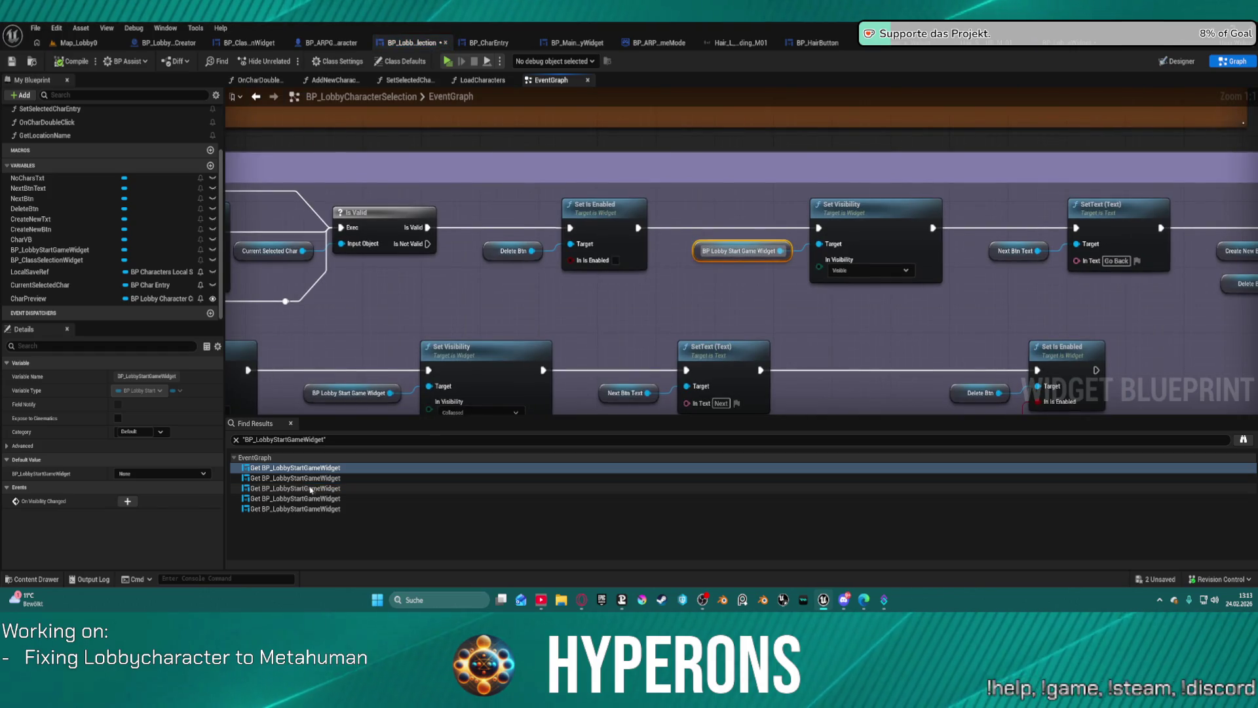
{"action": "left_click", "coordinate": [324, 480]}
{"action": "double_click", "coordinate": [324, 480]}
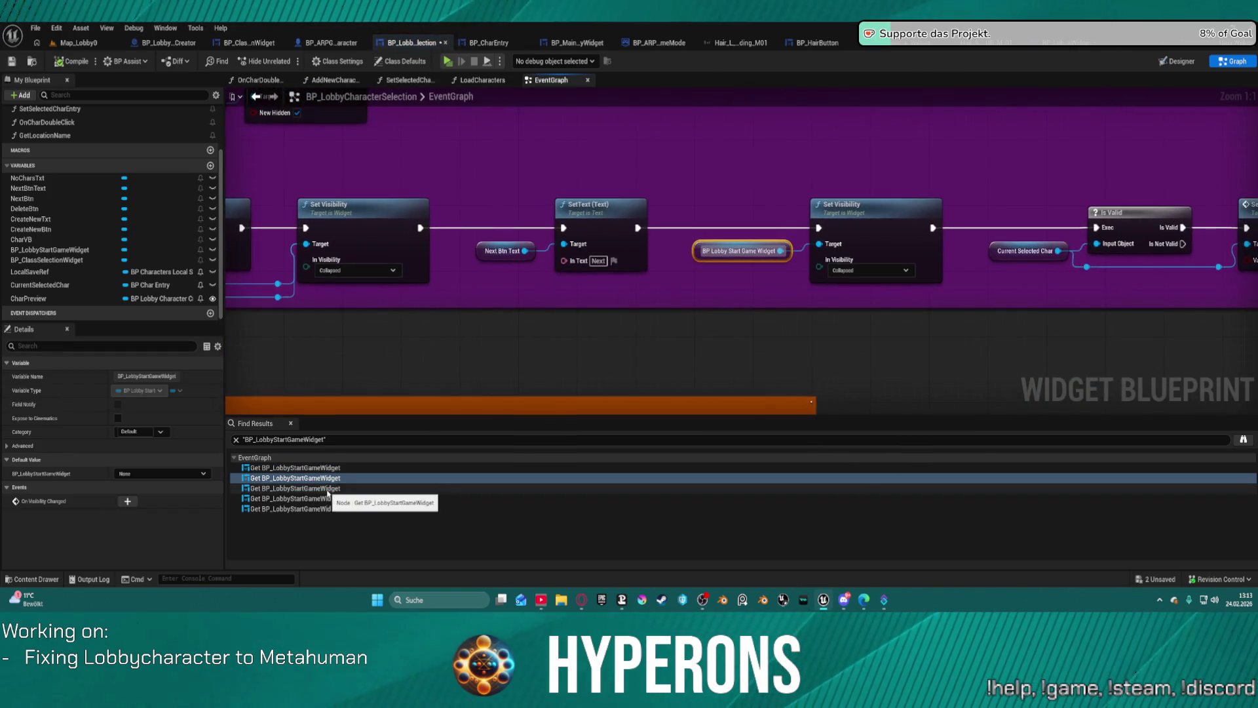
{"action": "double_click", "coordinate": [327, 490]}
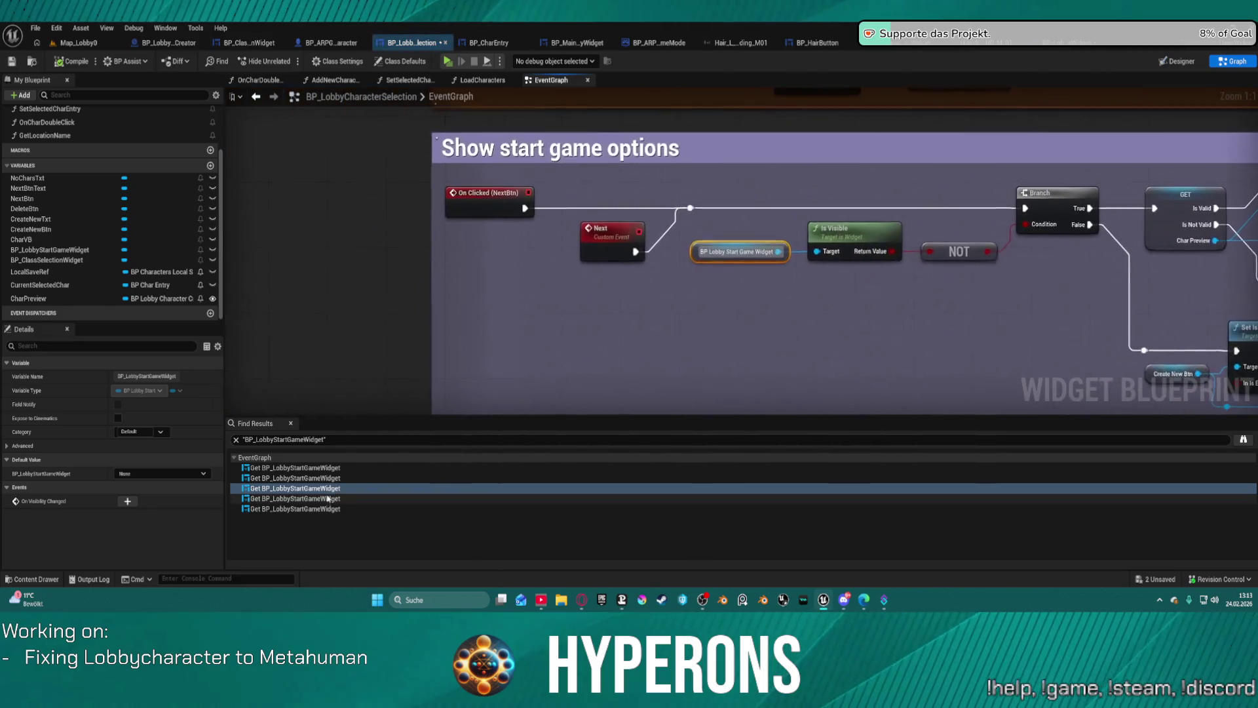
{"action": "left_click", "coordinate": [320, 499]}
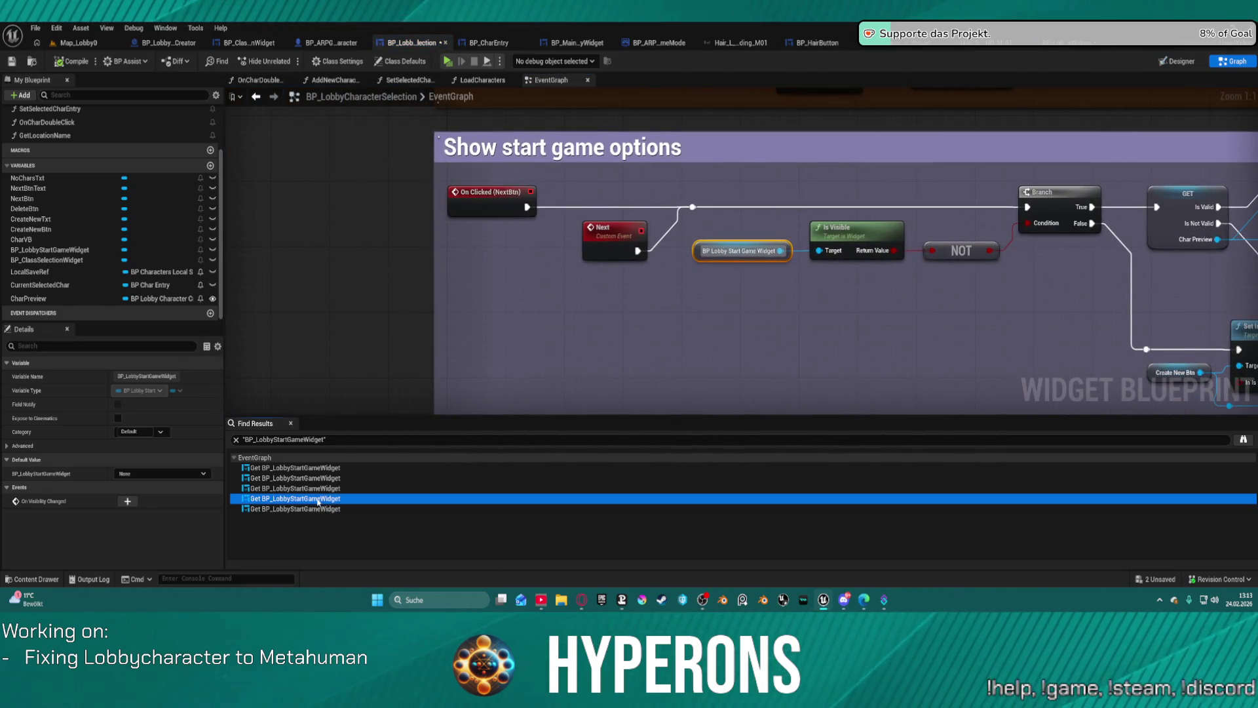
{"action": "double_click", "coordinate": [318, 499]}
{"action": "left_click", "coordinate": [316, 509]}
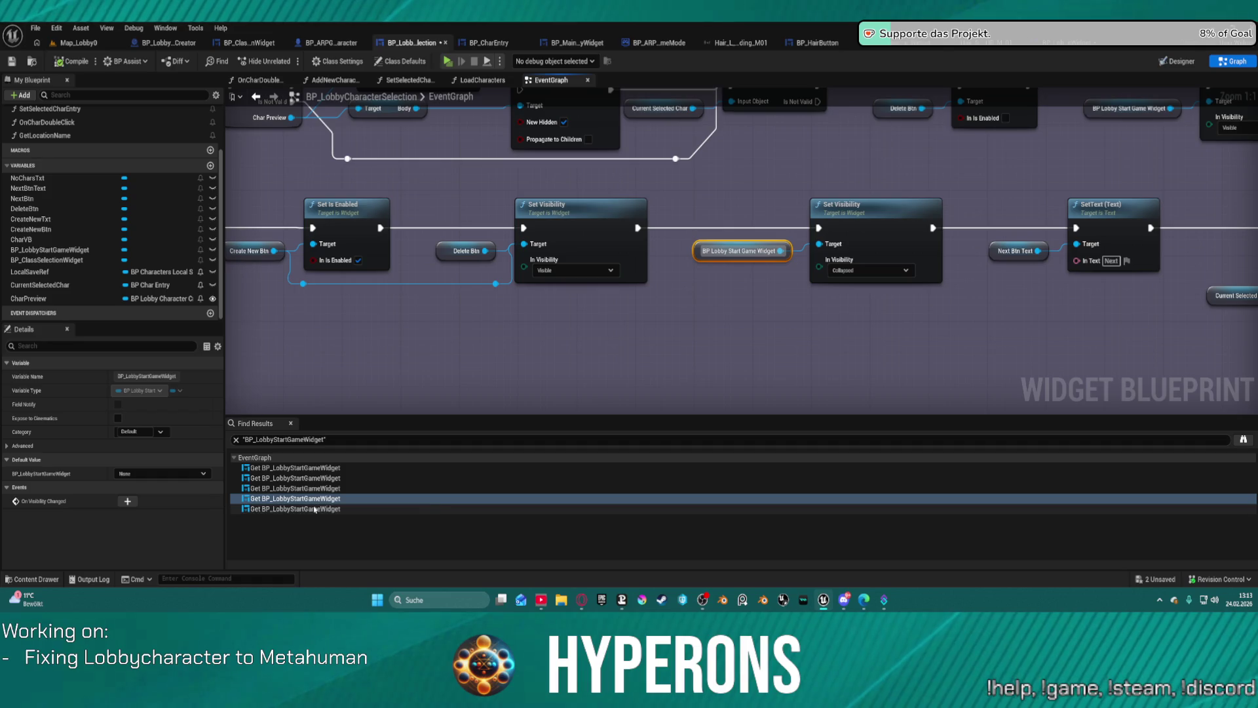
{"action": "double_click", "coordinate": [316, 509]}
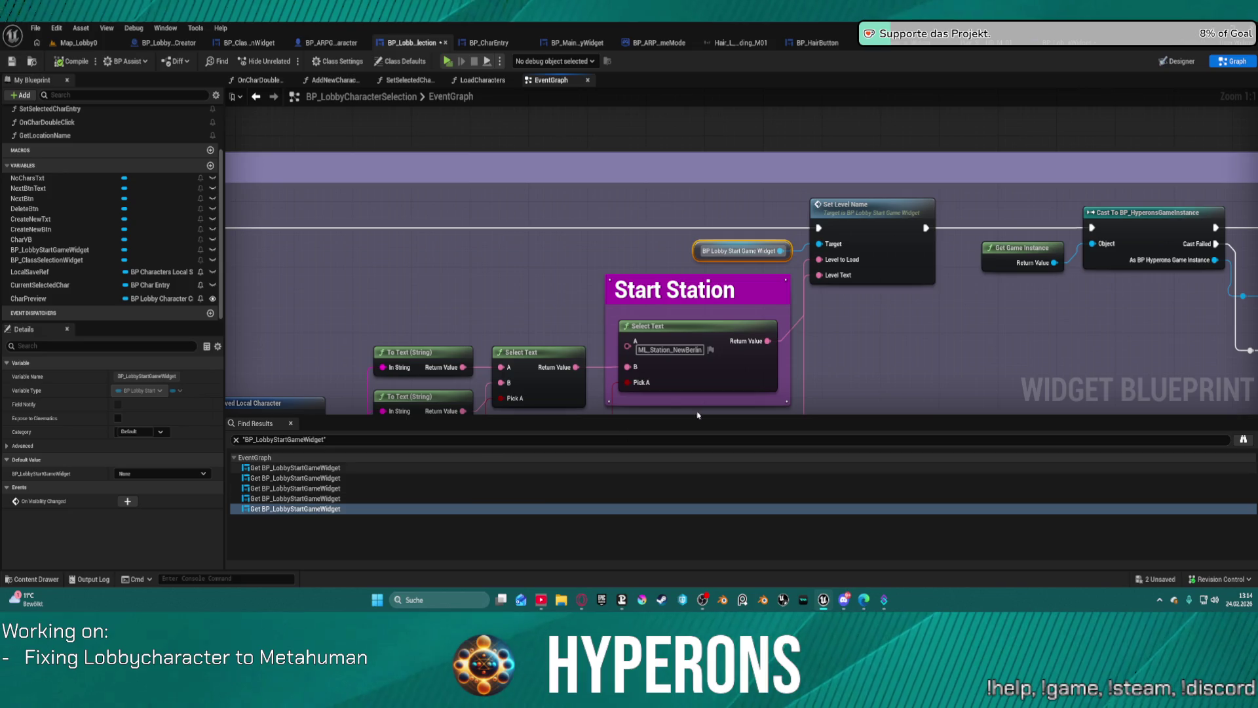
{"action": "scroll", "coordinate": [949, 281], "scroll_direction": "down", "scroll_amount": 4}
{"action": "mouse_move", "coordinate": [919, 362]}
{"action": "left_mouse_down"}
{"action": "mouse_move", "coordinate": [863, 253]}
{"action": "mouse_move", "coordinate": [849, 163]}
{"action": "mouse_move", "coordinate": [821, 177]}
{"action": "mouse_move", "coordinate": [968, 309]}
{"action": "mouse_move", "coordinate": [1096, 336]}
{"action": "left_mouse_up"}
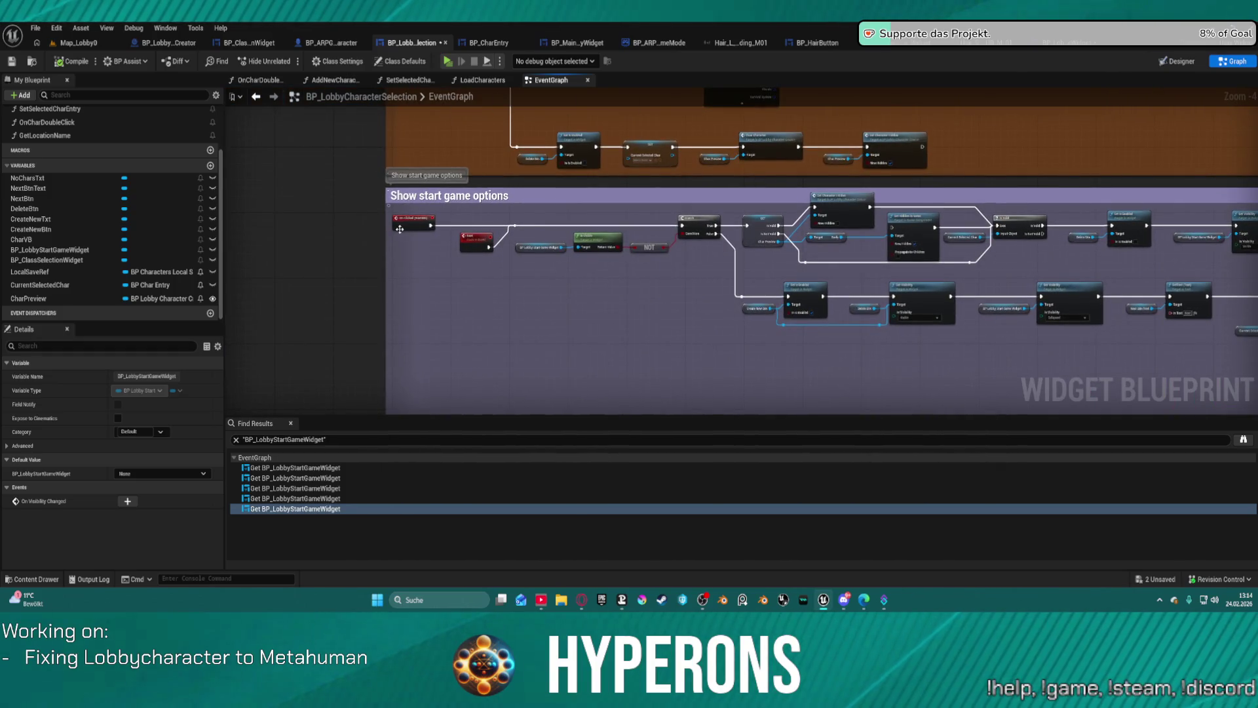
{"action": "scroll", "coordinate": [400, 229], "scroll_direction": "up", "scroll_amount": 4}
{"action": "left_click_drag", "start_coordinate": [609, 221], "coordinate": [262, 118]}
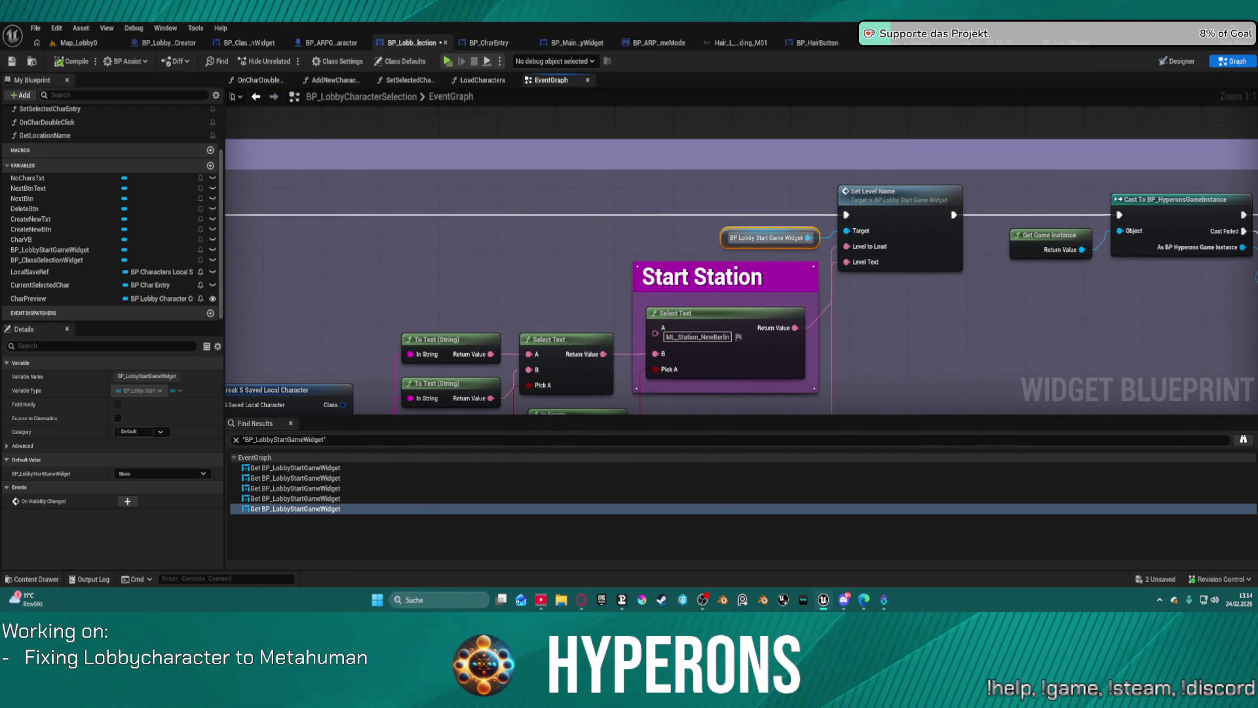
{"action": "mouse_move", "coordinate": [741, 276]}
{"action": "left_mouse_down"}
{"action": "mouse_move", "coordinate": [806, 276]}
{"action": "mouse_move", "coordinate": [275, 249]}
{"action": "left_mouse_up"}
{"action": "left_click_drag", "start_coordinate": [629, 275], "coordinate": [872, 267]}
{"action": "mouse_move", "coordinate": [629, 276]}
{"action": "left_mouse_down"}
{"action": "mouse_move", "coordinate": [992, 276]}
{"action": "mouse_move", "coordinate": [975, 276]}
{"action": "mouse_move", "coordinate": [919, 206]}
{"action": "mouse_move", "coordinate": [610, 248]}
{"action": "mouse_move", "coordinate": [615, 358]}
{"action": "left_mouse_up"}
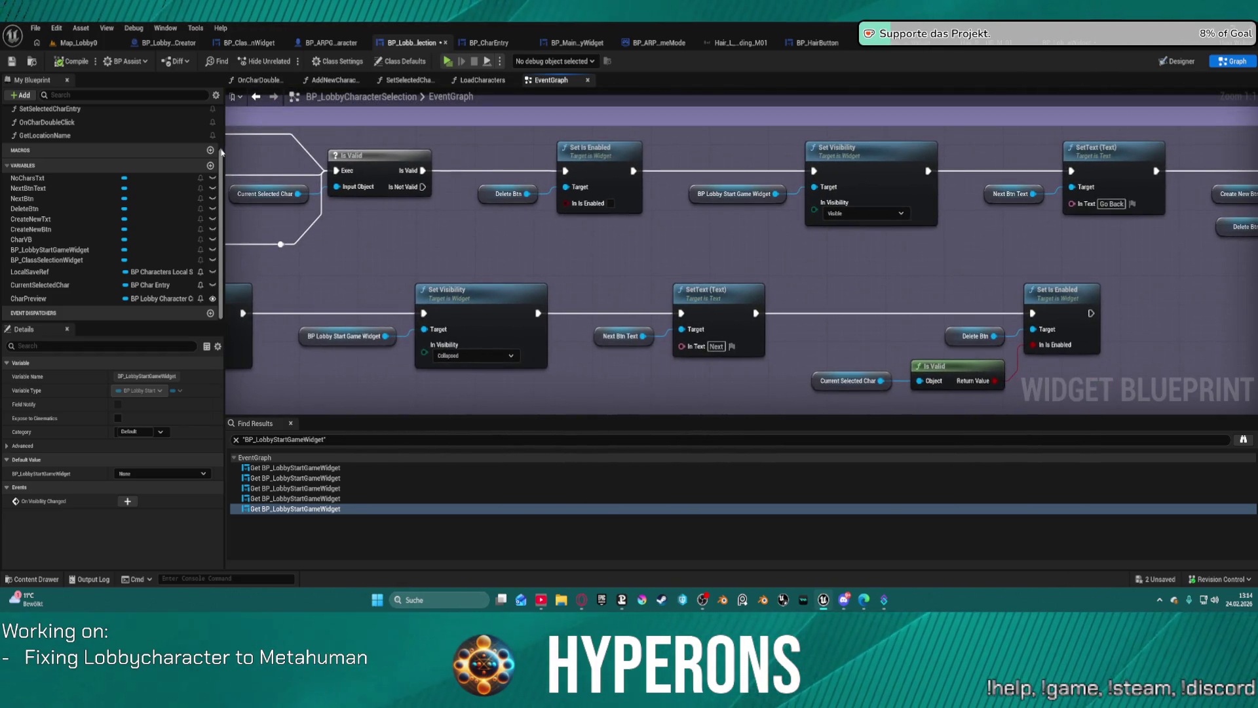
{"action": "left_click", "coordinate": [241, 319]}
Step: Wire execution into the lower SetText and out of Set Is Enabled, undoing the looping wire
{"action": "mouse_move", "coordinate": [681, 312]}
{"action": "left_mouse_down"}
{"action": "mouse_move", "coordinate": [691, 308]}
{"action": "mouse_move", "coordinate": [682, 313]}
{"action": "left_mouse_up"}
{"action": "mouse_move", "coordinate": [459, 274]}
{"action": "left_mouse_down"}
{"action": "mouse_move", "coordinate": [563, 296]}
{"action": "mouse_move", "coordinate": [1109, 302]}
{"action": "mouse_move", "coordinate": [926, 316]}
{"action": "left_mouse_up"}
{"action": "left_click", "coordinate": [663, 283]}
{"action": "mouse_move", "coordinate": [662, 298]}
{"action": "left_mouse_down"}
{"action": "mouse_move", "coordinate": [907, 327]}
{"action": "mouse_move", "coordinate": [884, 317]}
{"action": "mouse_move", "coordinate": [914, 339]}
{"action": "mouse_move", "coordinate": [952, 295]}
{"action": "mouse_move", "coordinate": [945, 274]}
{"action": "left_mouse_up"}
{"action": "key", "text": "ctrl+z"}
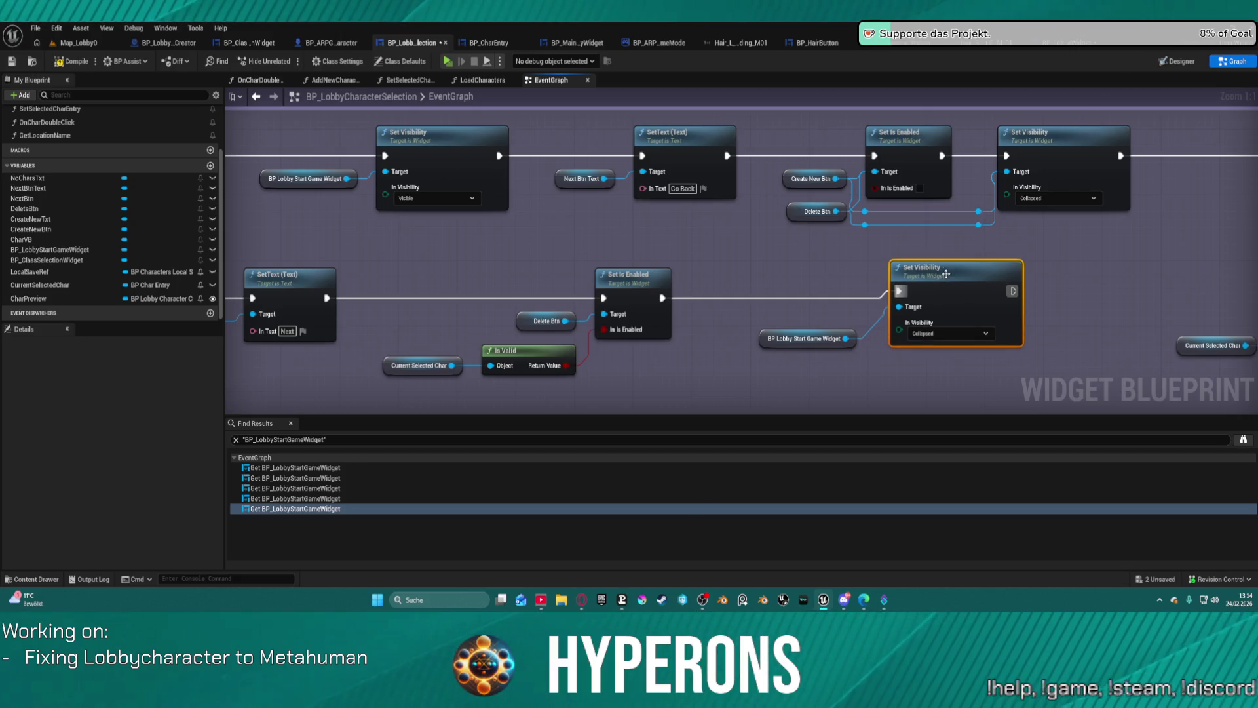
Step: Detach the Set Visibility node's execution input and reroute its output wire to the left
{"action": "left_click", "coordinate": [340, 163]}
{"action": "mouse_move", "coordinate": [380, 158]}
{"action": "left_mouse_down"}
{"action": "mouse_move", "coordinate": [669, 152]}
{"action": "mouse_move", "coordinate": [641, 159]}
{"action": "left_mouse_up"}
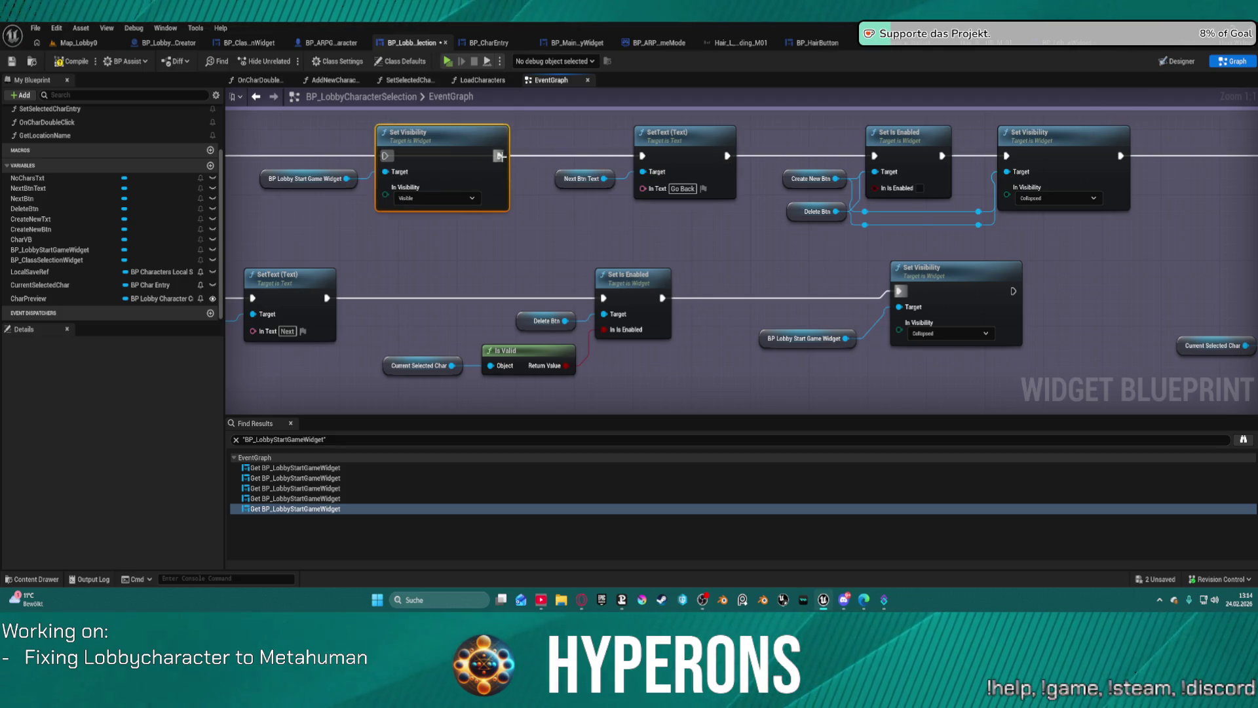
{"action": "left_click_drag", "start_coordinate": [1119, 157], "coordinate": [498, 157]}
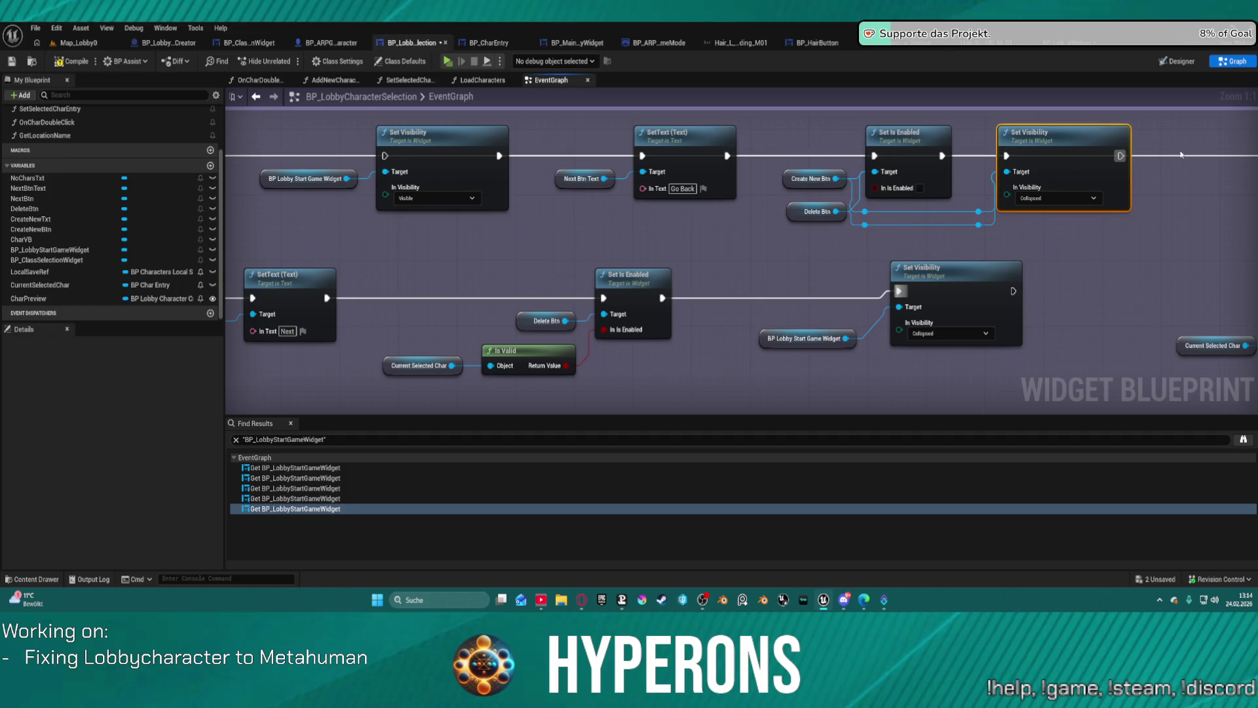
{"action": "mouse_move", "coordinate": [1119, 158]}
{"action": "left_mouse_down"}
{"action": "mouse_move", "coordinate": [353, 184]}
{"action": "mouse_move", "coordinate": [392, 197]}
{"action": "left_mouse_up"}
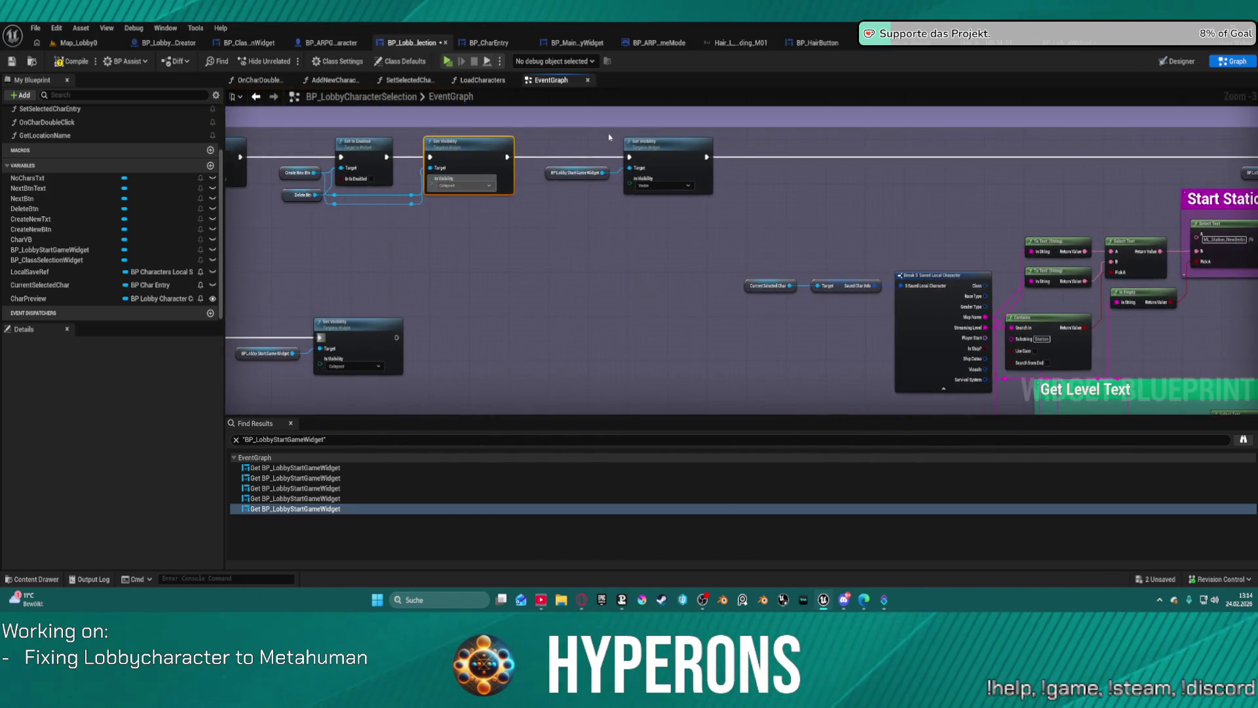
Step: Move the Visible Set Visibility on the start-game widget to the end of the chain
{"action": "scroll", "coordinate": [522, 164], "scroll_direction": "down", "scroll_amount": 1}
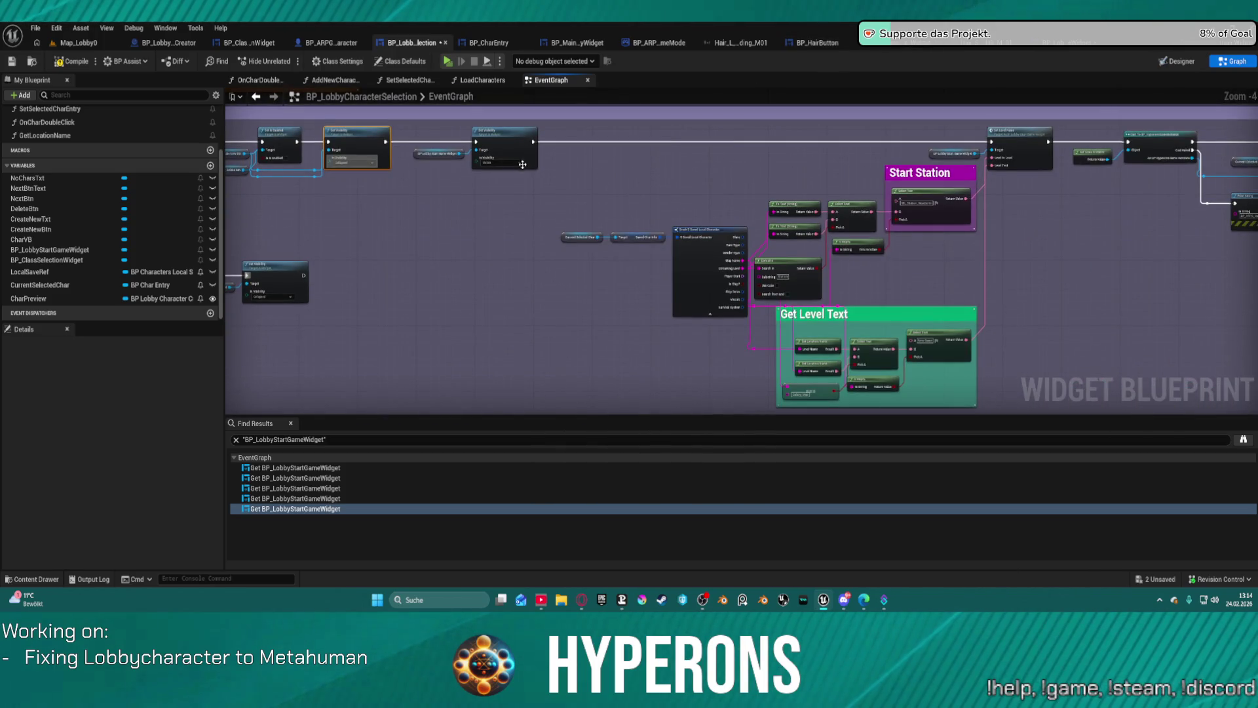
{"action": "mouse_move", "coordinate": [408, 129]}
{"action": "left_mouse_down"}
{"action": "mouse_move", "coordinate": [688, 273]}
{"action": "mouse_move", "coordinate": [1032, 379]}
{"action": "left_mouse_up"}
{"action": "mouse_move", "coordinate": [238, 205]}
{"action": "left_mouse_down"}
{"action": "mouse_move", "coordinate": [520, 210]}
{"action": "mouse_move", "coordinate": [284, 214]}
{"action": "left_mouse_up"}
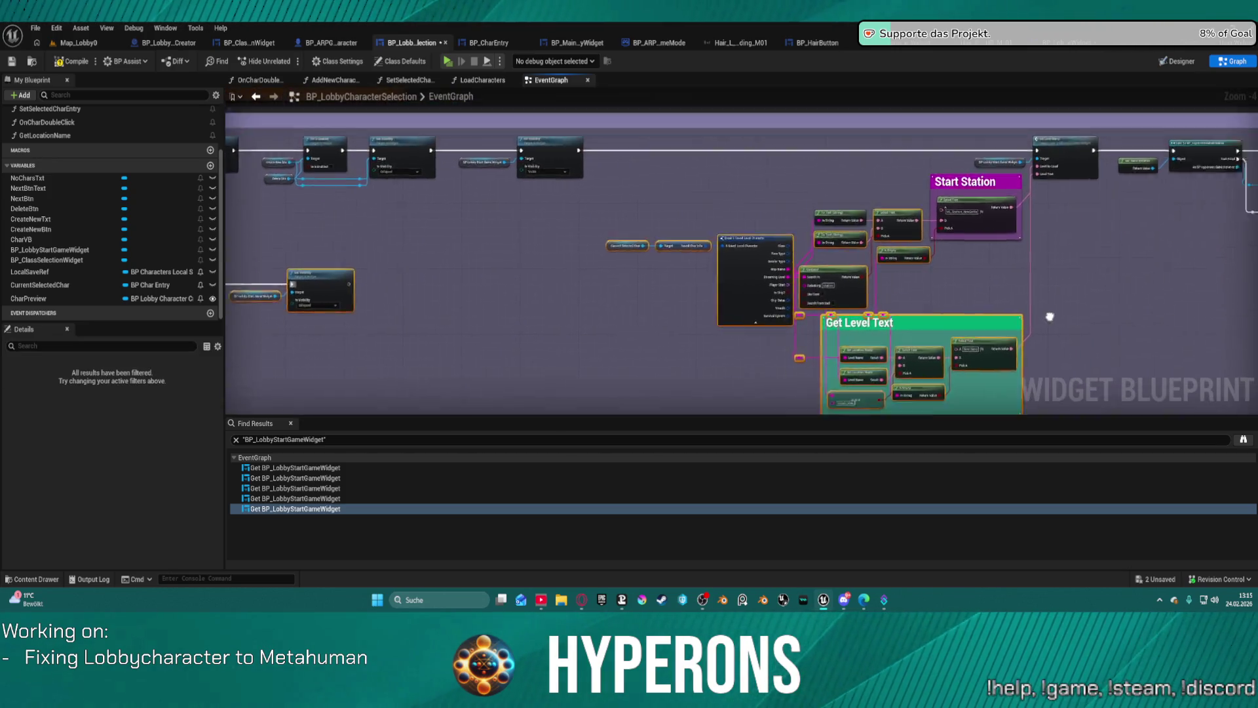
{"action": "scroll", "coordinate": [1049, 316], "scroll_direction": "down", "scroll_amount": 3}
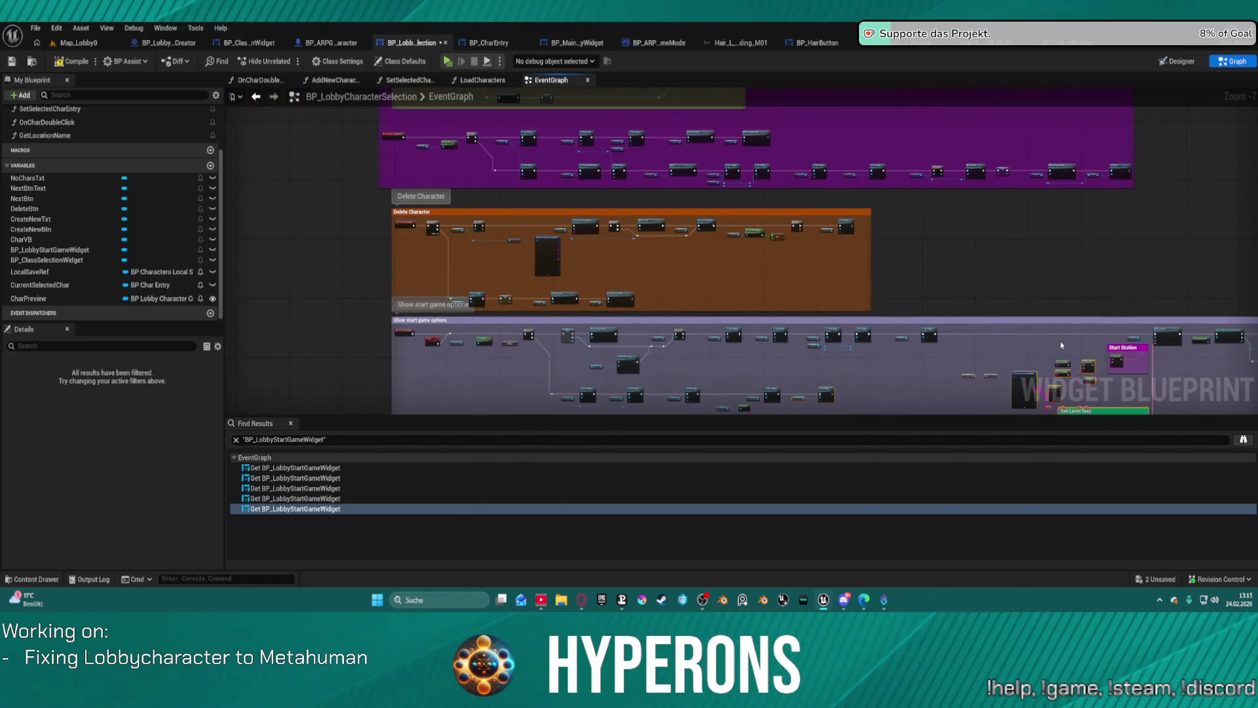
{"action": "scroll", "coordinate": [674, 225], "scroll_direction": "up", "scroll_amount": 5}
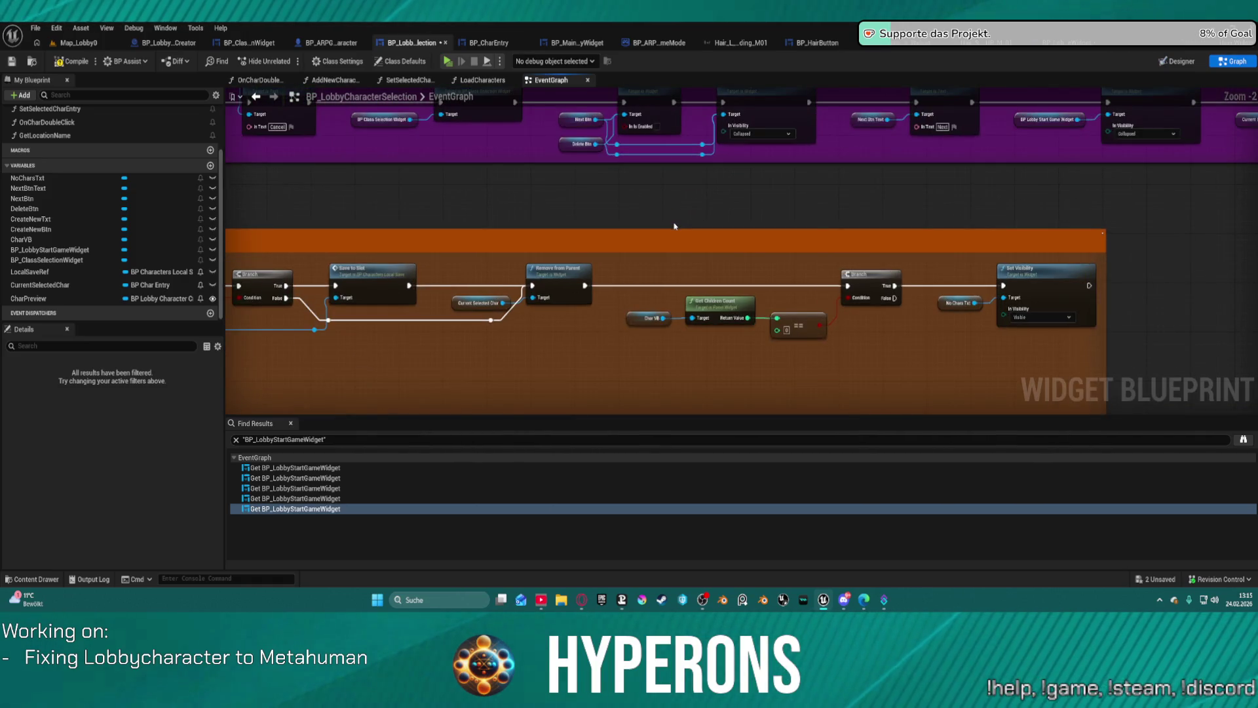
{"action": "scroll", "coordinate": [675, 225], "scroll_direction": "down", "scroll_amount": 4}
{"action": "mouse_move", "coordinate": [808, 269]}
{"action": "left_mouse_down"}
{"action": "mouse_move", "coordinate": [741, 364]}
{"action": "mouse_move", "coordinate": [635, 381]}
{"action": "left_mouse_up"}
{"action": "scroll", "coordinate": [525, 309], "scroll_direction": "up", "scroll_amount": 4}
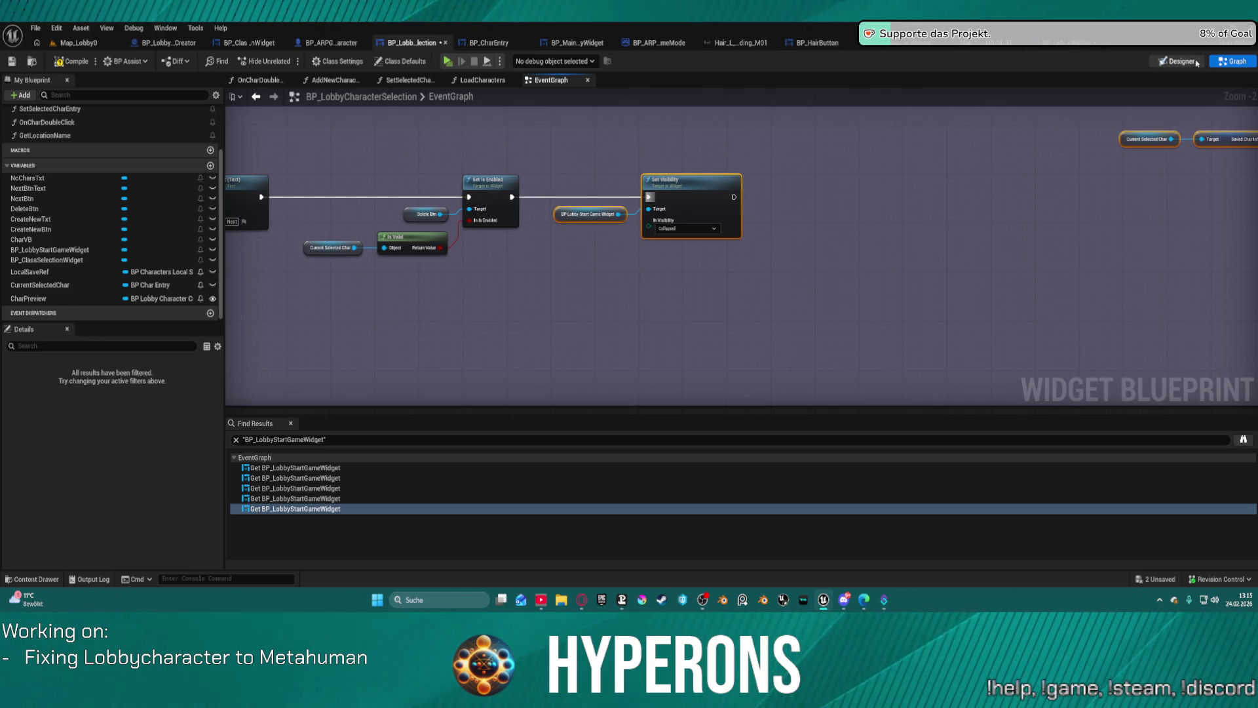
{"action": "left_click_drag", "start_coordinate": [977, 132], "coordinate": [971, 317]}
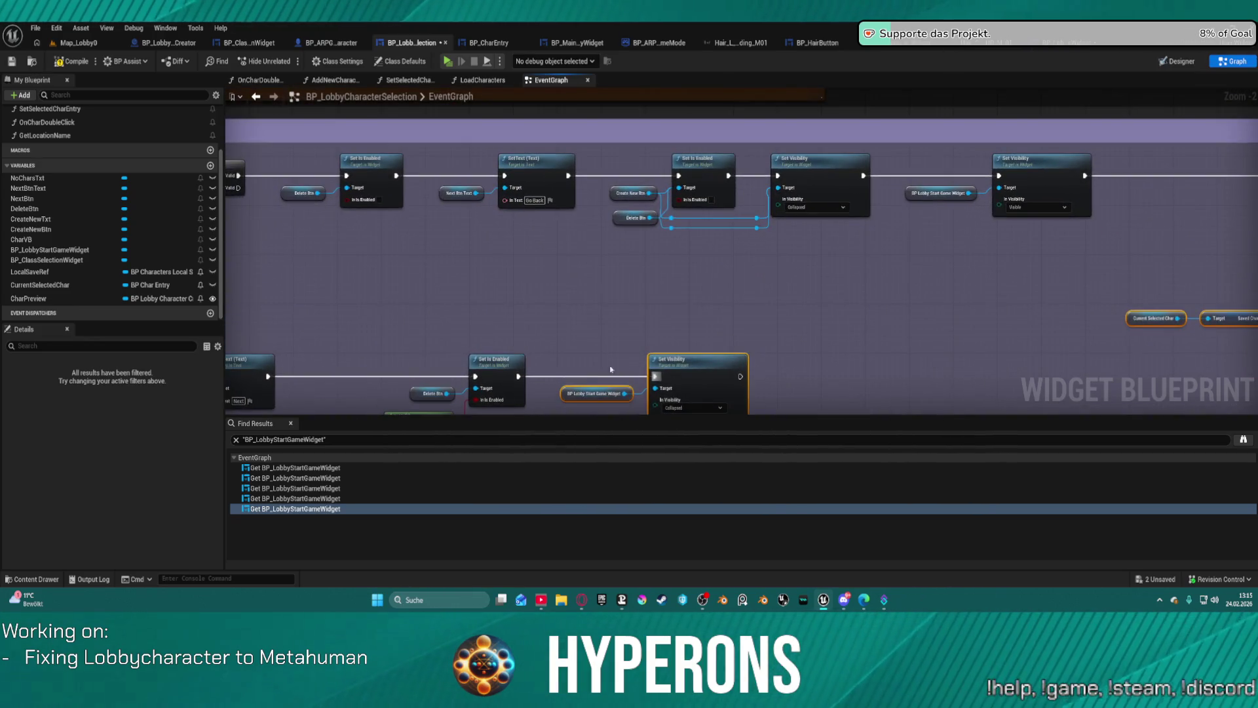
{"action": "left_click", "coordinate": [542, 378]}
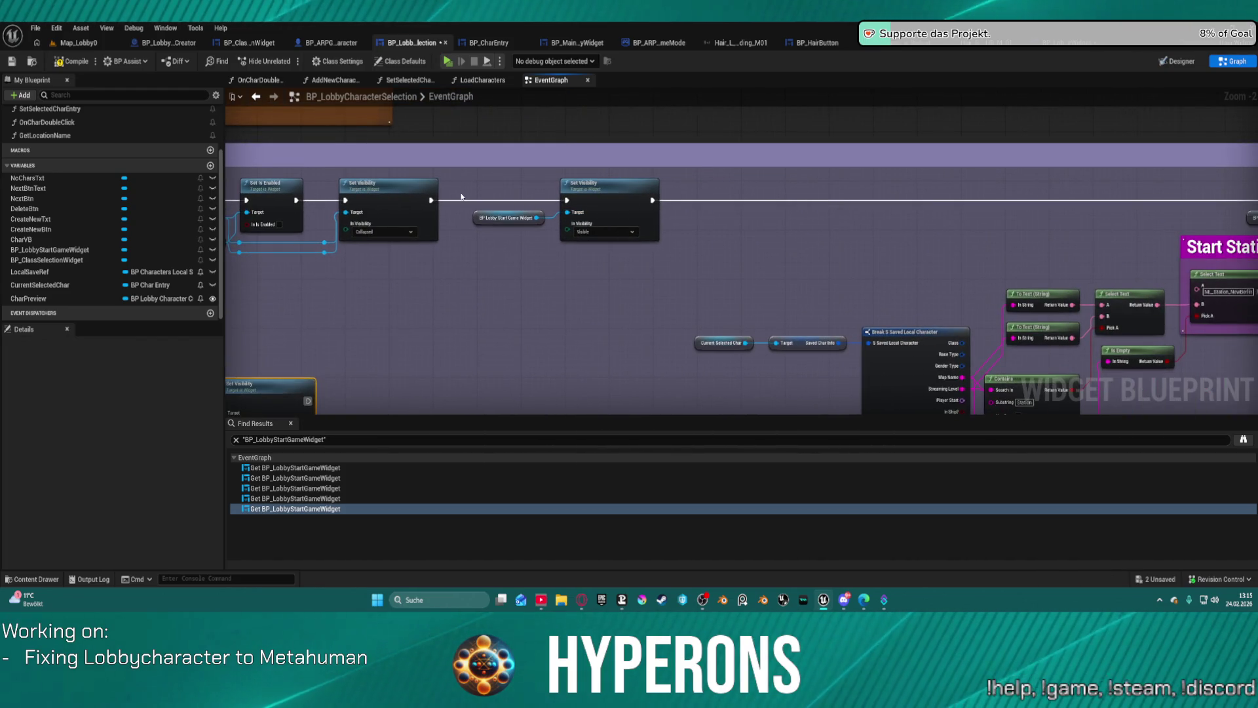
{"action": "left_click", "coordinate": [452, 206]}
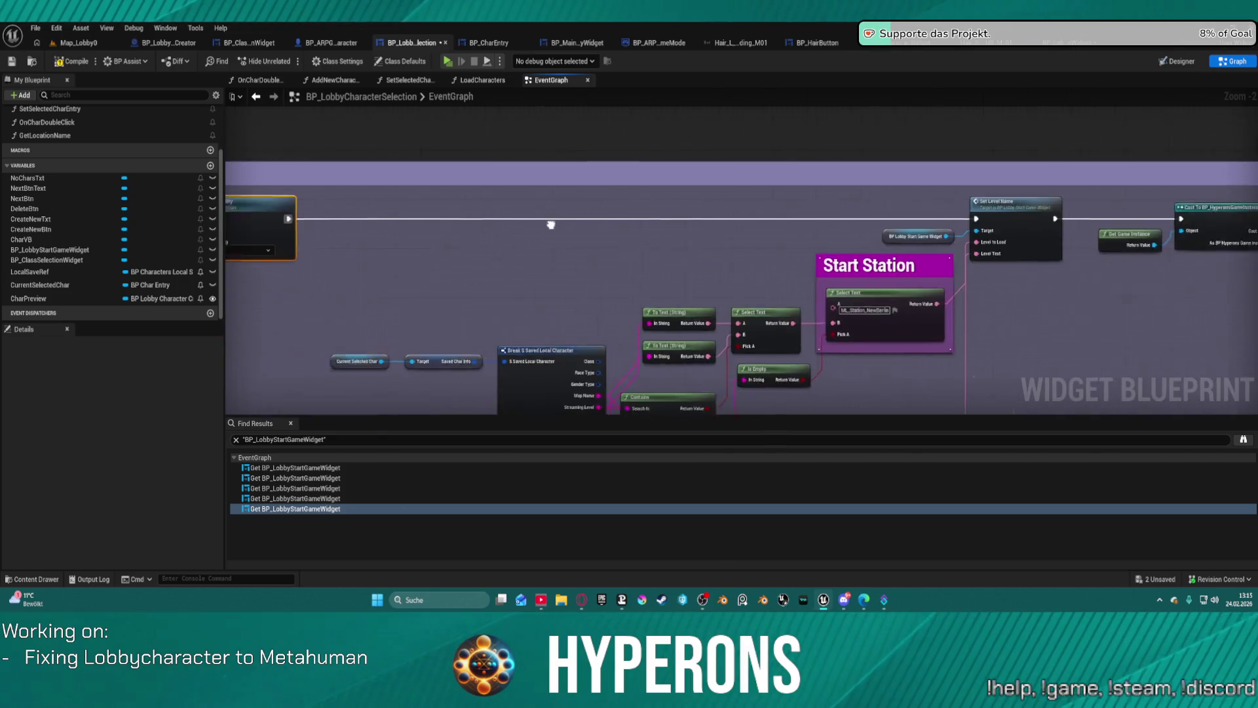
{"action": "left_click_drag", "start_coordinate": [412, 223], "coordinate": [768, 219]}
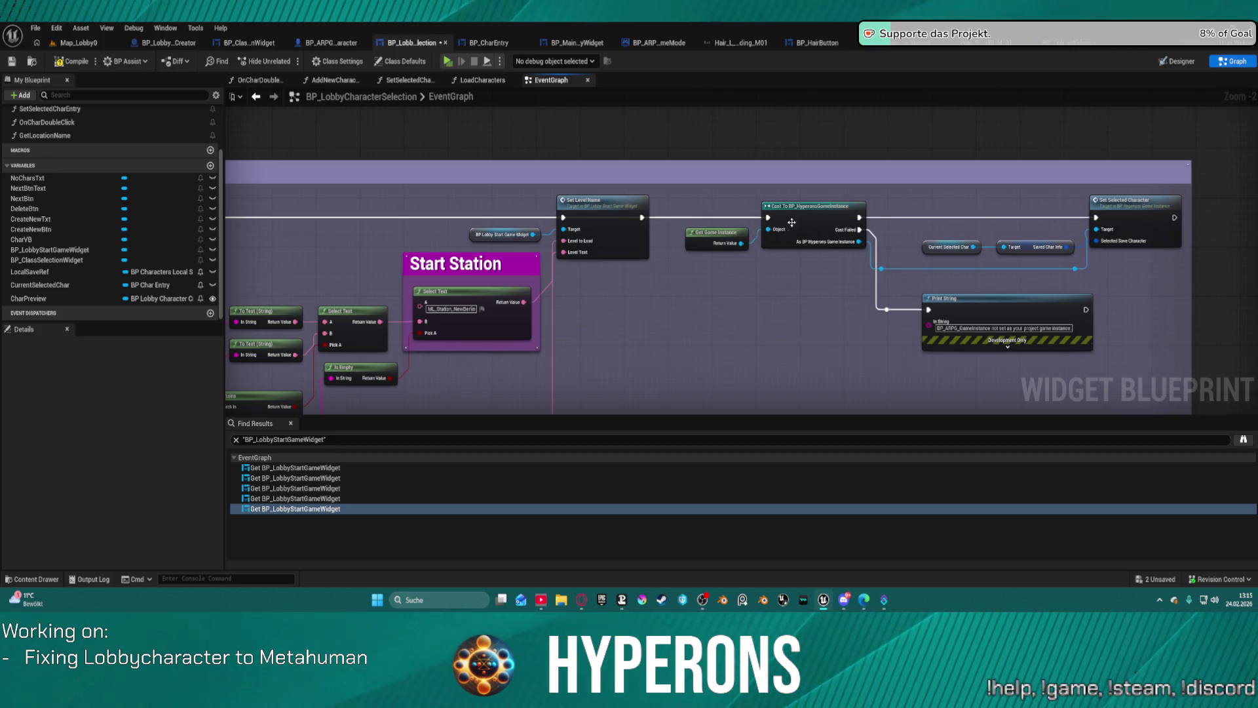
{"action": "mouse_move", "coordinate": [743, 260]}
{"action": "left_mouse_down"}
{"action": "mouse_move", "coordinate": [771, 222]}
{"action": "mouse_move", "coordinate": [1245, 131]}
{"action": "mouse_move", "coordinate": [1251, 117]}
{"action": "mouse_move", "coordinate": [1255, 144]}
{"action": "left_mouse_up"}
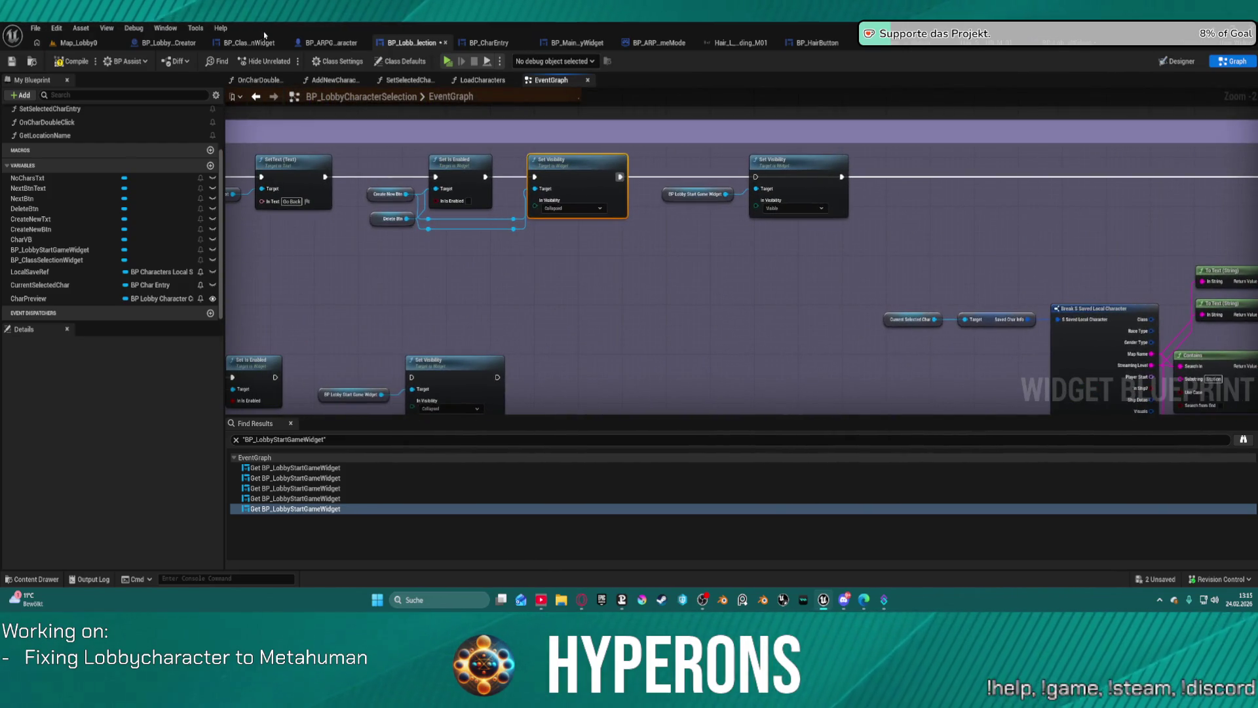
Step: Show BP_MainLobbyWidget's designer zoomed in, with the Content Drawer open at the Lobby folder
{"action": "left_click", "coordinate": [577, 46]}
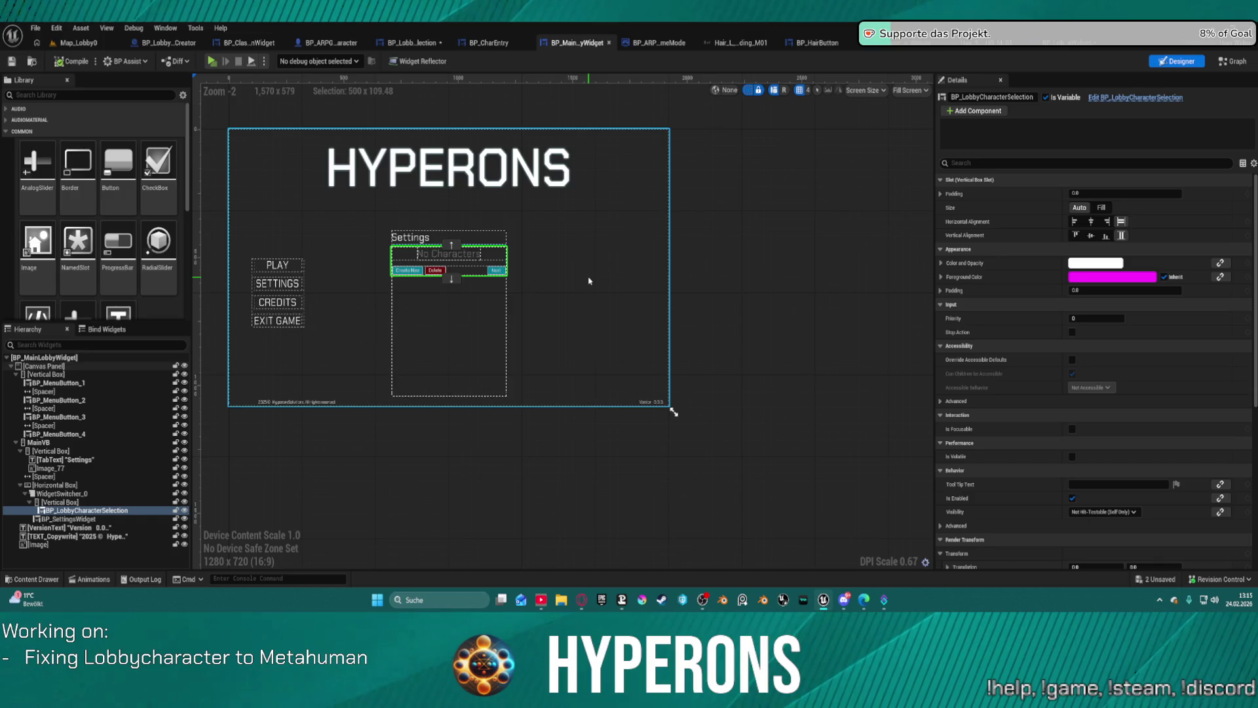
{"action": "scroll", "coordinate": [588, 281], "scroll_direction": "up", "scroll_amount": 3}
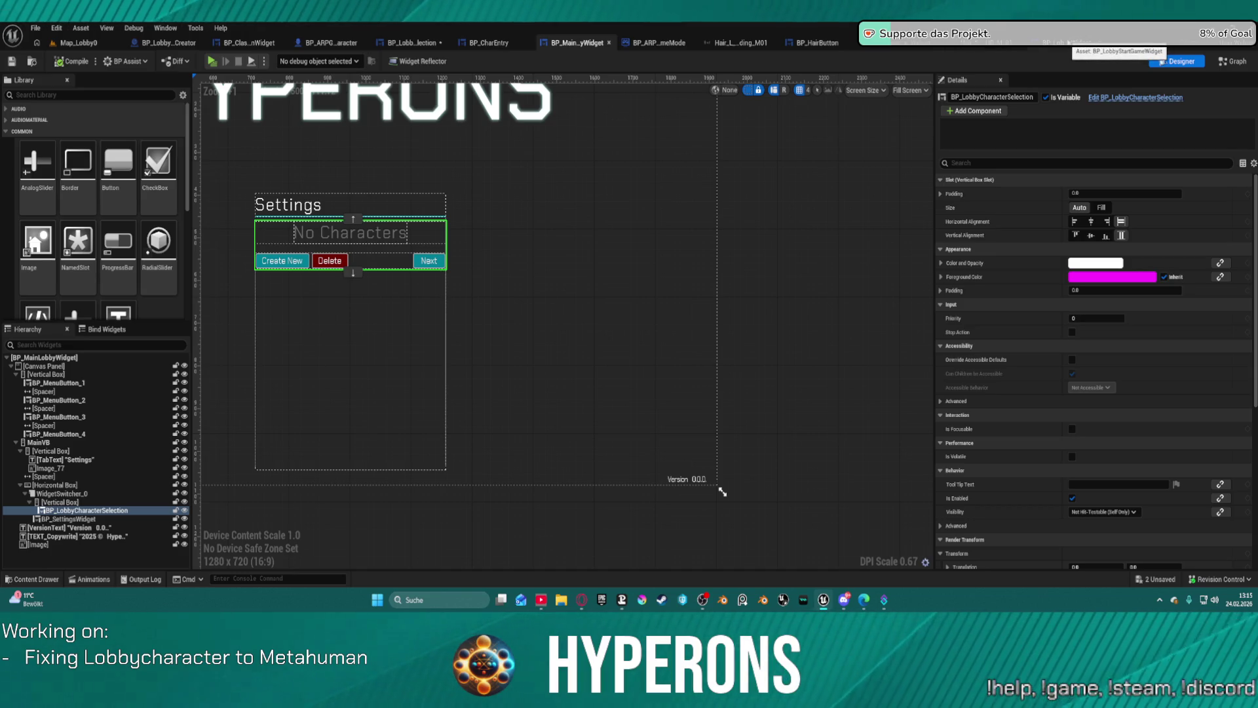
{"action": "key", "text": "ctrl+space"}
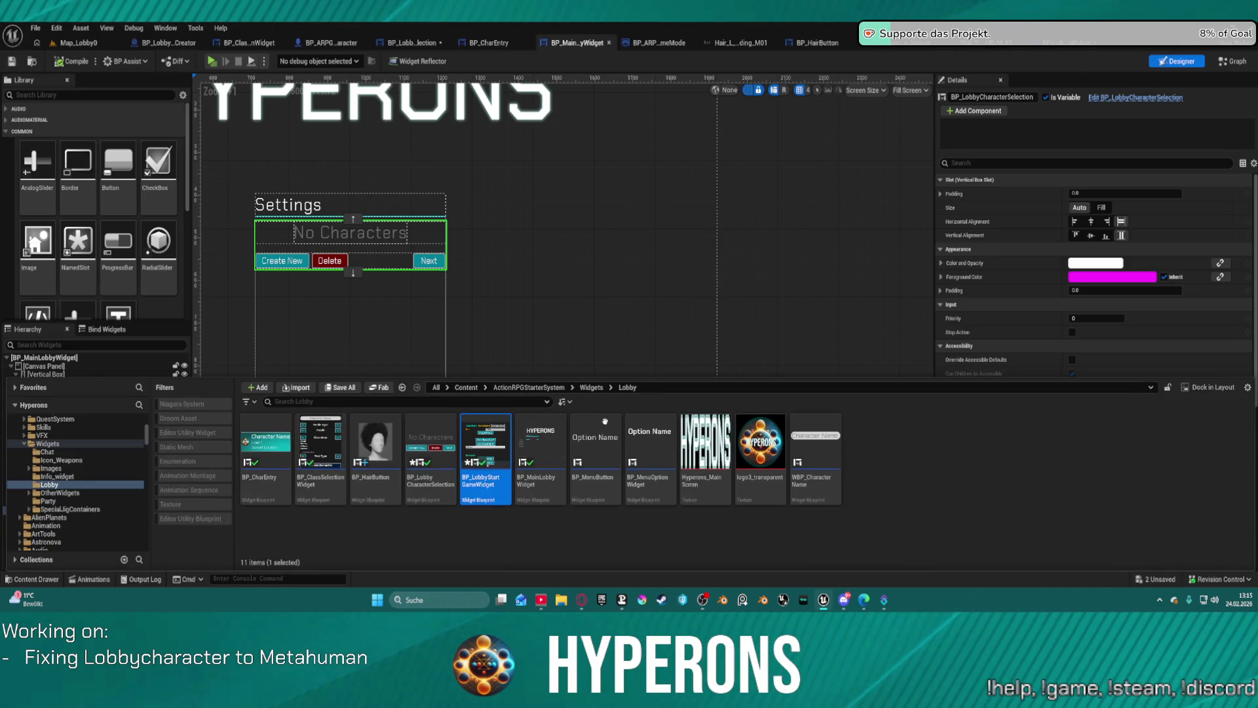
Step: Add BP_LobbyStartGameWidget to BP_MainLobbyWidget beside the character list, then go back to BP_LobbyCharacterSelection
{"action": "mouse_move", "coordinate": [481, 455]}
{"action": "left_mouse_down"}
{"action": "mouse_move", "coordinate": [500, 309]}
{"action": "mouse_move", "coordinate": [533, 258]}
{"action": "mouse_move", "coordinate": [505, 219]}
{"action": "left_mouse_up"}
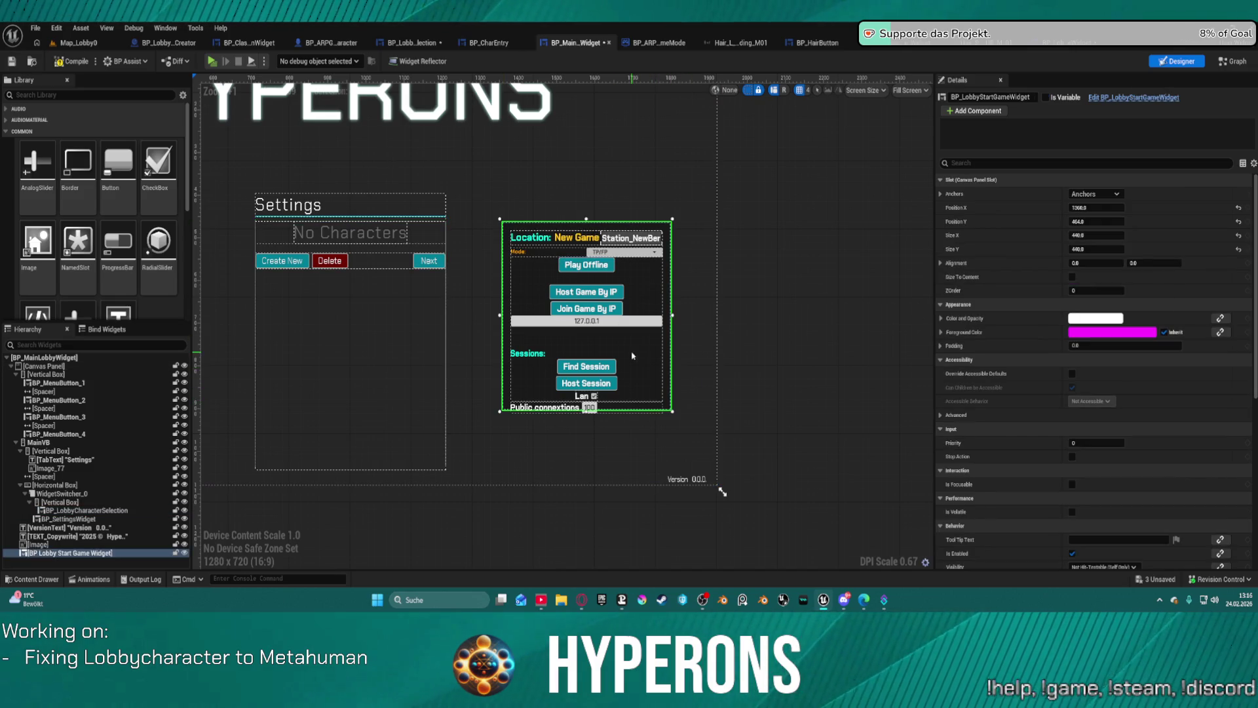
{"action": "left_click_drag", "start_coordinate": [633, 379], "coordinate": [636, 419]}
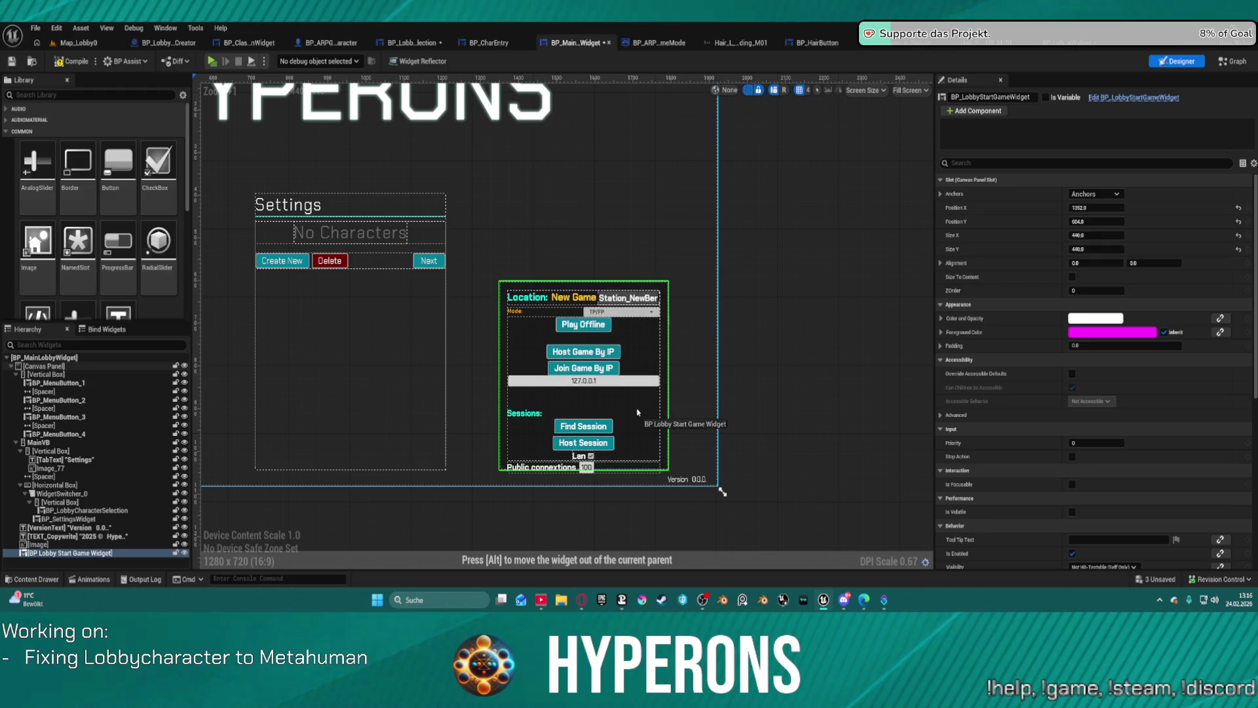
{"action": "left_click", "coordinate": [637, 411]}
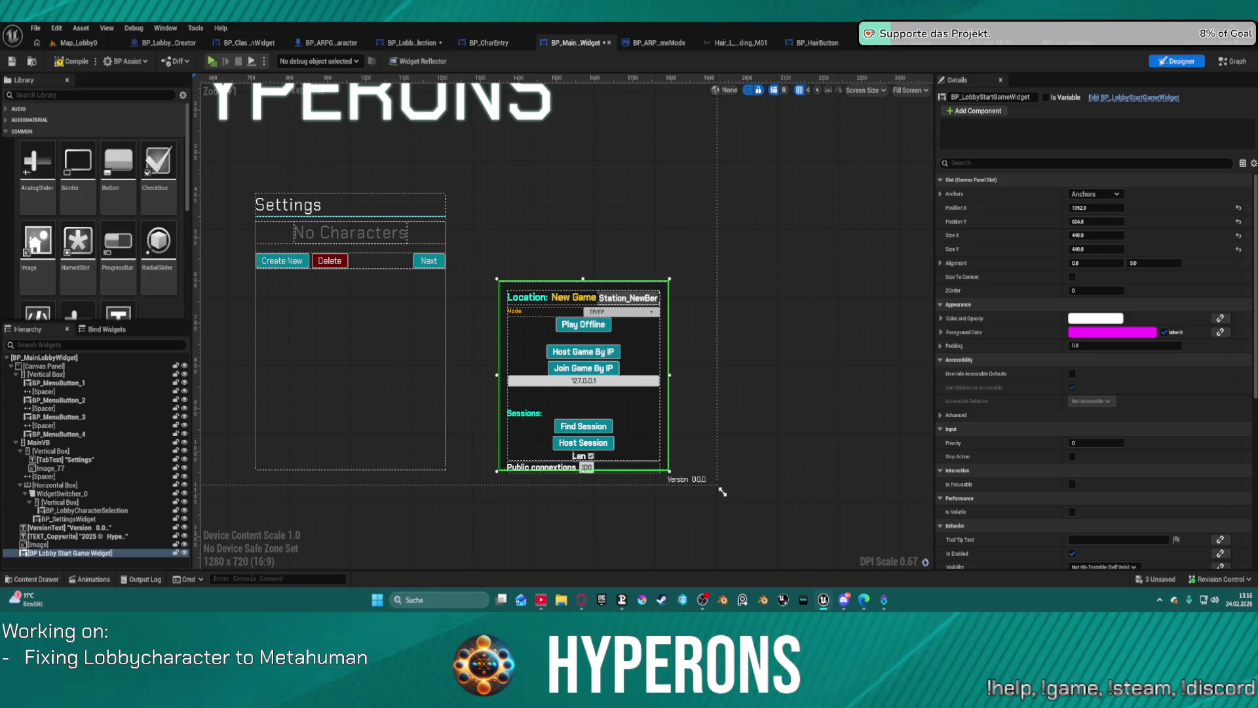
{"action": "left_click", "coordinate": [414, 46]}
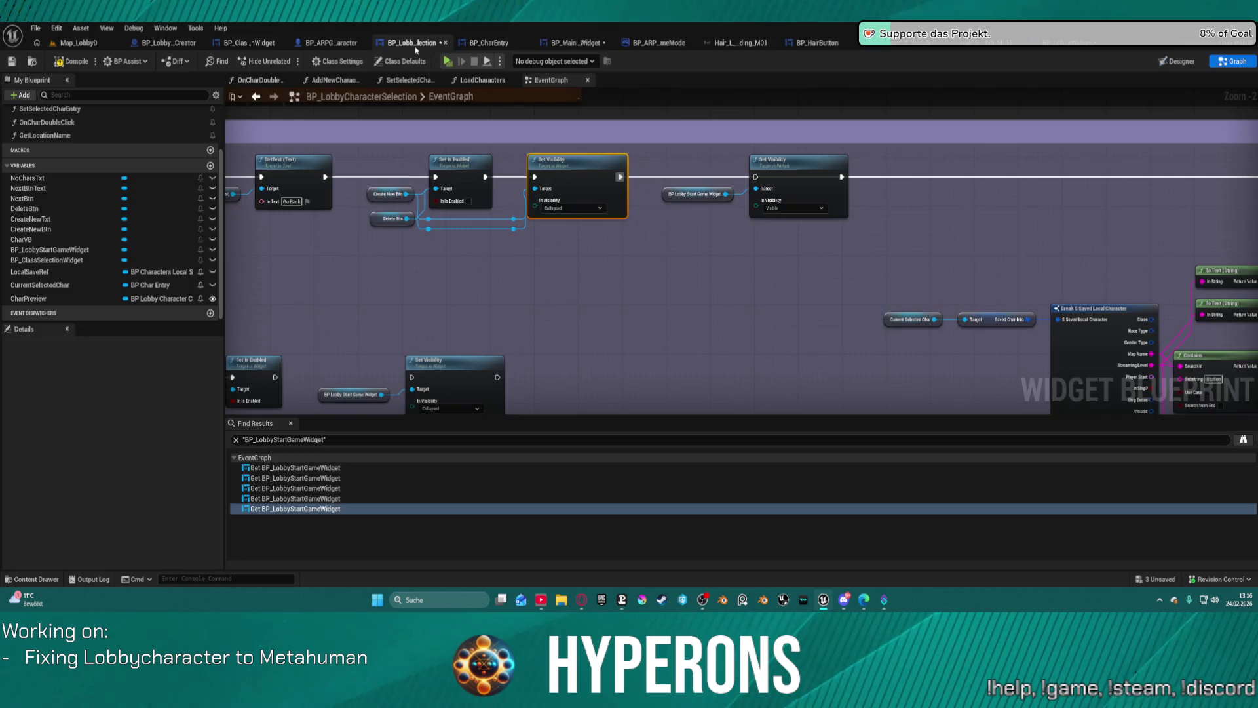
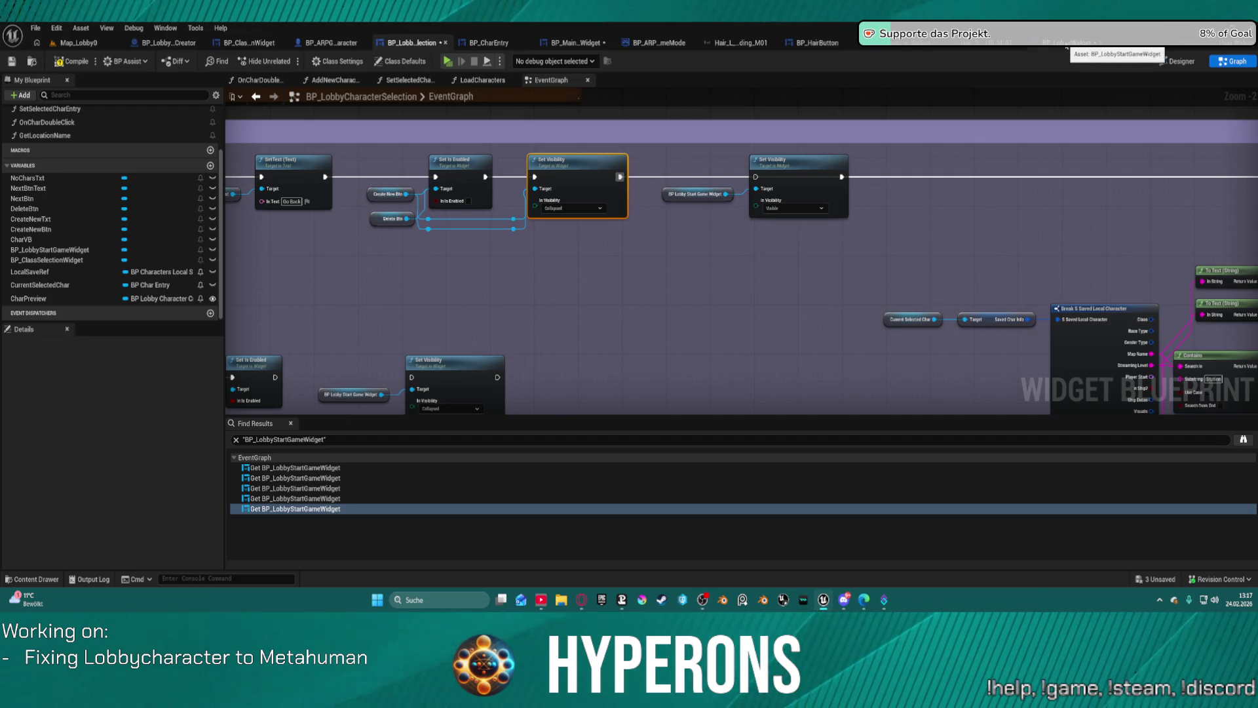
Step: Open BP_MainLobbyWidget's event graph and bring the Spawn lobby character preview section into view
{"action": "left_click", "coordinate": [1066, 42]}
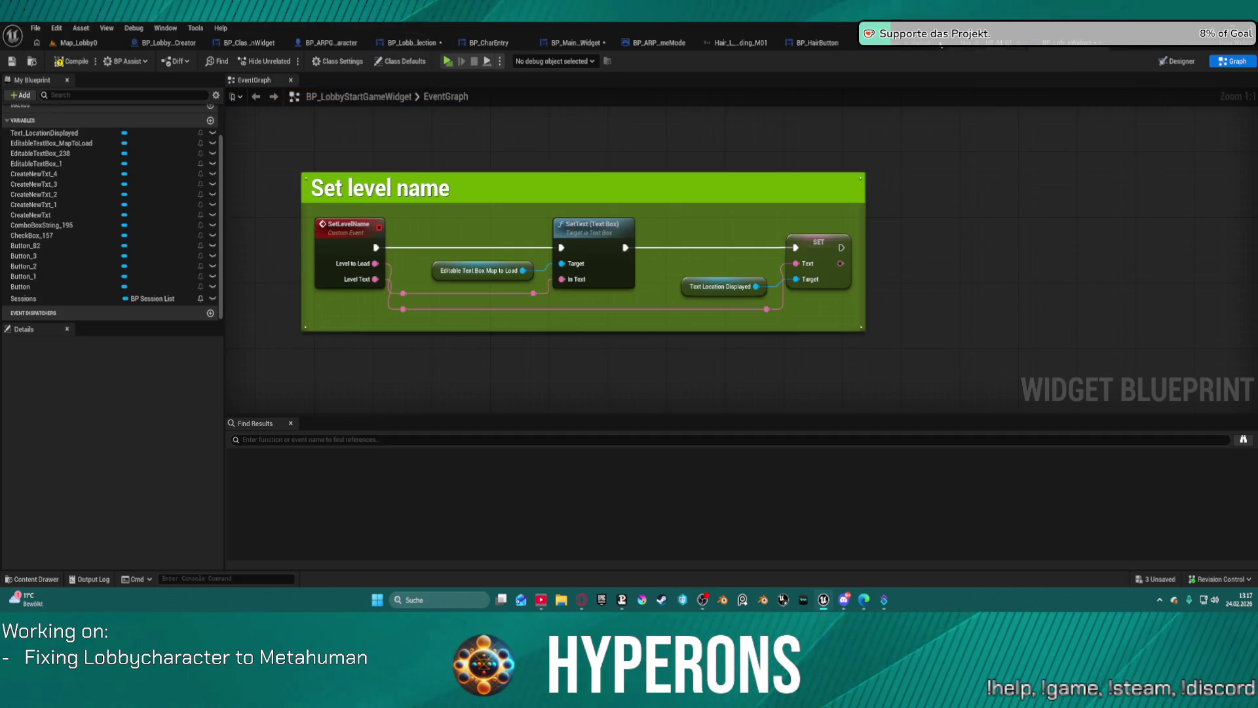
{"action": "left_click", "coordinate": [407, 43]}
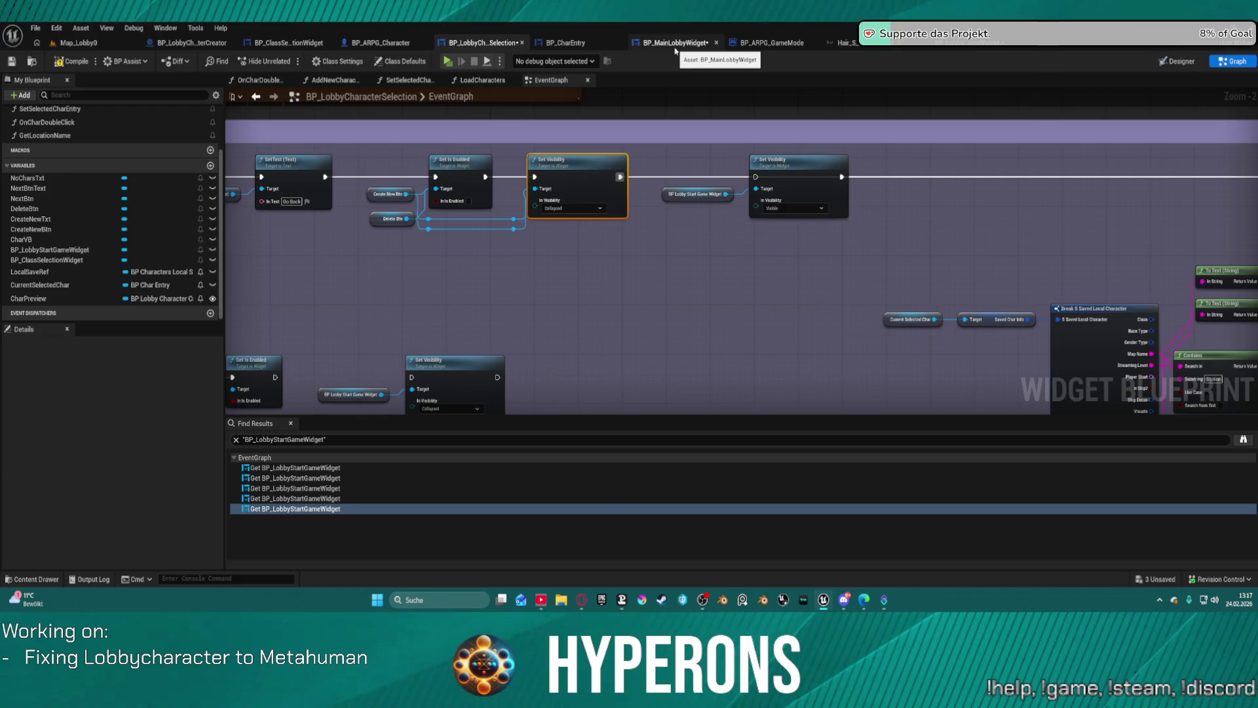
{"action": "left_click", "coordinate": [676, 50]}
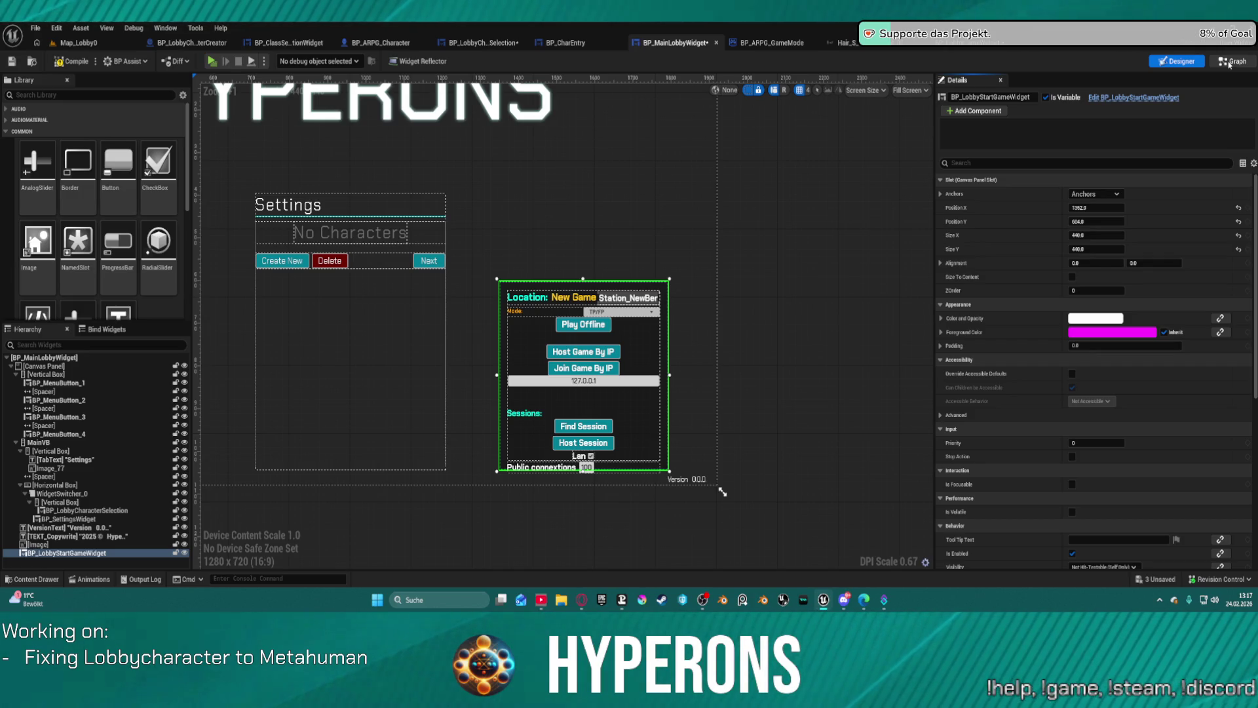
{"action": "left_click", "coordinate": [1229, 63]}
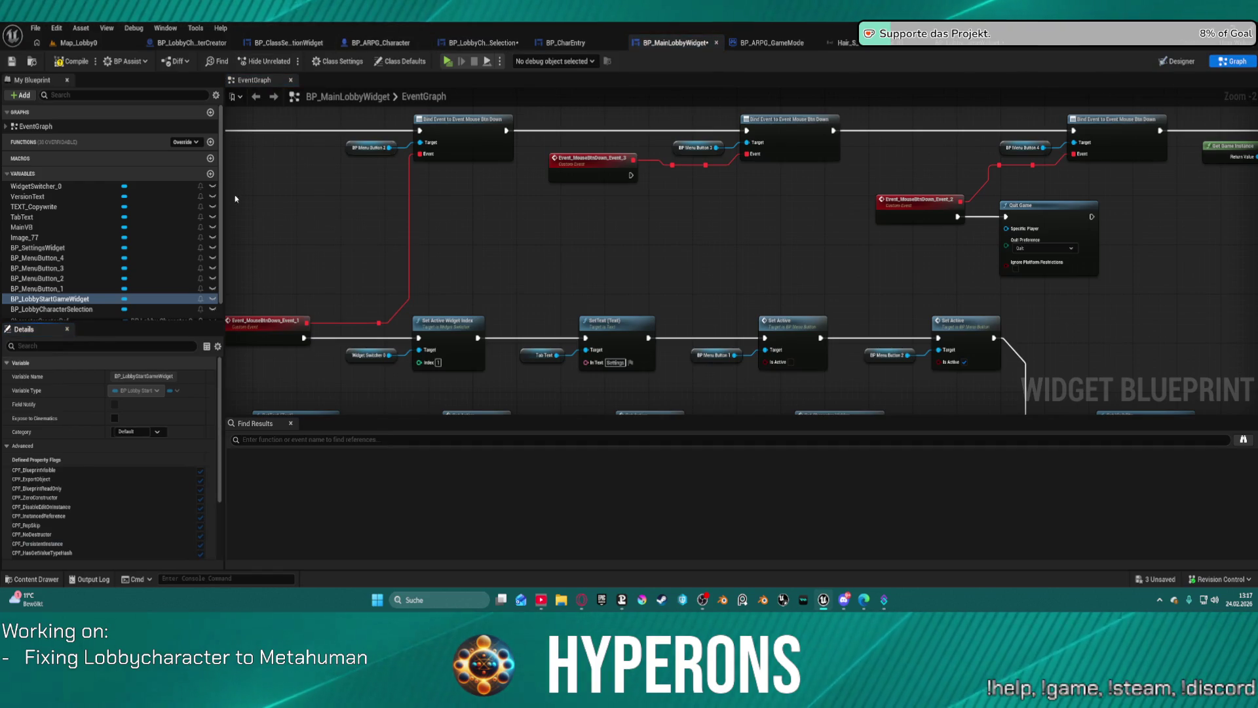
{"action": "mouse_move", "coordinate": [568, 238]}
{"action": "left_mouse_down"}
{"action": "mouse_move", "coordinate": [976, 191]}
{"action": "mouse_move", "coordinate": [806, 340]}
{"action": "mouse_move", "coordinate": [756, 220]}
{"action": "mouse_move", "coordinate": [720, 212]}
{"action": "left_mouse_up"}
{"action": "left_click_drag", "start_coordinate": [1255, 382], "coordinate": [998, 361]}
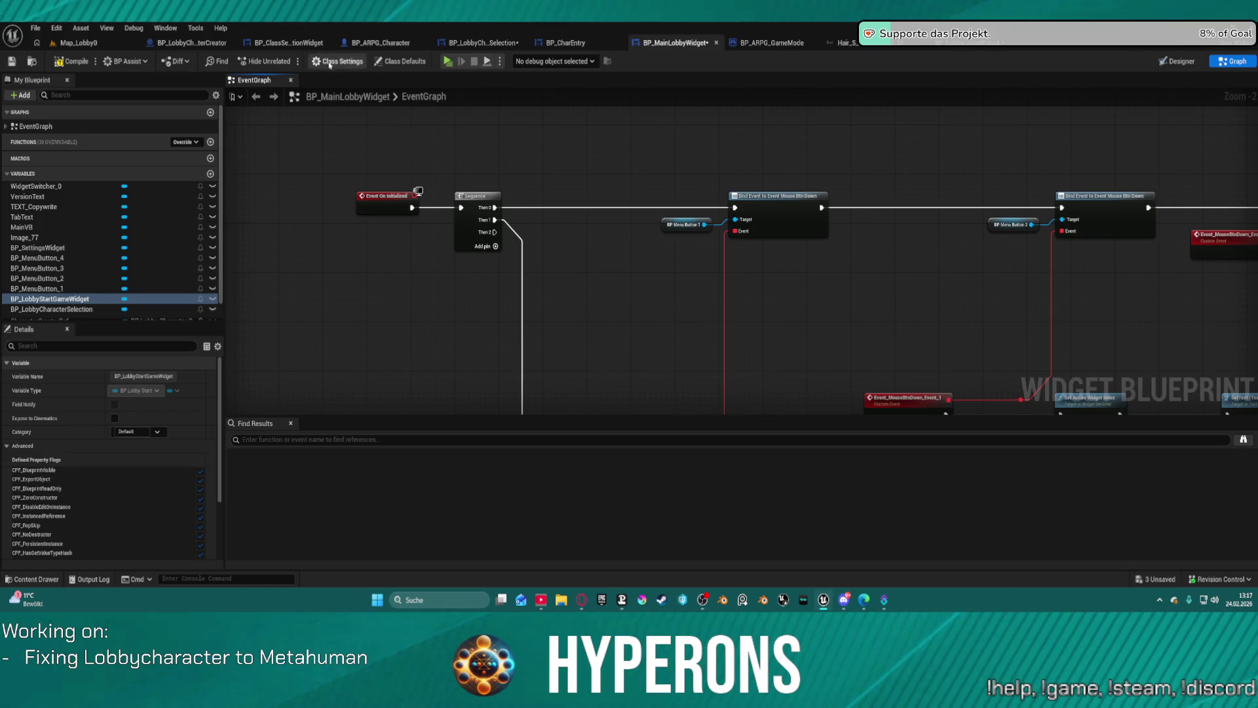
{"action": "scroll", "coordinate": [604, 343], "scroll_direction": "down", "scroll_amount": 3}
{"action": "mouse_move", "coordinate": [604, 344]}
{"action": "left_mouse_down"}
{"action": "mouse_move", "coordinate": [436, 160]}
{"action": "mouse_move", "coordinate": [478, 242]}
{"action": "mouse_move", "coordinate": [463, 374]}
{"action": "mouse_move", "coordinate": [332, 401]}
{"action": "mouse_move", "coordinate": [154, 316]}
{"action": "left_mouse_up"}
Step: Add a Get BP_LobbyCharacterSelection node and place it below the preview SET nodes
{"action": "scroll", "coordinate": [435, 161], "scroll_direction": "up", "scroll_amount": 3}
{"action": "mouse_move", "coordinate": [459, 367]}
{"action": "left_mouse_down"}
{"action": "mouse_move", "coordinate": [464, 318]}
{"action": "mouse_move", "coordinate": [537, 281]}
{"action": "left_mouse_up"}
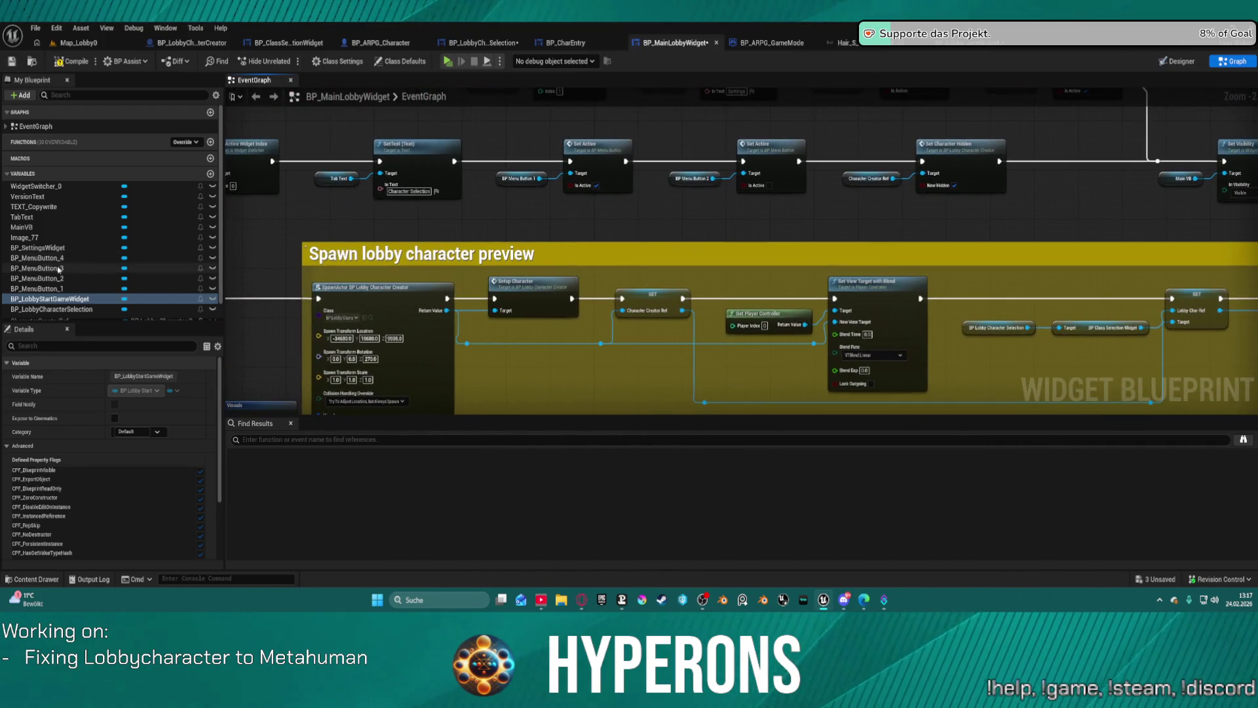
{"action": "scroll", "coordinate": [47, 278], "scroll_direction": "down", "scroll_amount": 1}
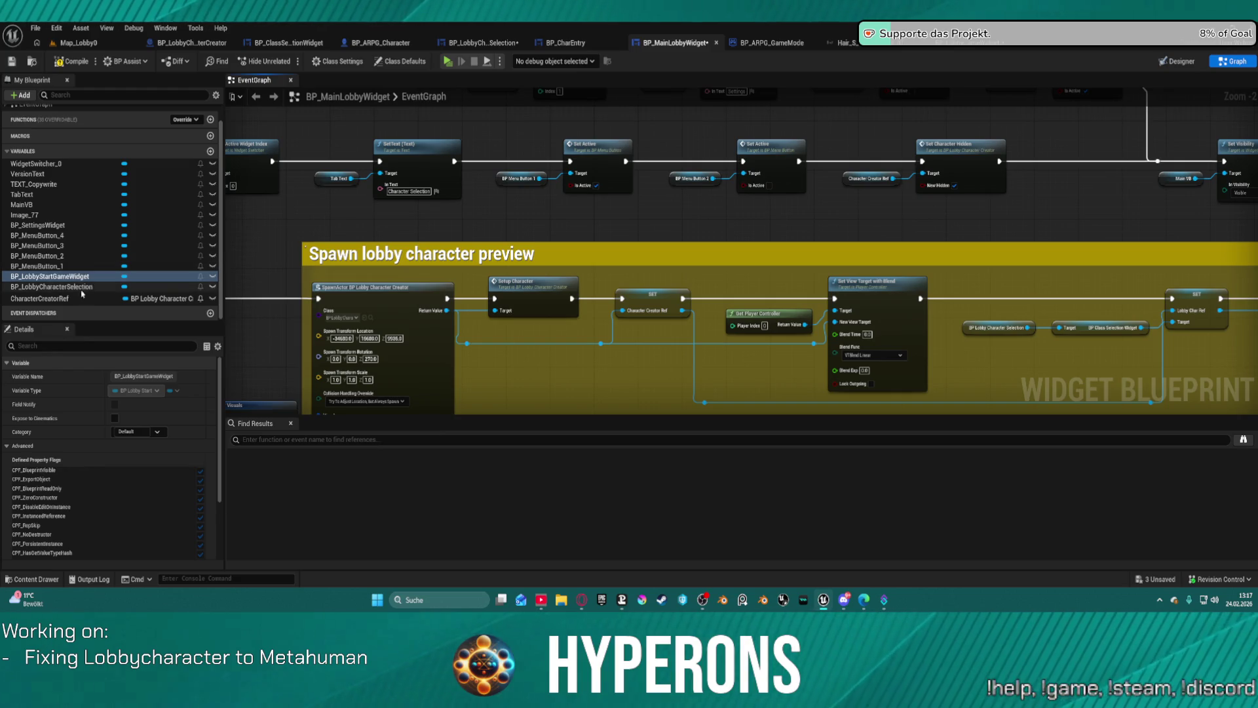
{"action": "mouse_move", "coordinate": [51, 290]}
{"action": "left_mouse_down"}
{"action": "mouse_move", "coordinate": [400, 269]}
{"action": "mouse_move", "coordinate": [588, 219]}
{"action": "mouse_move", "coordinate": [231, 104]}
{"action": "mouse_move", "coordinate": [331, 233]}
{"action": "mouse_move", "coordinate": [1257, 246]}
{"action": "left_mouse_up"}
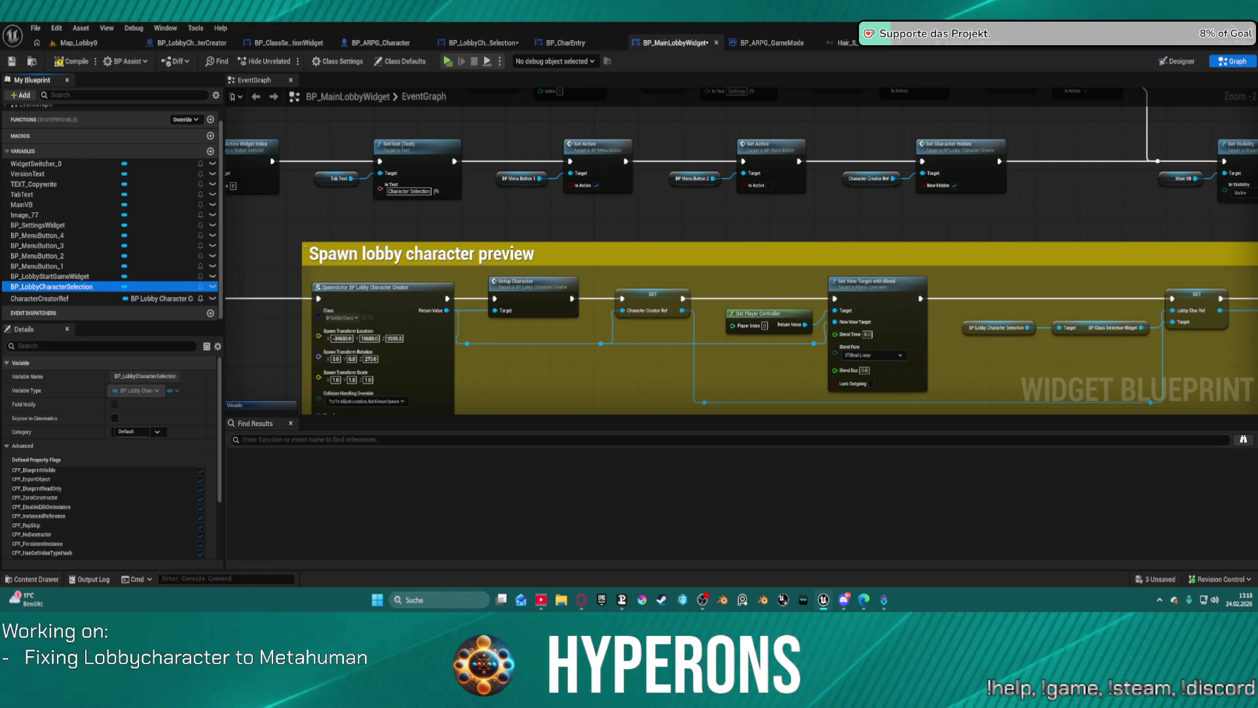
{"action": "mouse_move", "coordinate": [1213, 143]}
{"action": "left_mouse_down"}
{"action": "mouse_move", "coordinate": [1068, 237]}
{"action": "mouse_move", "coordinate": [1085, 274]}
{"action": "left_mouse_up"}
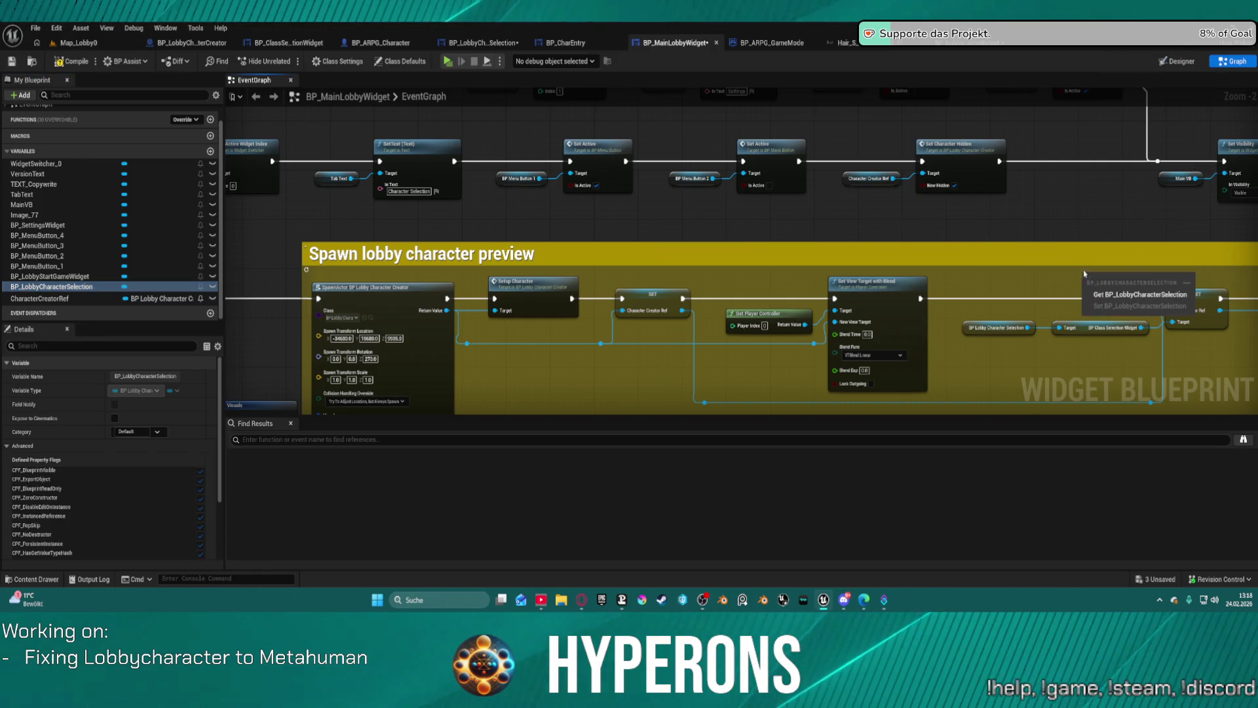
{"action": "left_click", "coordinate": [1140, 294]}
{"action": "scroll", "coordinate": [576, 252], "scroll_direction": "up", "scroll_amount": 3}
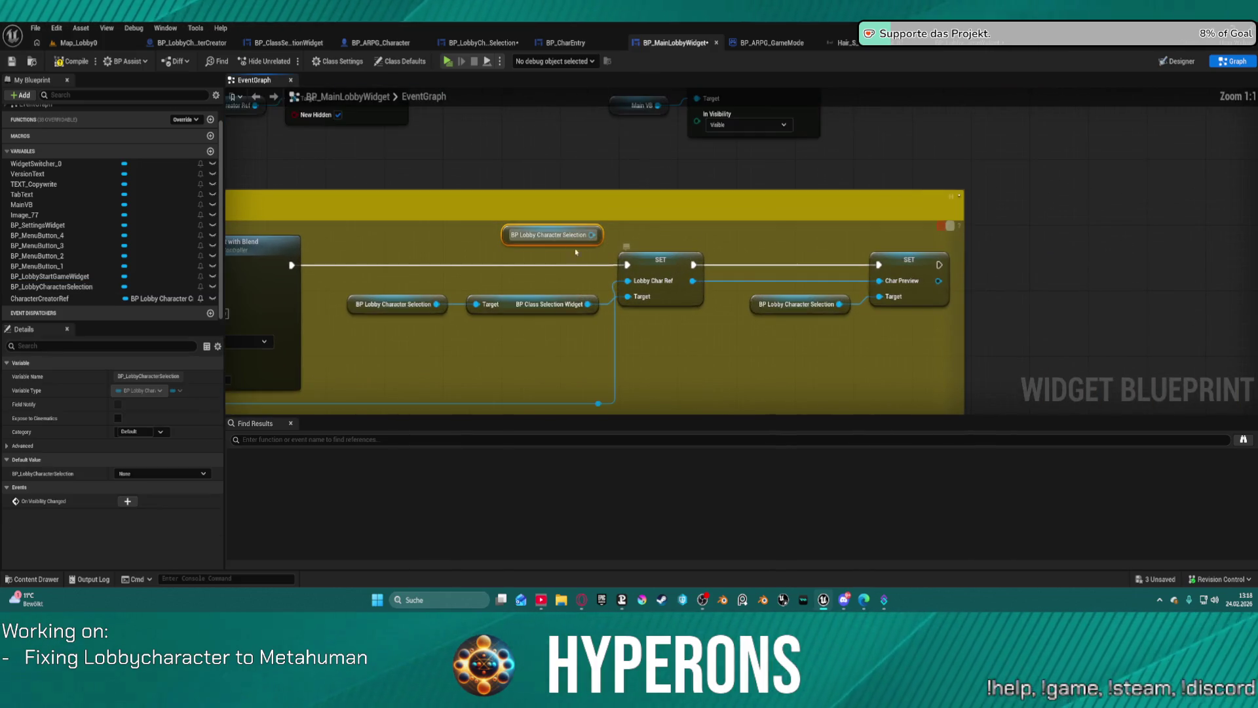
{"action": "mouse_move", "coordinate": [523, 235]}
{"action": "left_mouse_down"}
{"action": "mouse_move", "coordinate": [848, 333]}
{"action": "mouse_move", "coordinate": [837, 349]}
{"action": "left_mouse_up"}
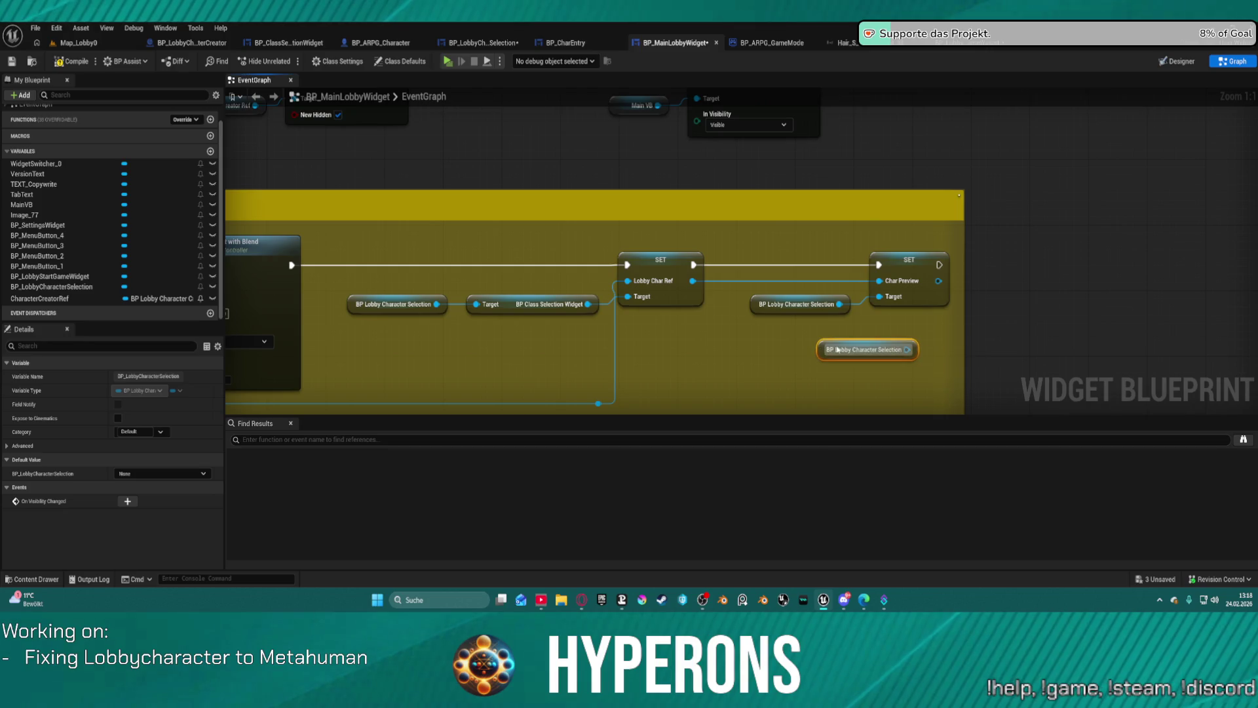
Step: Add a new variable named LobbyWidget_Ref to BP_LobbyCharacterSelection
{"action": "left_click", "coordinate": [471, 44]}
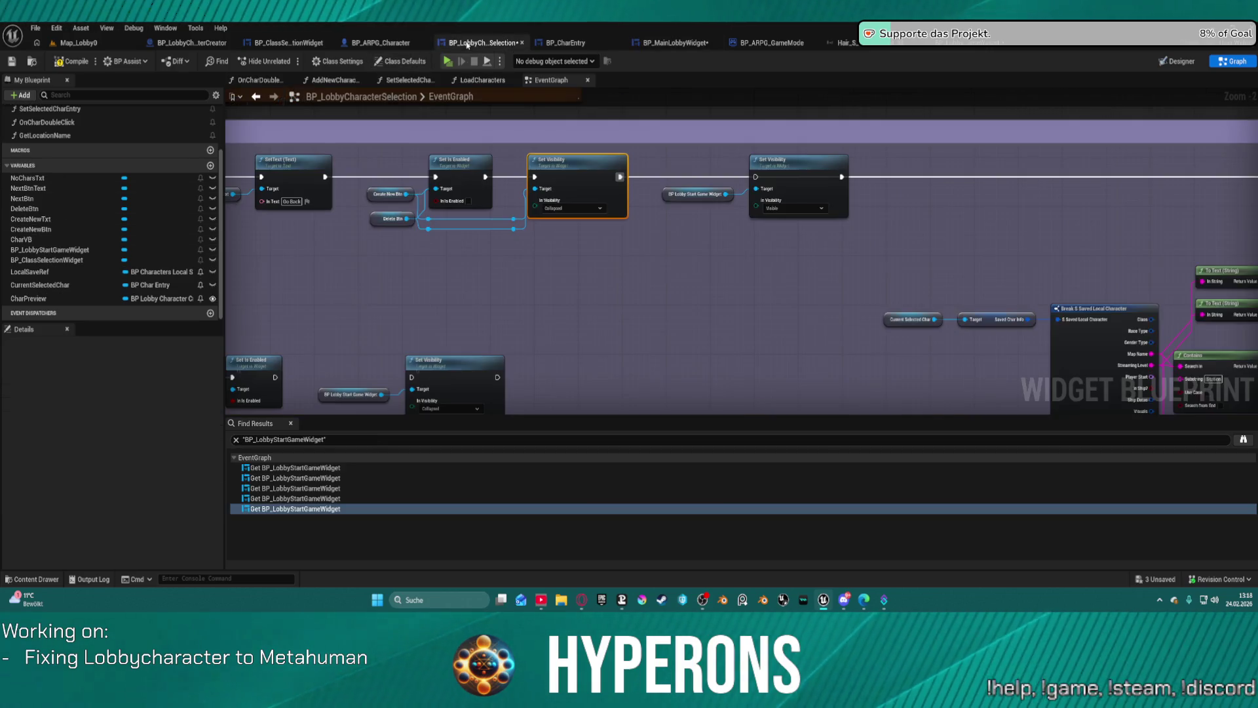
{"action": "left_click", "coordinate": [210, 165]}
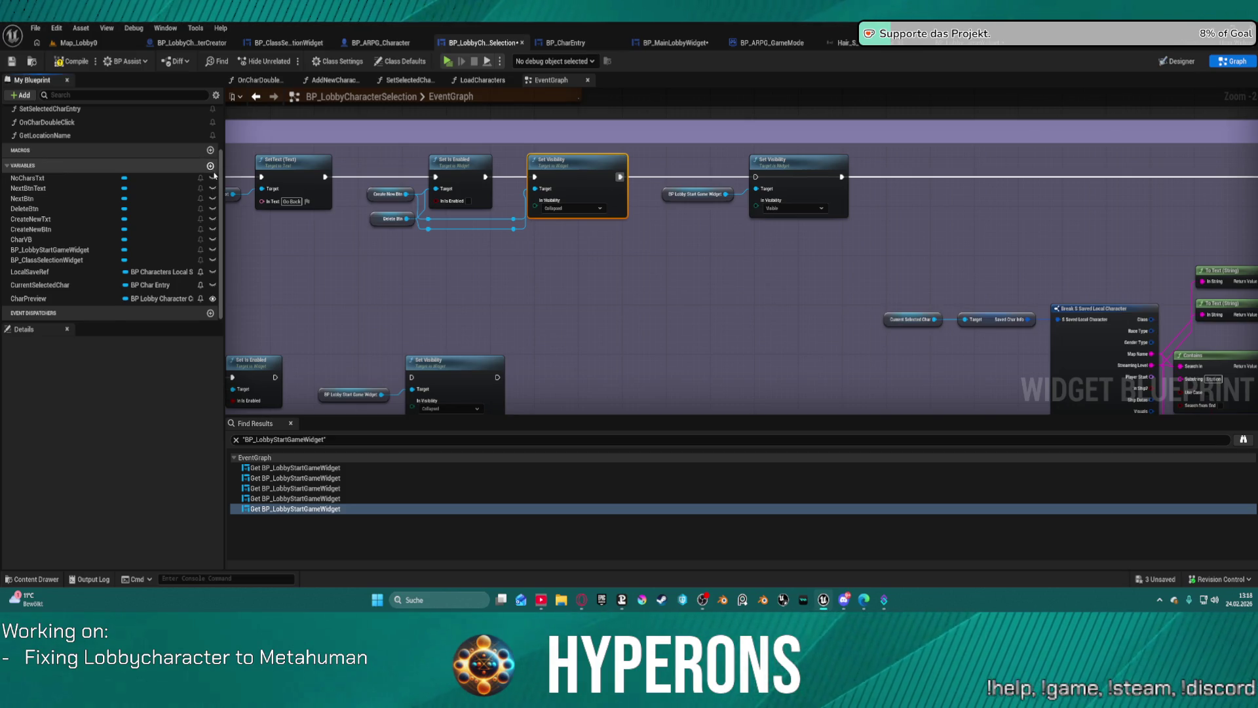
{"action": "left_click", "coordinate": [210, 167]}
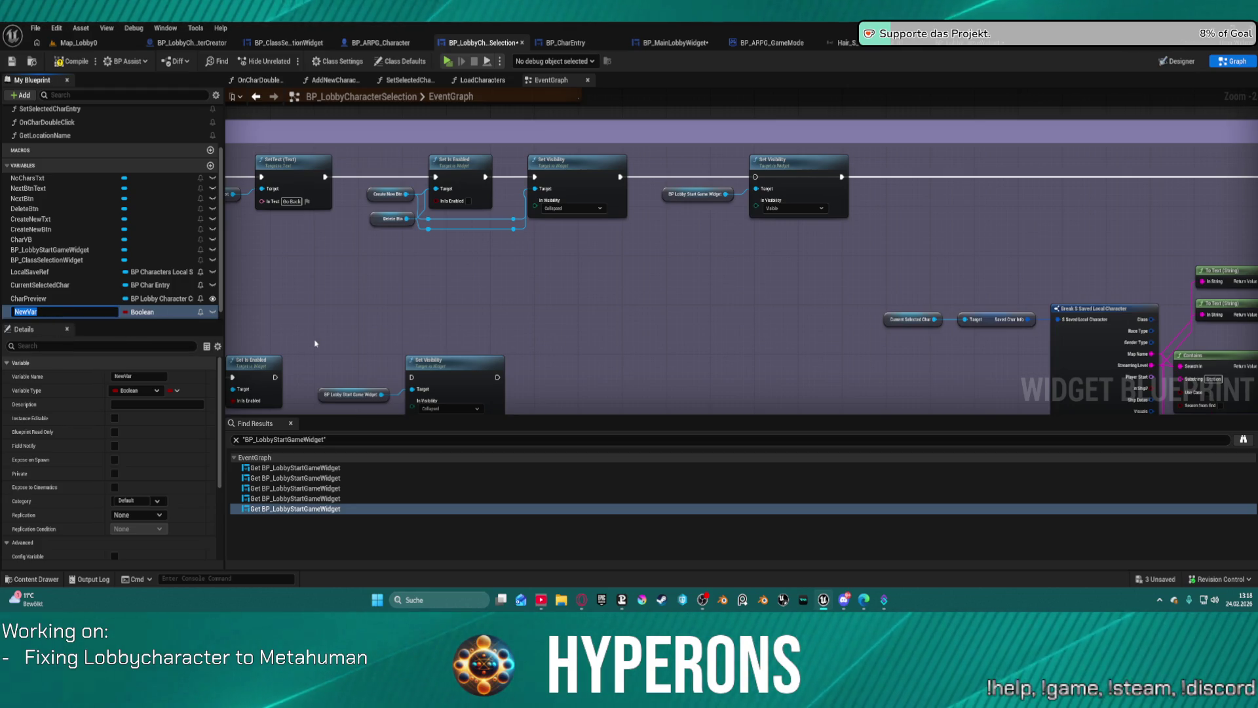
{"action": "key", "text": "BackSpace"}
{"action": "type", "text": "Lo"}
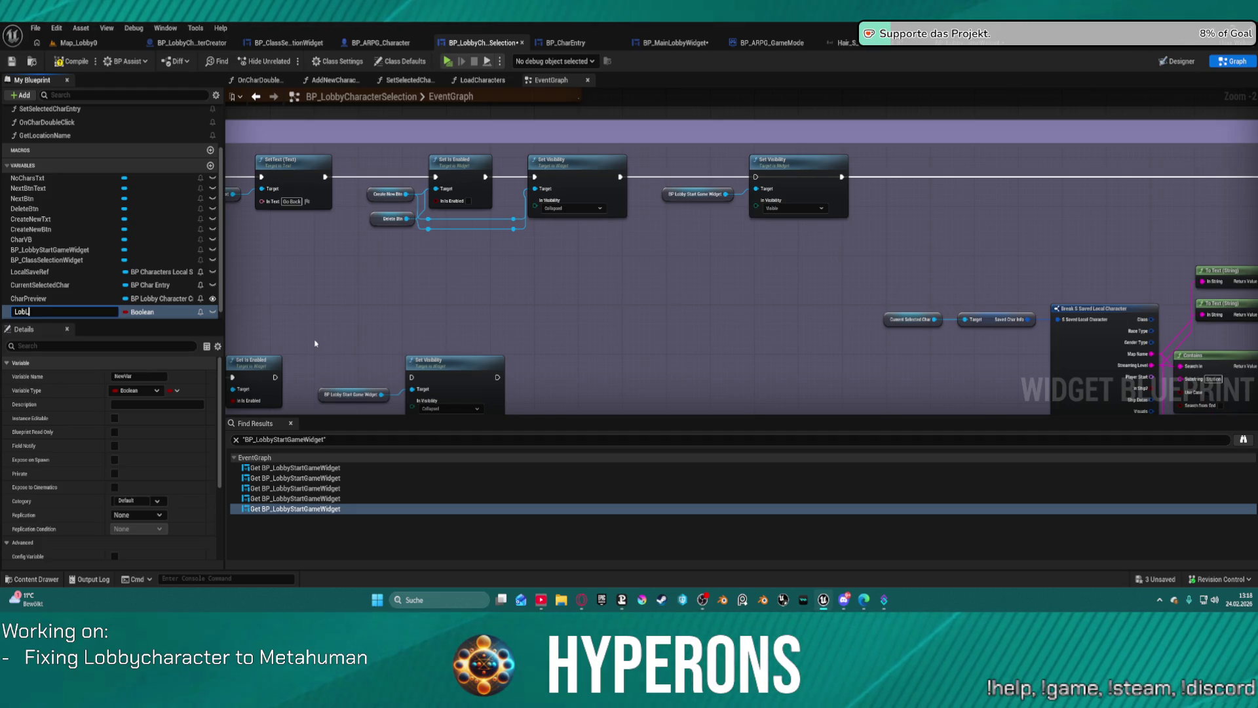
{"action": "type", "text": "by"}
{"action": "key", "text": "BackSpace"}
{"action": "key", "text": "BackSpace"}
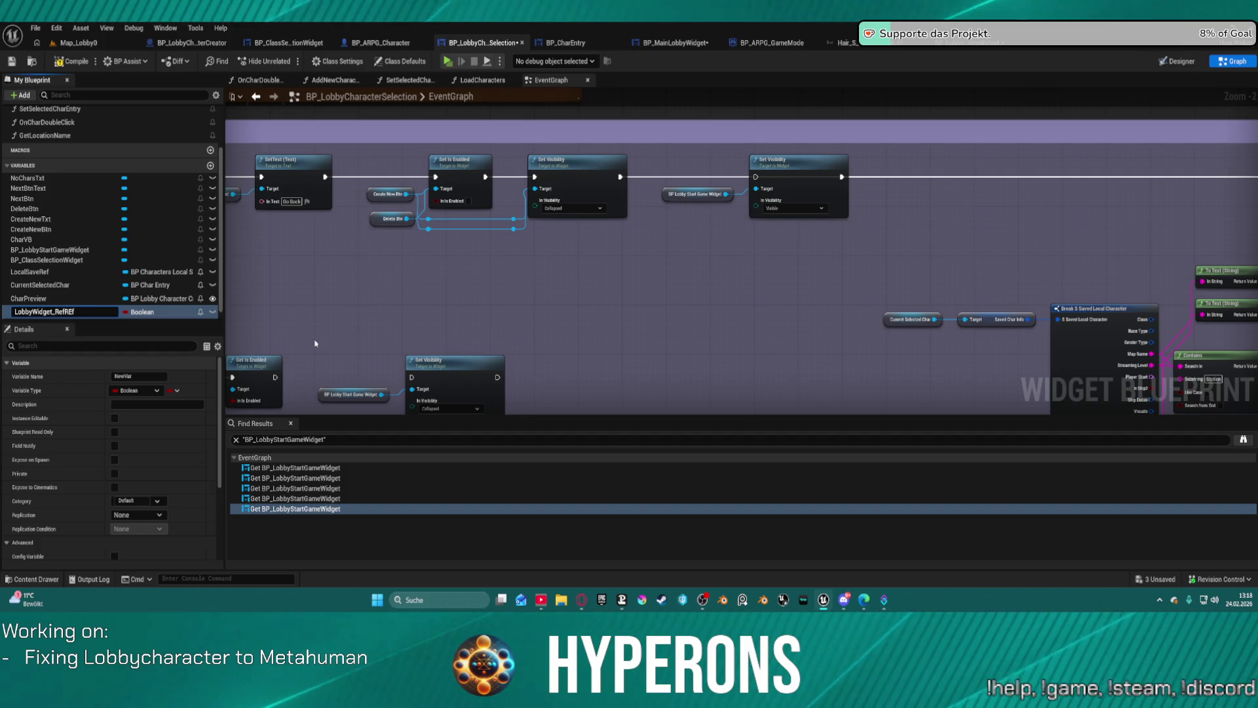
{"action": "key", "text": "Return"}
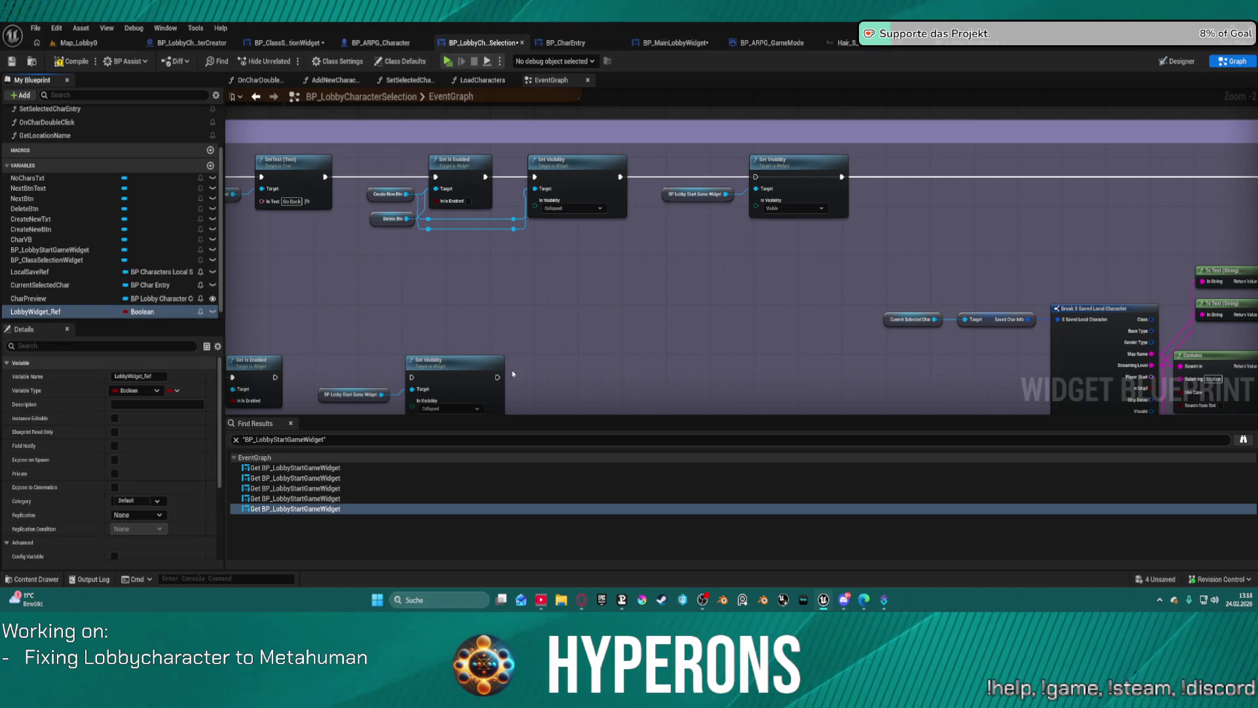
Step: Set LobbyWidget_Ref's type to a BP Lobby Start Game Widget object reference
{"action": "left_click", "coordinate": [136, 312]}
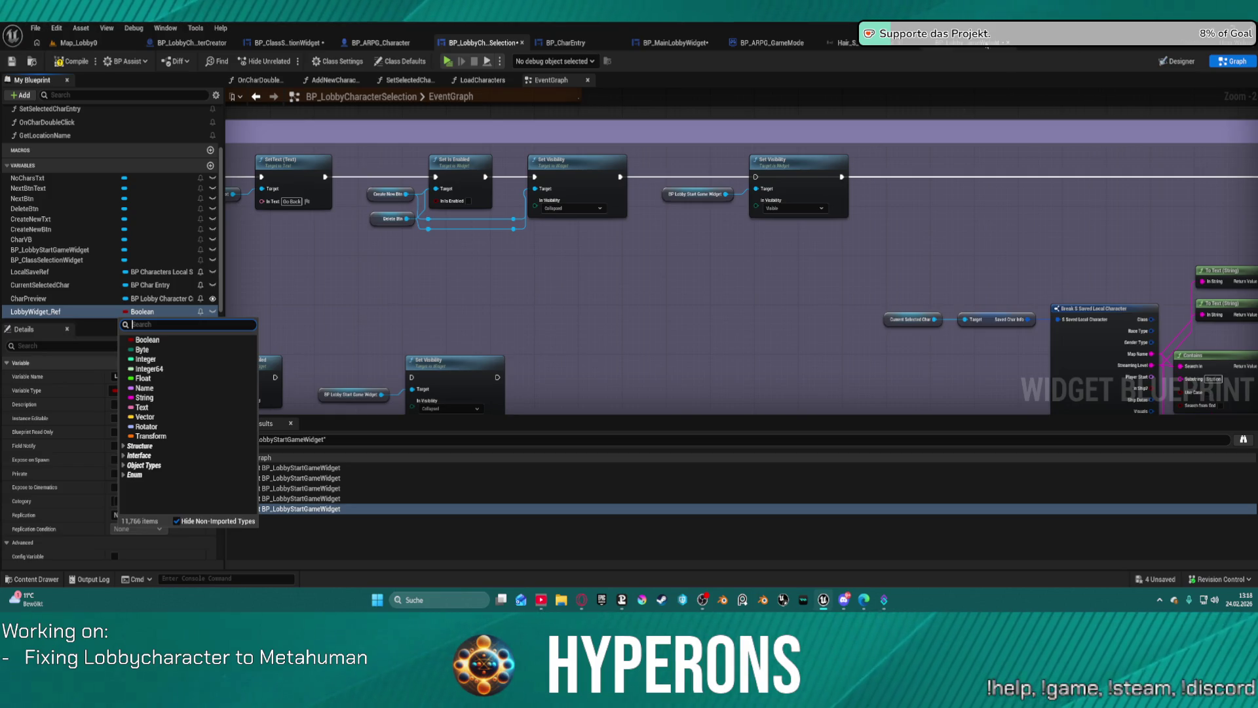
{"action": "type", "text": "lobby"}
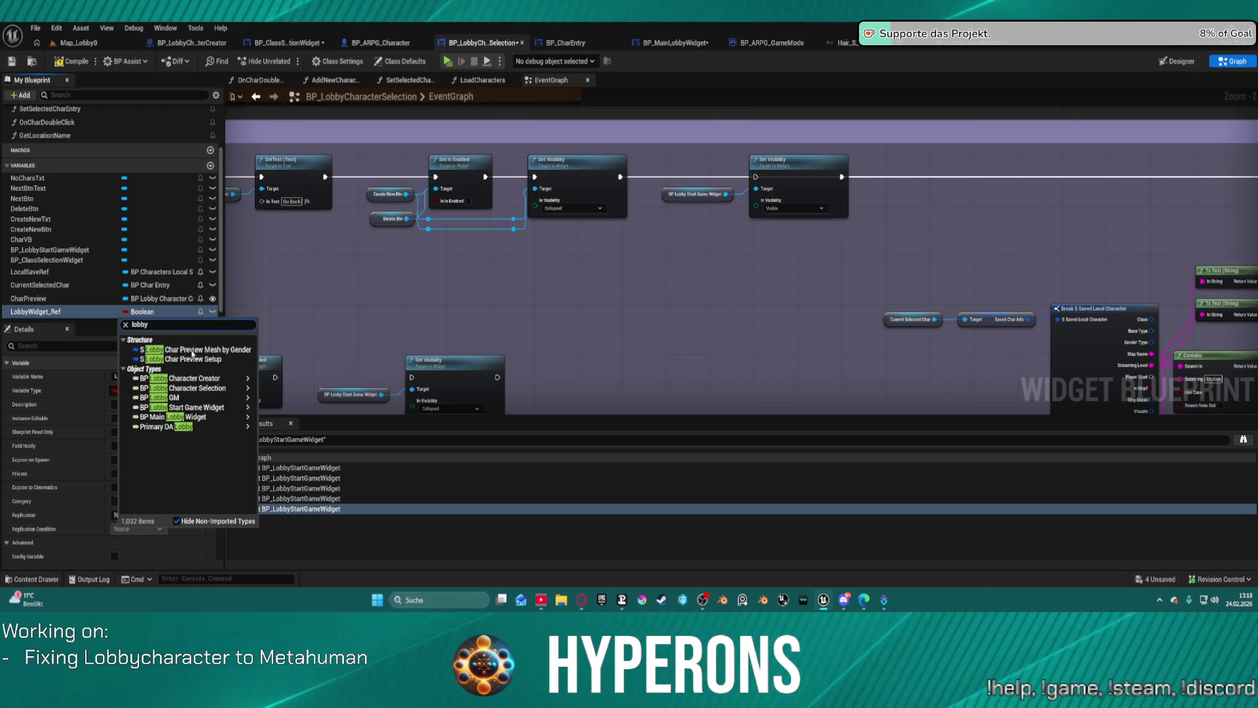
{"action": "mouse_move", "coordinate": [223, 398]}
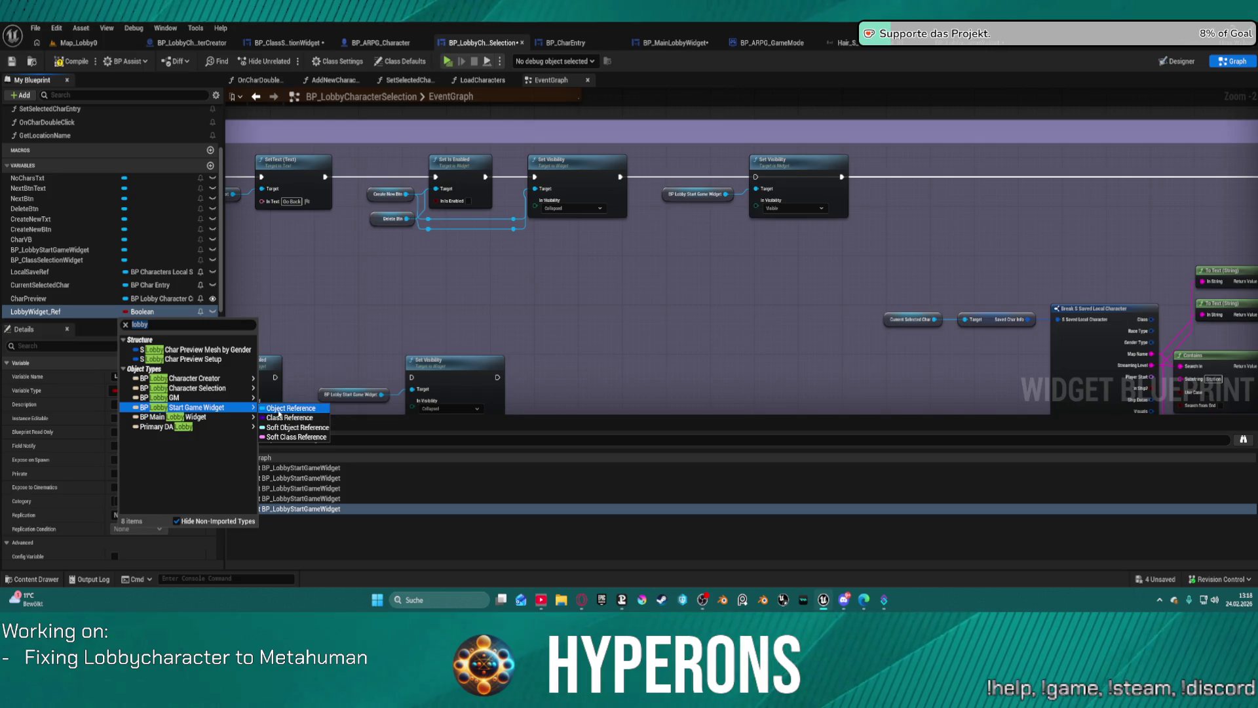
{"action": "left_click", "coordinate": [291, 408]}
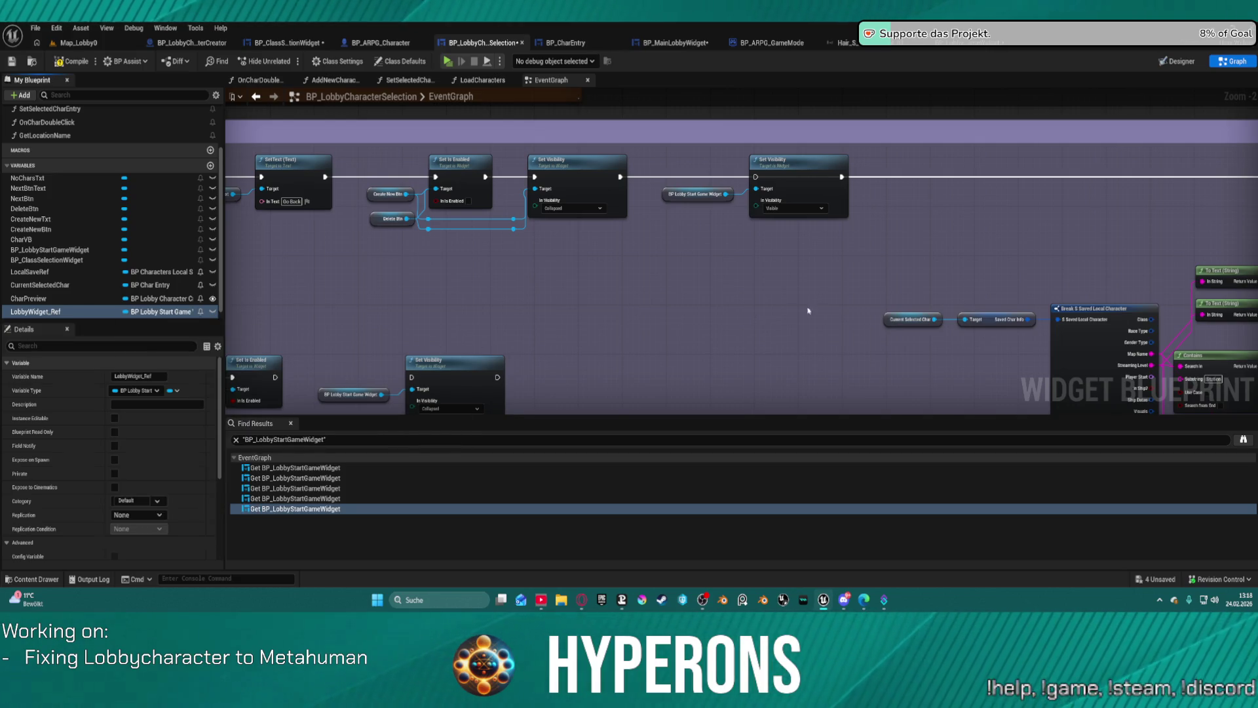
{"action": "left_click_drag", "start_coordinate": [808, 310], "coordinate": [805, 293]}
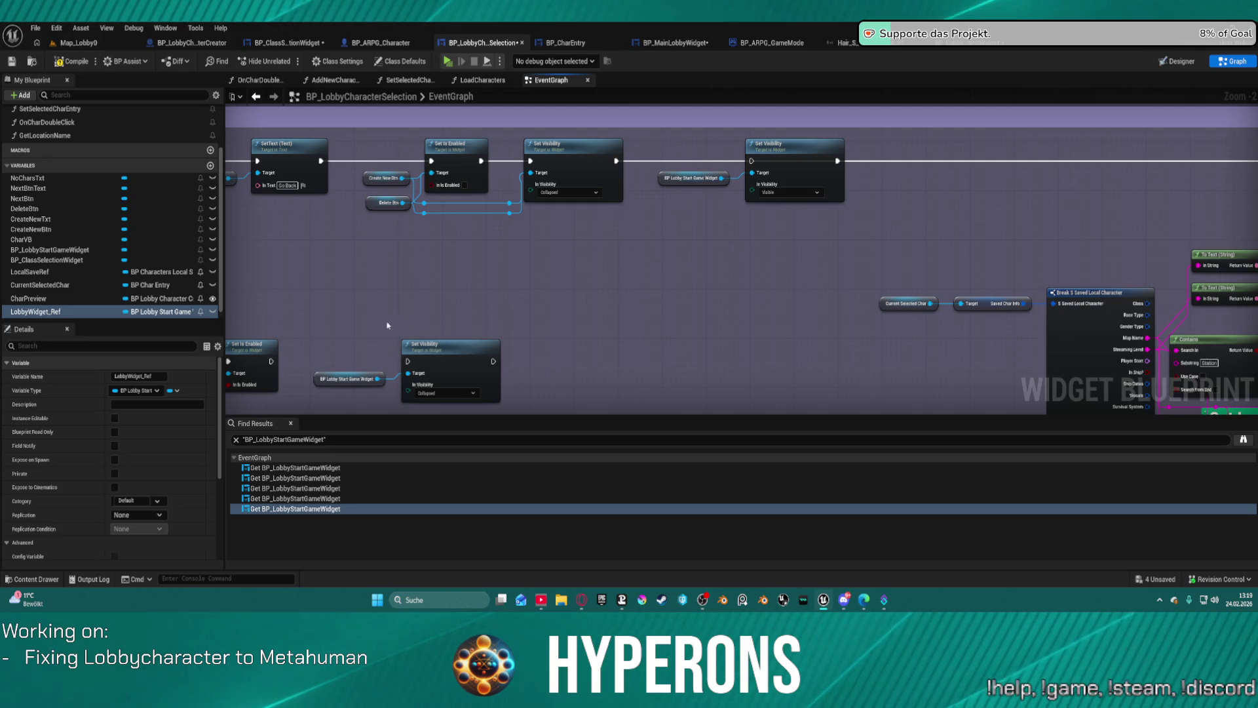
Step: Swap the lower start-game widget getters, including Set Level Name's target, for LobbyWidget_Ref
{"action": "mouse_move", "coordinate": [39, 311]}
{"action": "left_mouse_down"}
{"action": "mouse_move", "coordinate": [164, 328]}
{"action": "mouse_move", "coordinate": [319, 377]}
{"action": "left_mouse_up"}
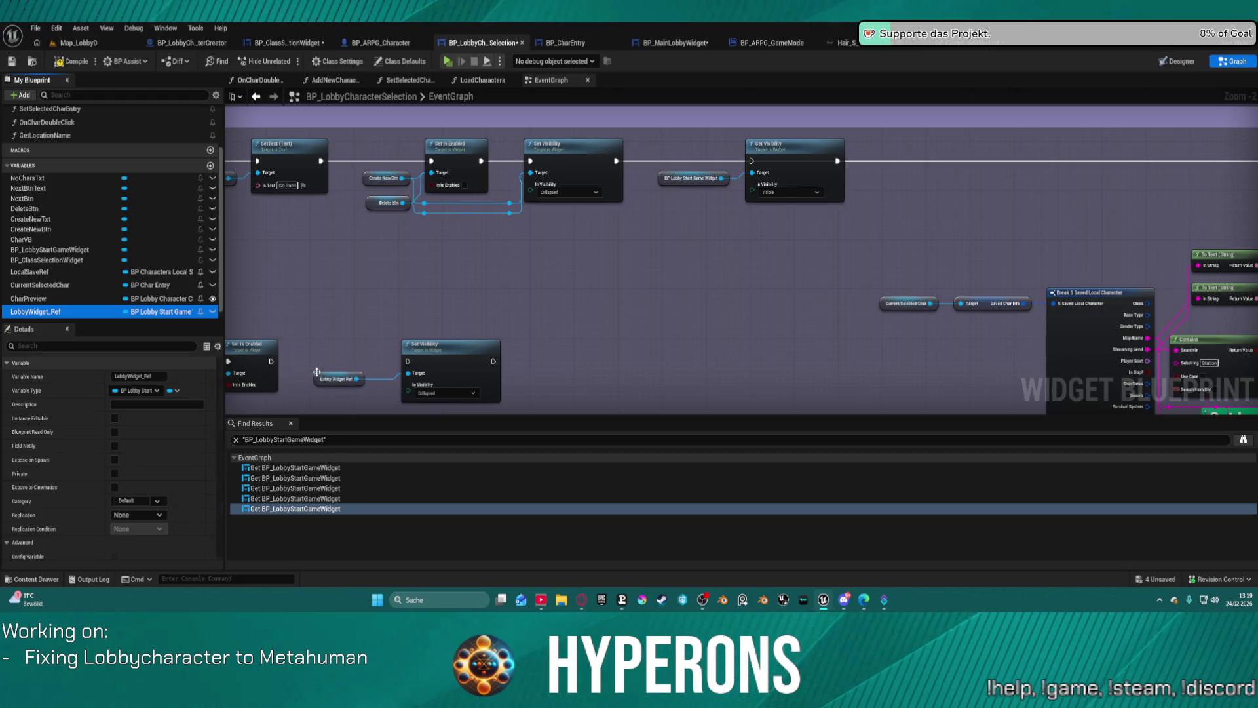
{"action": "mouse_move", "coordinate": [157, 311]}
{"action": "left_mouse_down"}
{"action": "mouse_move", "coordinate": [644, 161]}
{"action": "mouse_move", "coordinate": [663, 184]}
{"action": "left_mouse_up"}
{"action": "left_click_drag", "start_coordinate": [968, 230], "coordinate": [497, 257]}
{"action": "mouse_move", "coordinate": [40, 311]}
{"action": "left_mouse_down"}
{"action": "mouse_move", "coordinate": [378, 312]}
{"action": "mouse_move", "coordinate": [952, 207]}
{"action": "left_mouse_up"}
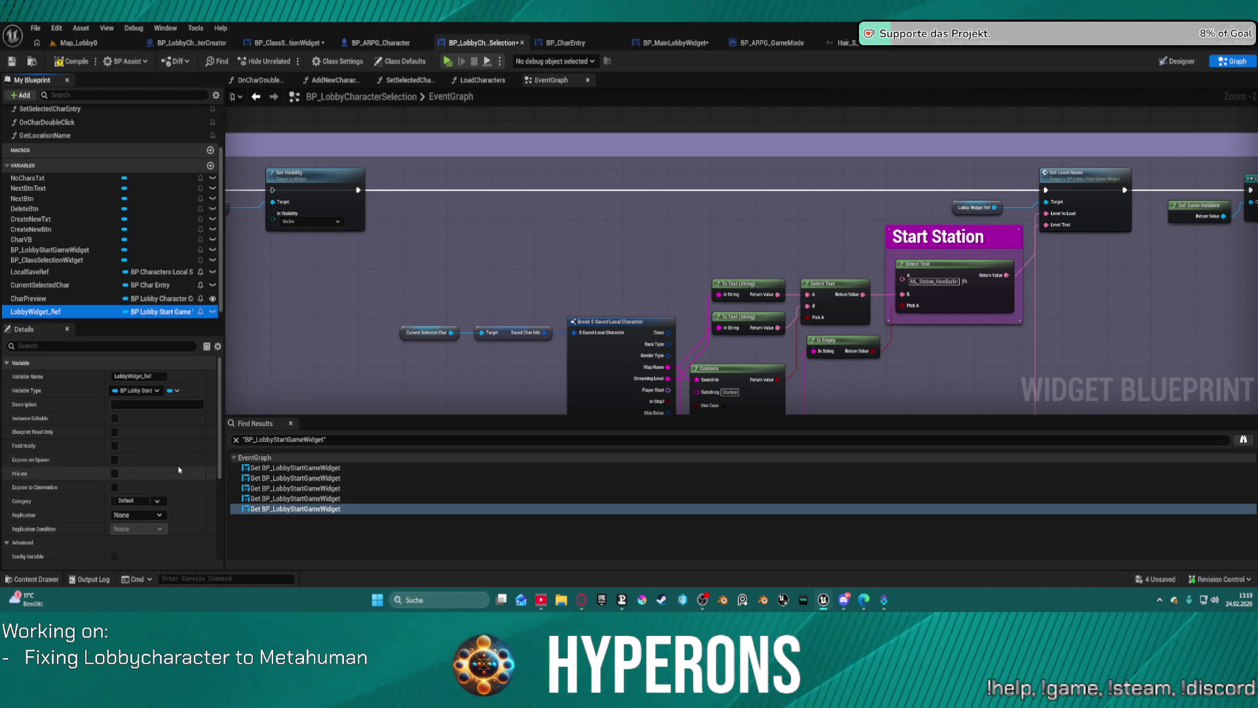
Step: Jump to the Show start game options getter via search results and replace it with LobbyWidget_Ref
{"action": "left_click", "coordinate": [286, 488]}
{"action": "double_click", "coordinate": [286, 488]}
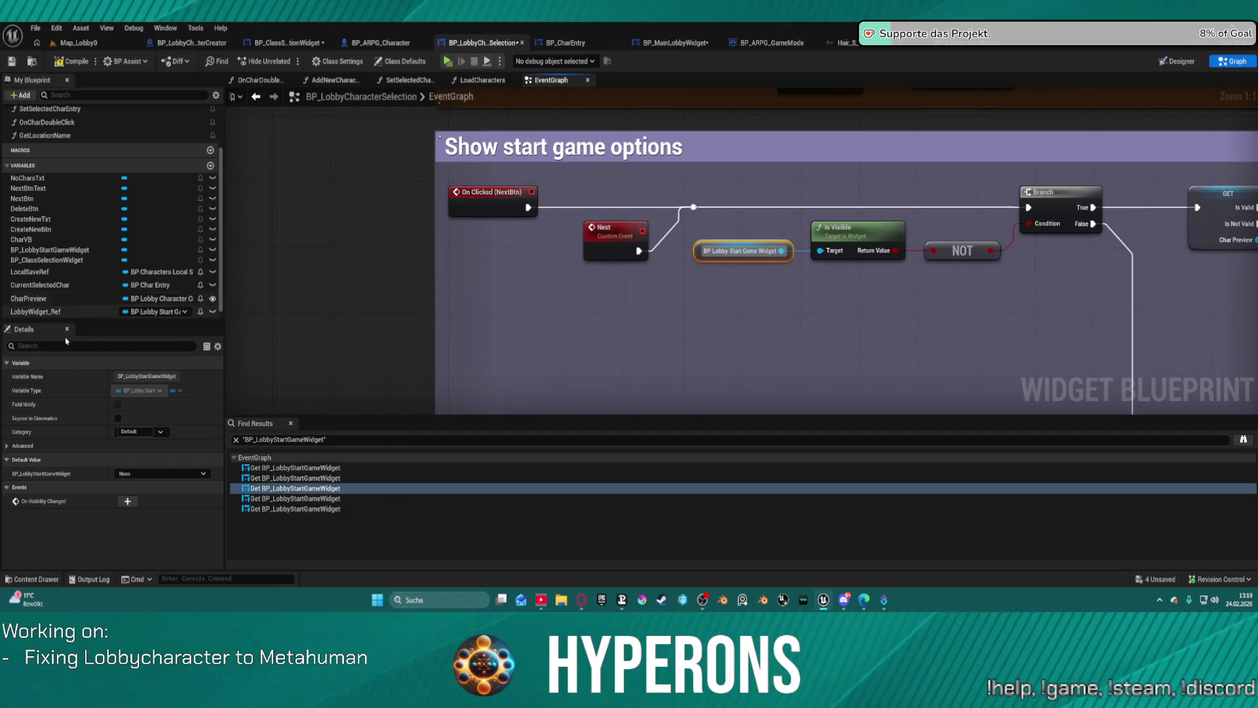
{"action": "mouse_move", "coordinate": [51, 314]}
{"action": "left_mouse_down"}
{"action": "mouse_move", "coordinate": [590, 276]}
{"action": "mouse_move", "coordinate": [721, 251]}
{"action": "left_mouse_up"}
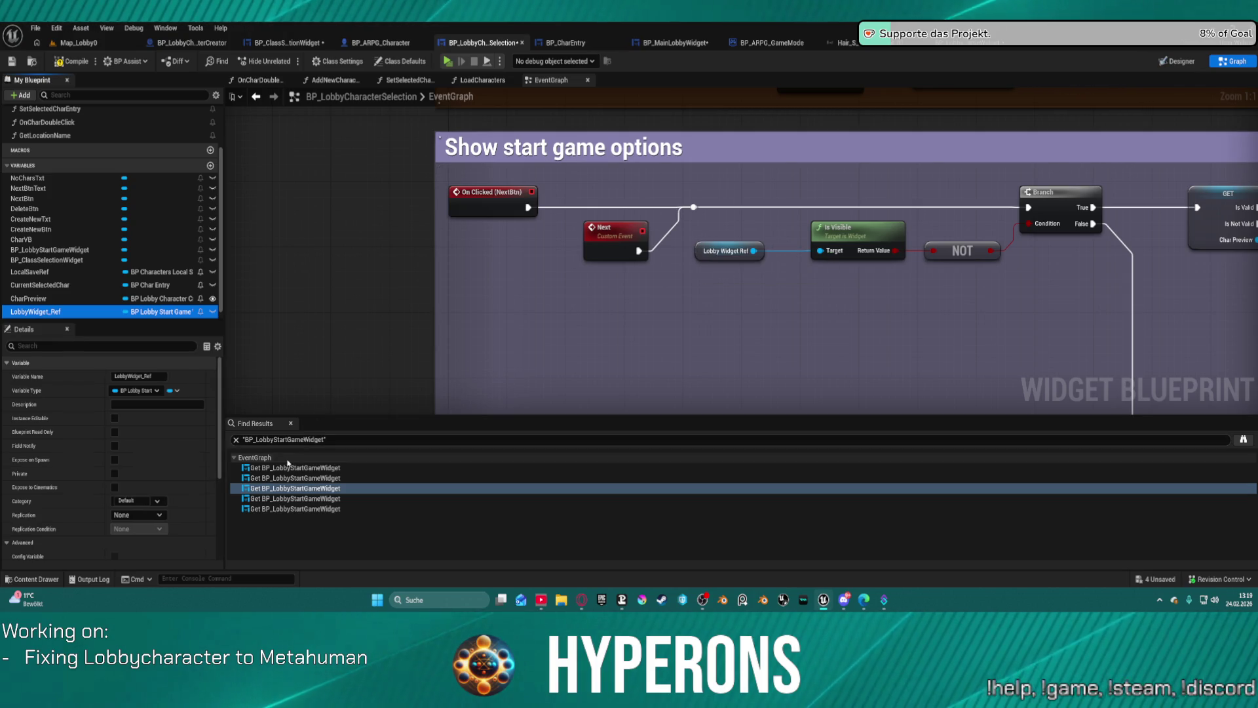
{"action": "left_click", "coordinate": [291, 478]}
{"action": "double_click", "coordinate": [291, 478]}
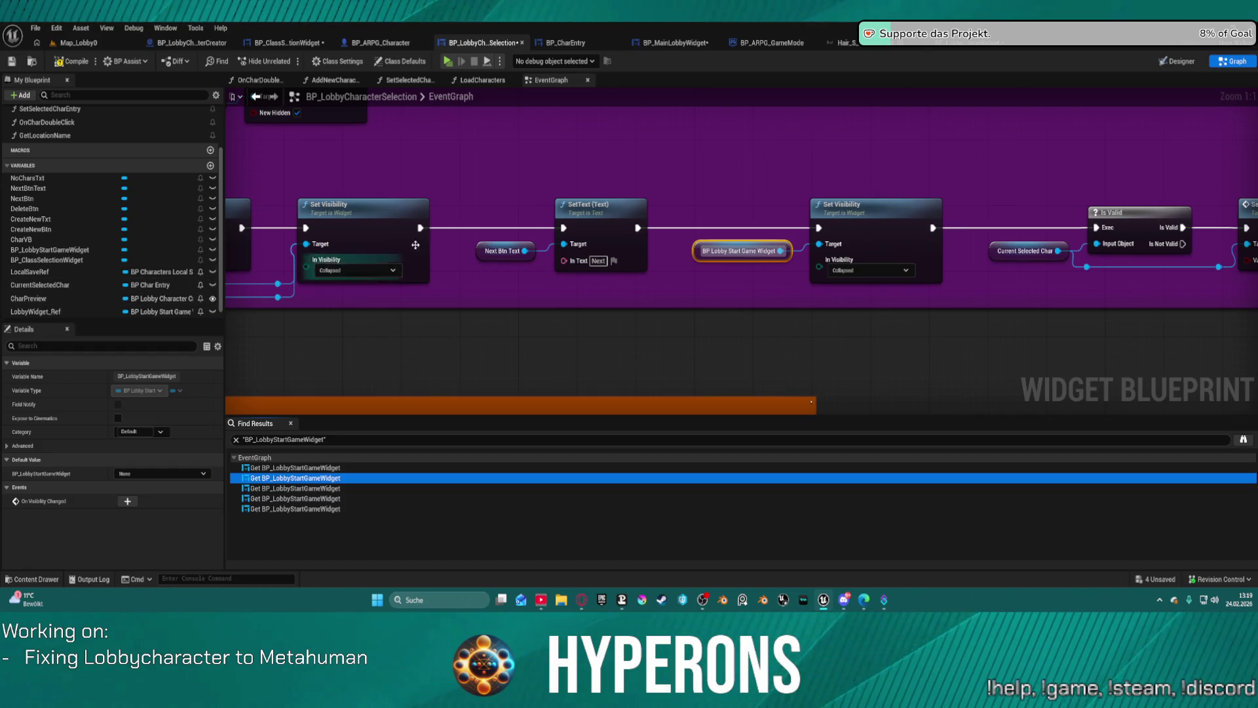
Step: Delete the stray SET LobbyWidget_Ref node and swap the Set Visibility getter for LobbyWidget_Ref
{"action": "left_click_drag", "start_coordinate": [35, 311], "coordinate": [587, 300]}
{"action": "left_click_drag", "start_coordinate": [631, 299], "coordinate": [747, 302]}
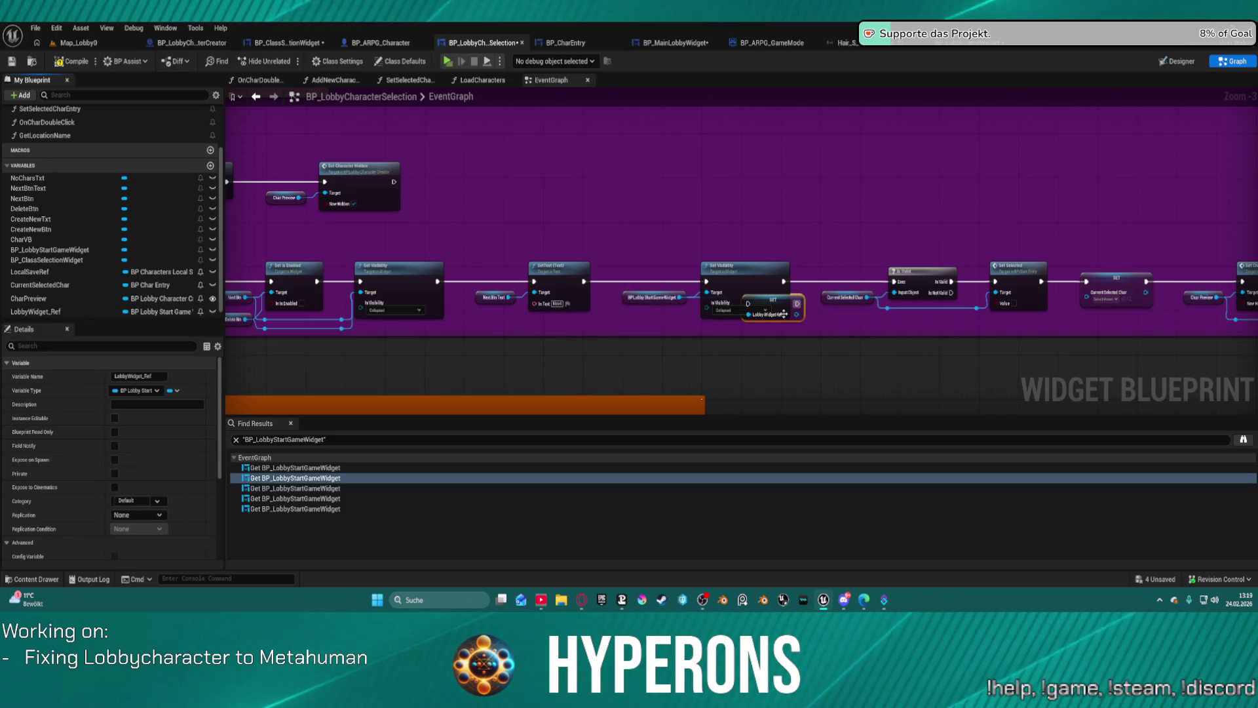
{"action": "left_click_drag", "start_coordinate": [795, 306], "coordinate": [795, 316]}
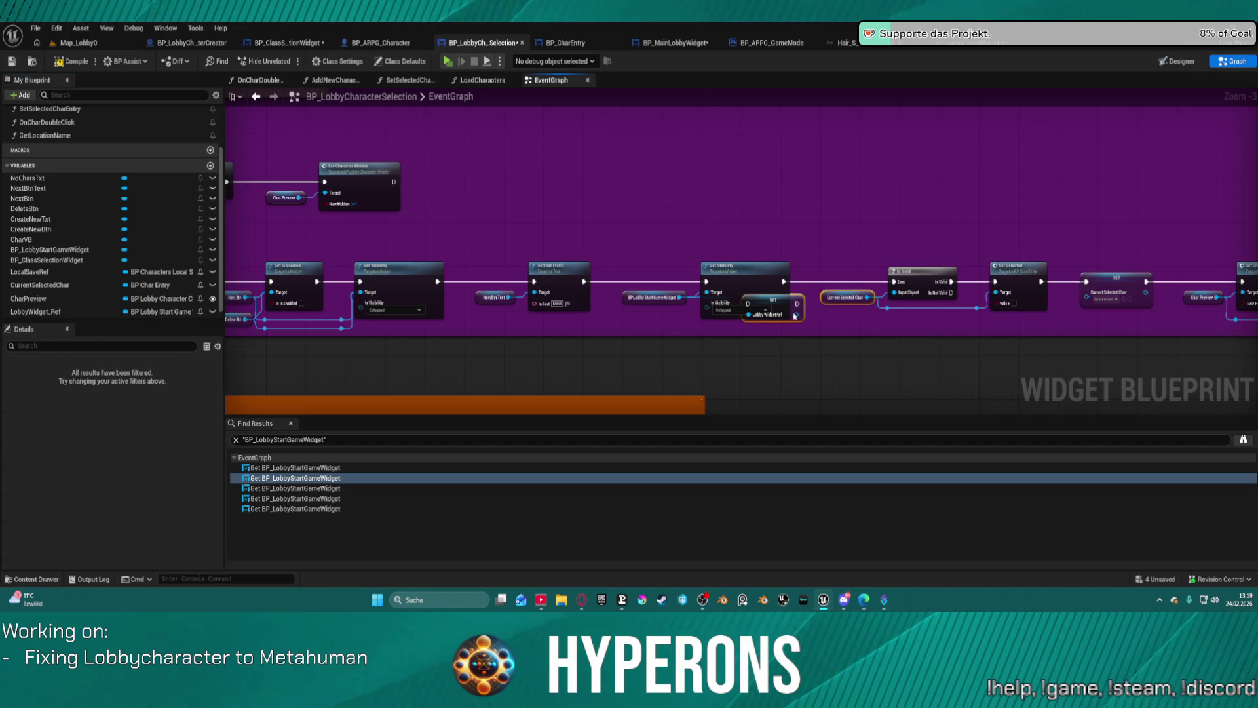
{"action": "left_click", "coordinate": [800, 315]}
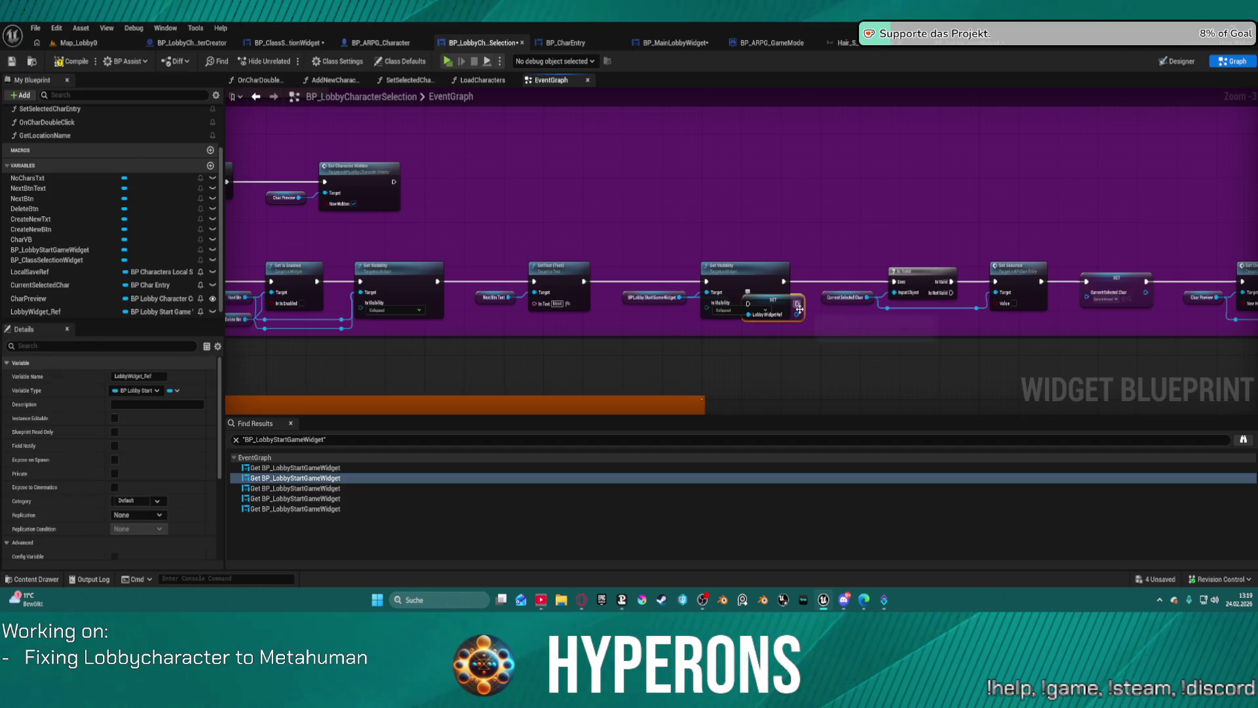
{"action": "left_click_drag", "start_coordinate": [785, 335], "coordinate": [727, 370]}
{"action": "key", "text": "Delete"}
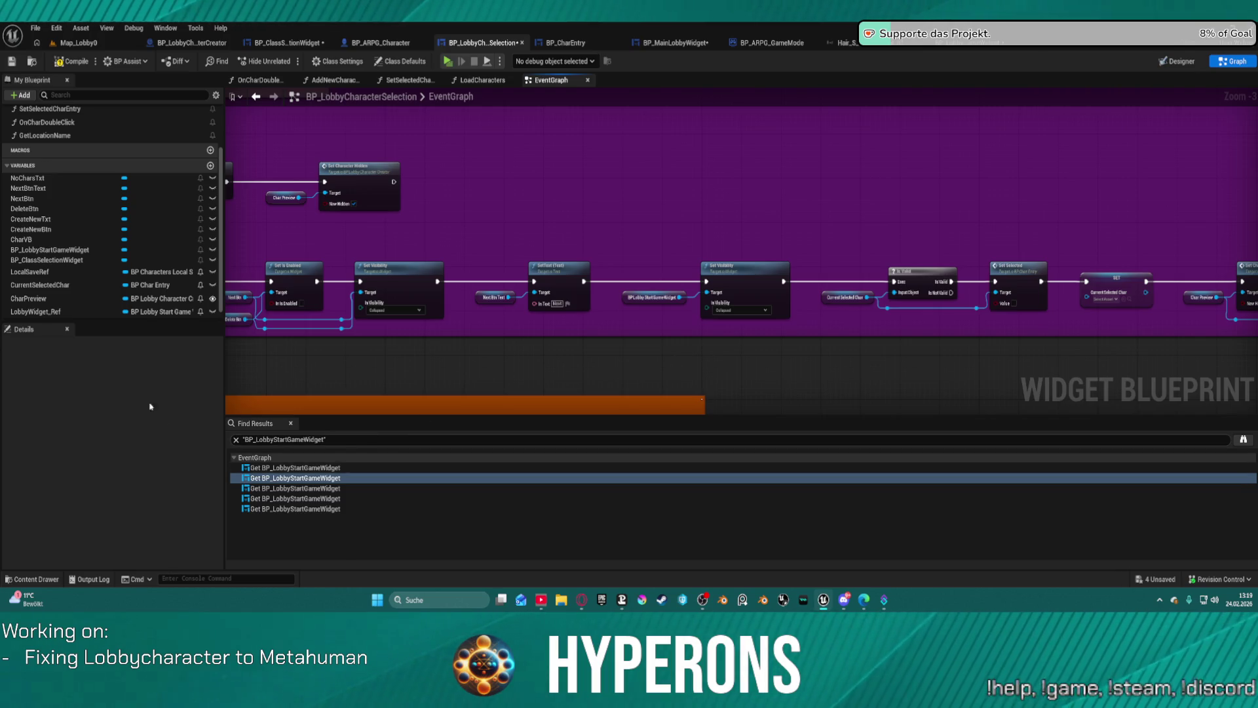
{"action": "left_click_drag", "start_coordinate": [36, 312], "coordinate": [529, 308]}
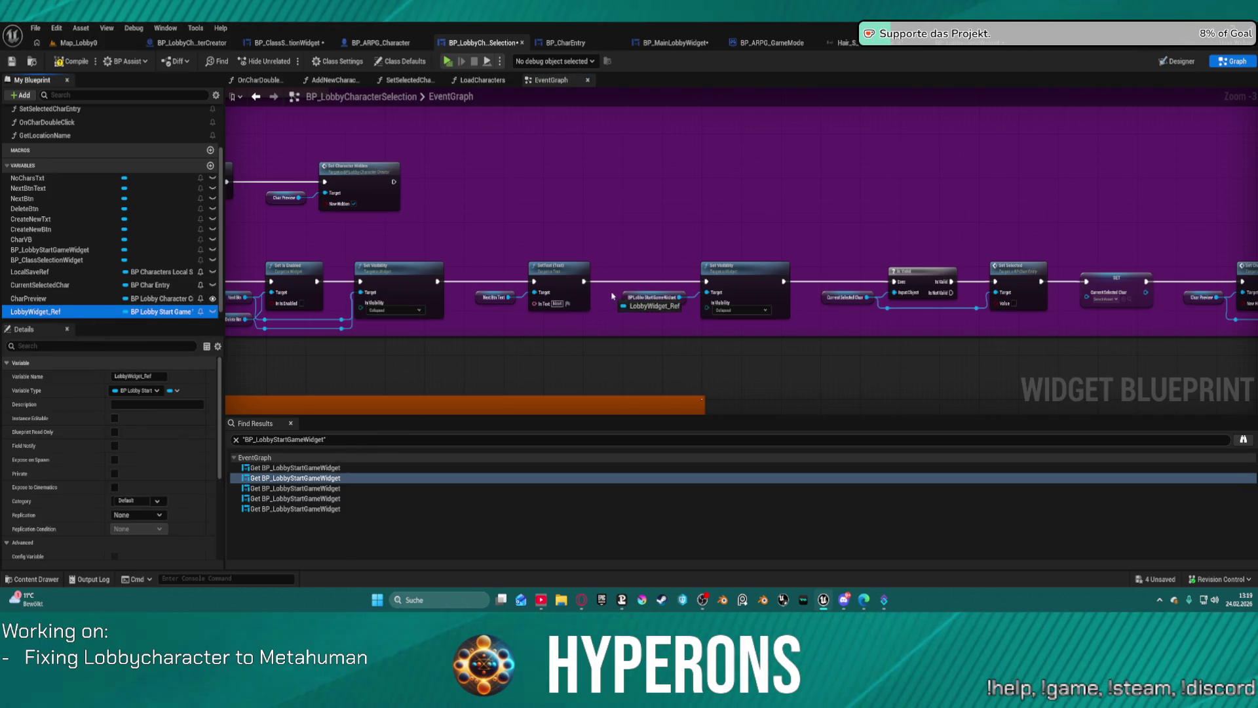
{"action": "left_click_drag", "start_coordinate": [627, 295], "coordinate": [627, 296]}
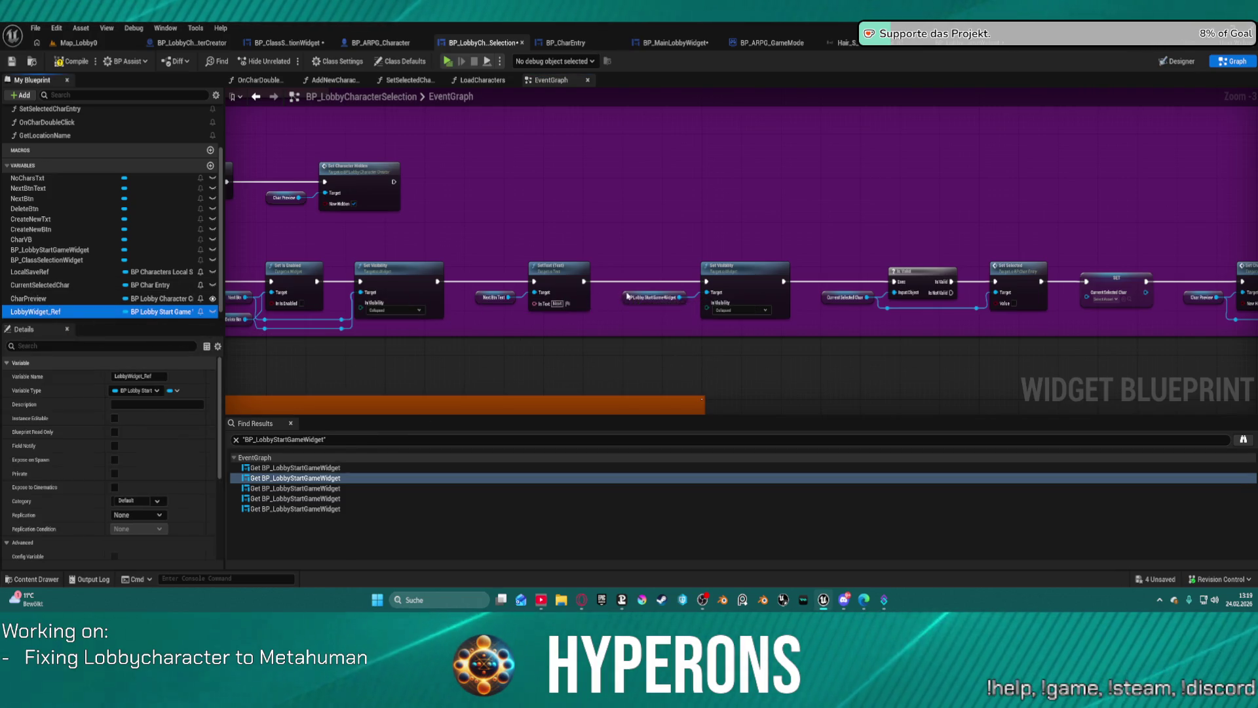
{"action": "left_click", "coordinate": [306, 467]}
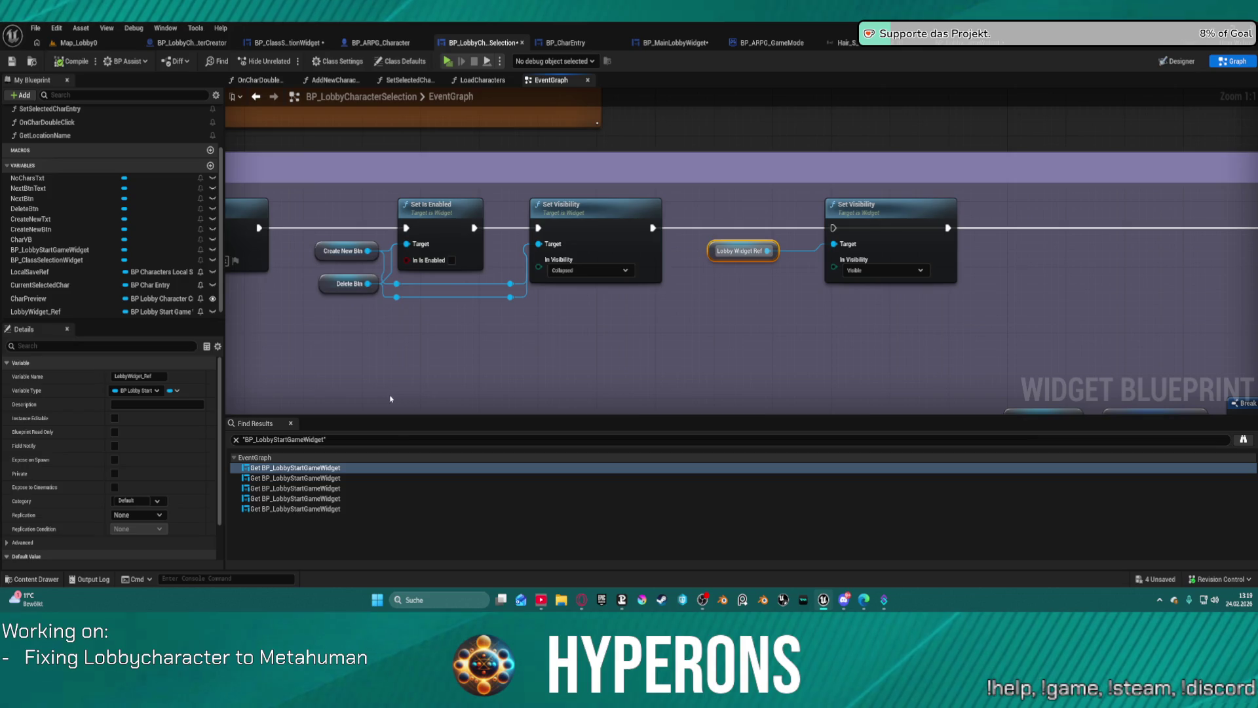
Step: Close the game preview and set BP_LobbyStartGameWidget's Visibility to Collapsed in BP_MainLobbyWidget's Designer
{"action": "left_click", "coordinate": [188, 43]}
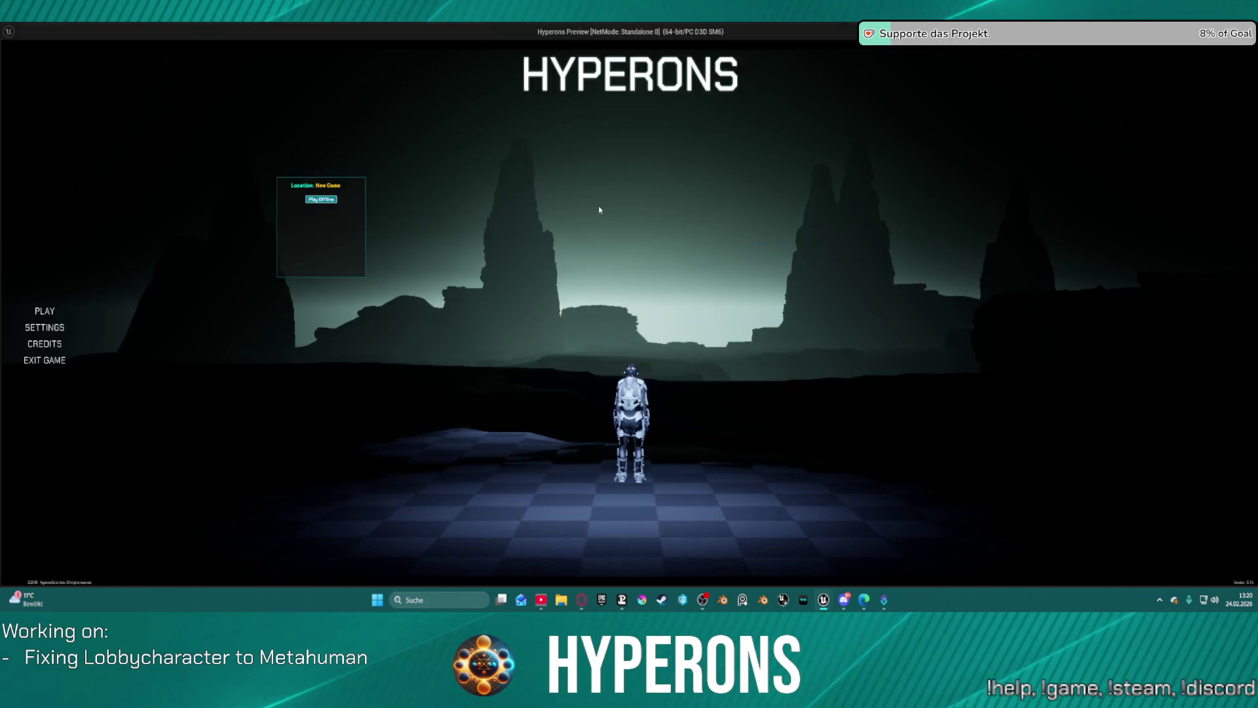
{"action": "key", "text": "Escape"}
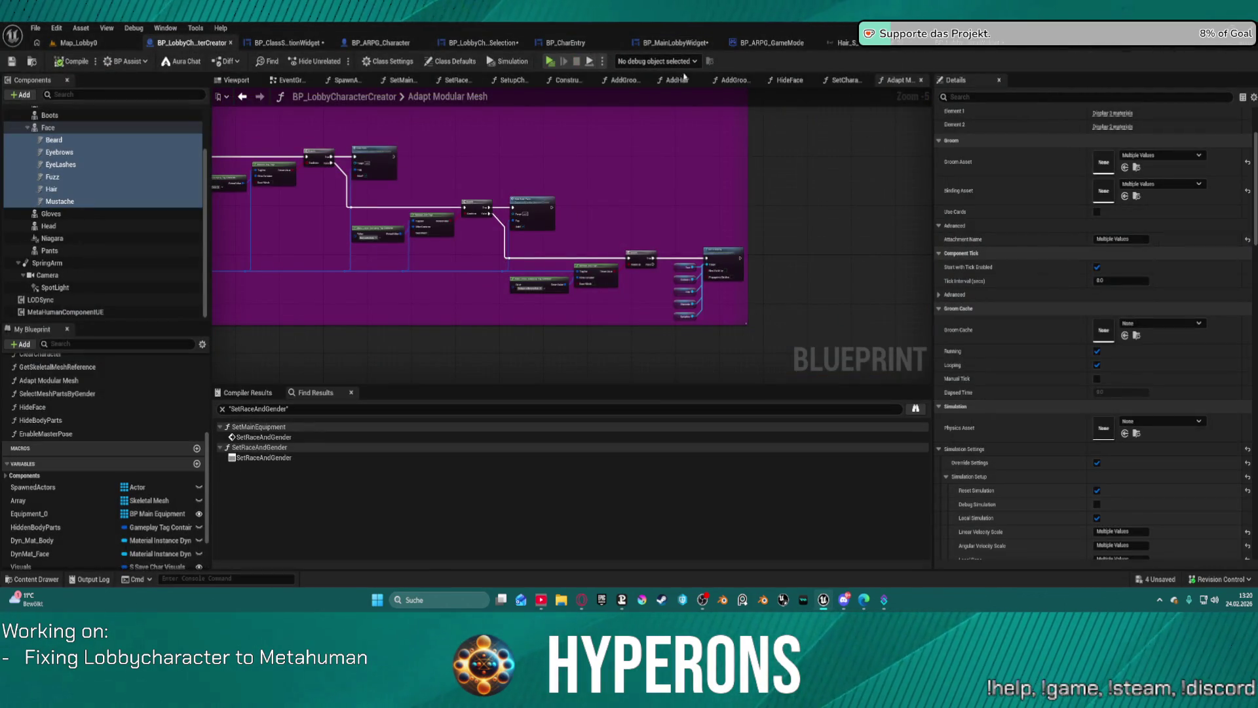
{"action": "left_click", "coordinate": [639, 45]}
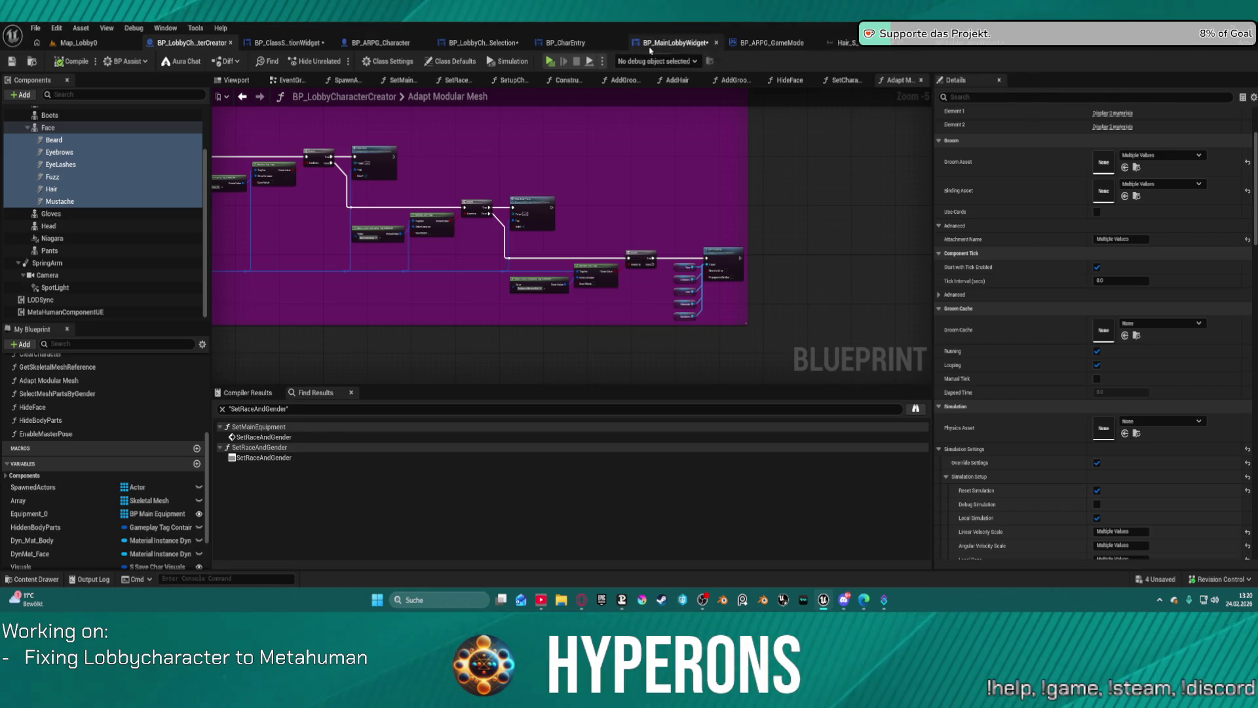
{"action": "key", "text": "ctrl+shift+d"}
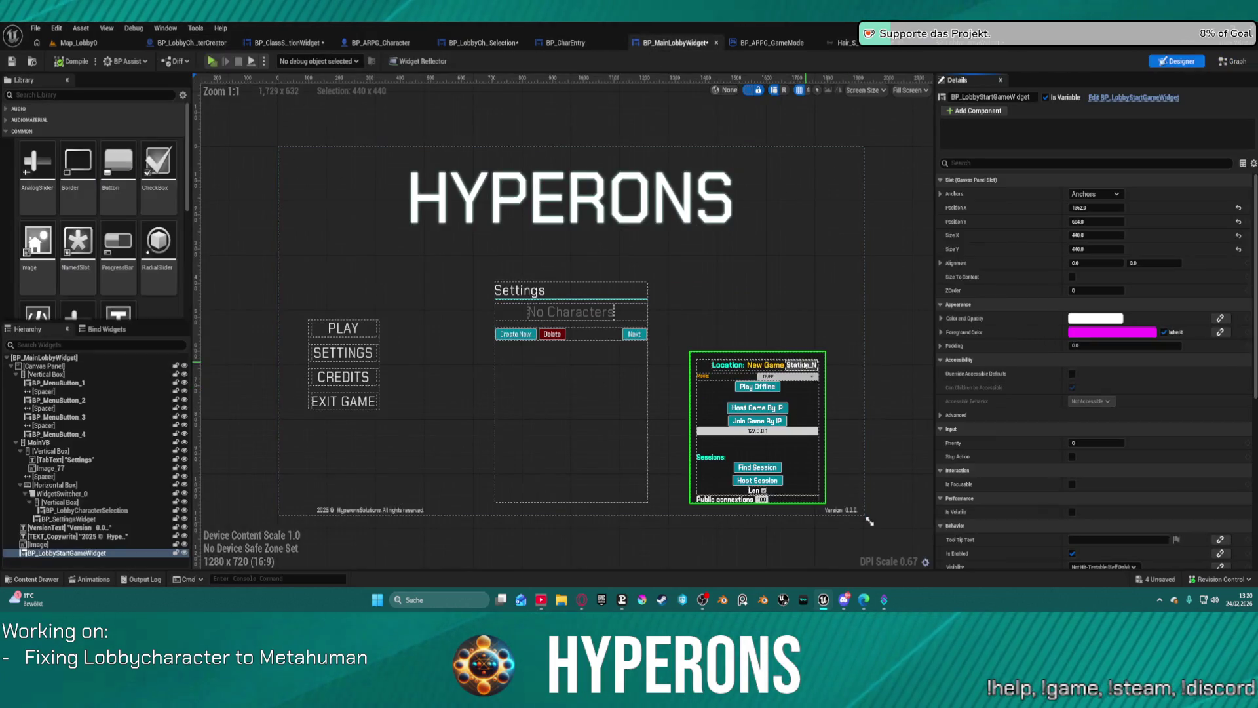
{"action": "scroll", "coordinate": [1081, 498], "scroll_direction": "down", "scroll_amount": 1}
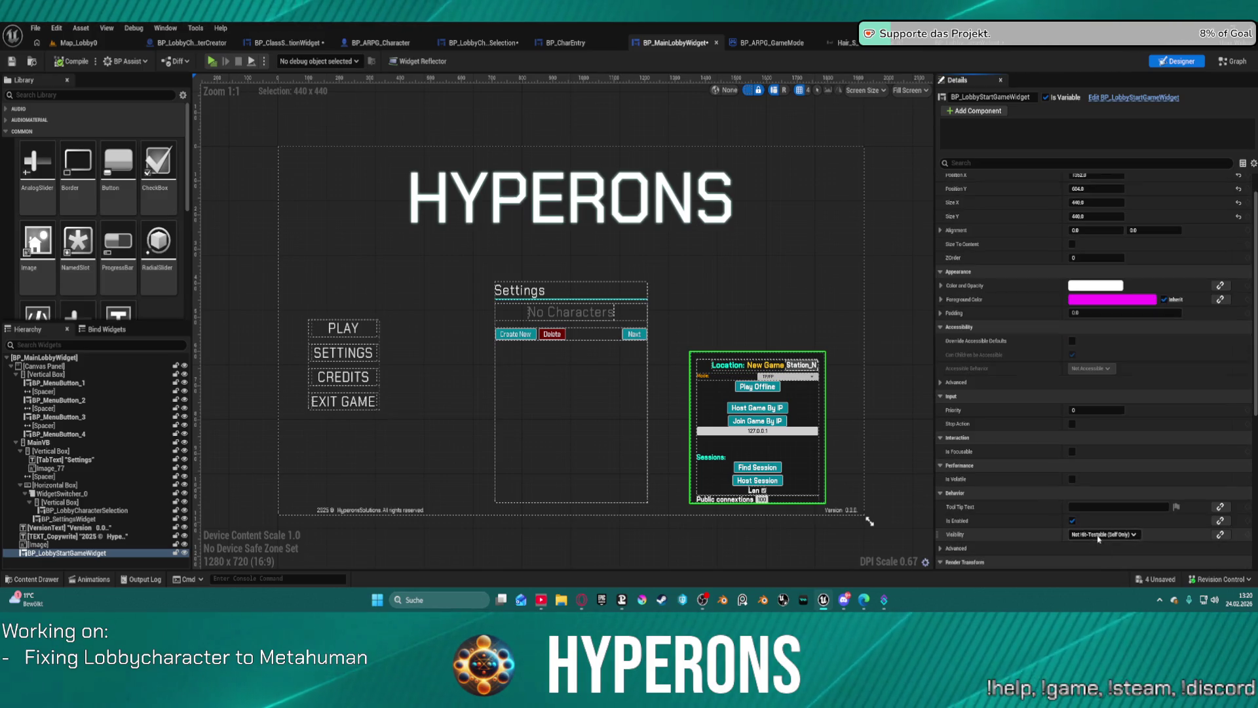
{"action": "left_click", "coordinate": [1110, 533]}
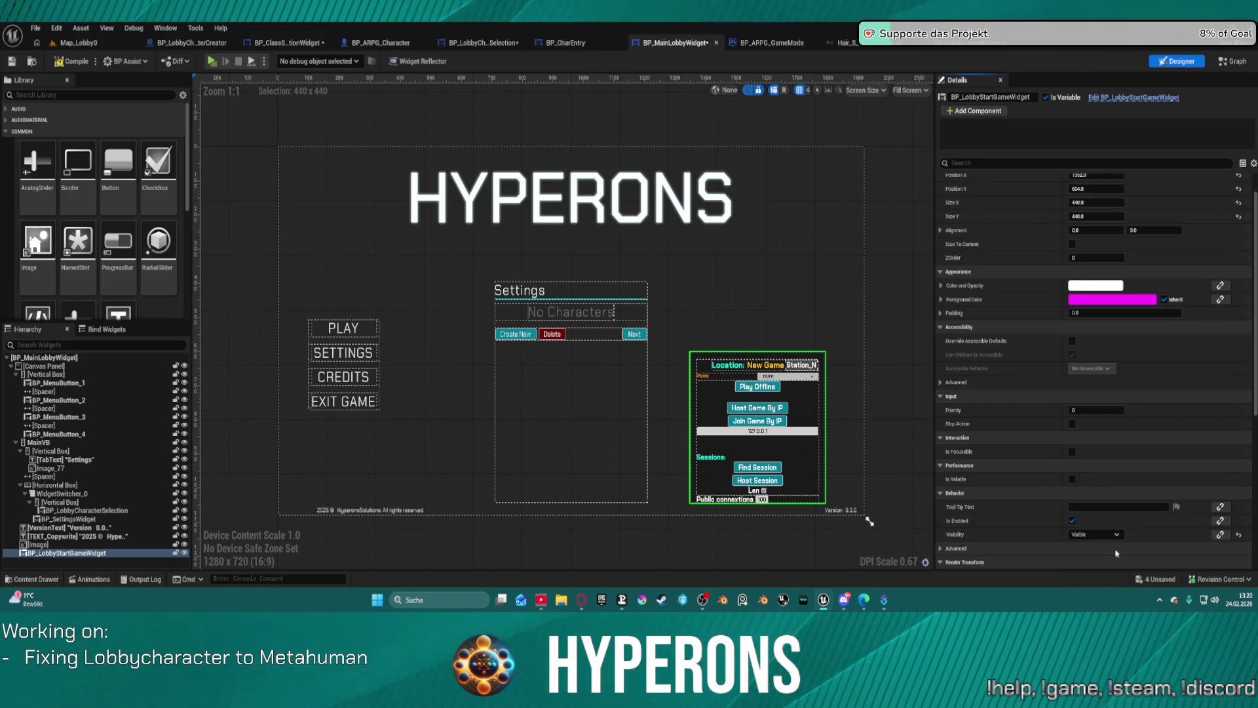
{"action": "left_click", "coordinate": [1106, 545]}
{"action": "left_click", "coordinate": [1106, 554]}
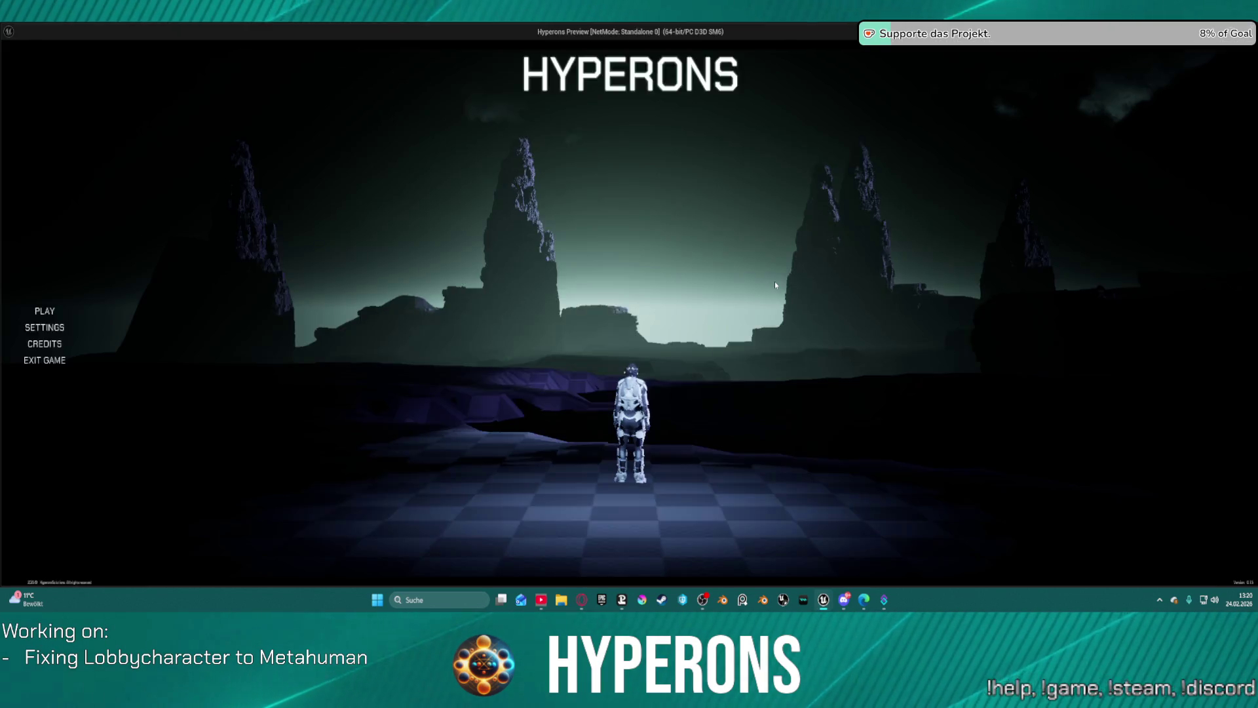
Step: In the standalone game choose PLAY, then Next past character selection, then quit to the editor
{"action": "left_click", "coordinate": [49, 294]}
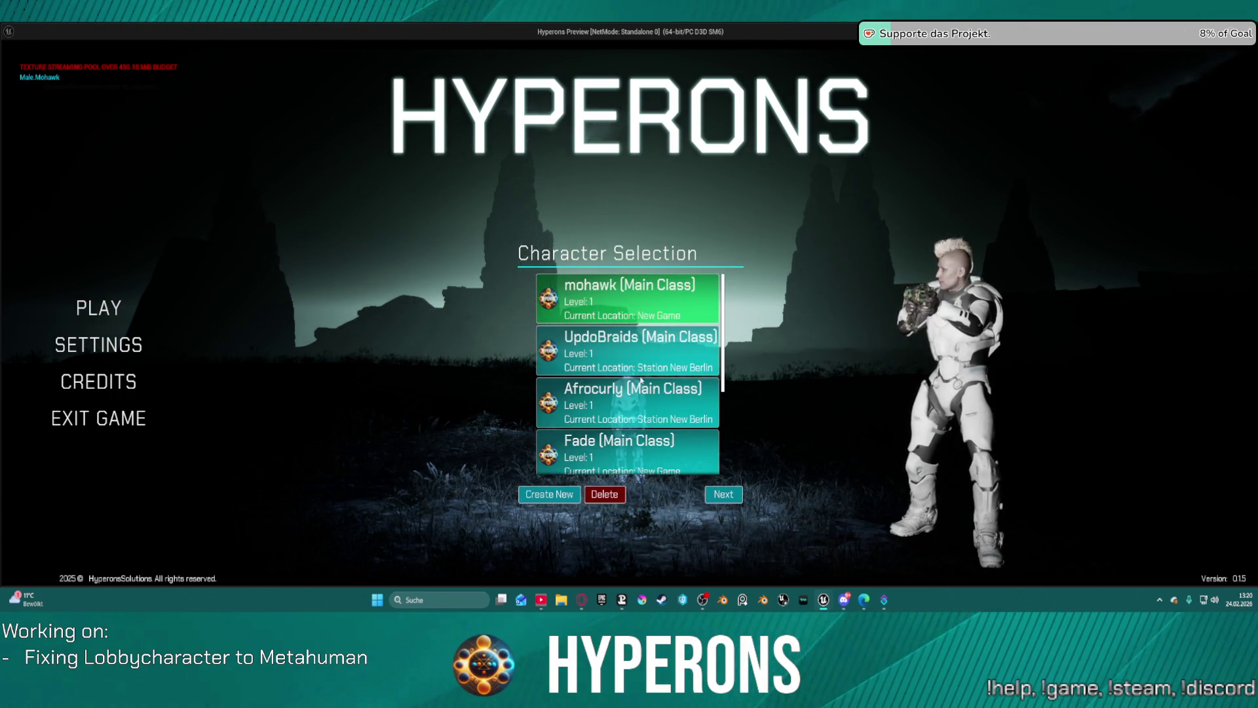
{"action": "left_click", "coordinate": [608, 302]}
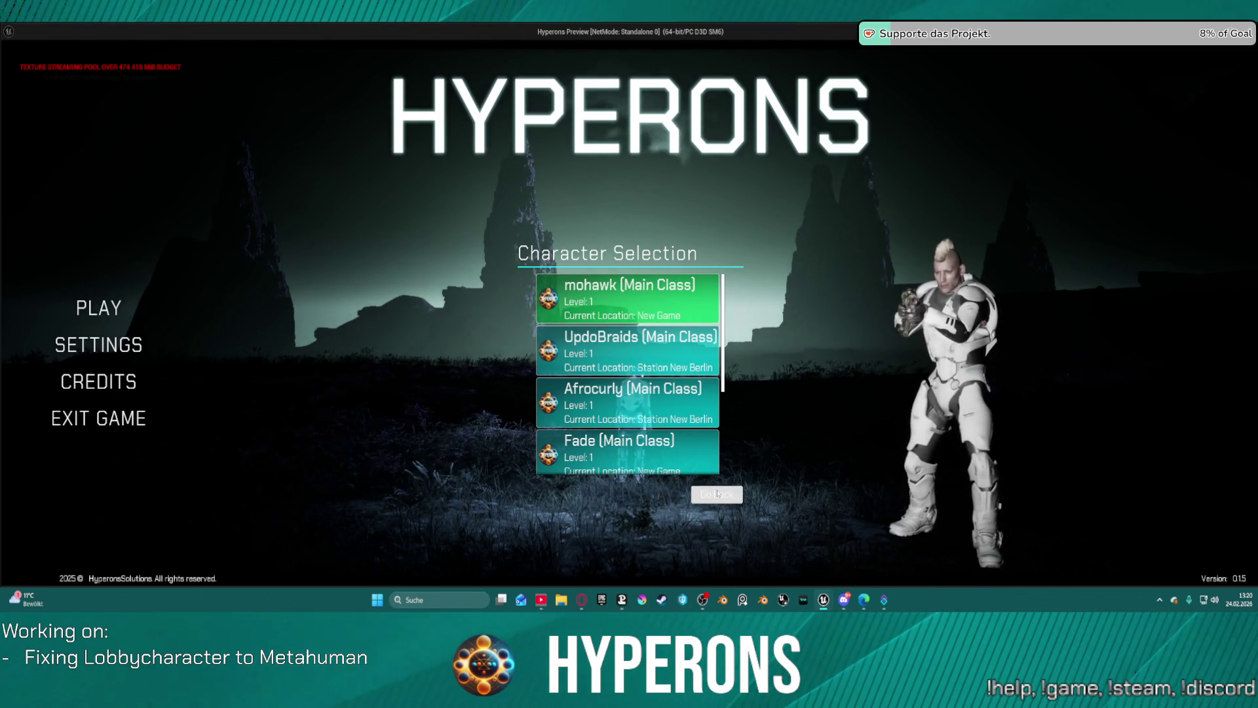
{"action": "key", "text": "Escape"}
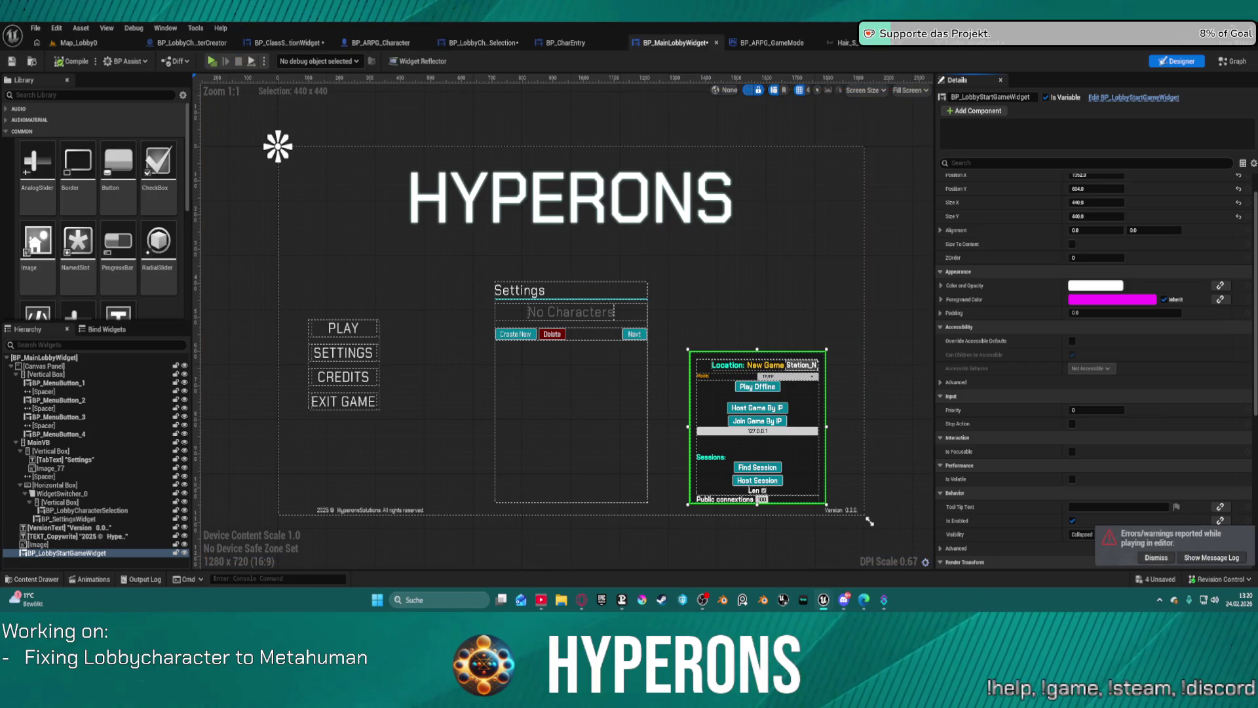
{"action": "left_click", "coordinate": [483, 43]}
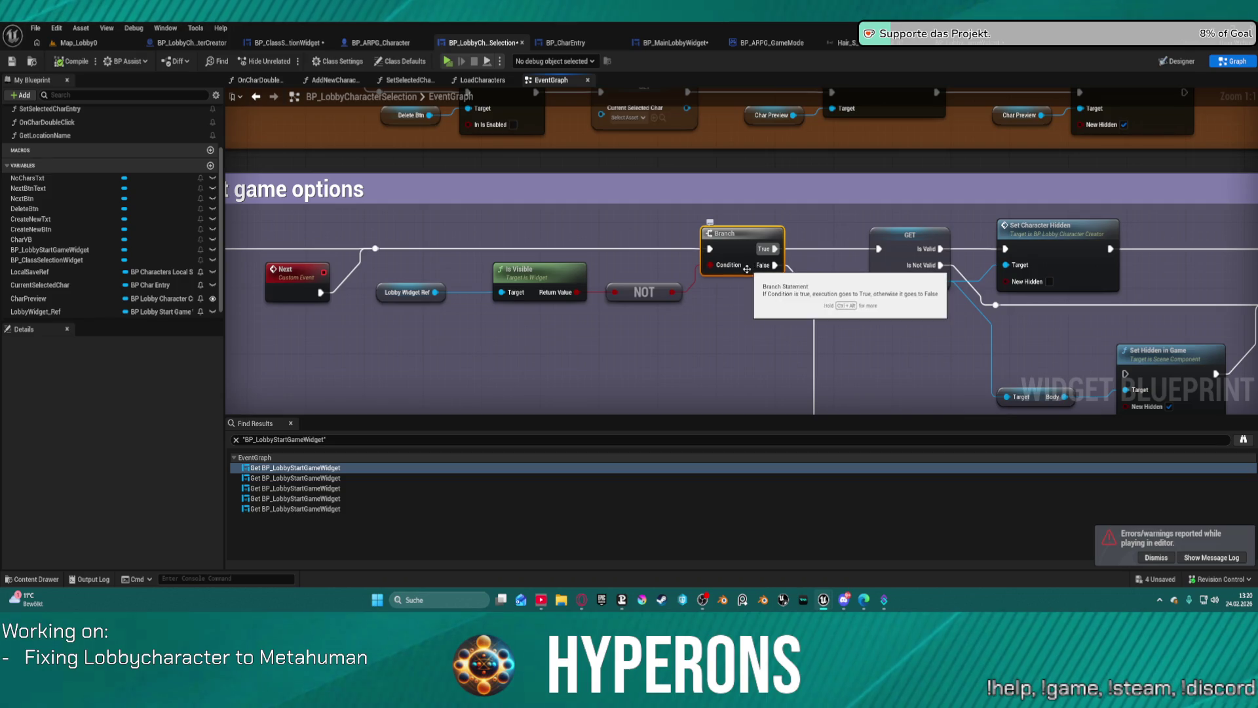
{"action": "mouse_move", "coordinate": [723, 375]}
{"action": "left_mouse_down"}
{"action": "mouse_move", "coordinate": [711, 327]}
{"action": "mouse_move", "coordinate": [615, 240]}
{"action": "mouse_move", "coordinate": [635, 336]}
{"action": "left_mouse_up"}
{"action": "scroll", "coordinate": [710, 327], "scroll_direction": "down", "scroll_amount": 2}
{"action": "left_click_drag", "start_coordinate": [632, 266], "coordinate": [737, 298]}
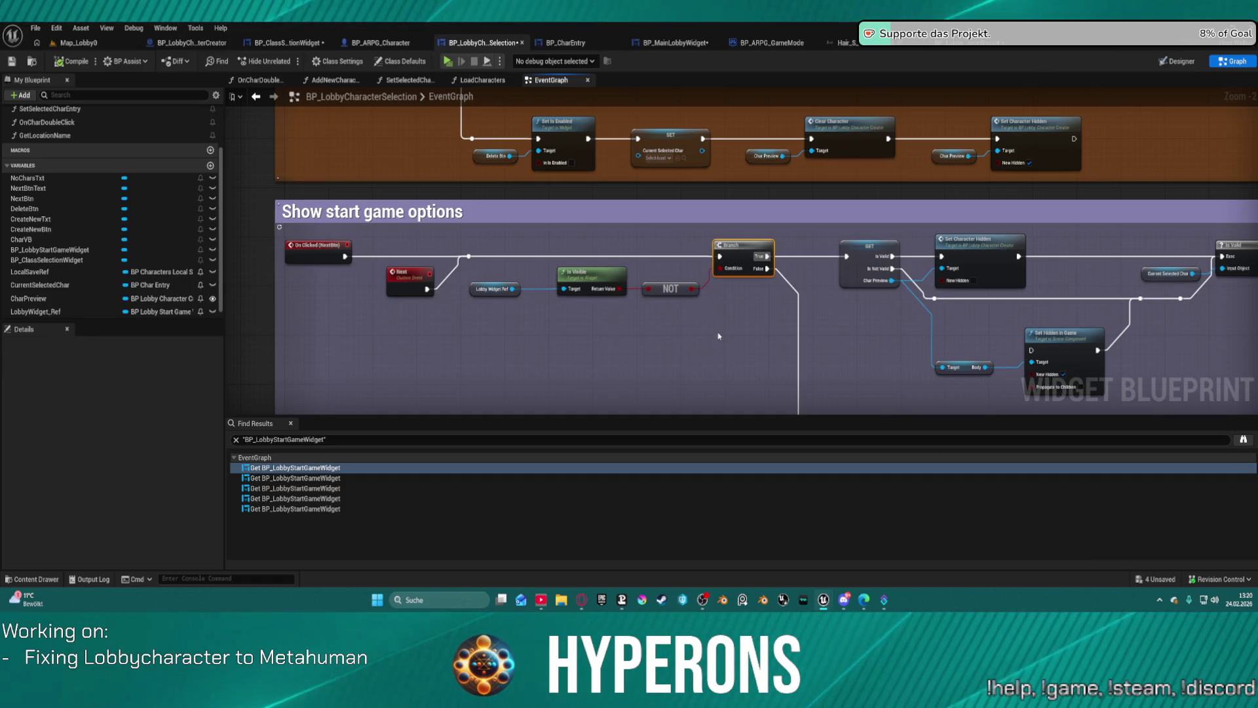
{"action": "mouse_move", "coordinate": [902, 345]}
{"action": "left_mouse_down"}
{"action": "mouse_move", "coordinate": [734, 247]}
{"action": "mouse_move", "coordinate": [701, 252]}
{"action": "mouse_move", "coordinate": [677, 278]}
{"action": "mouse_move", "coordinate": [798, 281]}
{"action": "mouse_move", "coordinate": [776, 185]}
{"action": "left_mouse_up"}
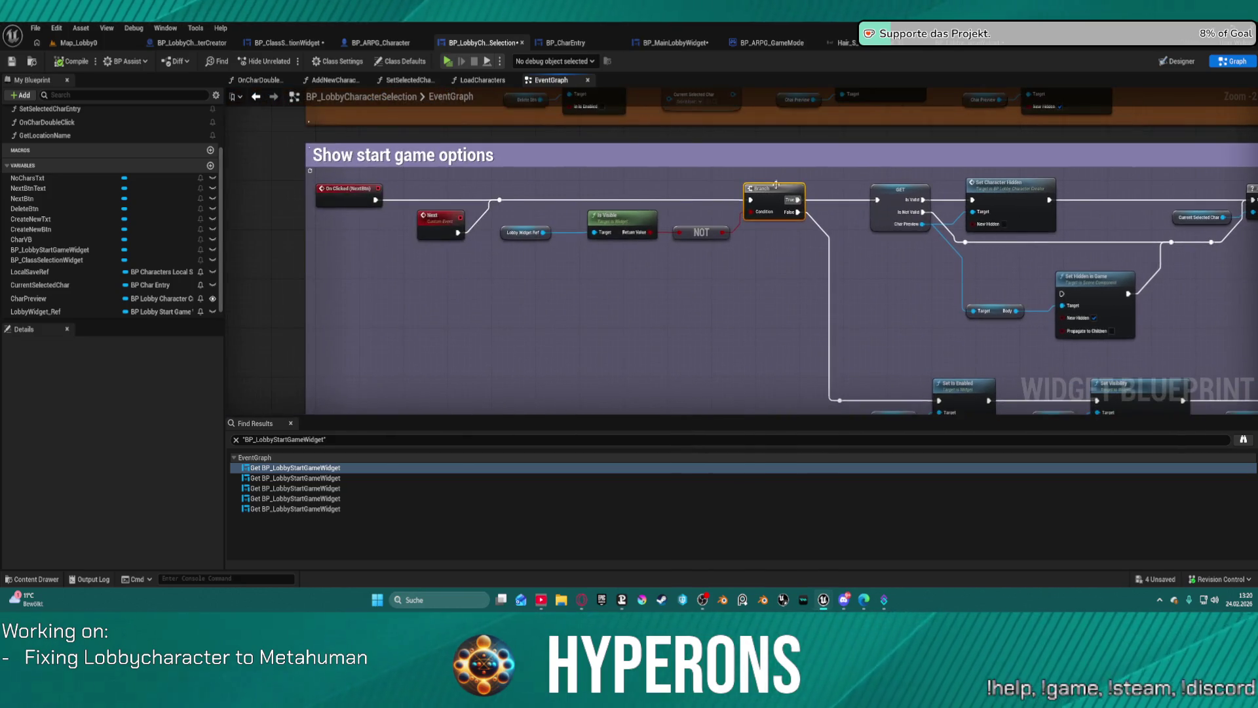
{"action": "left_click", "coordinate": [208, 42]}
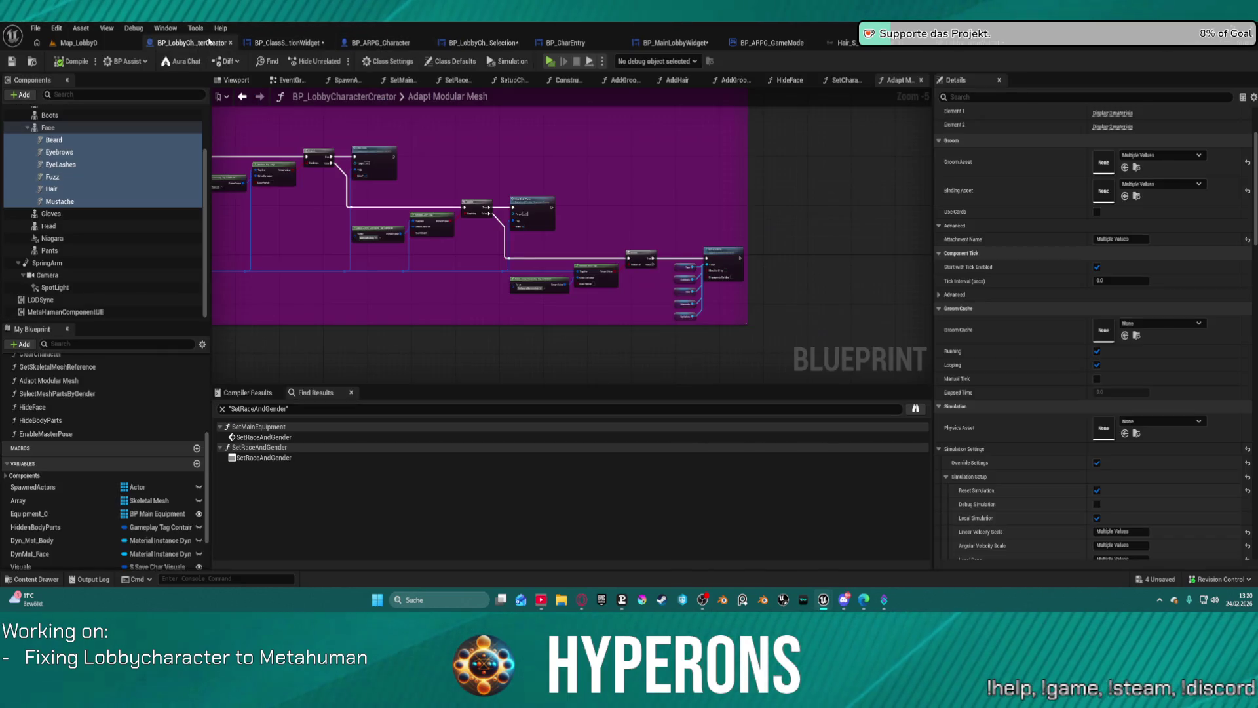
{"action": "left_click", "coordinate": [282, 46]}
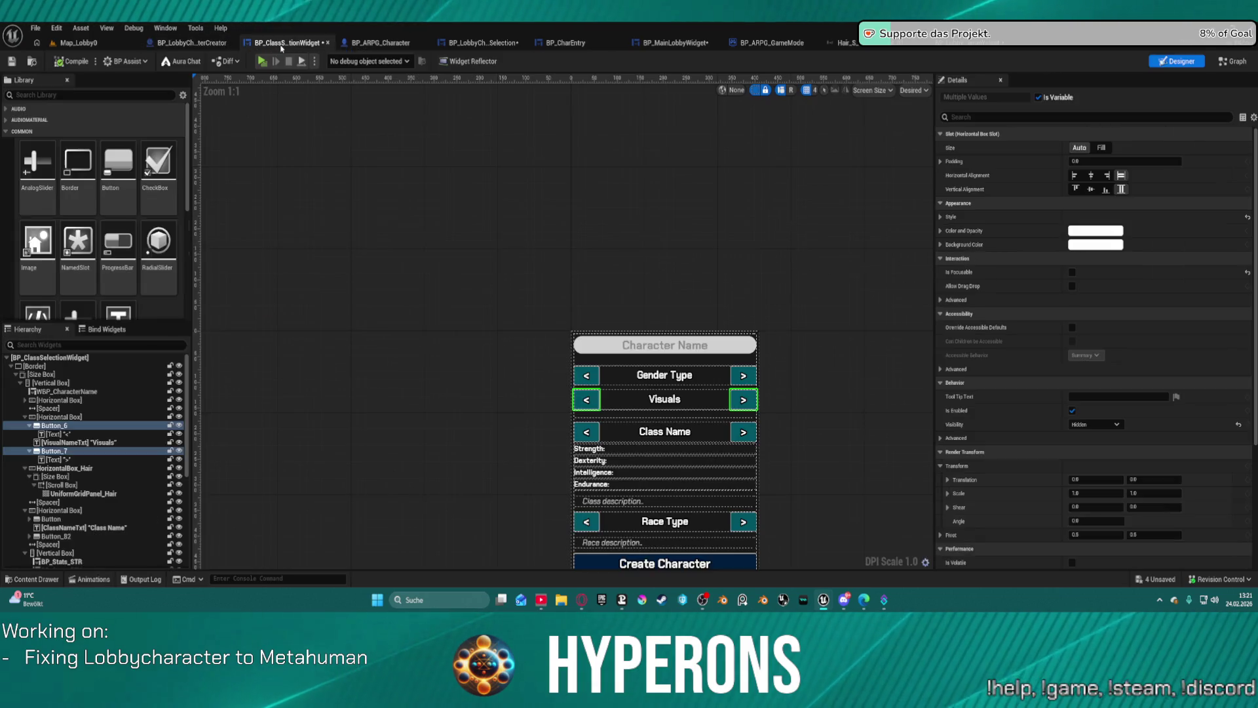
{"action": "left_click", "coordinate": [675, 43]}
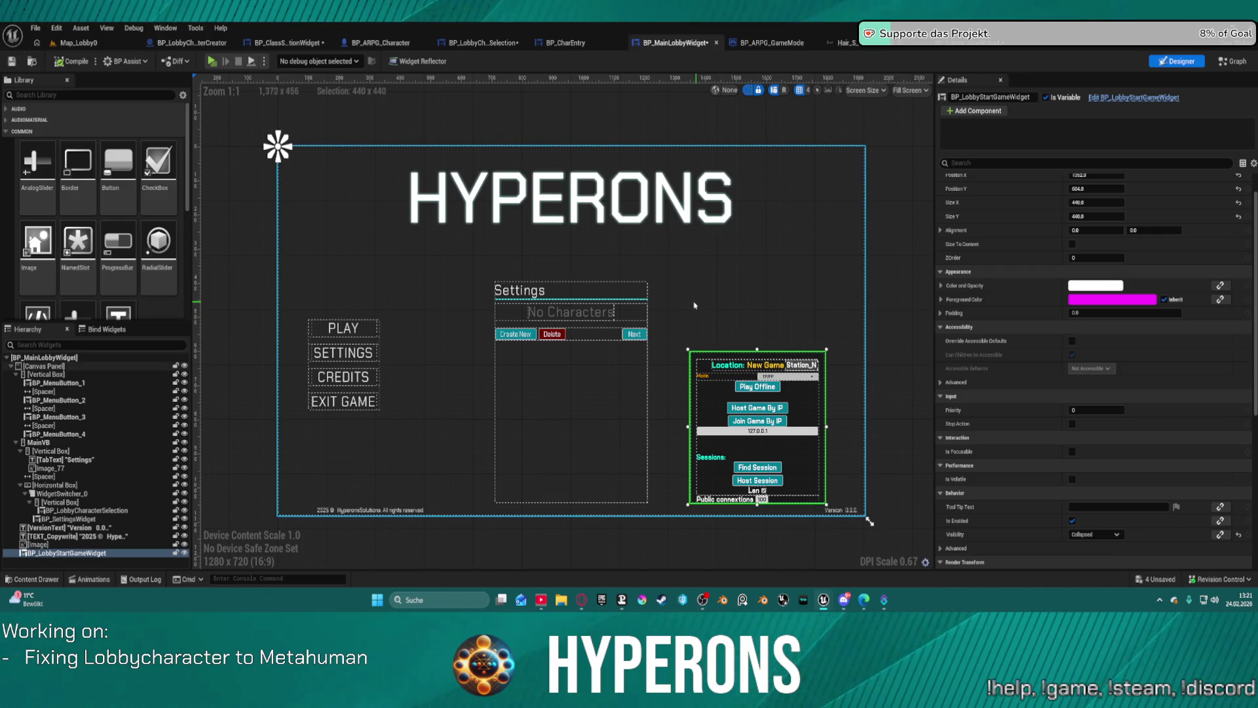
Step: Add a Lobby Char Ref setter from the class selection reference, then delete it as a mistake
{"action": "left_click", "coordinate": [1229, 63]}
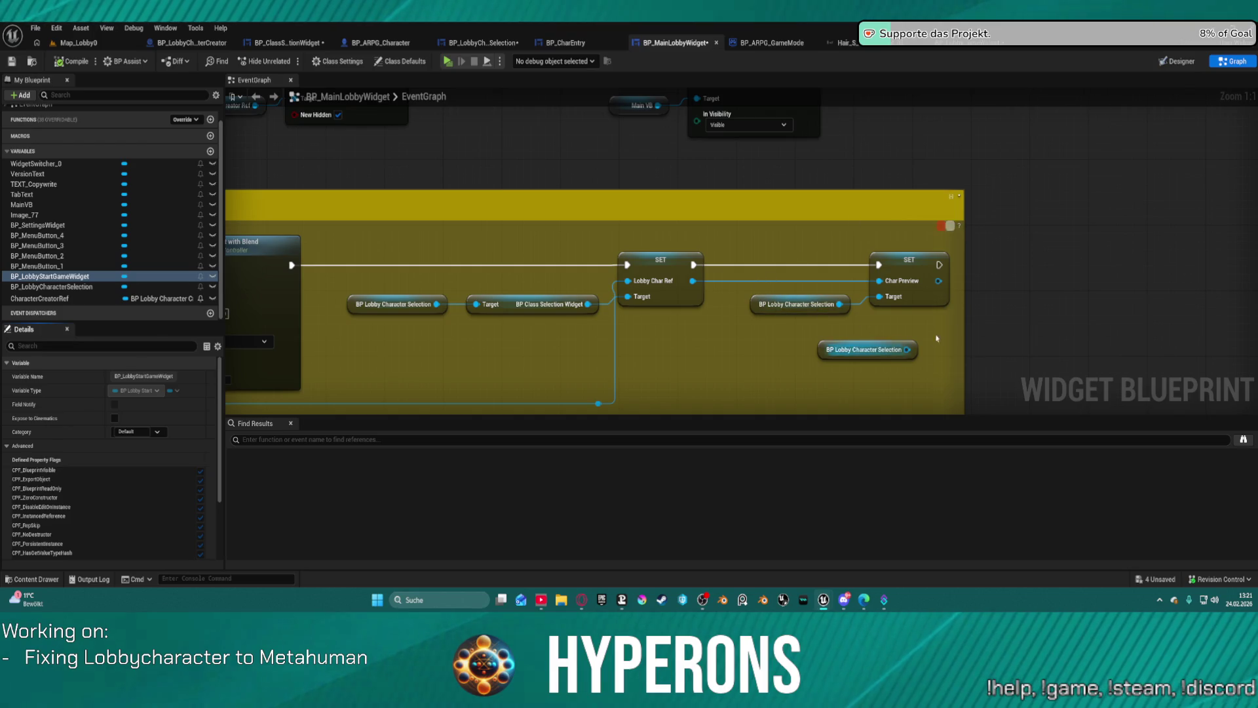
{"action": "mouse_move", "coordinate": [391, 278]}
{"action": "left_mouse_down"}
{"action": "mouse_move", "coordinate": [856, 300]}
{"action": "mouse_move", "coordinate": [849, 275]}
{"action": "left_mouse_up"}
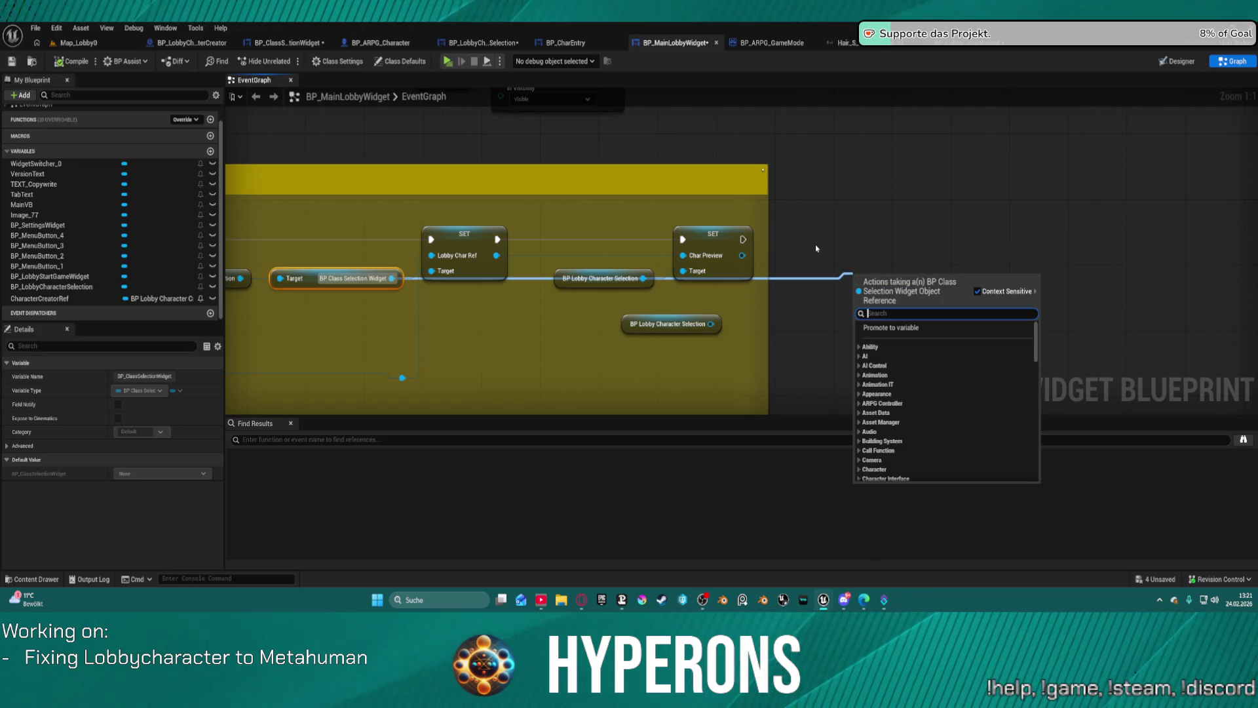
{"action": "type", "text": "lobby"}
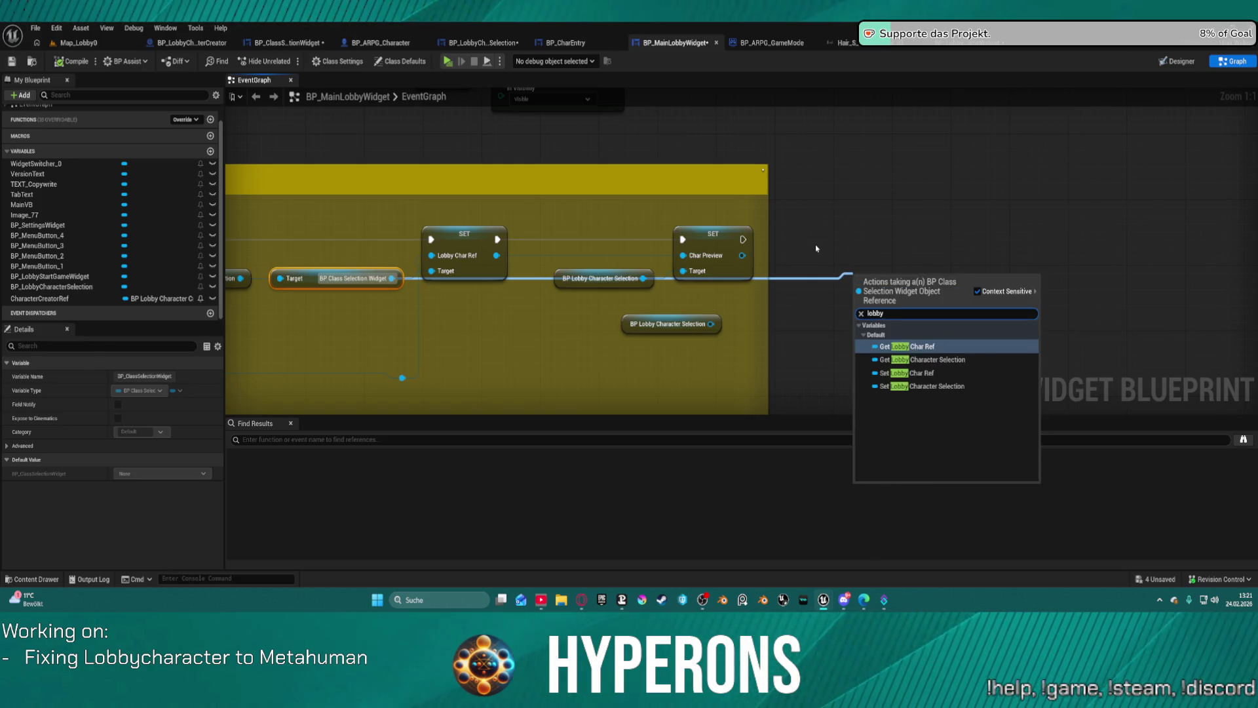
{"action": "left_click", "coordinate": [907, 372]}
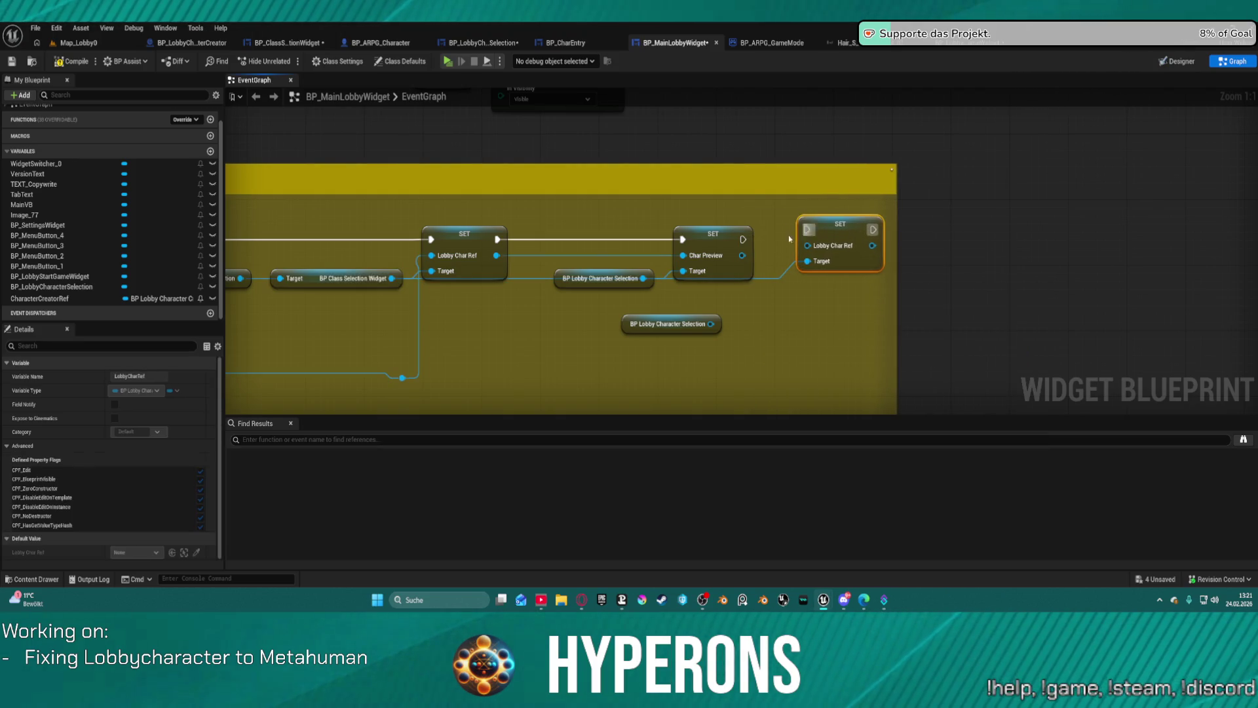
{"action": "mouse_move", "coordinate": [807, 245]}
{"action": "left_mouse_down"}
{"action": "mouse_move", "coordinate": [740, 338]}
{"action": "mouse_move", "coordinate": [710, 332]}
{"action": "left_mouse_up"}
{"action": "left_click", "coordinate": [672, 324]}
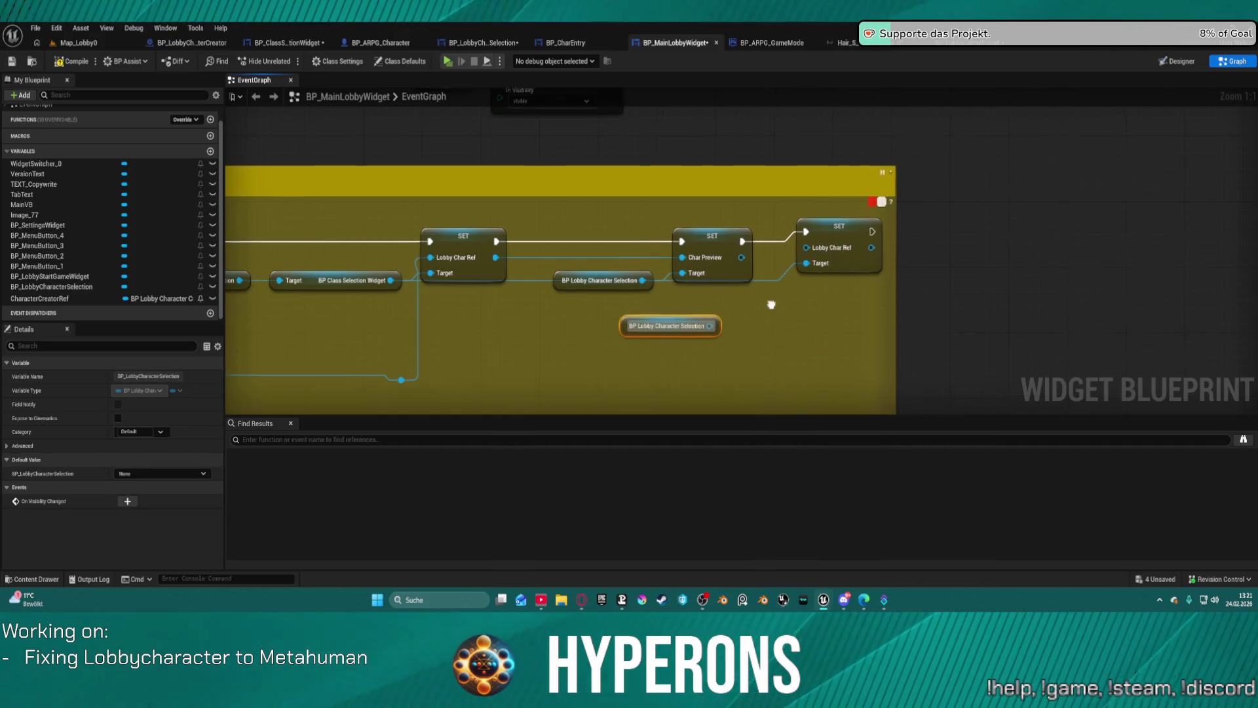
{"action": "left_click", "coordinate": [759, 280]}
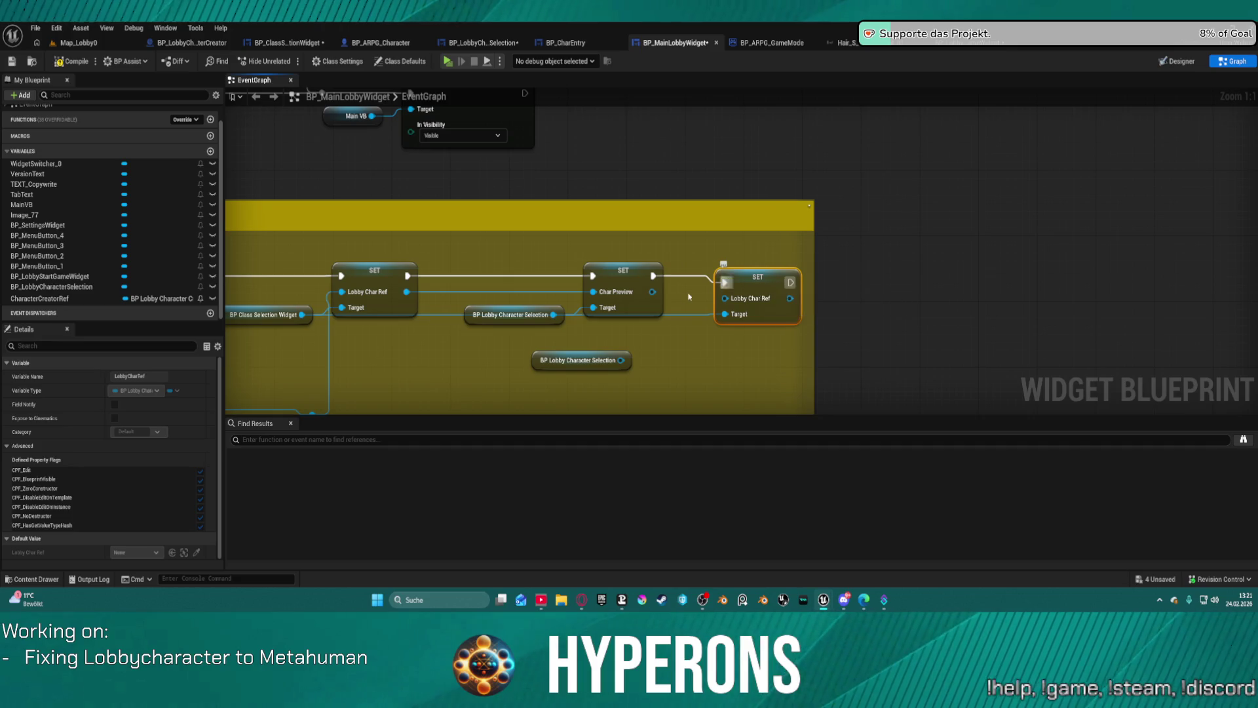
{"action": "key", "text": "Delete"}
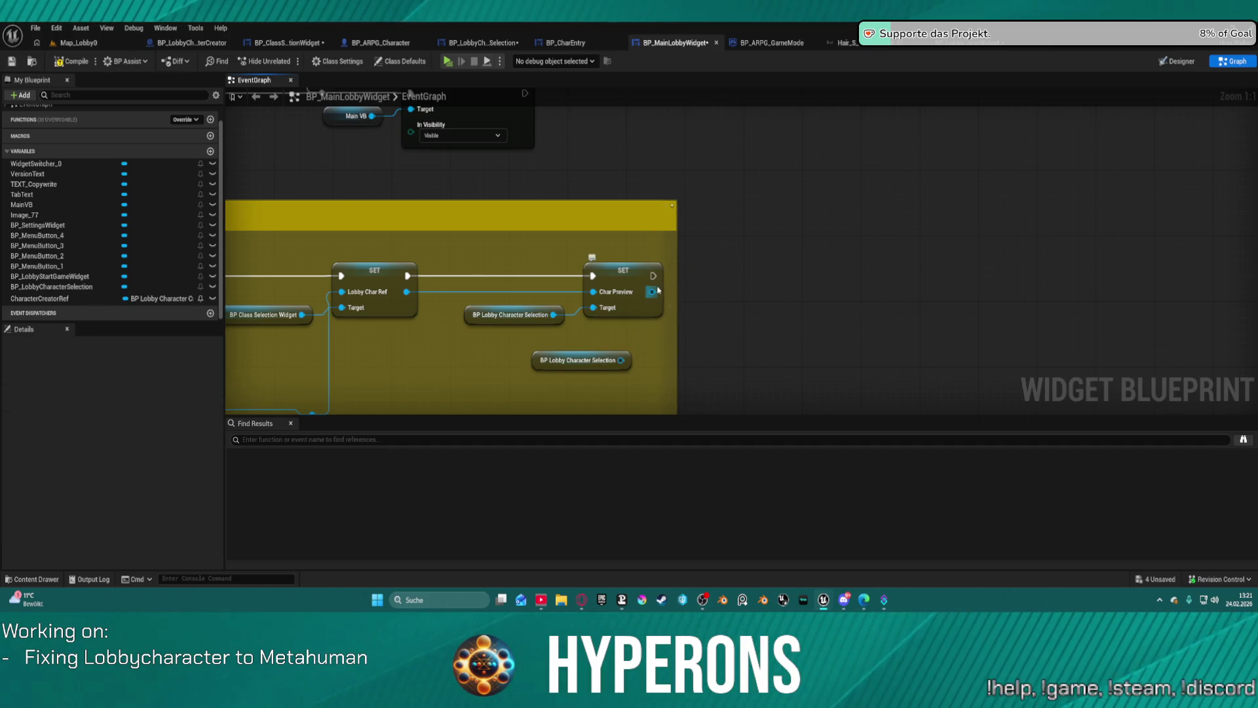
Step: Pull Lobby Widget Ref from the character selection reference, turn it into a setter after SET Char Preview
{"action": "left_click_drag", "start_coordinate": [554, 315], "coordinate": [776, 316]}
{"action": "type", "text": "lobby"}
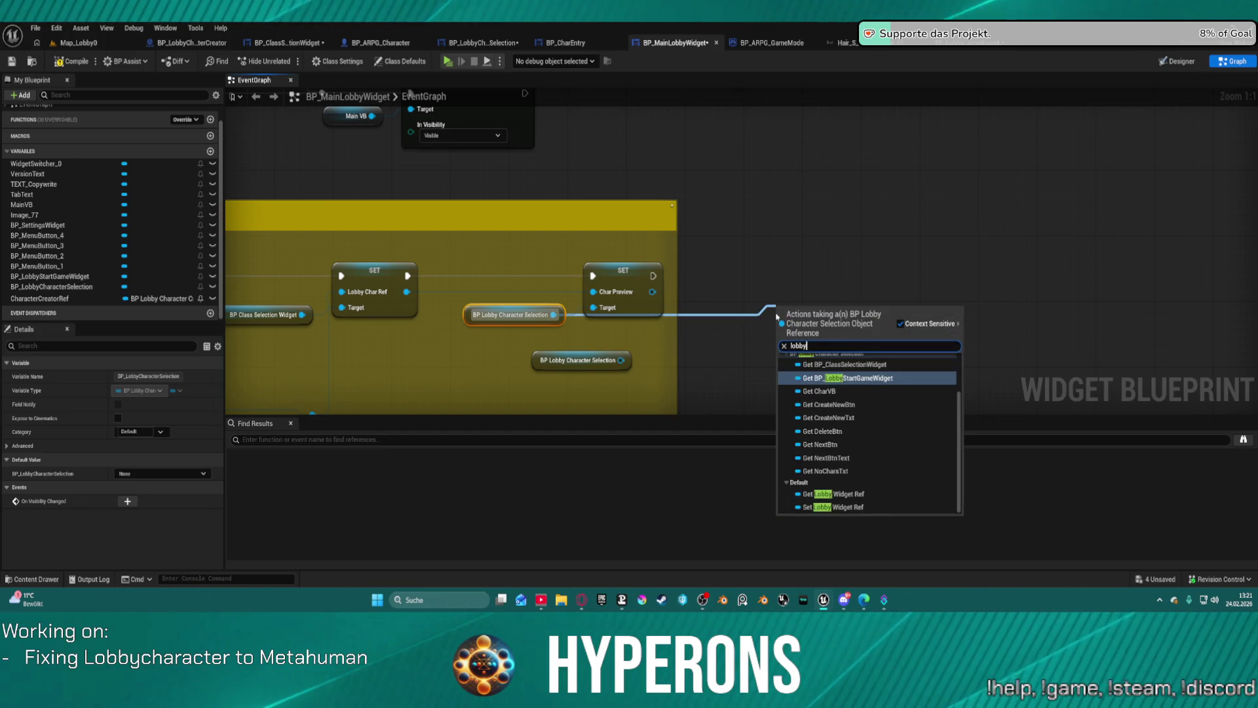
{"action": "type", "text": " wi"}
{"action": "key", "text": "Return"}
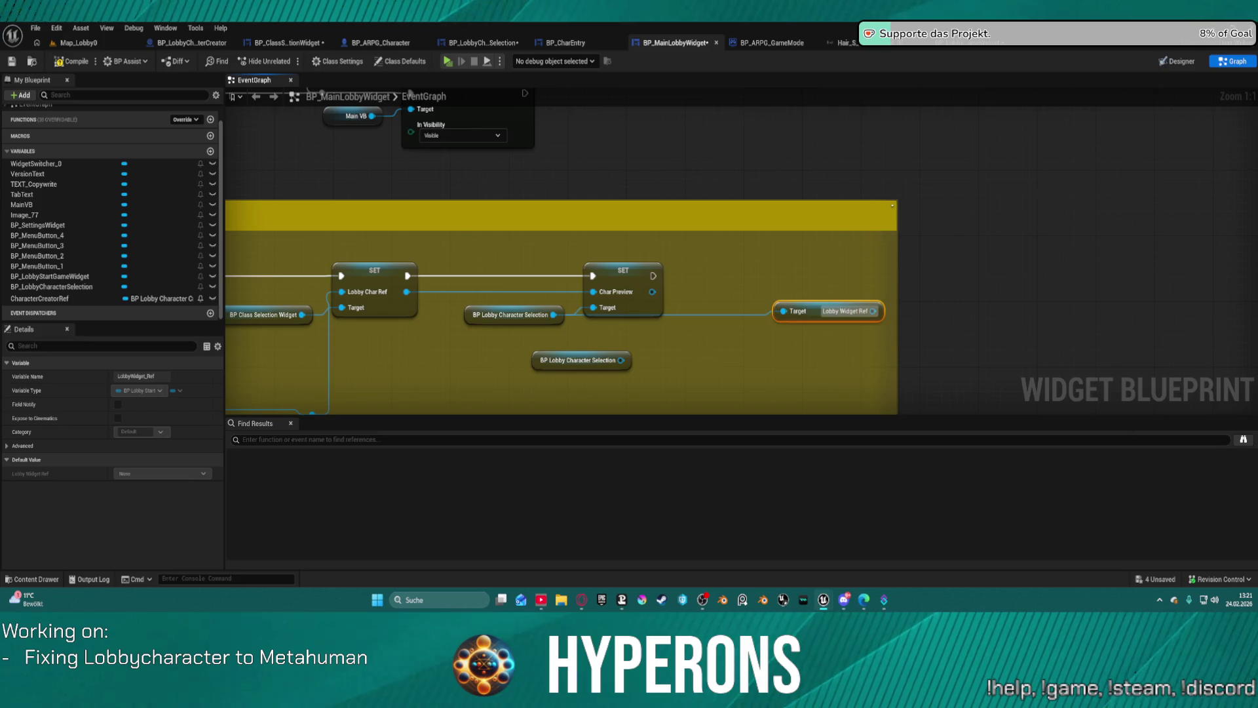
{"action": "right_click", "coordinate": [816, 312]}
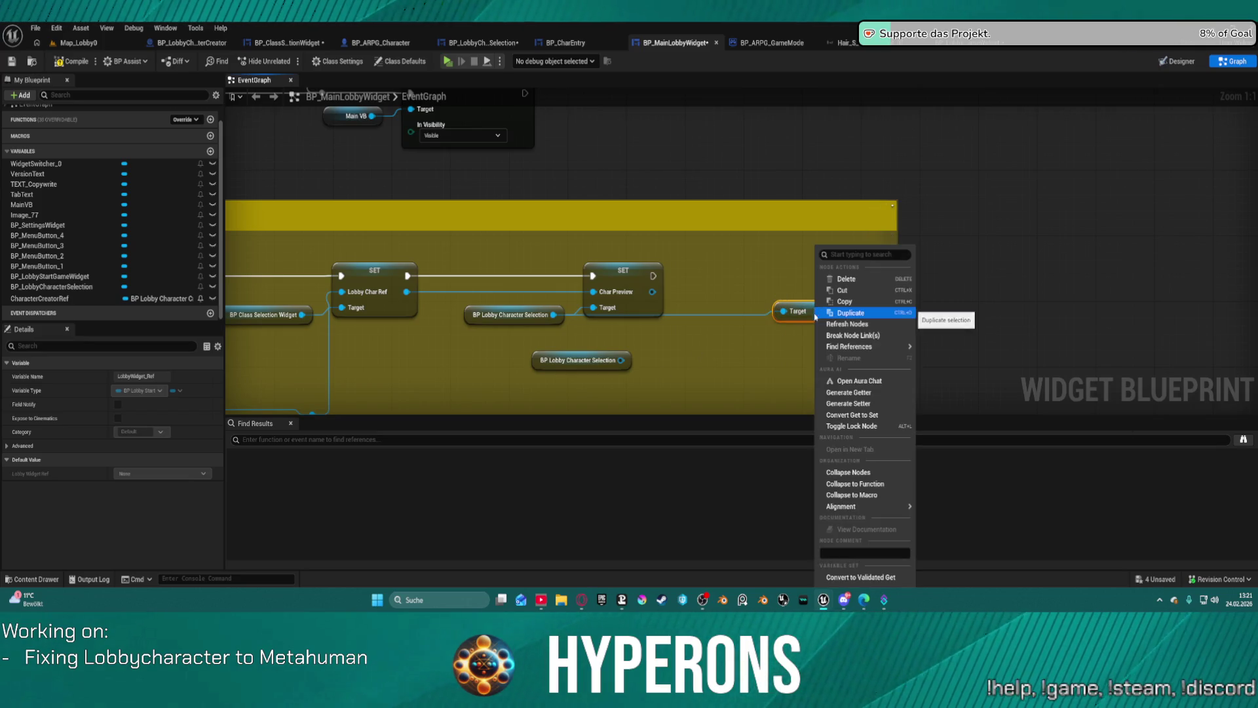
{"action": "left_click", "coordinate": [832, 404]}
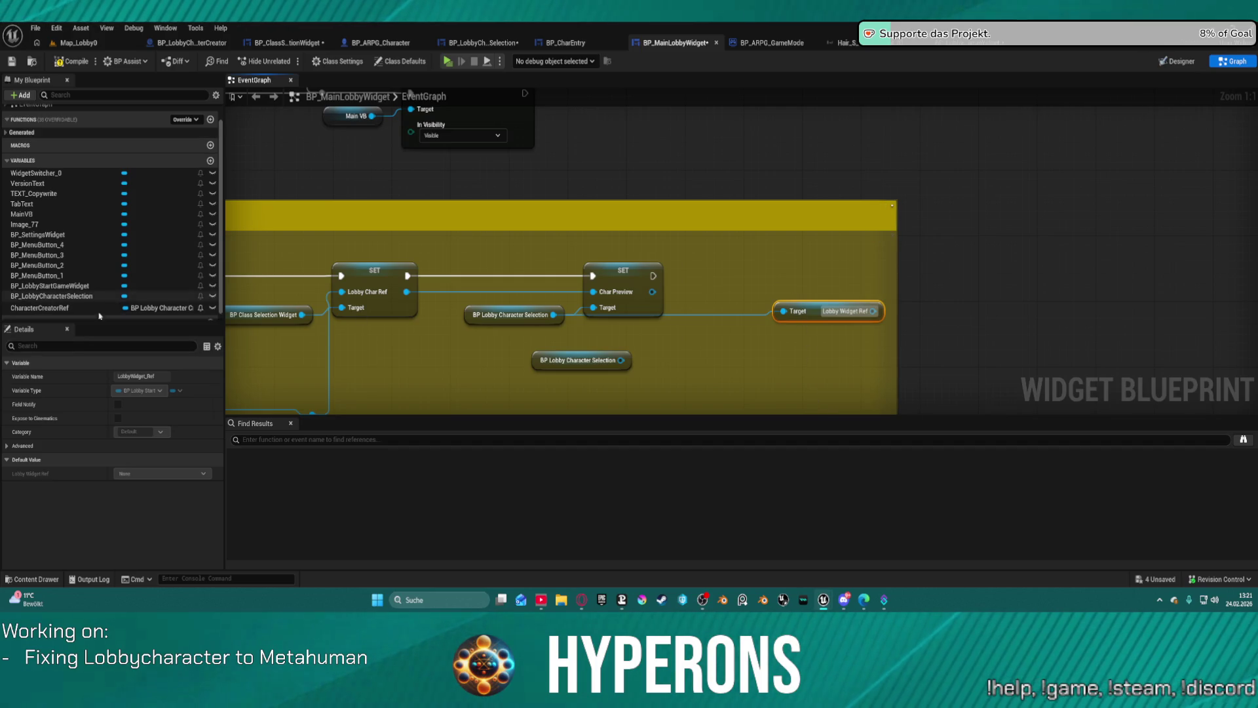
{"action": "scroll", "coordinate": [99, 316], "scroll_direction": "down", "scroll_amount": 1}
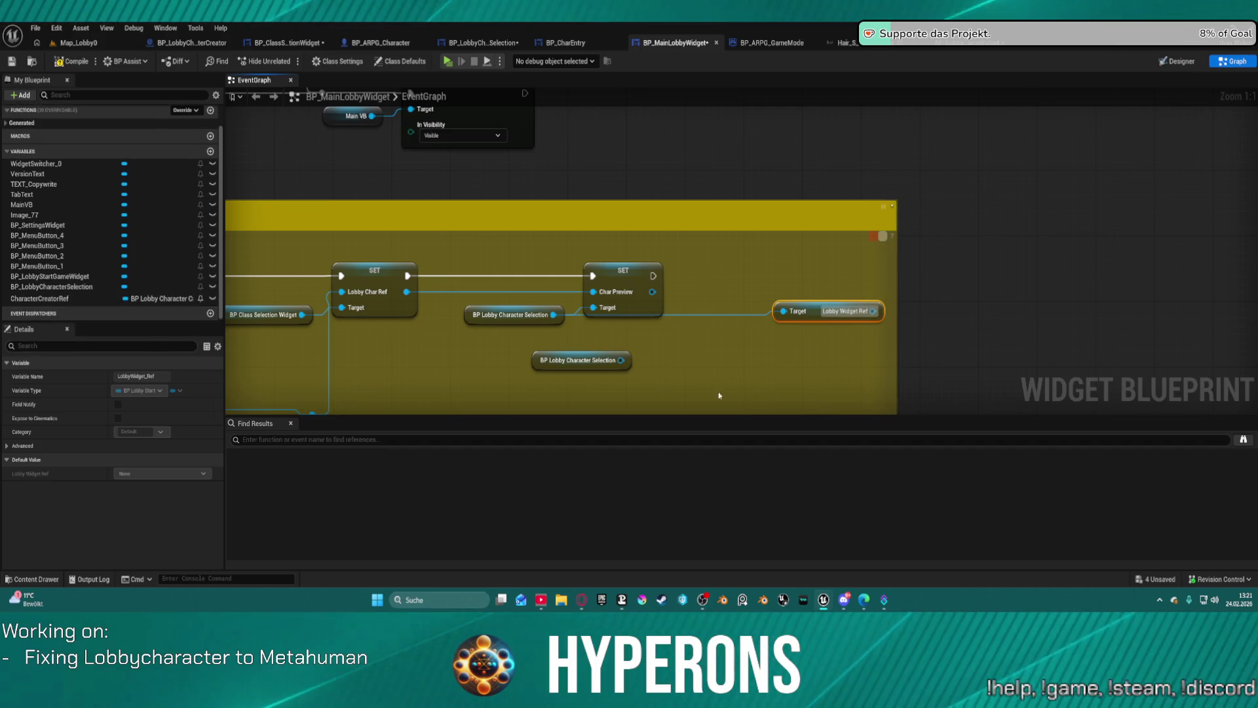
{"action": "left_click", "coordinate": [1022, 299]}
{"action": "key", "text": "ctrl+z"}
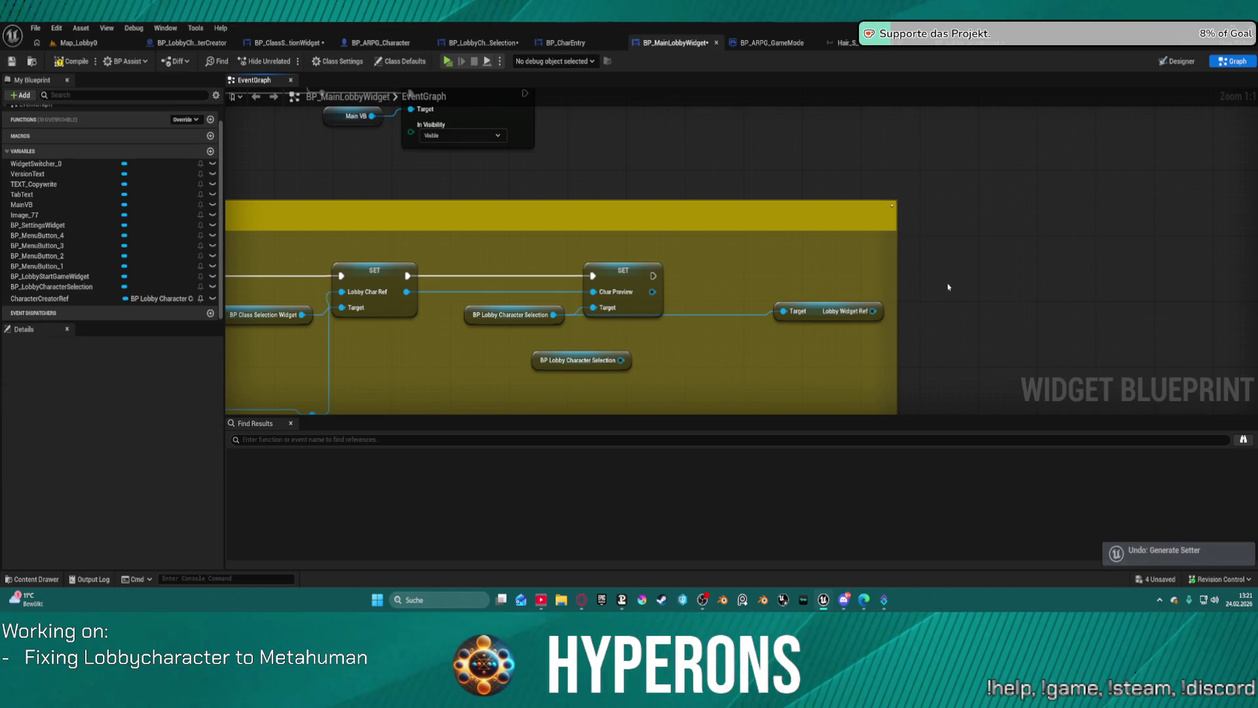
{"action": "right_click", "coordinate": [803, 310]}
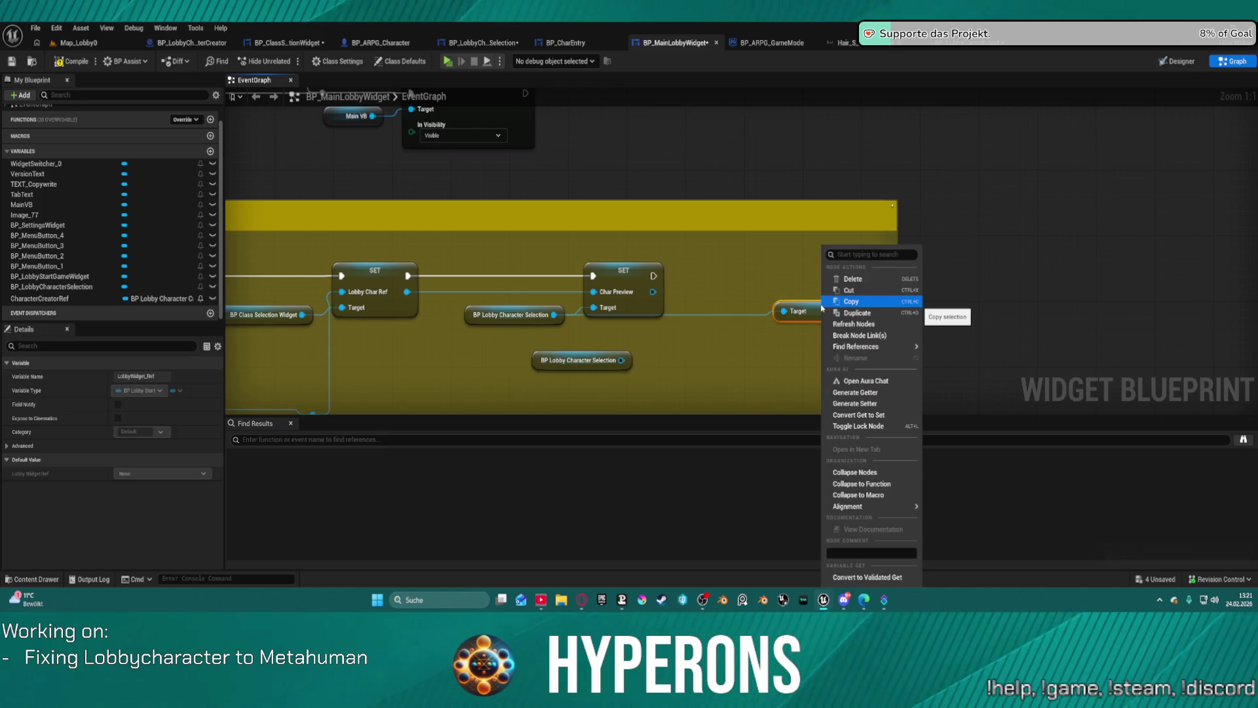
{"action": "left_click", "coordinate": [854, 406]}
{"action": "mouse_move", "coordinate": [784, 314]}
{"action": "left_mouse_down"}
{"action": "mouse_move", "coordinate": [620, 272]}
{"action": "mouse_move", "coordinate": [794, 322]}
{"action": "mouse_move", "coordinate": [783, 338]}
{"action": "mouse_move", "coordinate": [558, 371]}
{"action": "mouse_move", "coordinate": [644, 364]}
{"action": "mouse_move", "coordinate": [586, 364]}
{"action": "left_mouse_up"}
{"action": "key", "text": "Escape"}
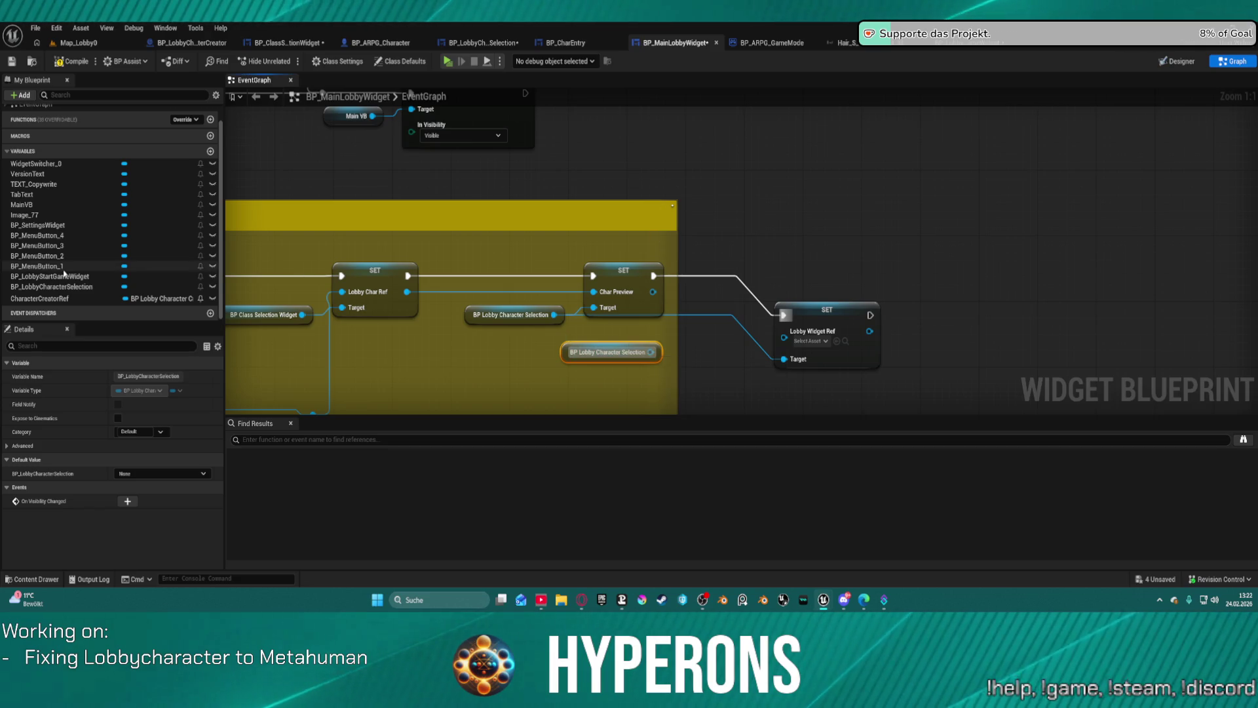
Step: Plug BP_LobbyStartGameWidget into the setter, delete the unused character selection getter, and tidy the wiring
{"action": "left_click_drag", "start_coordinate": [66, 276], "coordinate": [785, 339]}
{"action": "left_click", "coordinate": [590, 356]}
{"action": "key", "text": "Delete"}
{"action": "left_click", "coordinate": [813, 313]}
{"action": "key", "text": "f"}
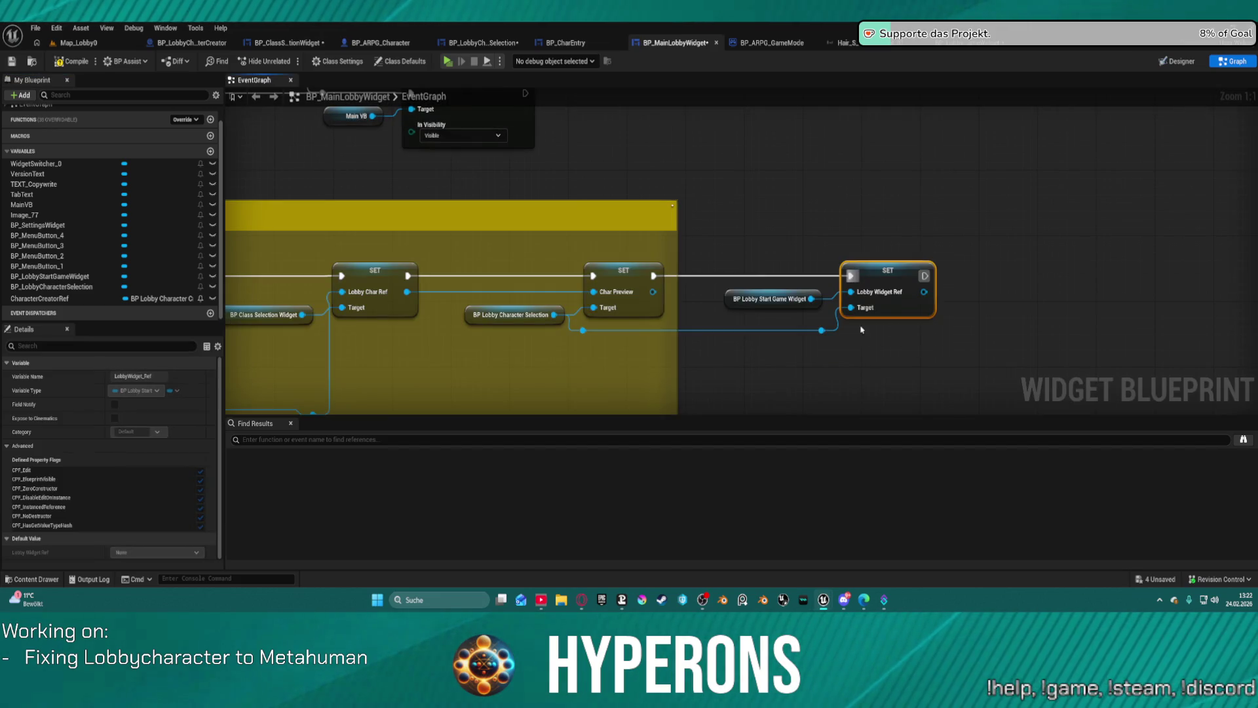
{"action": "left_click", "coordinate": [887, 371]}
{"action": "scroll", "coordinate": [483, 243], "scroll_direction": "down", "scroll_amount": 6}
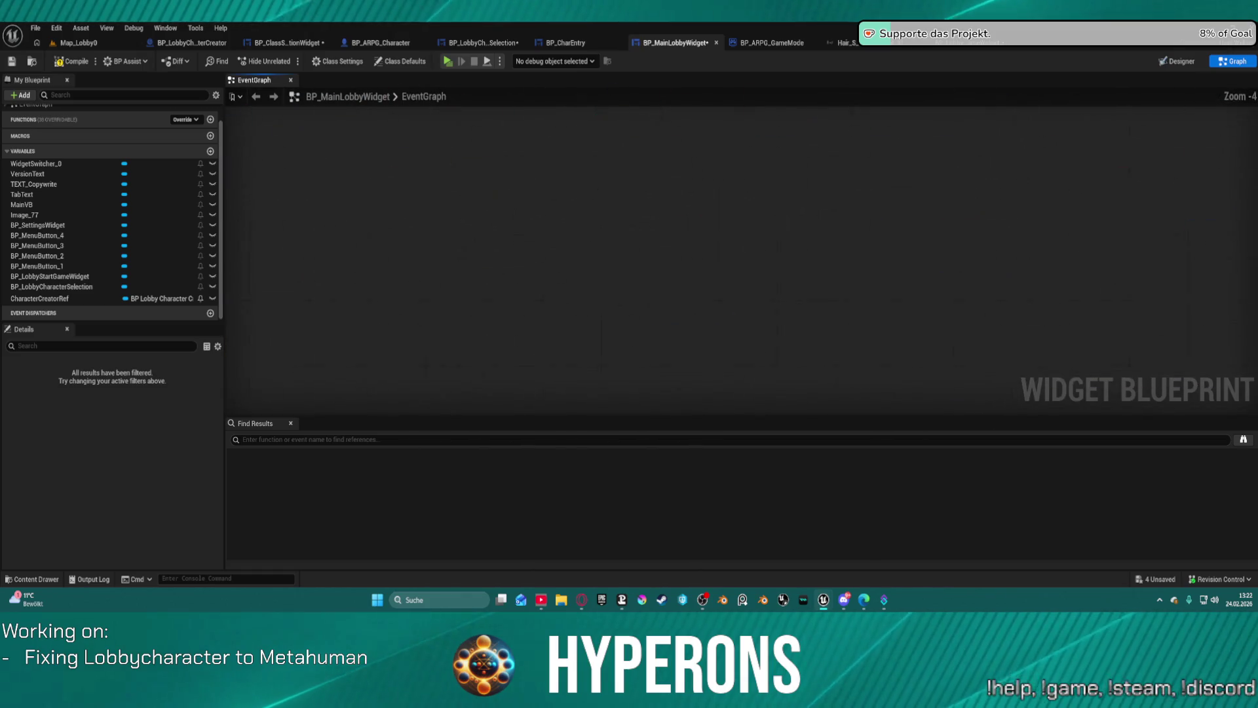
{"action": "mouse_move", "coordinate": [1181, 23]}
{"action": "left_mouse_down"}
{"action": "mouse_move", "coordinate": [1240, 238]}
{"action": "mouse_move", "coordinate": [1230, 139]}
{"action": "left_mouse_up"}
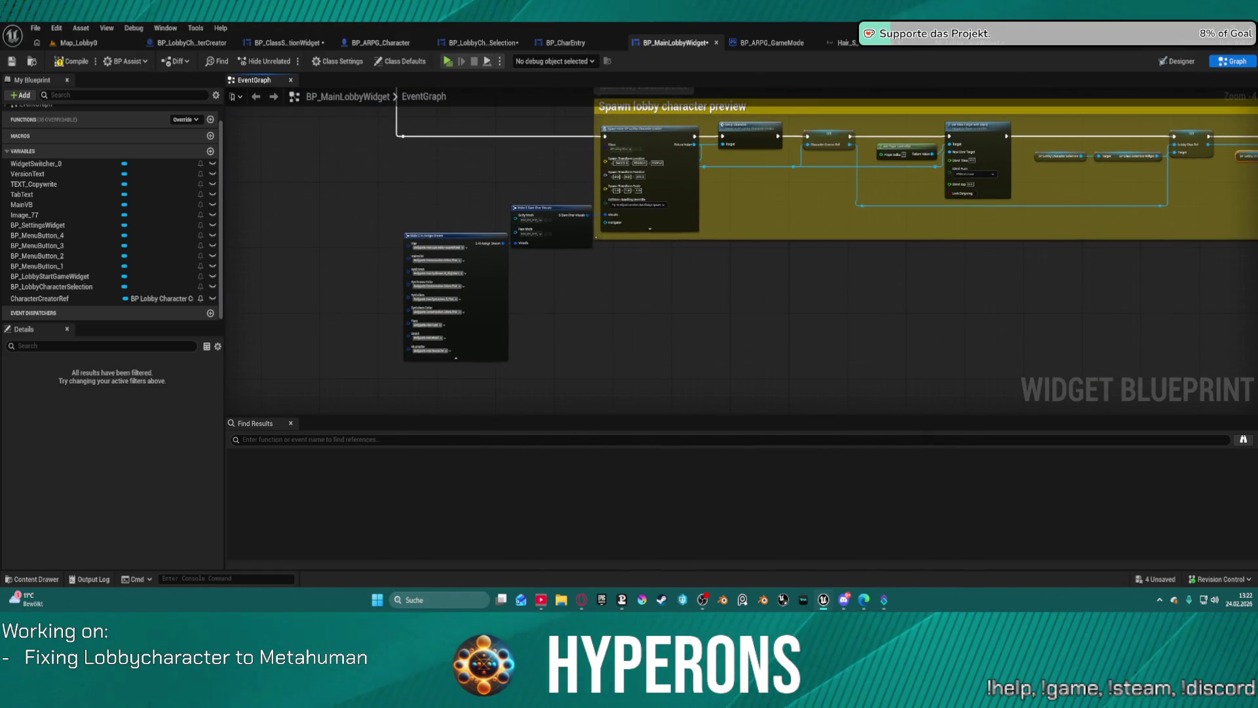
{"action": "scroll", "coordinate": [652, 219], "scroll_direction": "up", "scroll_amount": 4}
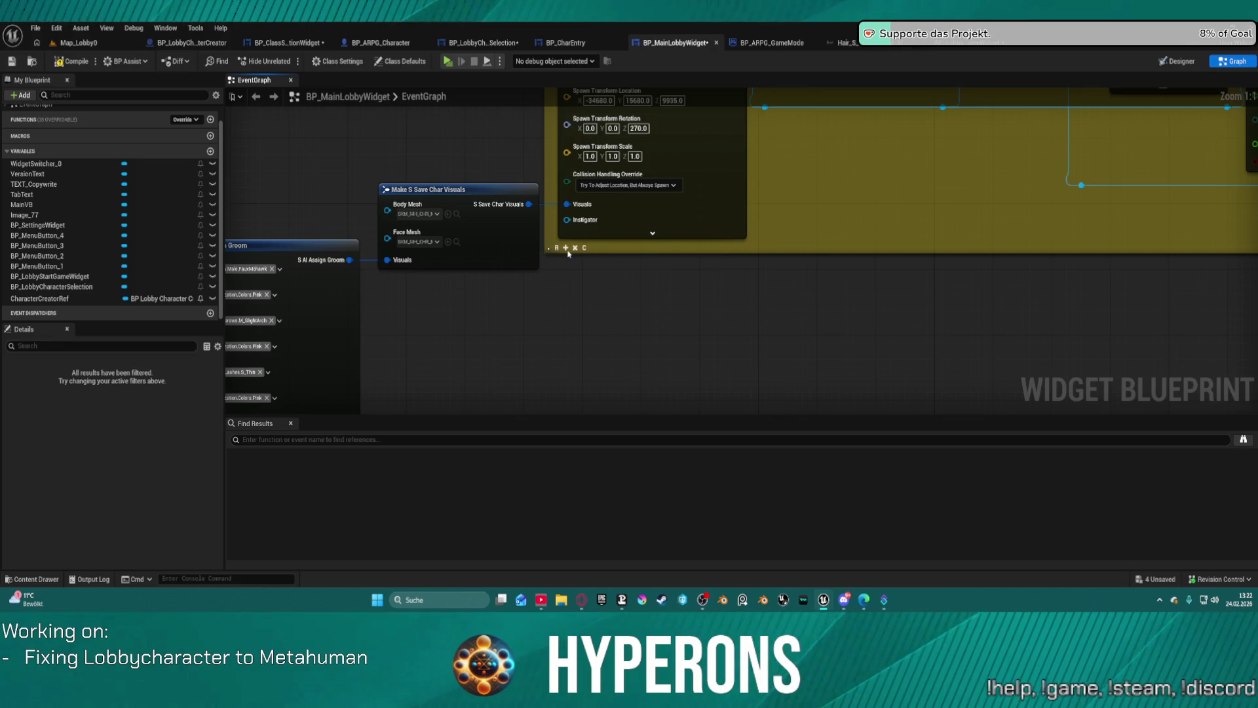
{"action": "left_click", "coordinate": [566, 249]}
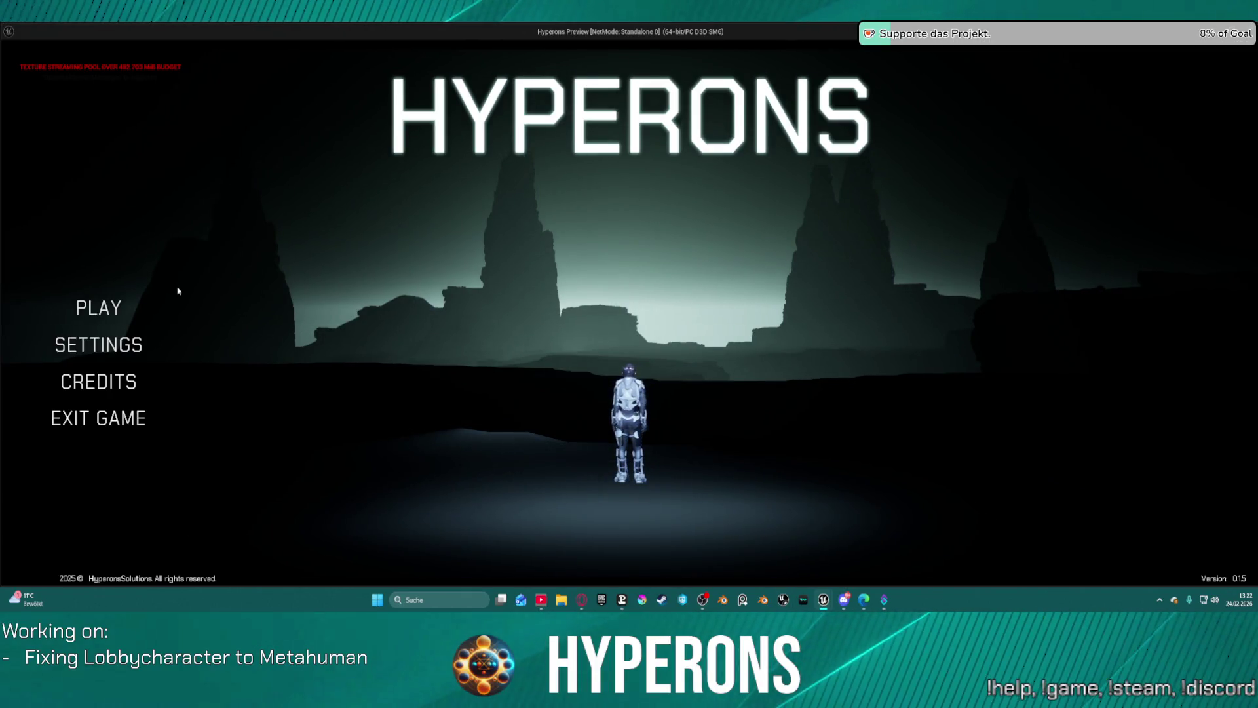
Step: Play the lobby, pick the mohawk character, and close the preview
{"action": "left_click", "coordinate": [99, 308]}
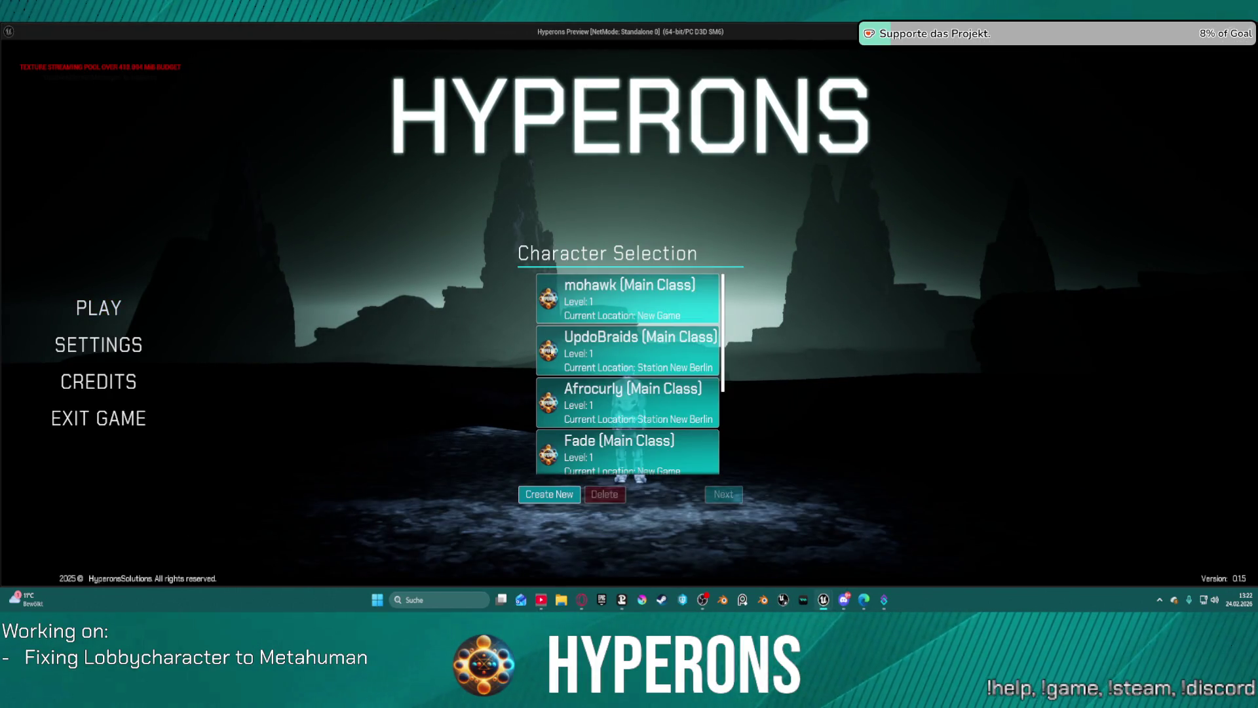
{"action": "left_click", "coordinate": [628, 298]}
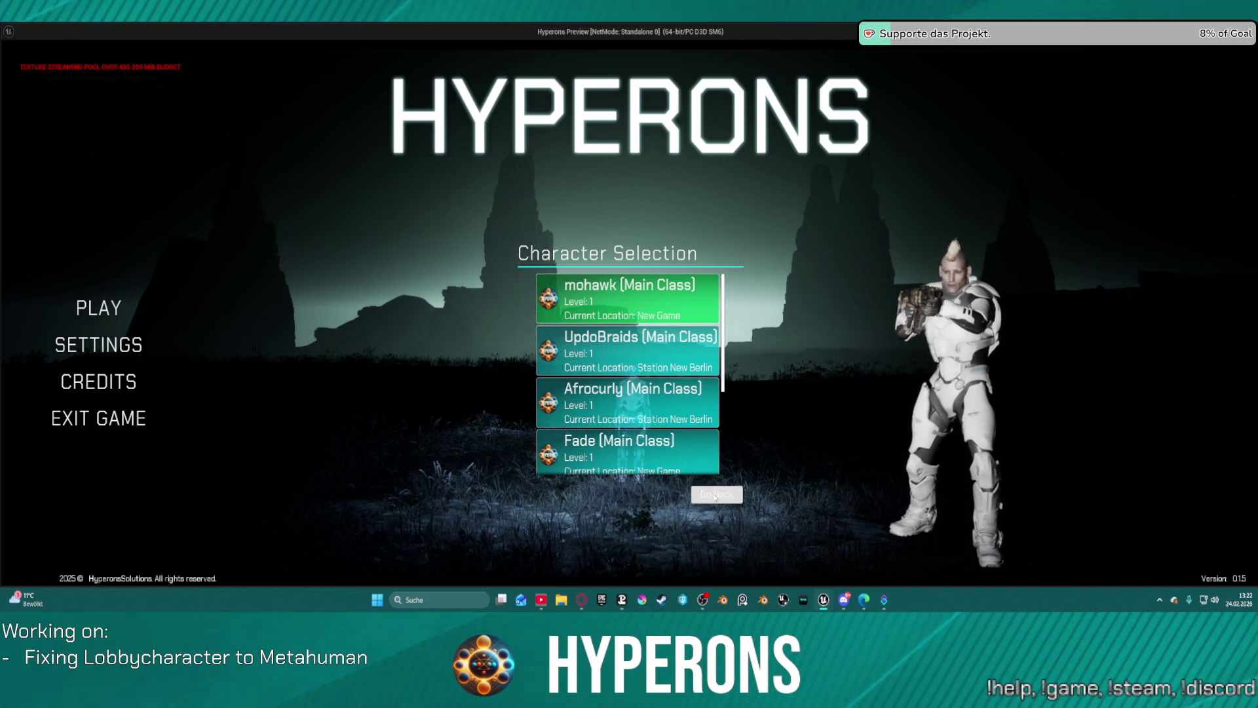
{"action": "key", "text": "Escape"}
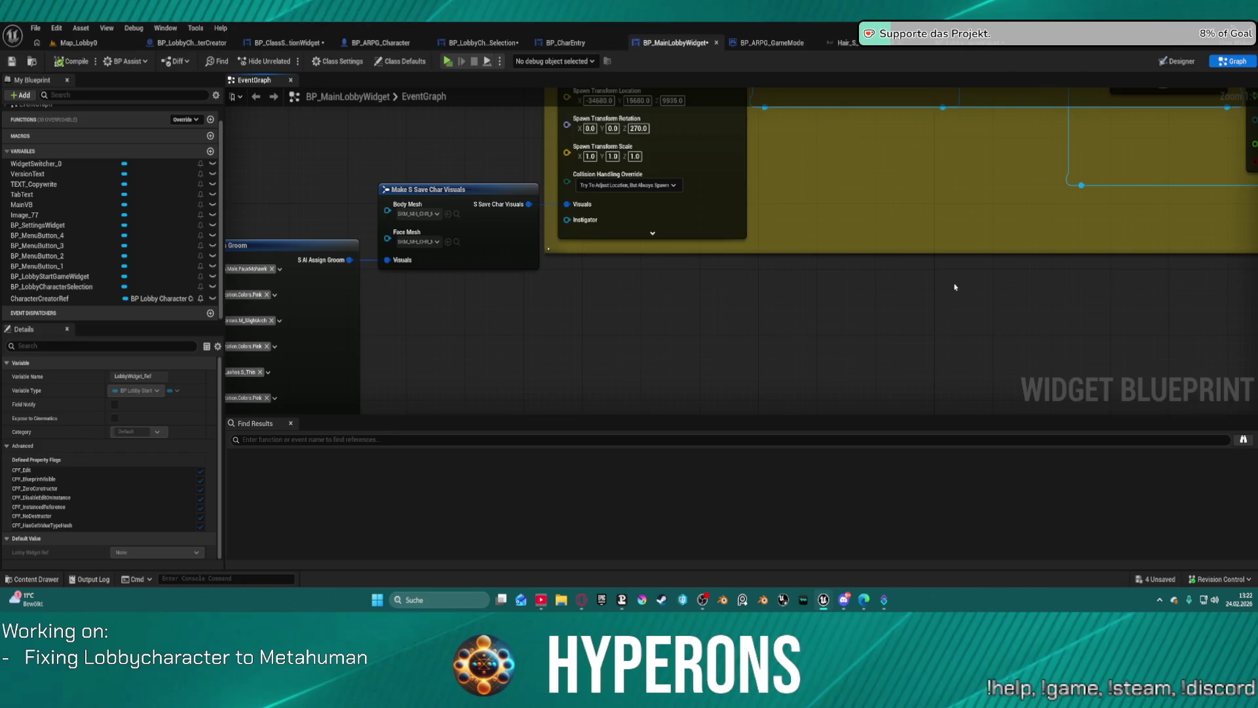
Step: Move through the open blueprint tabs to BP_LobbyCharacterSelection's event graph
{"action": "scroll", "coordinate": [955, 287], "scroll_direction": "down", "scroll_amount": 2}
{"action": "left_click_drag", "start_coordinate": [955, 287], "coordinate": [3, 352]}
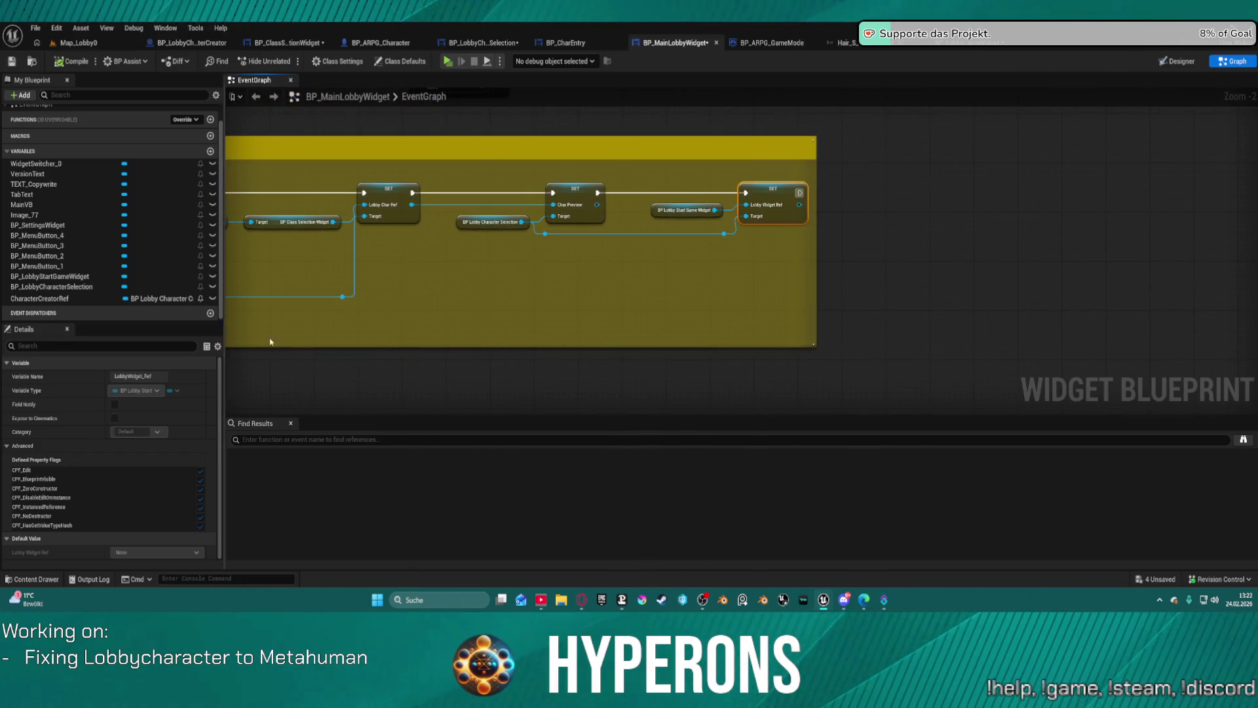
{"action": "left_click", "coordinate": [287, 48]}
{"action": "left_click", "coordinate": [193, 42]}
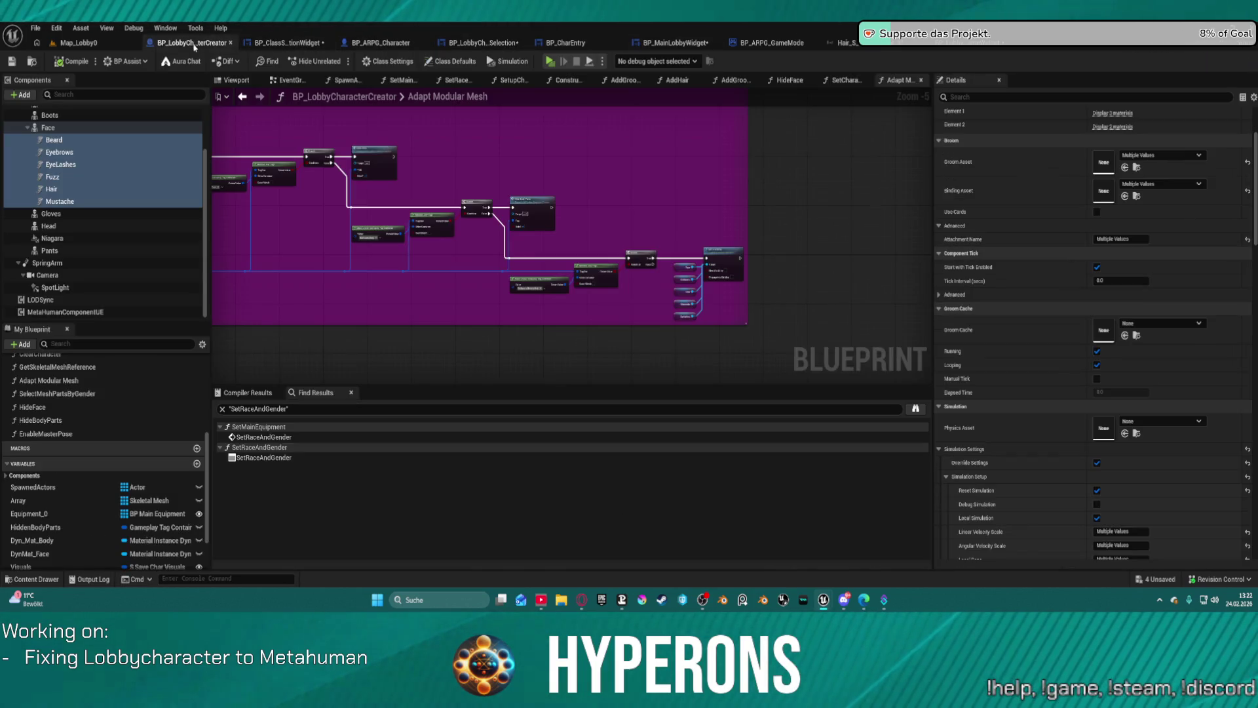
{"action": "left_click", "coordinate": [511, 42]}
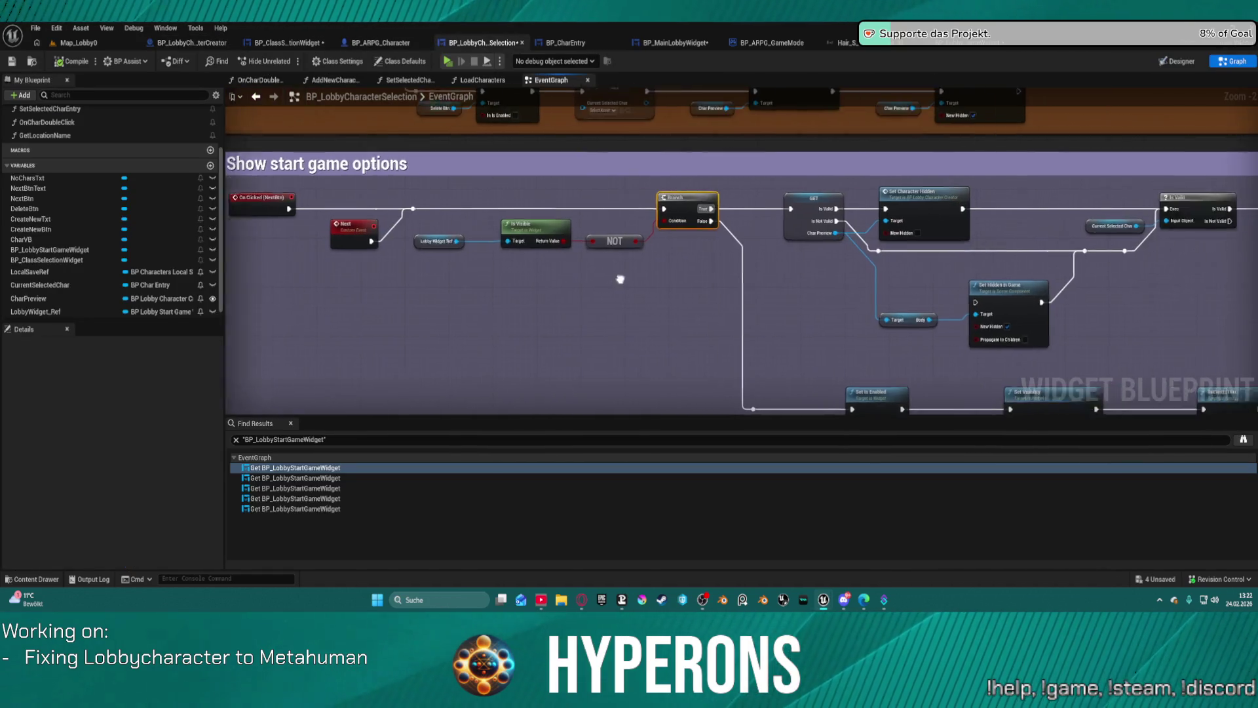
Step: Add a breakpoint on the Branch node and trigger it by choosing a character in-game
{"action": "right_click", "coordinate": [622, 192]}
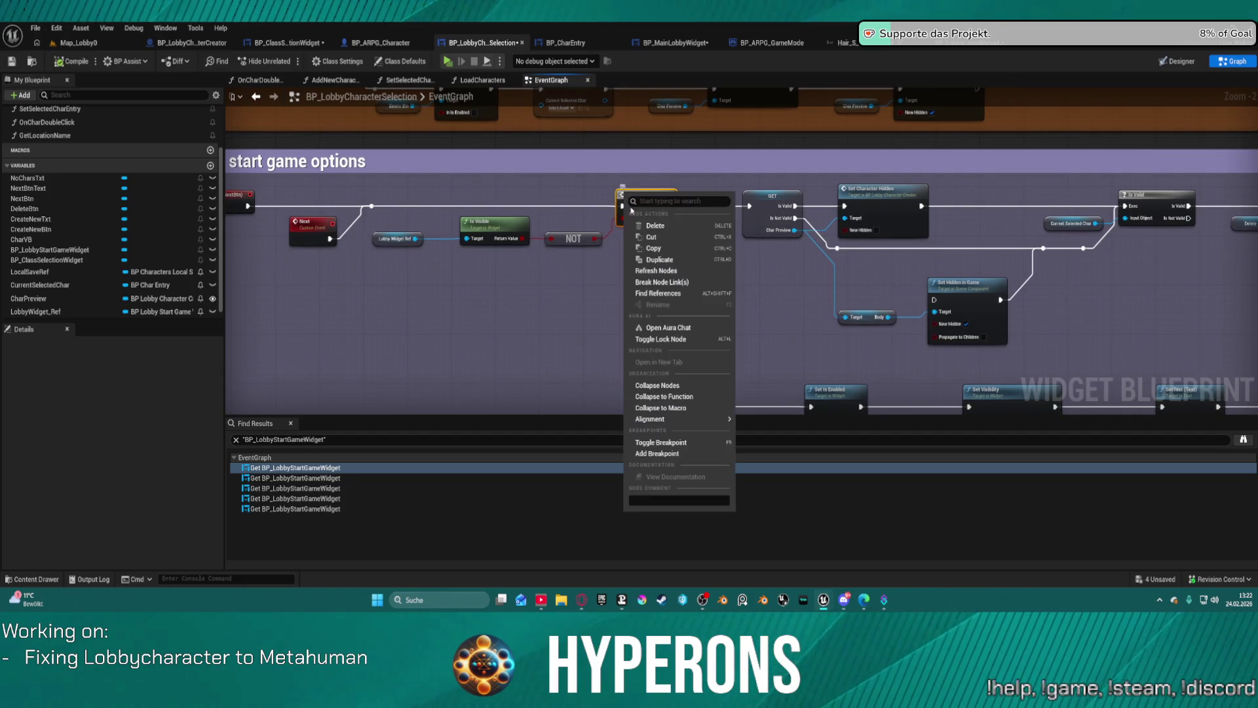
{"action": "left_click", "coordinate": [672, 458]}
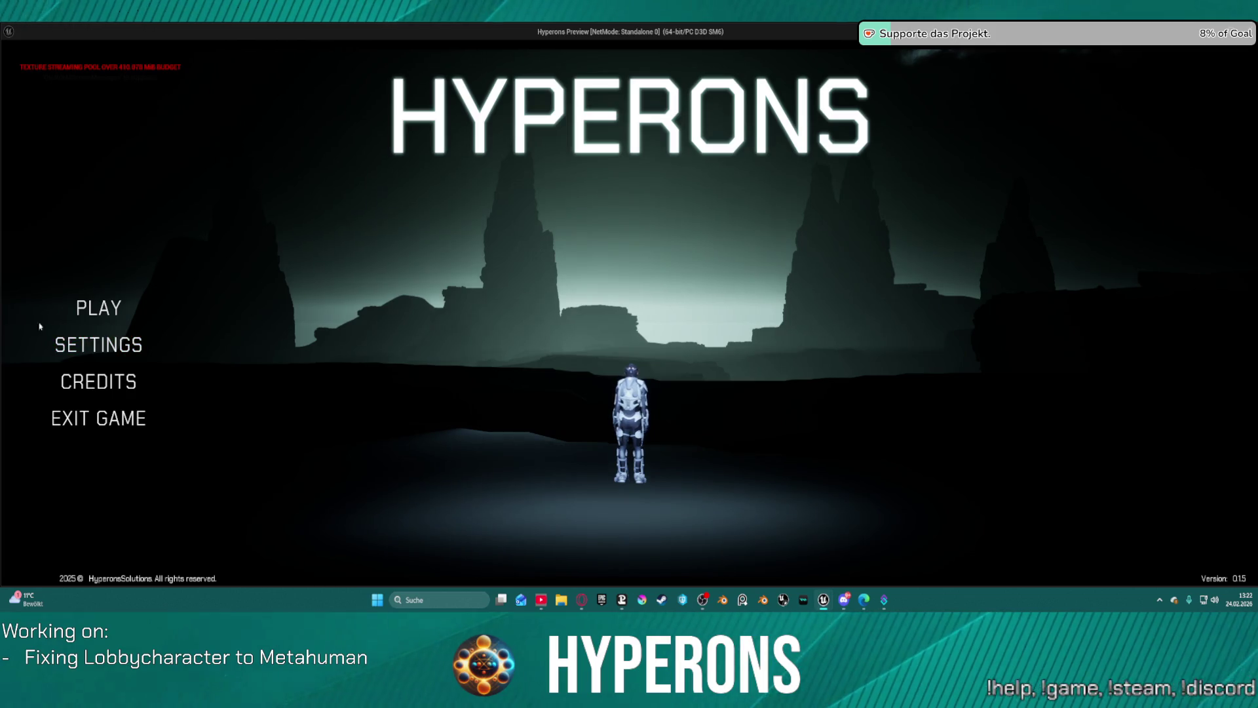
{"action": "left_click", "coordinate": [98, 308]}
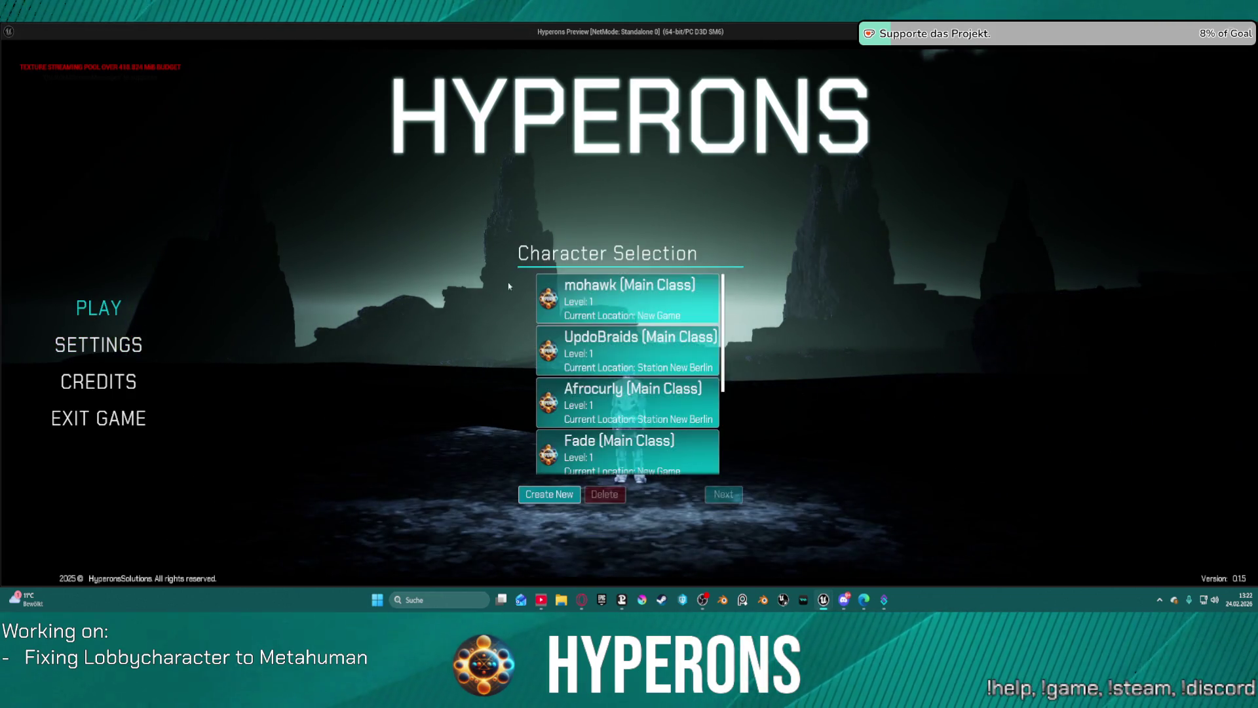
{"action": "double_click", "coordinate": [596, 302]}
{"action": "mouse_move", "coordinate": [741, 268]}
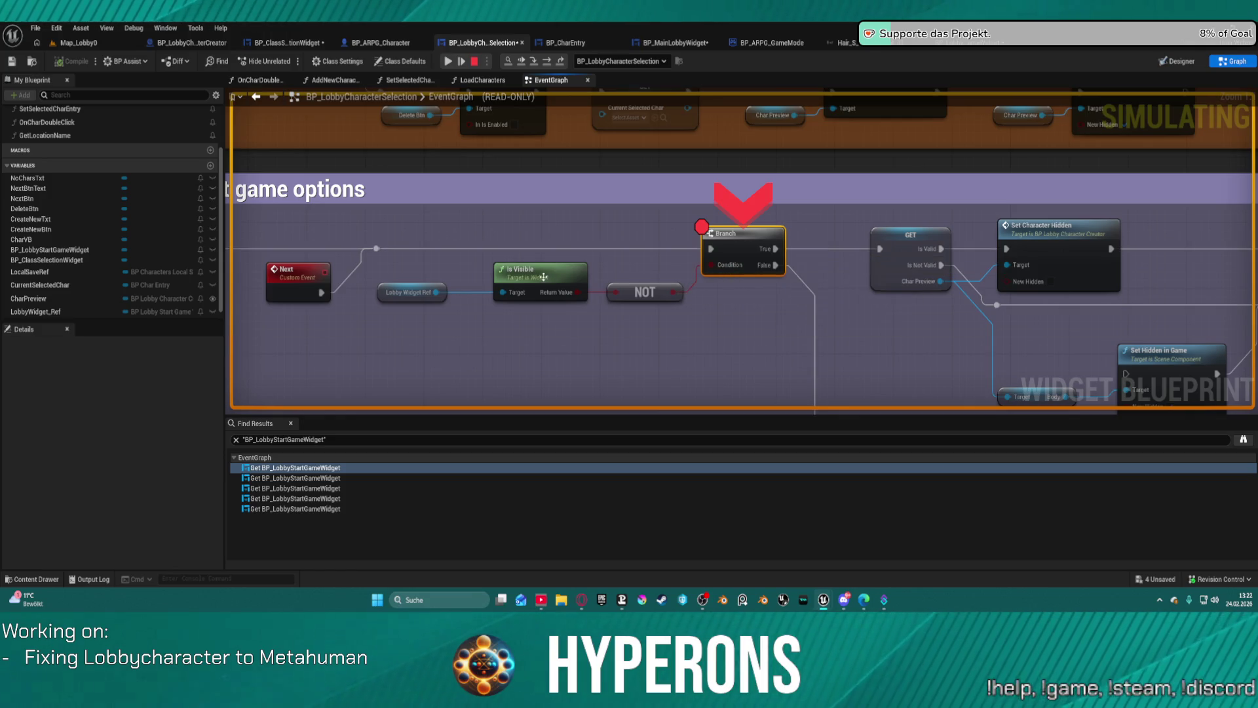
{"action": "mouse_move", "coordinate": [396, 291]}
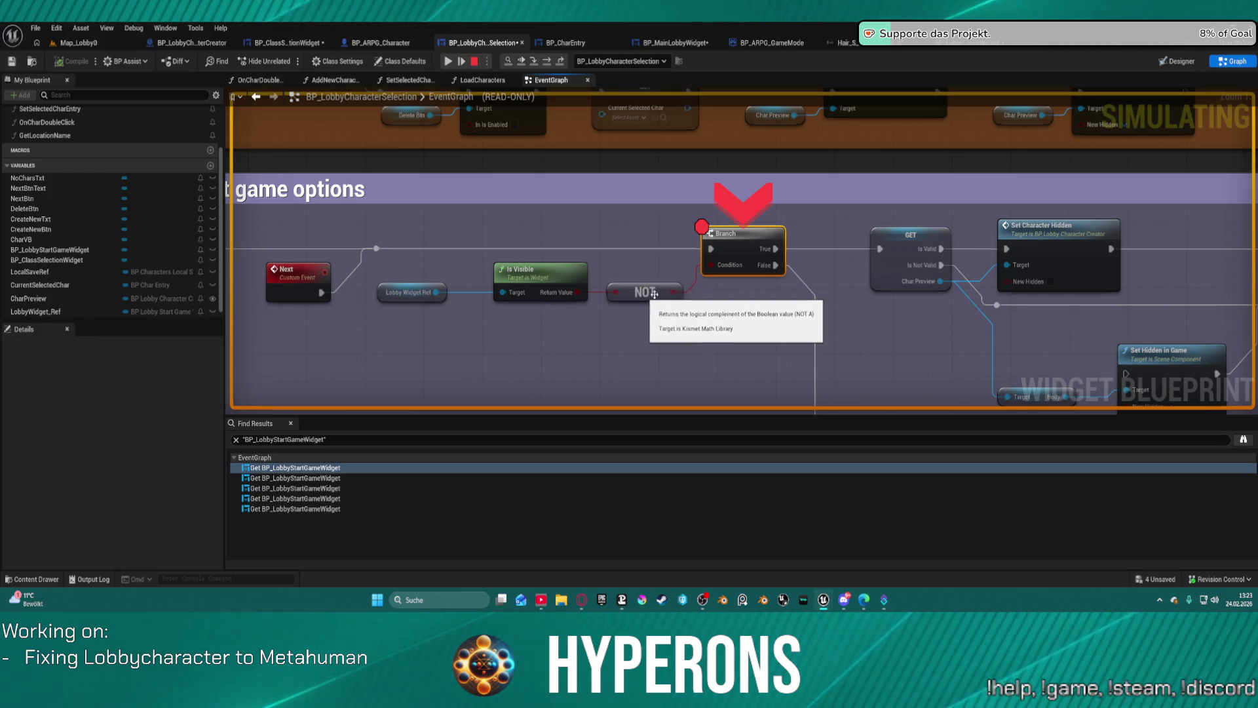
Step: Step over the start-game-options nodes one by one in the debugger, then stop the session
{"action": "left_click", "coordinate": [552, 63]}
{"action": "left_click", "coordinate": [552, 63]}
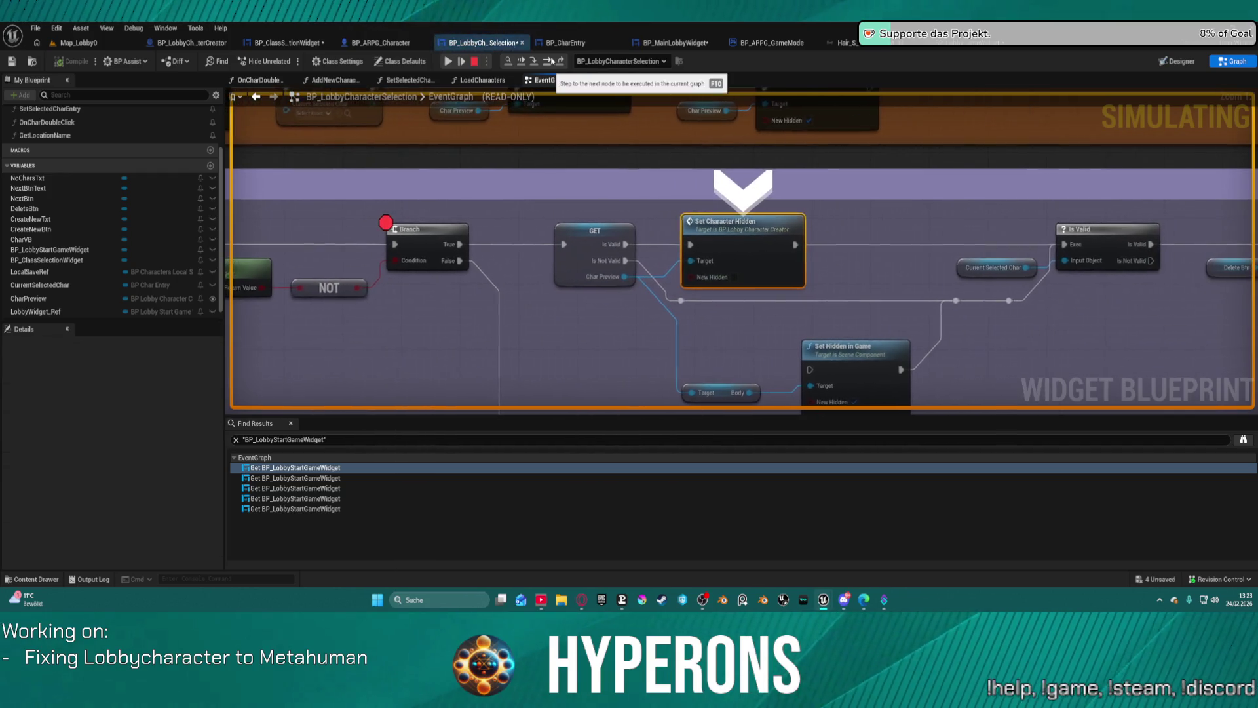
{"action": "left_click", "coordinate": [552, 62]}
{"action": "left_click", "coordinate": [552, 63]}
{"action": "left_click", "coordinate": [553, 62]}
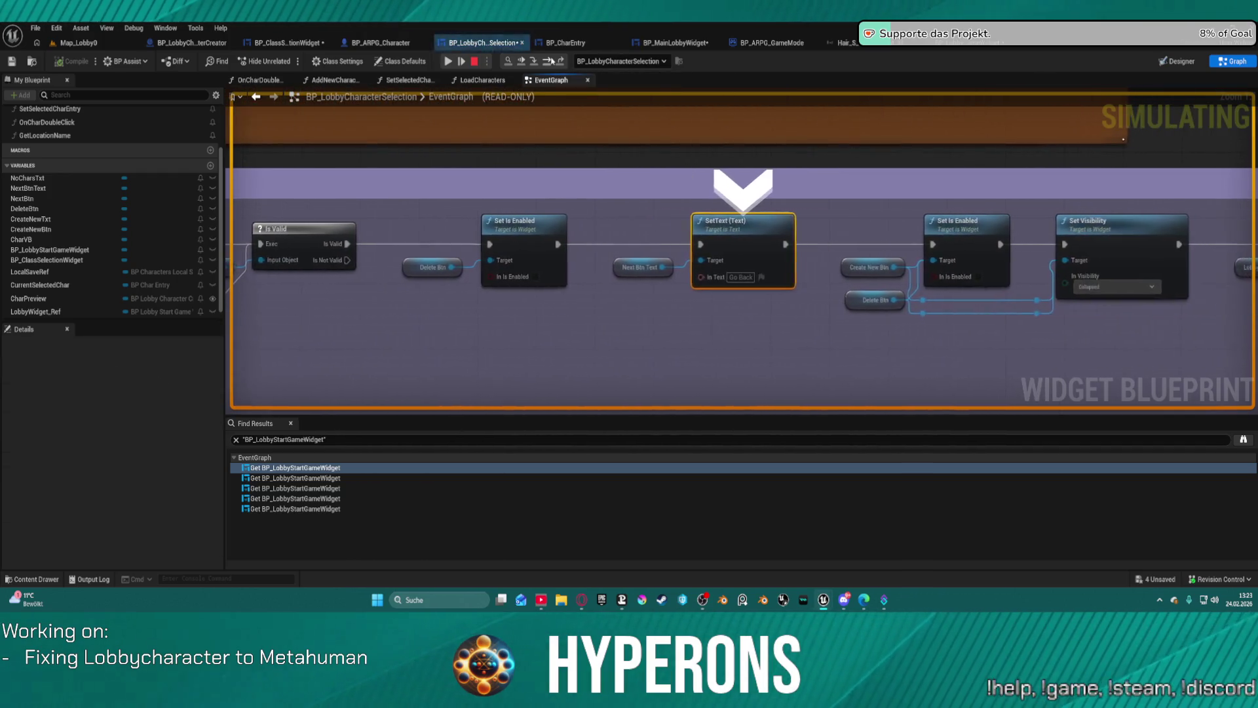
{"action": "left_click", "coordinate": [553, 61]}
{"action": "left_click", "coordinate": [552, 61]}
{"action": "left_click", "coordinate": [552, 62]}
{"action": "left_click", "coordinate": [552, 61]}
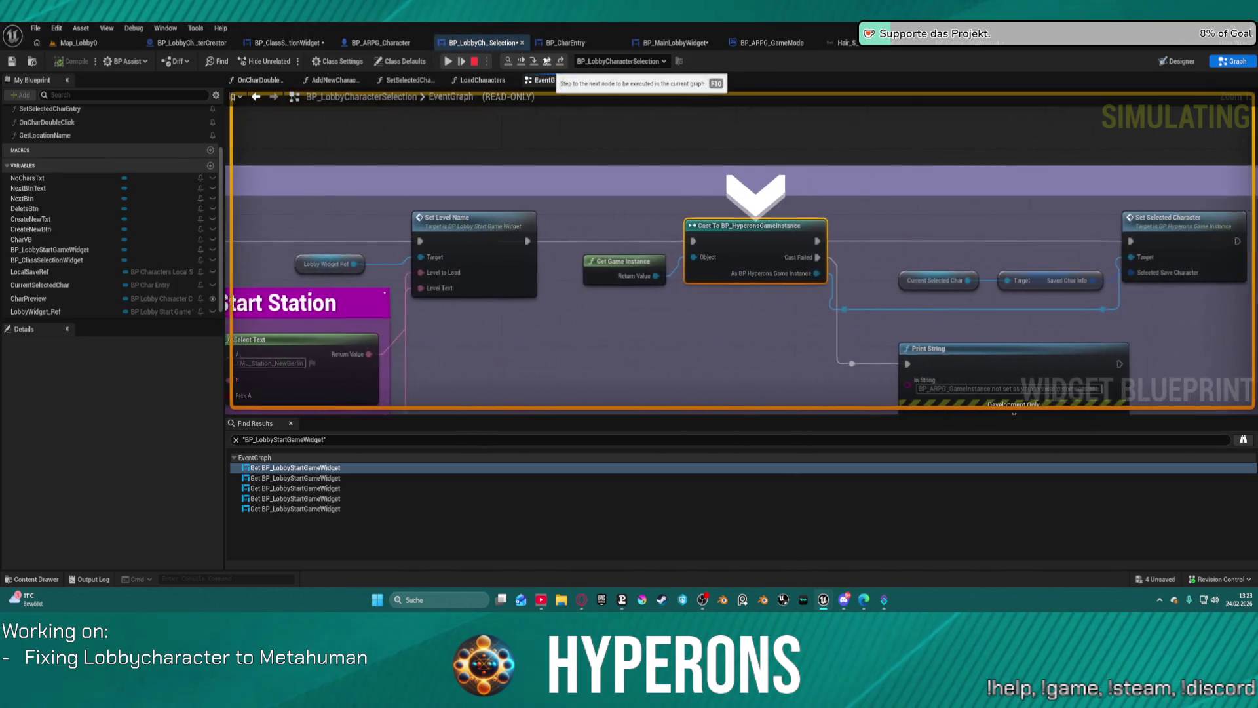
{"action": "left_click", "coordinate": [553, 61]}
{"action": "left_click", "coordinate": [474, 61]}
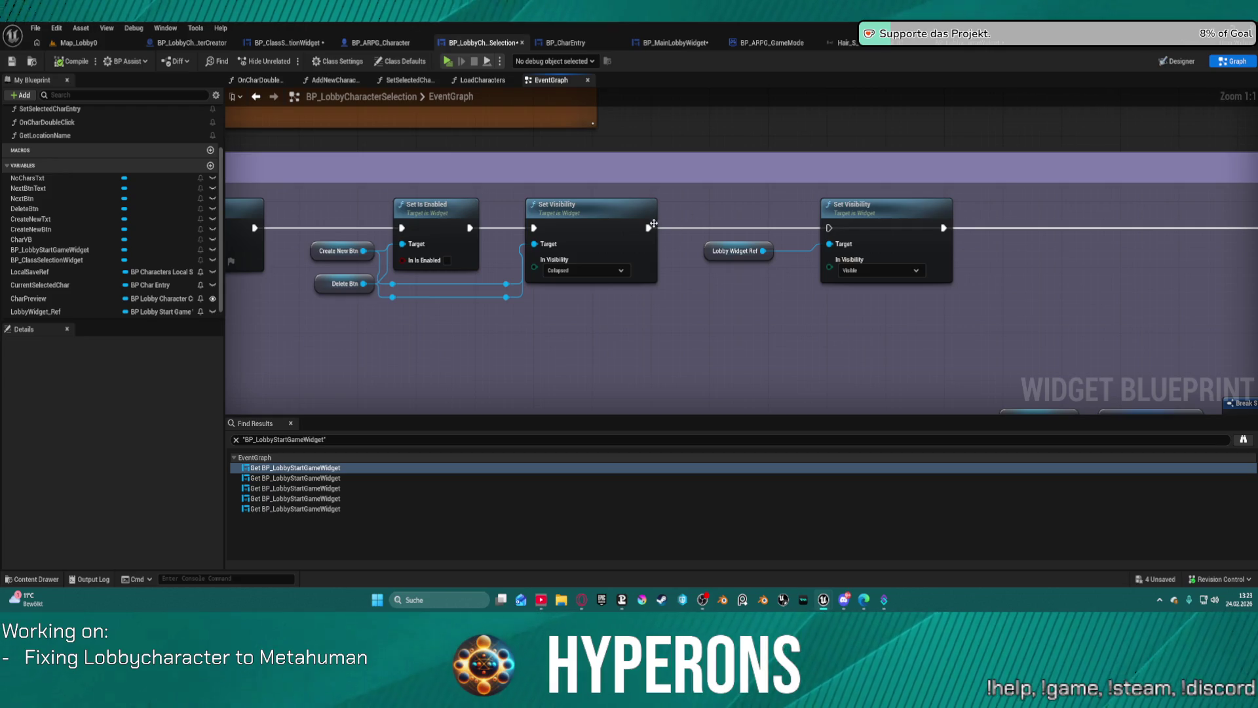
Step: Chain the start widget Set Visibility after the collapse Set Visibility and relaunch the game to retest
{"action": "left_click_drag", "start_coordinate": [647, 227], "coordinate": [828, 228]}
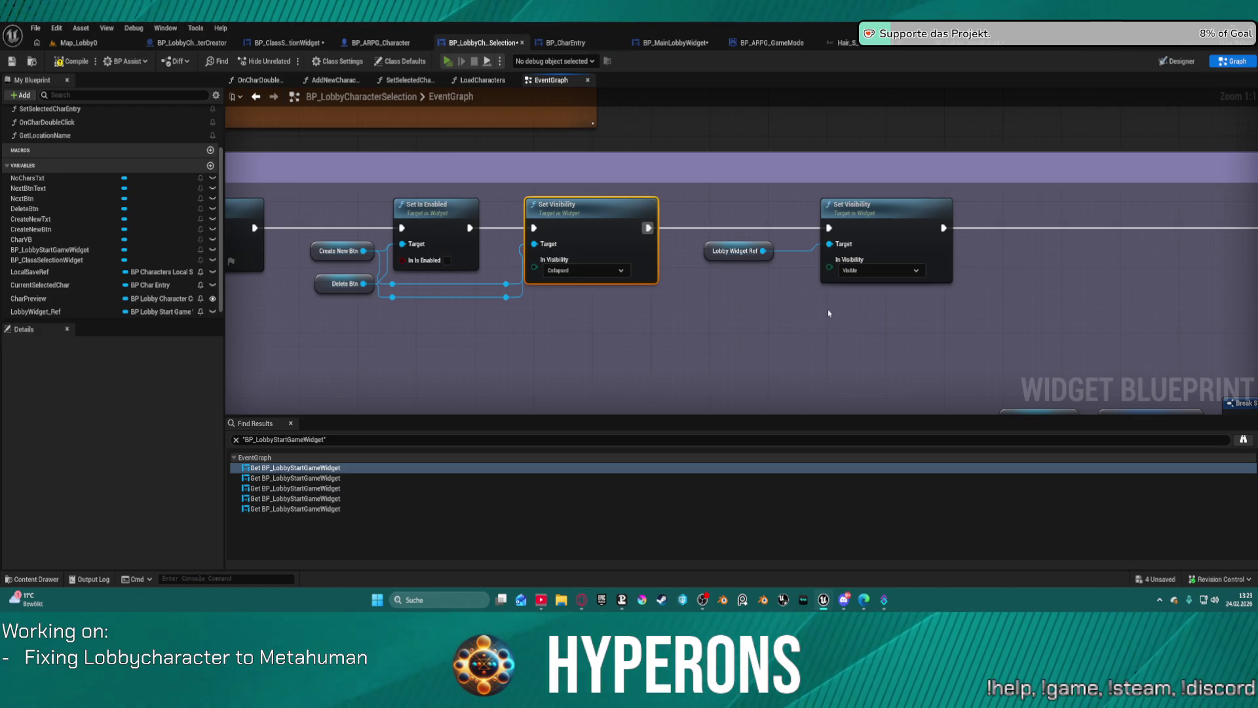
{"action": "key", "text": "alt+p"}
{"action": "left_click", "coordinate": [115, 315]}
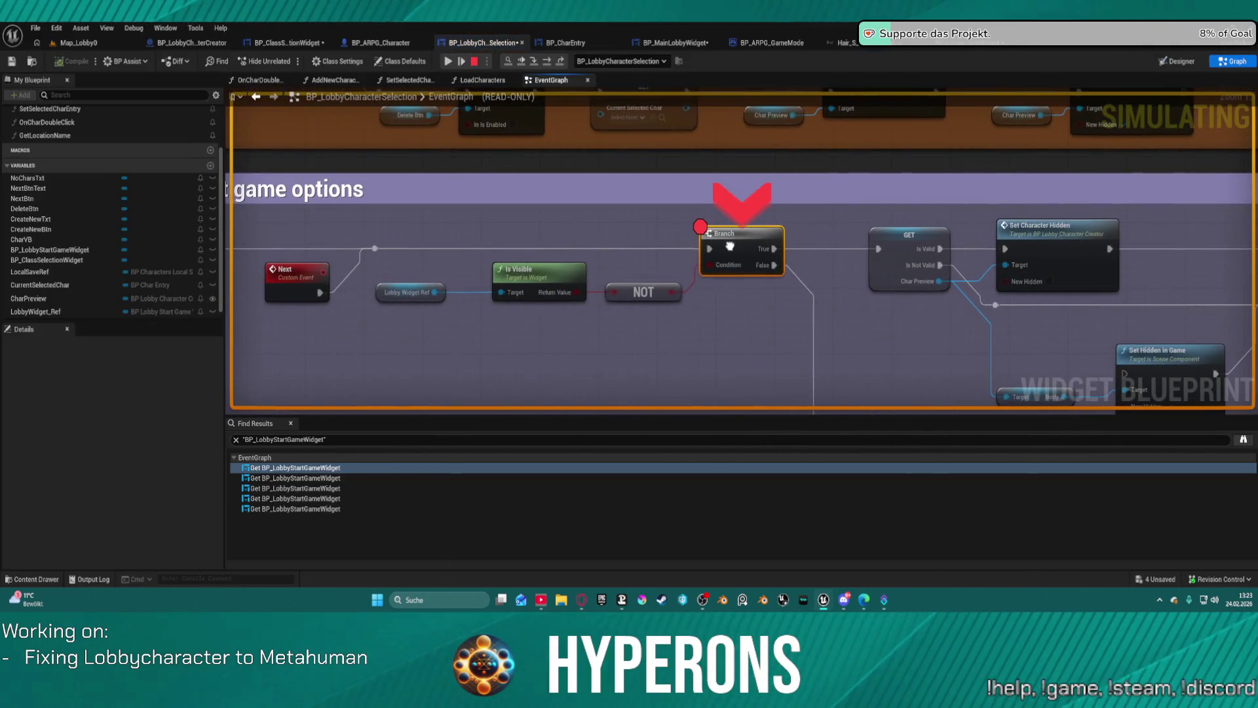
Step: Remove the Branch breakpoint, resume to see the start-game panel, then close the preview
{"action": "right_click", "coordinate": [726, 247]}
{"action": "left_click", "coordinate": [763, 361]}
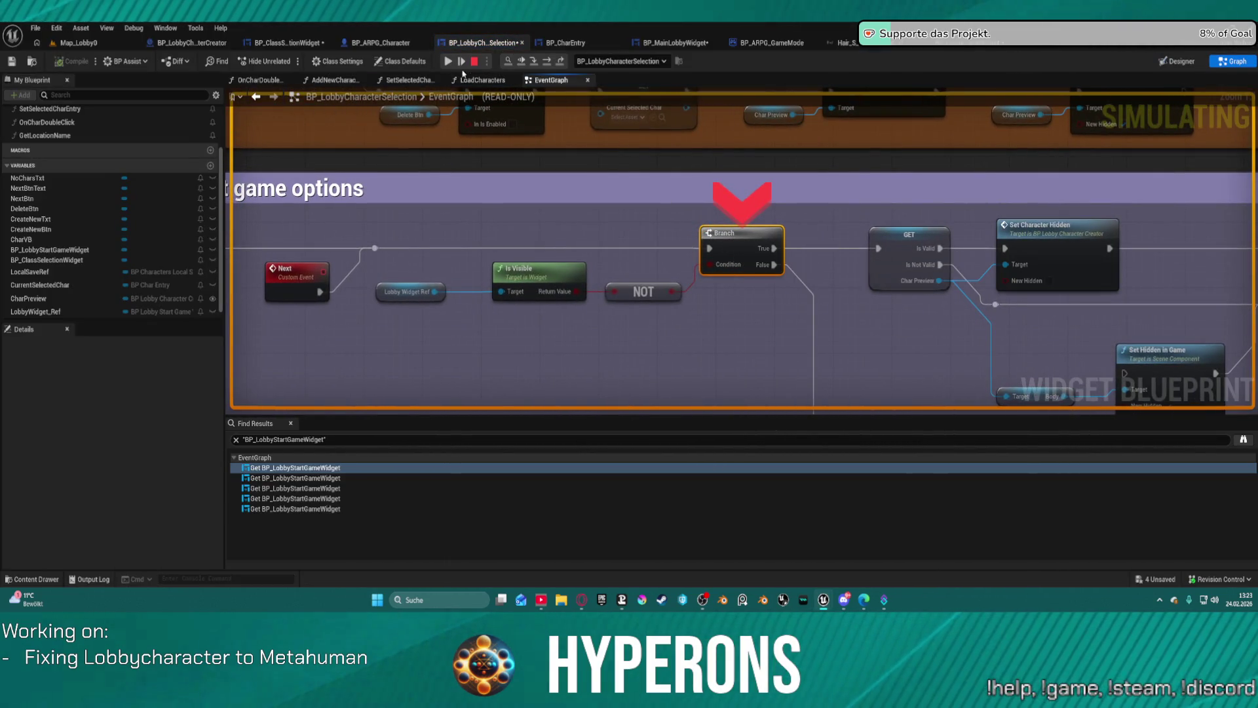
{"action": "left_click", "coordinate": [449, 62]}
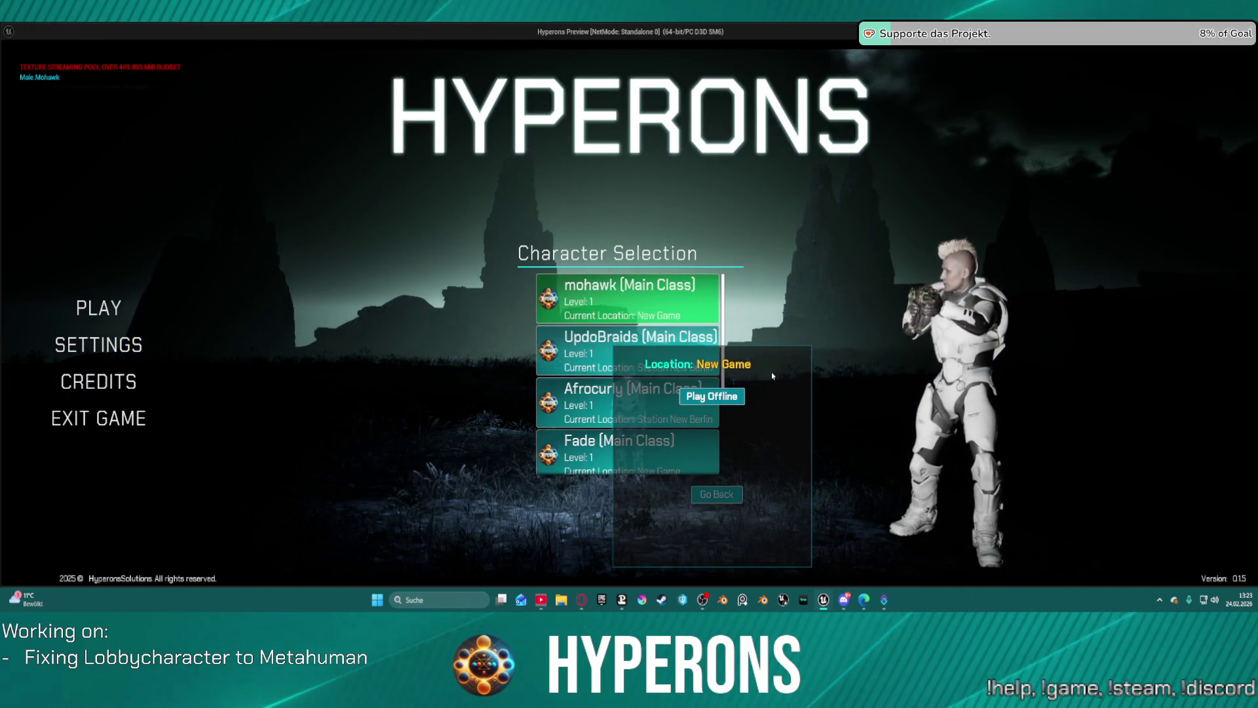
{"action": "key", "text": "Escape"}
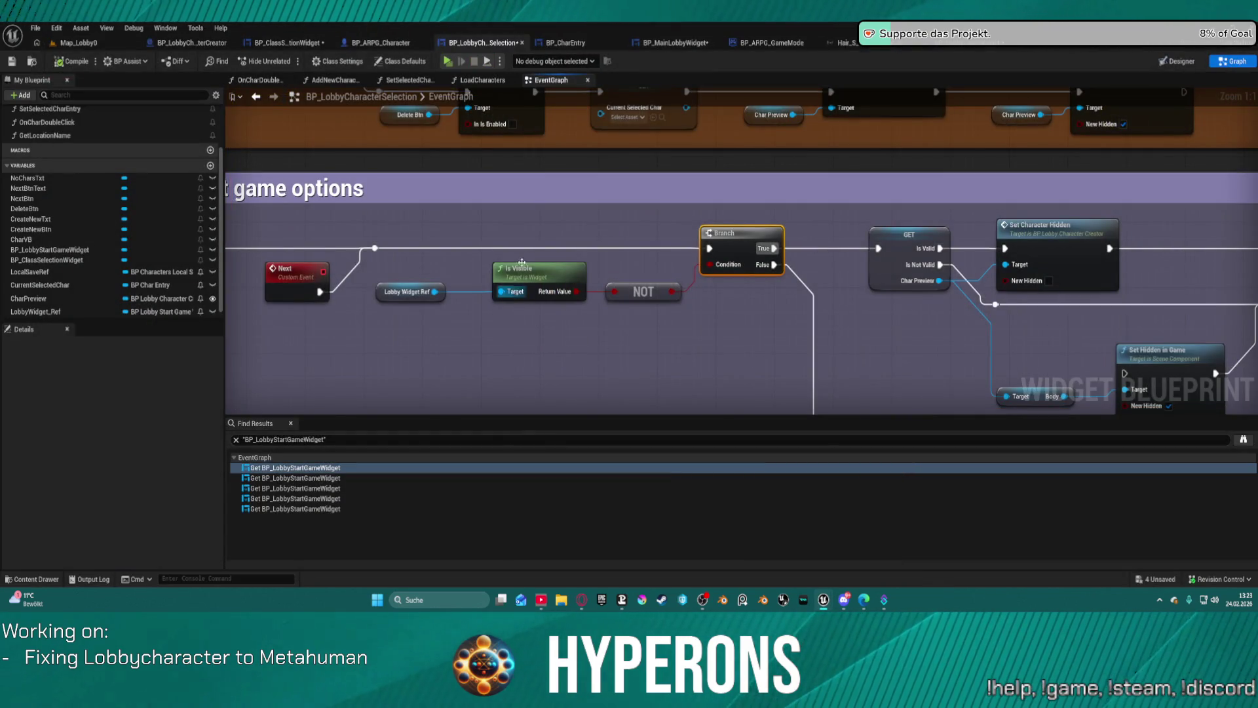
{"action": "left_click", "coordinate": [924, 43]}
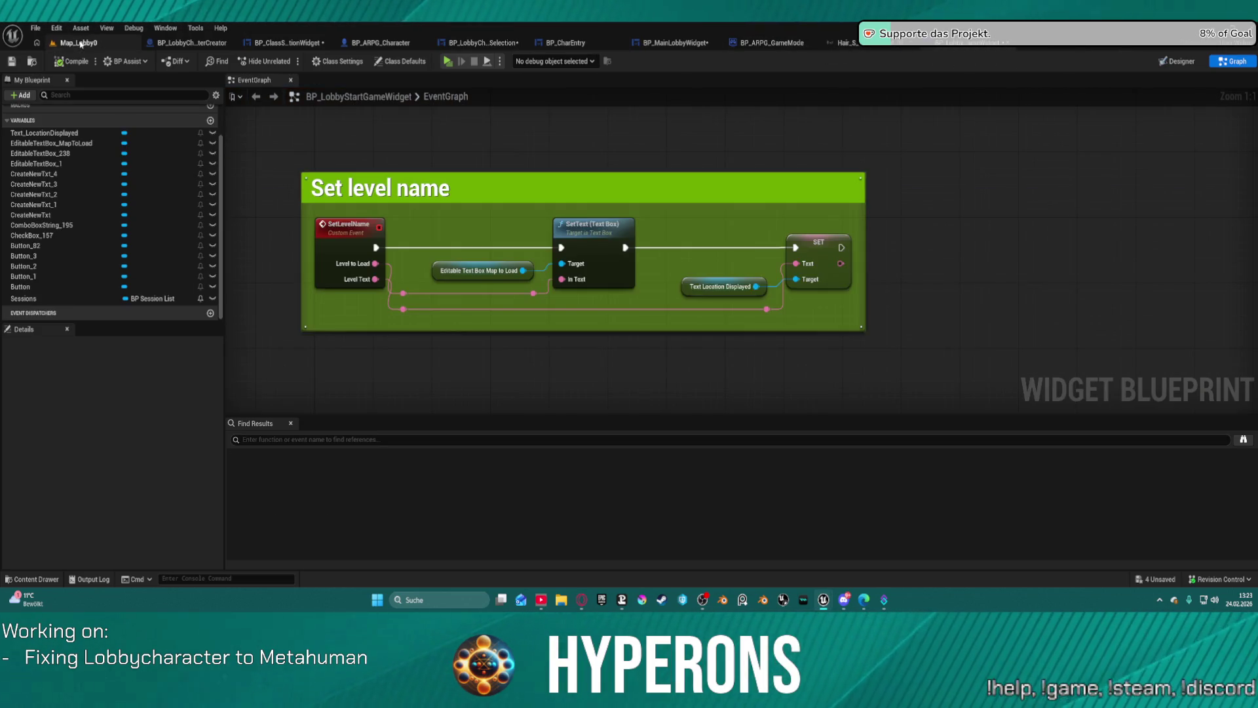
Step: In BP_MainLobbyWidget's Designer, anchor the start-game panel and inspect the surrounding layout containers
{"action": "left_click", "coordinate": [657, 43]}
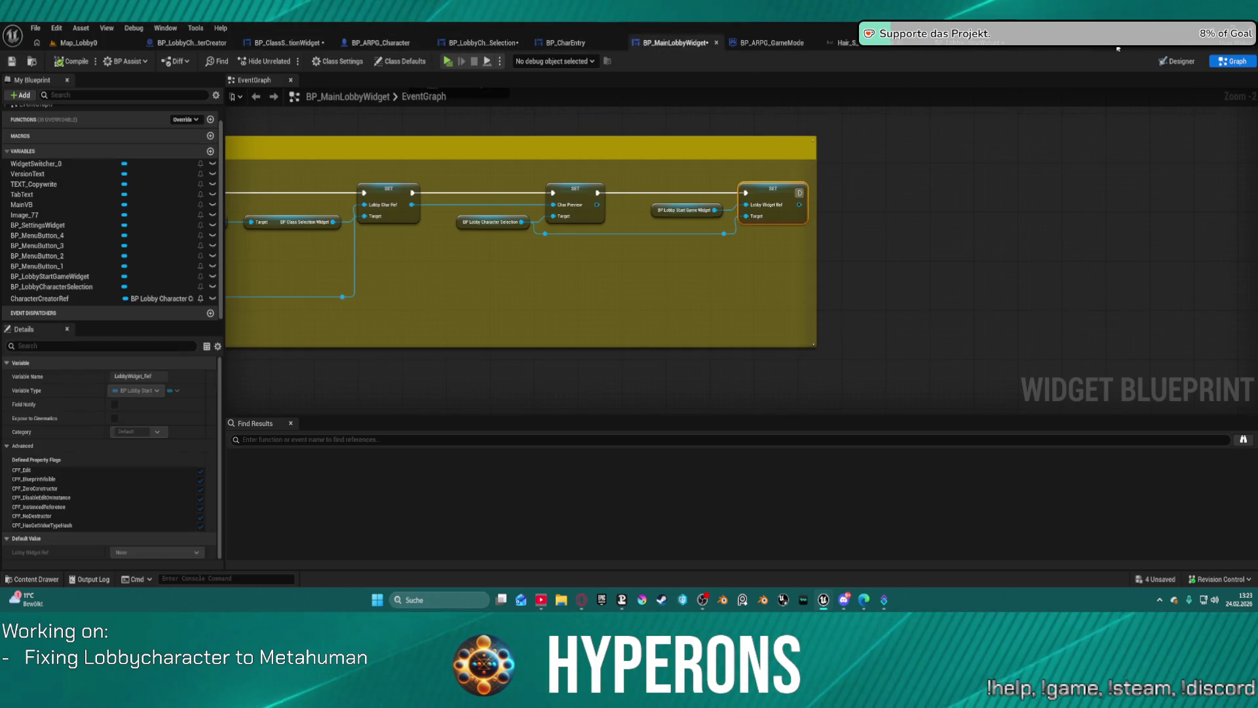
{"action": "left_click", "coordinate": [1180, 62]}
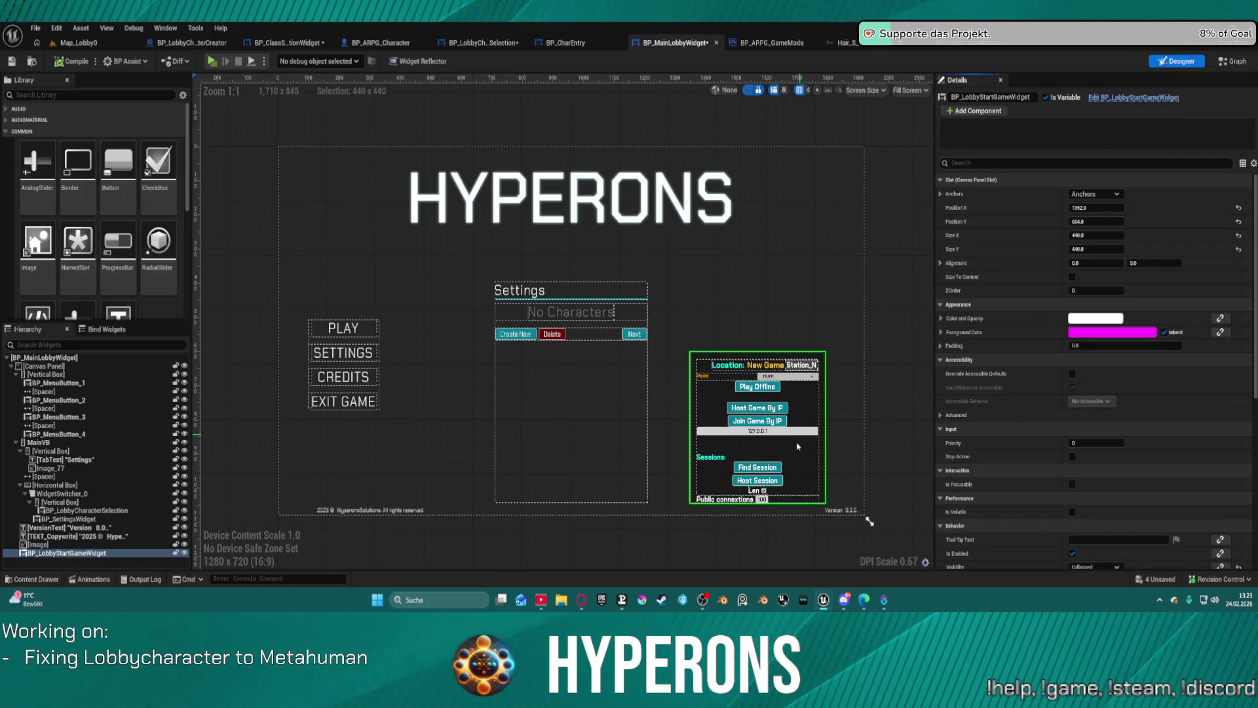
{"action": "left_click", "coordinate": [1096, 194]}
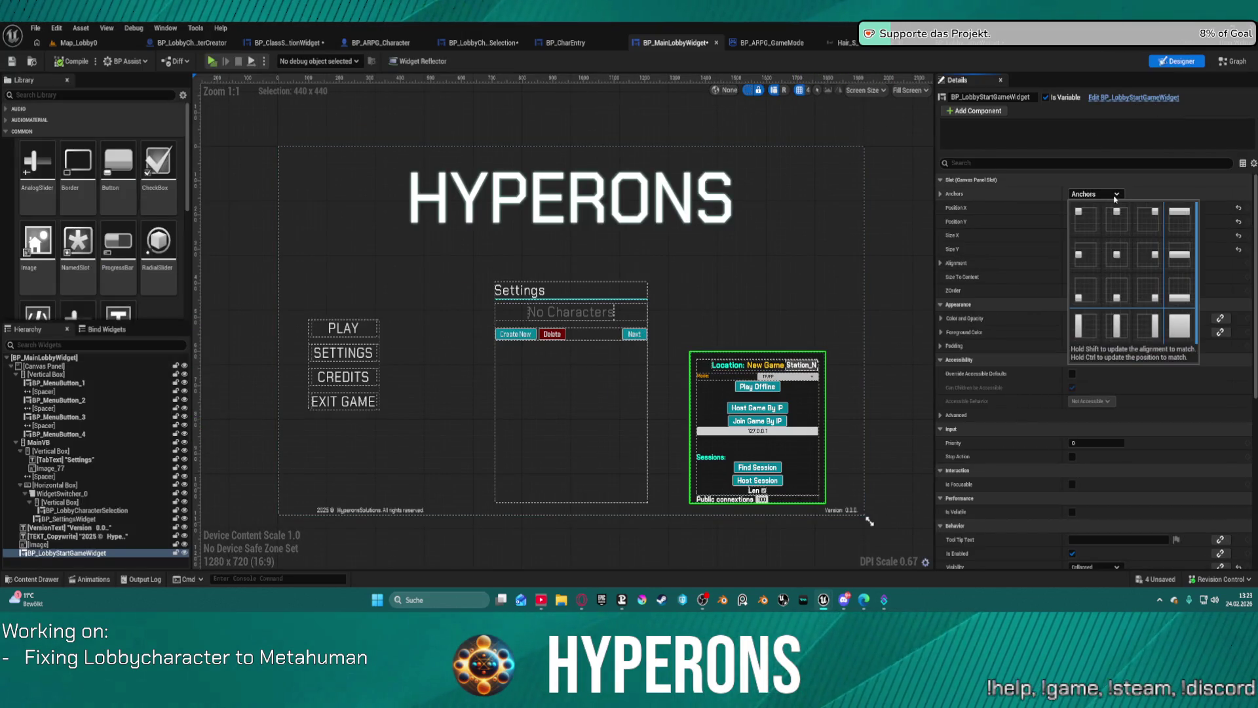
{"action": "left_click", "coordinate": [1138, 264]}
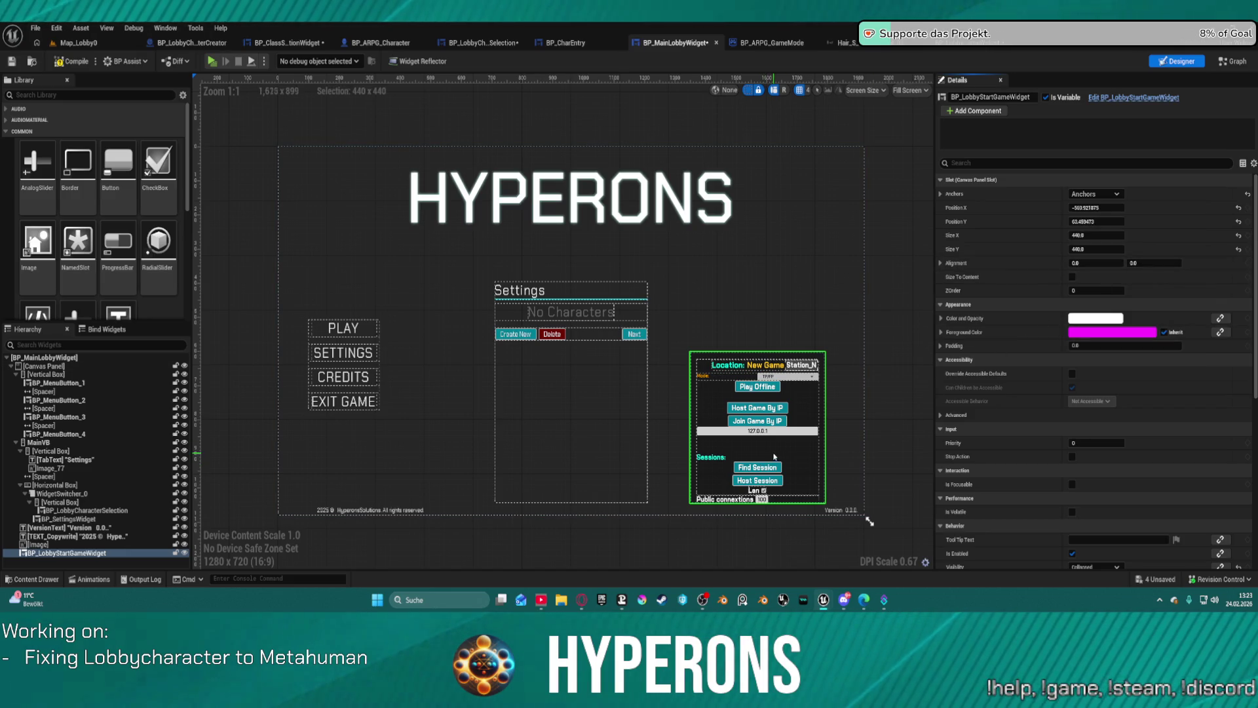
{"action": "left_click", "coordinate": [601, 400]}
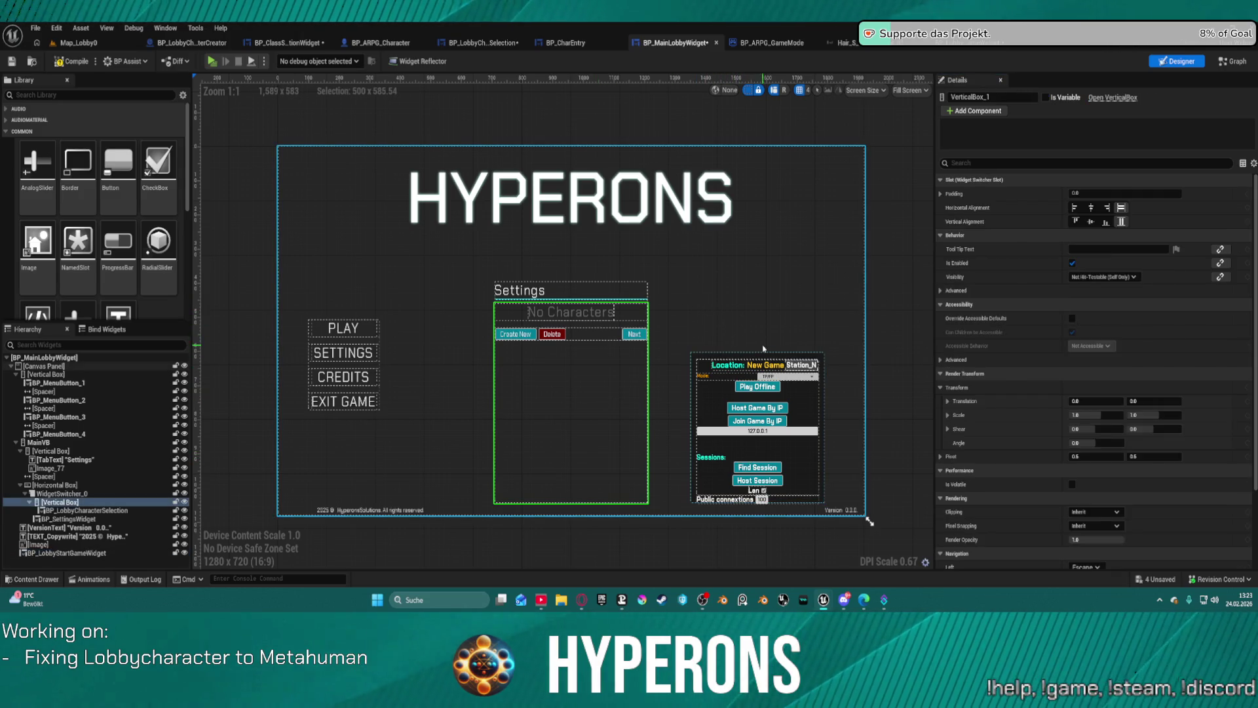
{"action": "left_click", "coordinate": [543, 291]}
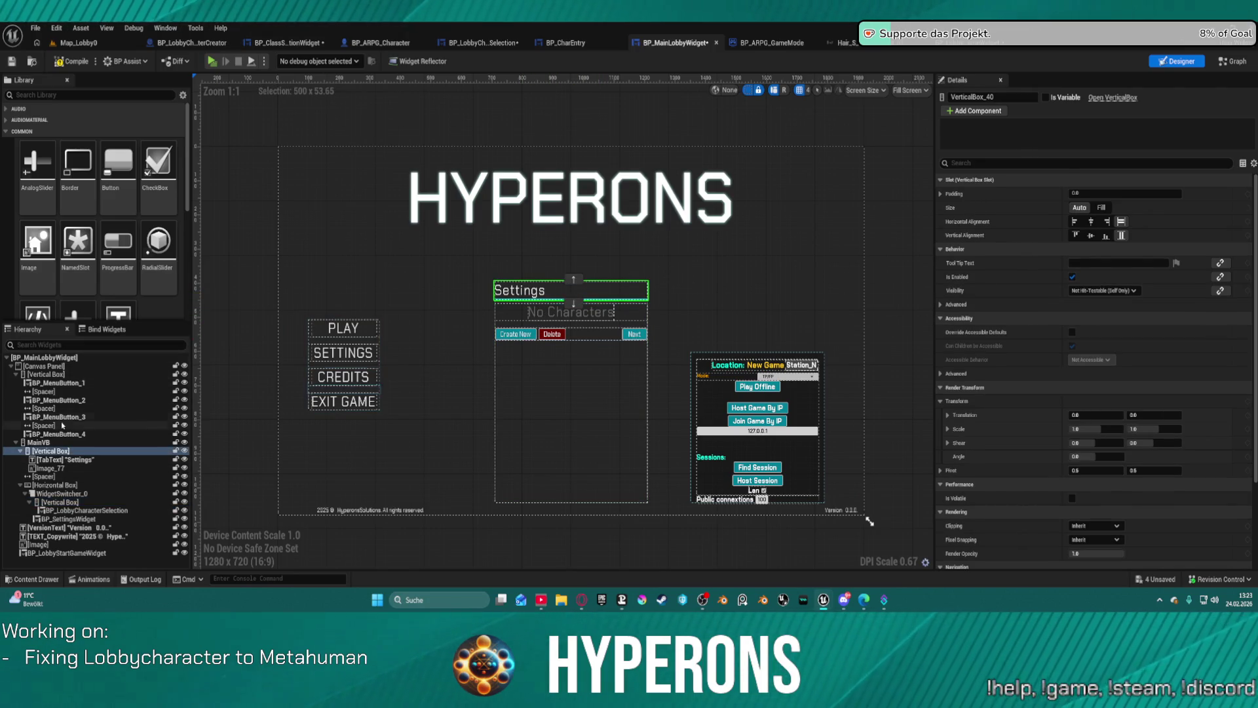
{"action": "left_click", "coordinate": [570, 426]}
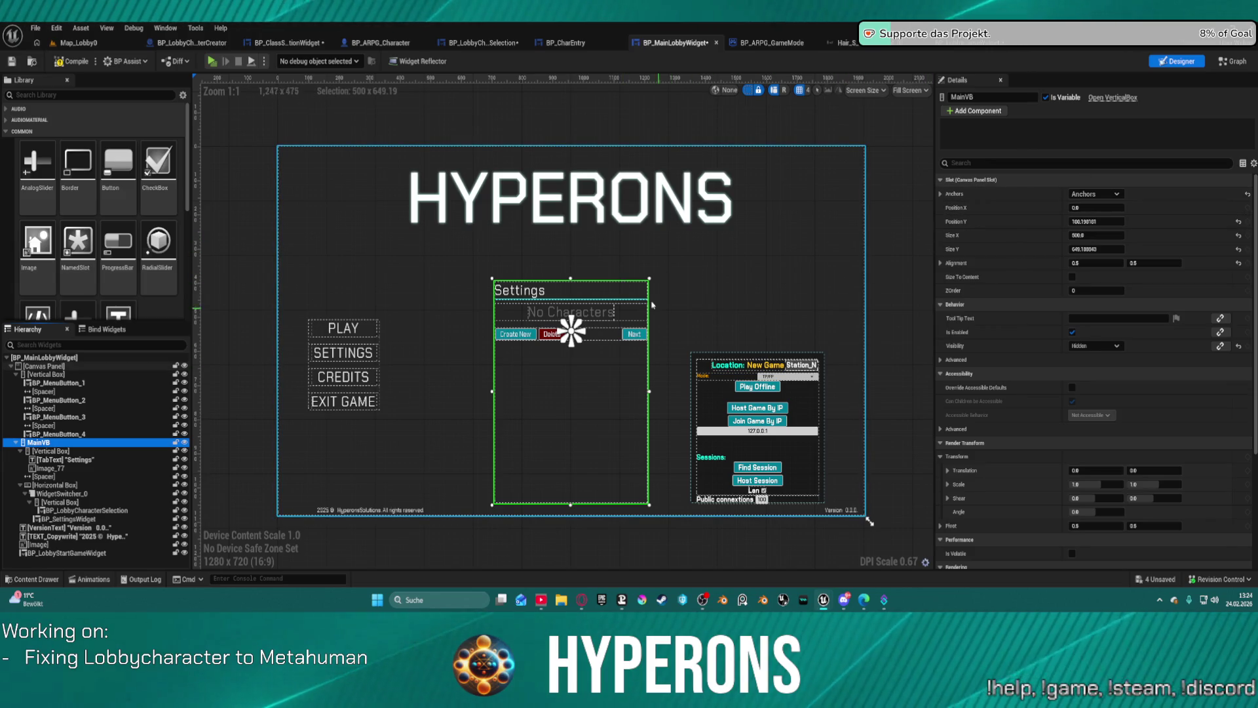
{"action": "left_click", "coordinate": [684, 340]}
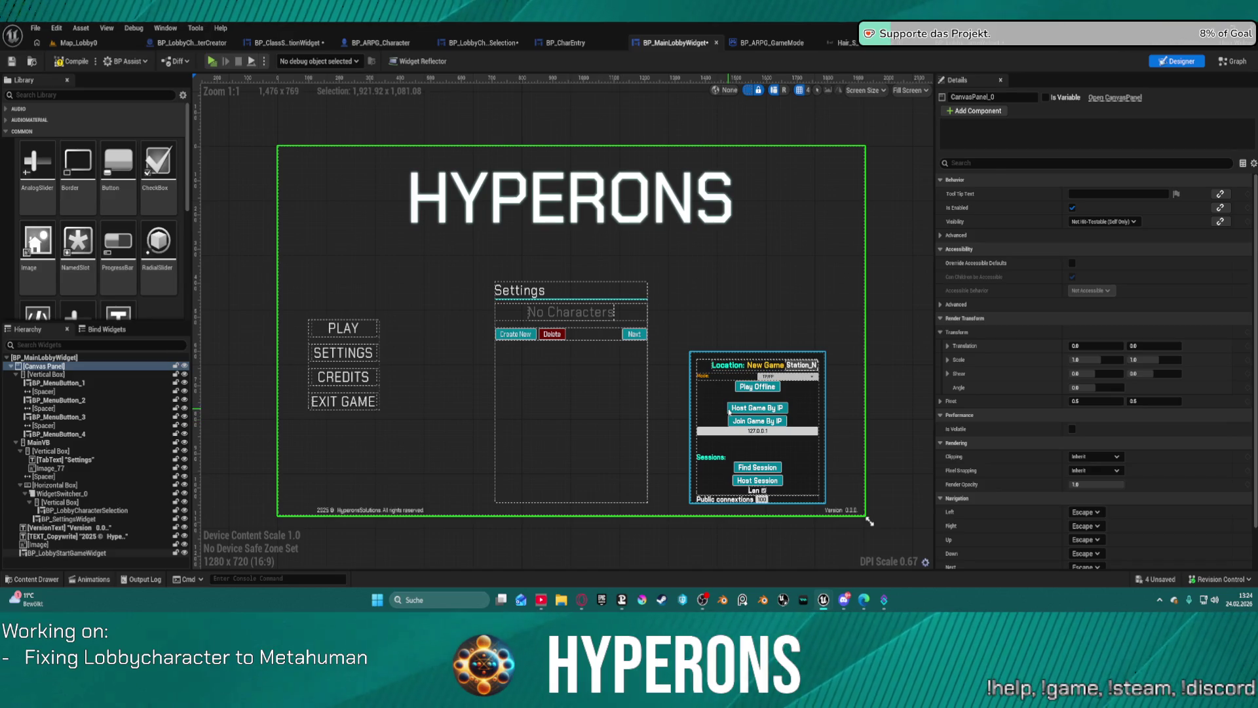
Step: Re-anchor the start-game panel with a different preset and drag it down and left
{"action": "left_click", "coordinate": [730, 411]}
{"action": "left_click", "coordinate": [1107, 197]}
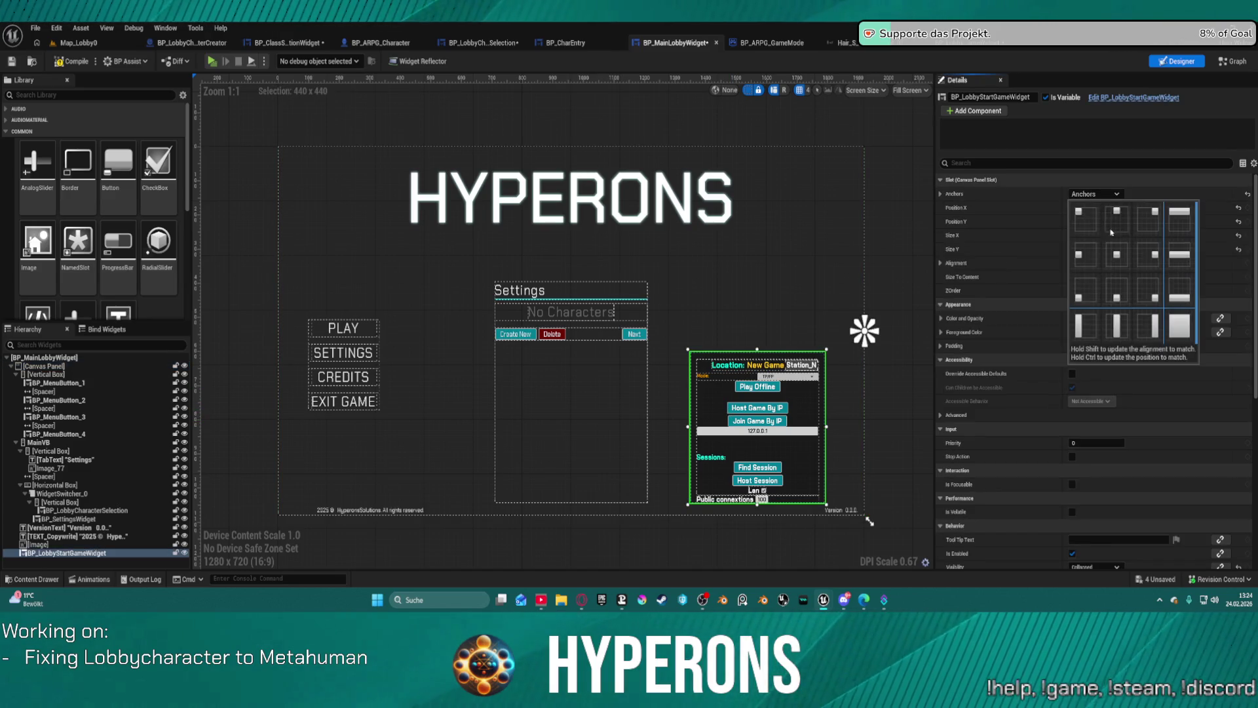
{"action": "left_click", "coordinate": [1117, 257]}
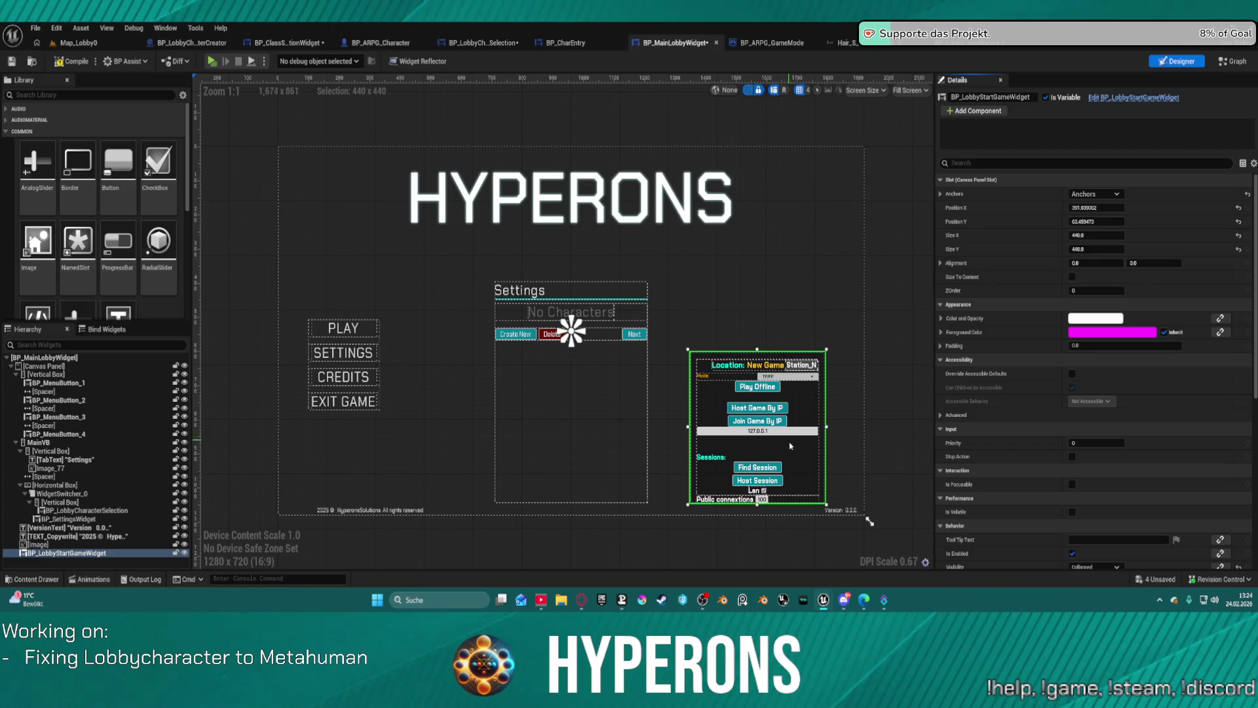
{"action": "scroll", "coordinate": [772, 451], "scroll_direction": "up", "scroll_amount": 3}
{"action": "mouse_move", "coordinate": [819, 457]}
{"action": "left_mouse_down"}
{"action": "mouse_move", "coordinate": [796, 549]}
{"action": "mouse_move", "coordinate": [768, 328]}
{"action": "mouse_move", "coordinate": [777, 425]}
{"action": "mouse_move", "coordinate": [799, 434]}
{"action": "left_mouse_up"}
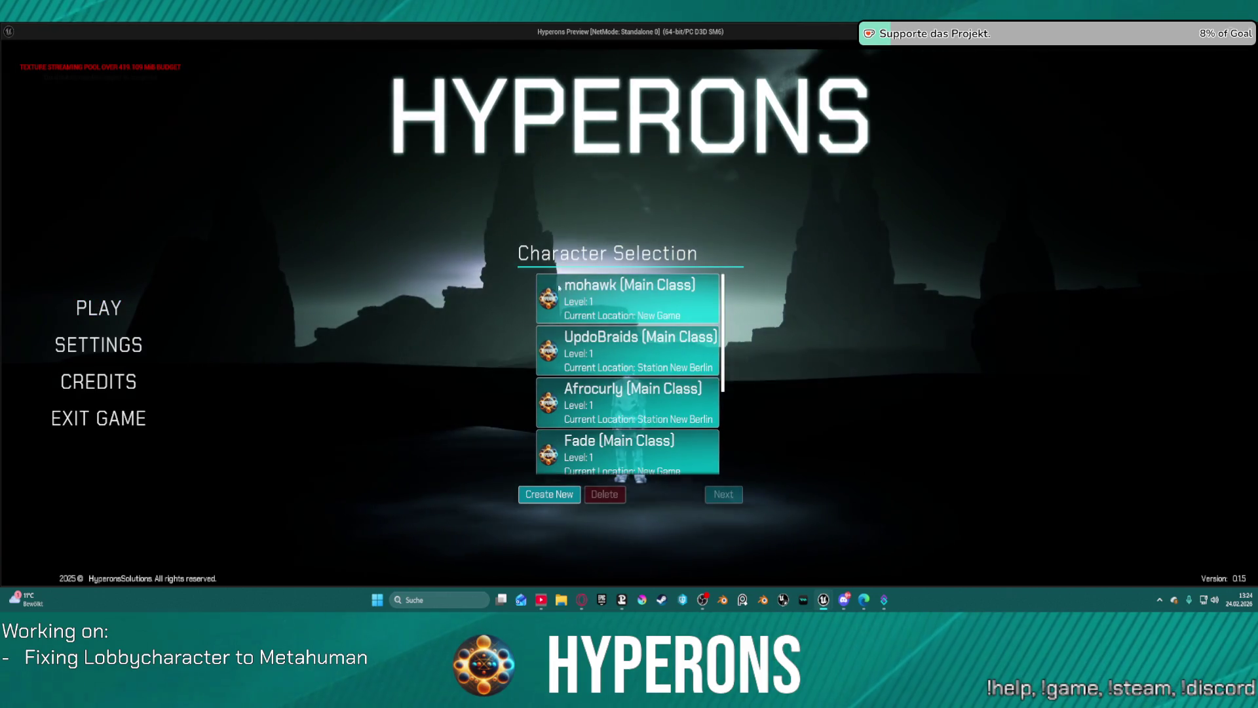
Step: Pick the mohawk character in the standalone game, close it, and open BP_LobbyStartGameWidget's Event Graph
{"action": "left_click", "coordinate": [559, 287]}
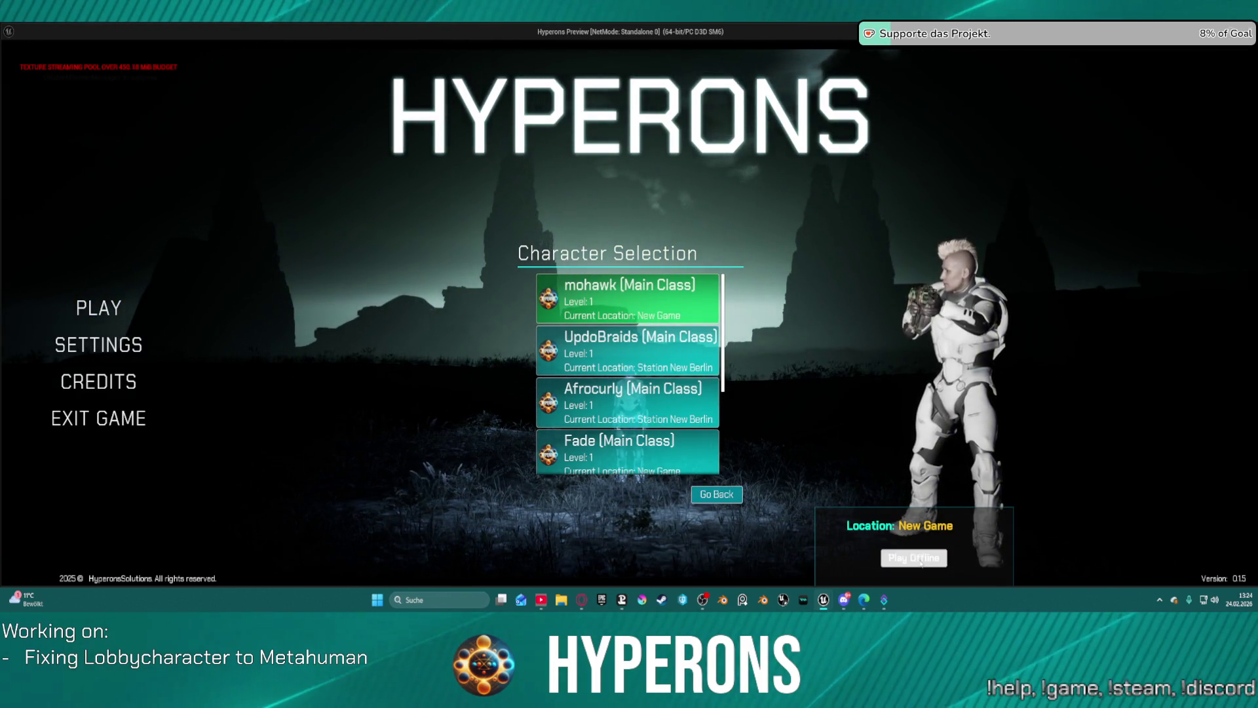
{"action": "key", "text": "alt+F4"}
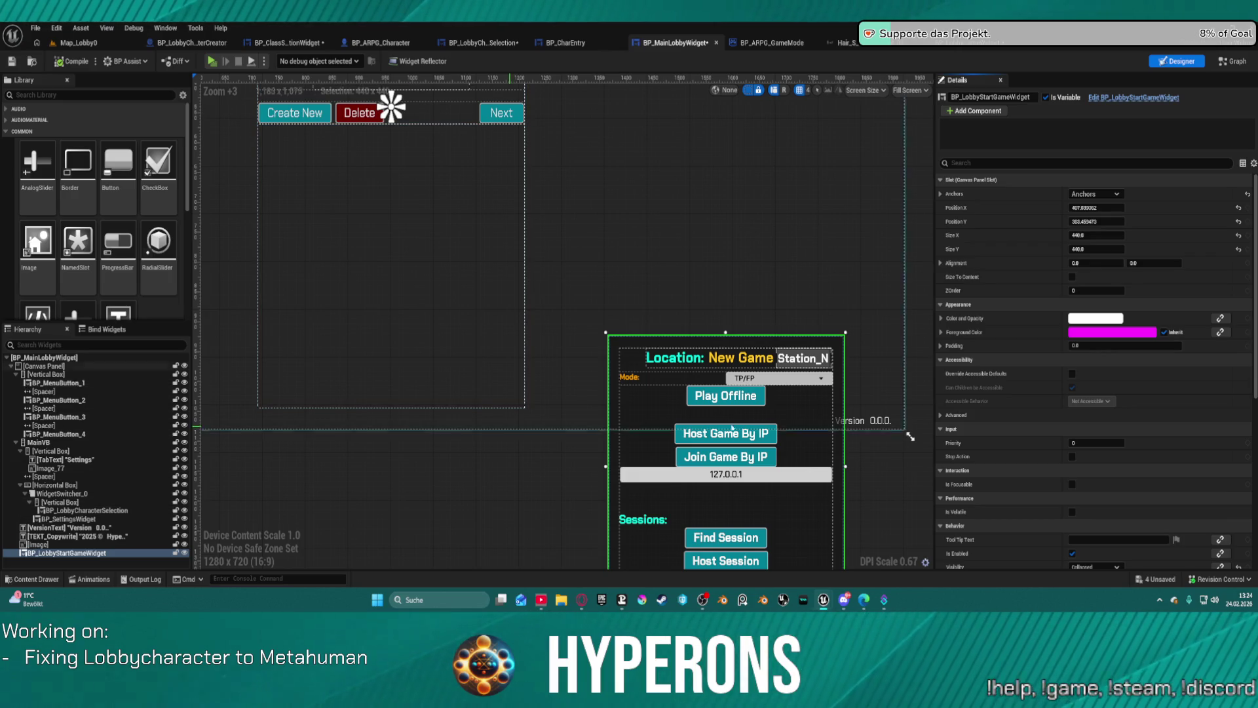
{"action": "left_click", "coordinate": [971, 51]}
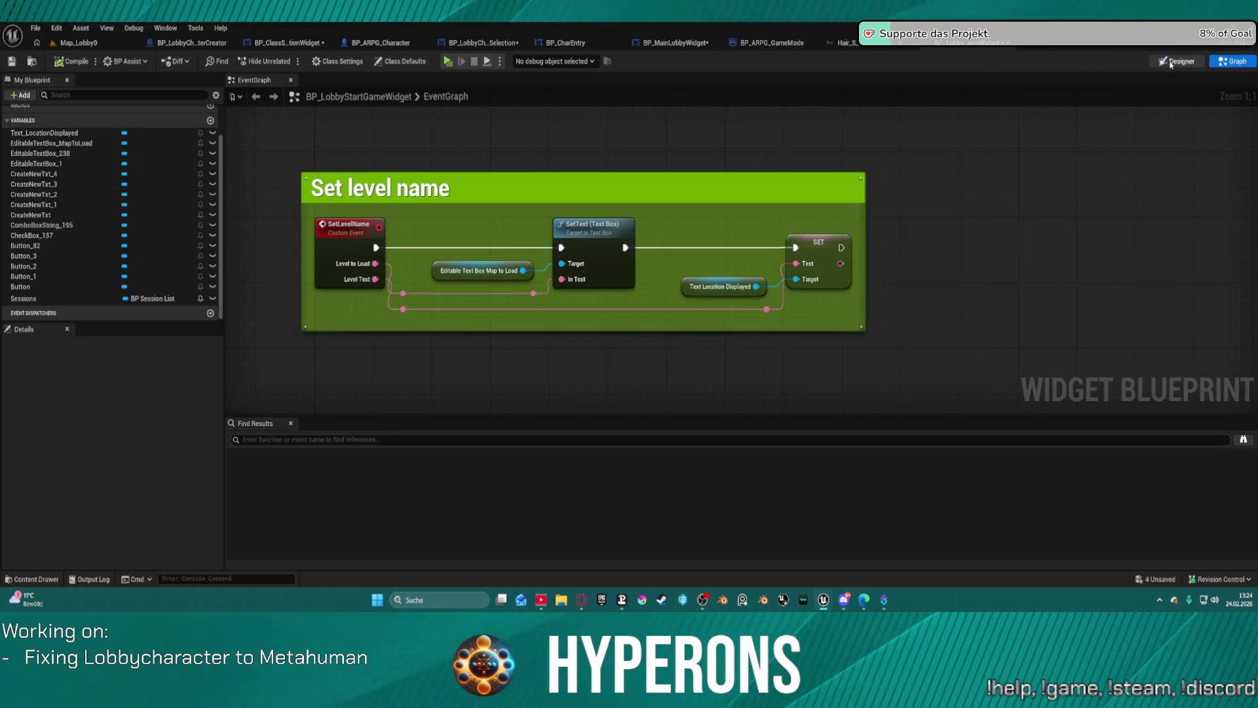
Step: In the Designer, set the start-game Border's Brush Tint alpha to 0
{"action": "left_click", "coordinate": [1171, 63]}
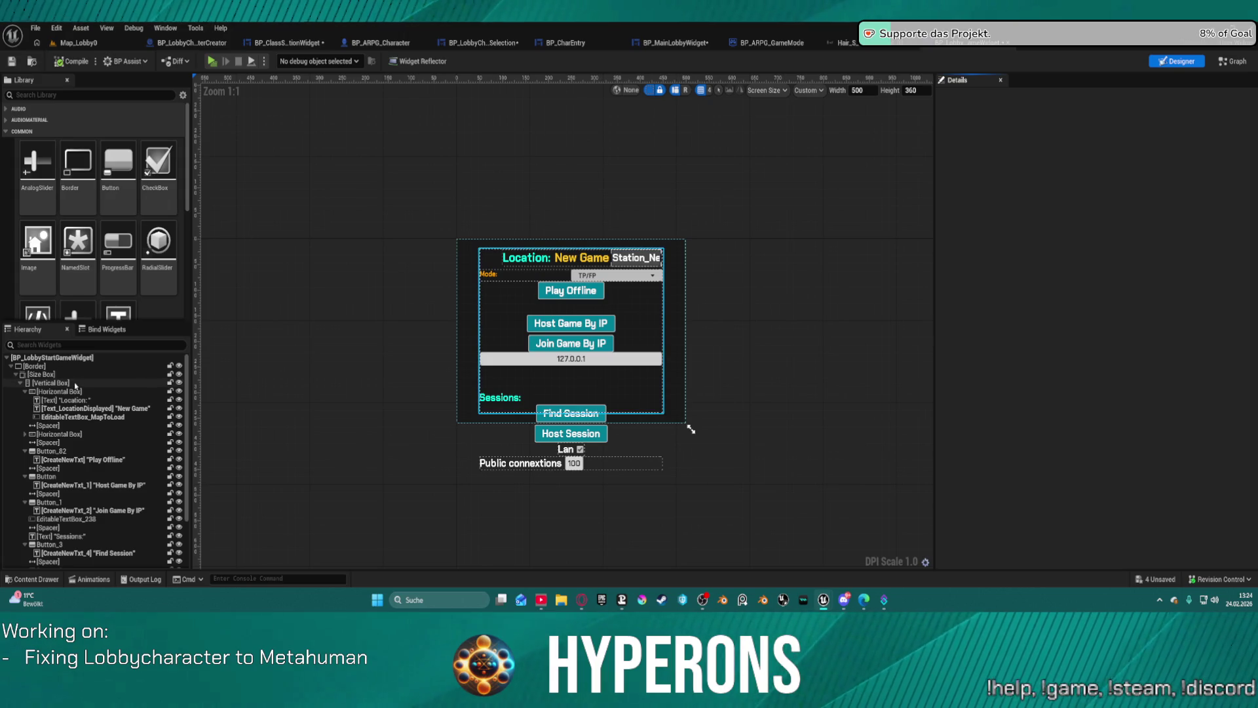
{"action": "left_click", "coordinate": [75, 384]}
{"action": "left_click", "coordinate": [81, 368]}
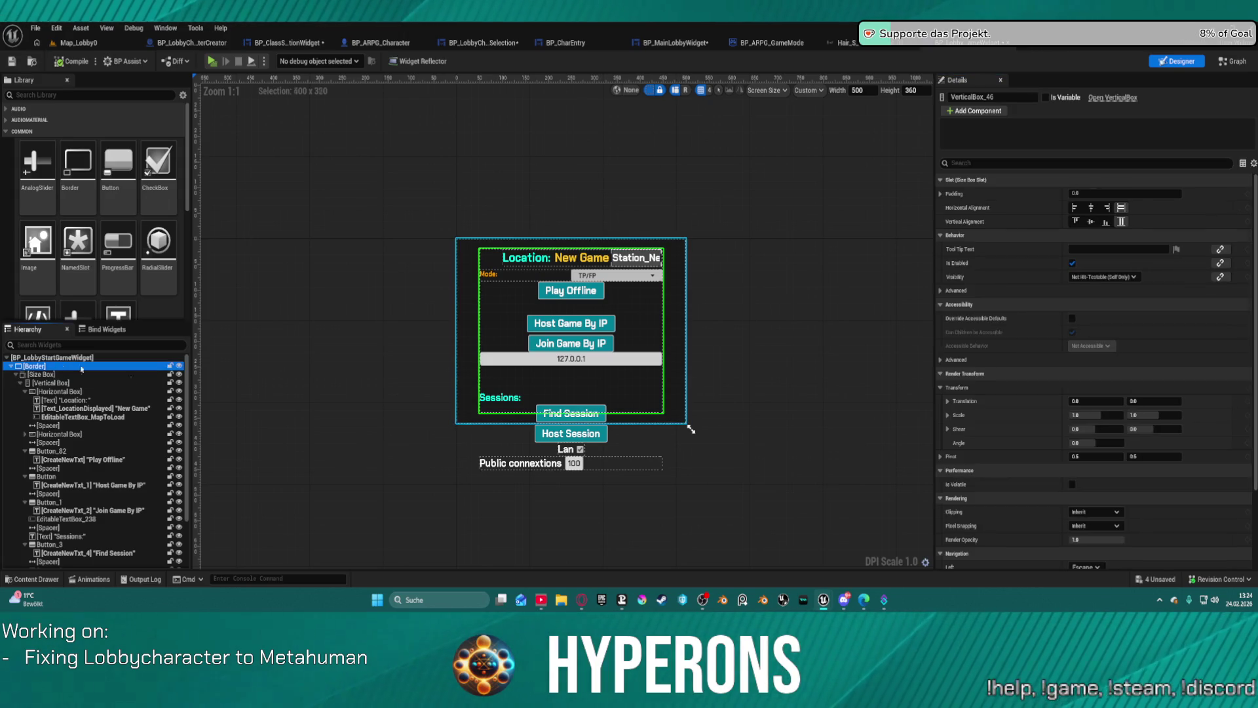
{"action": "left_click_drag", "start_coordinate": [1096, 485], "coordinate": [1074, 485]}
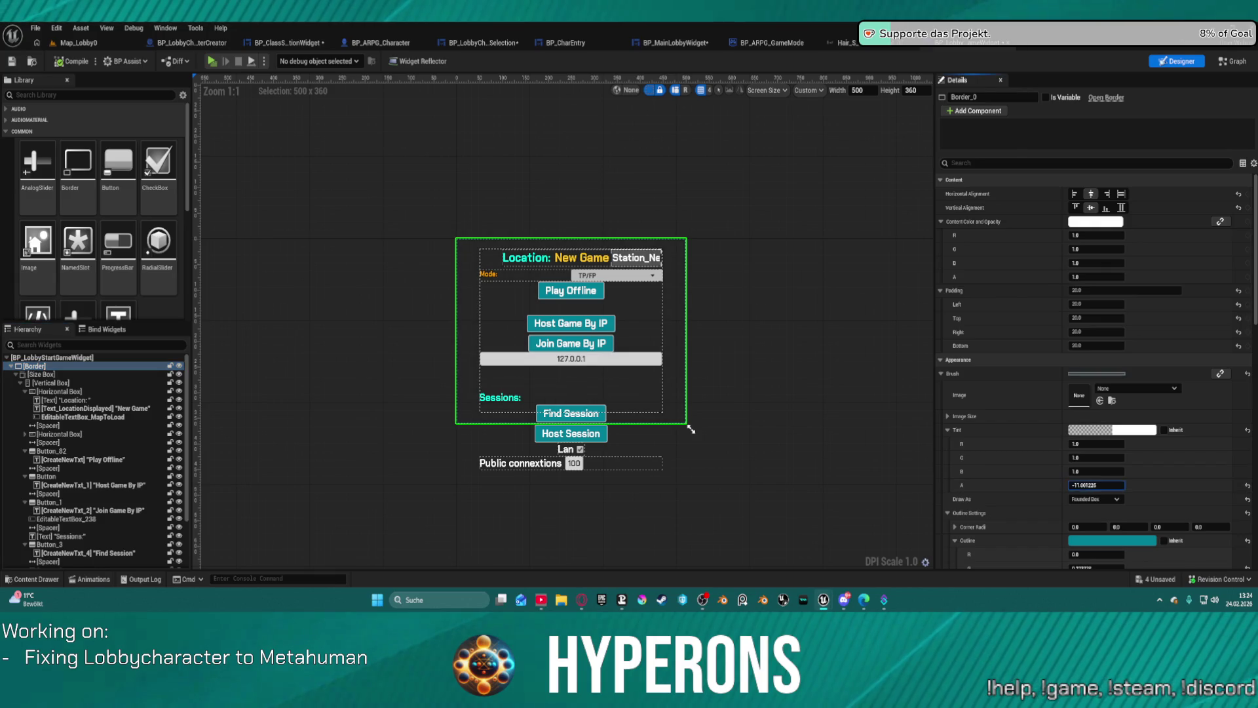
{"action": "type", "text": "0"}
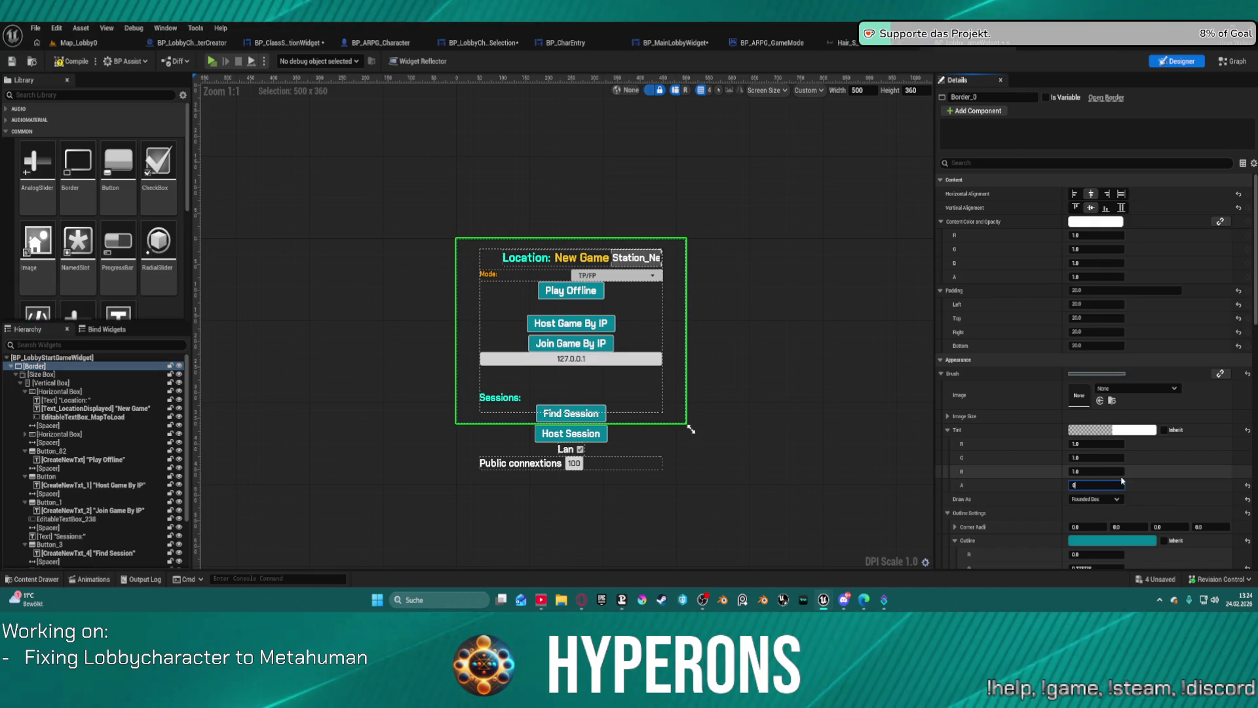
{"action": "scroll", "coordinate": [546, 296], "scroll_direction": "up", "scroll_amount": 3}
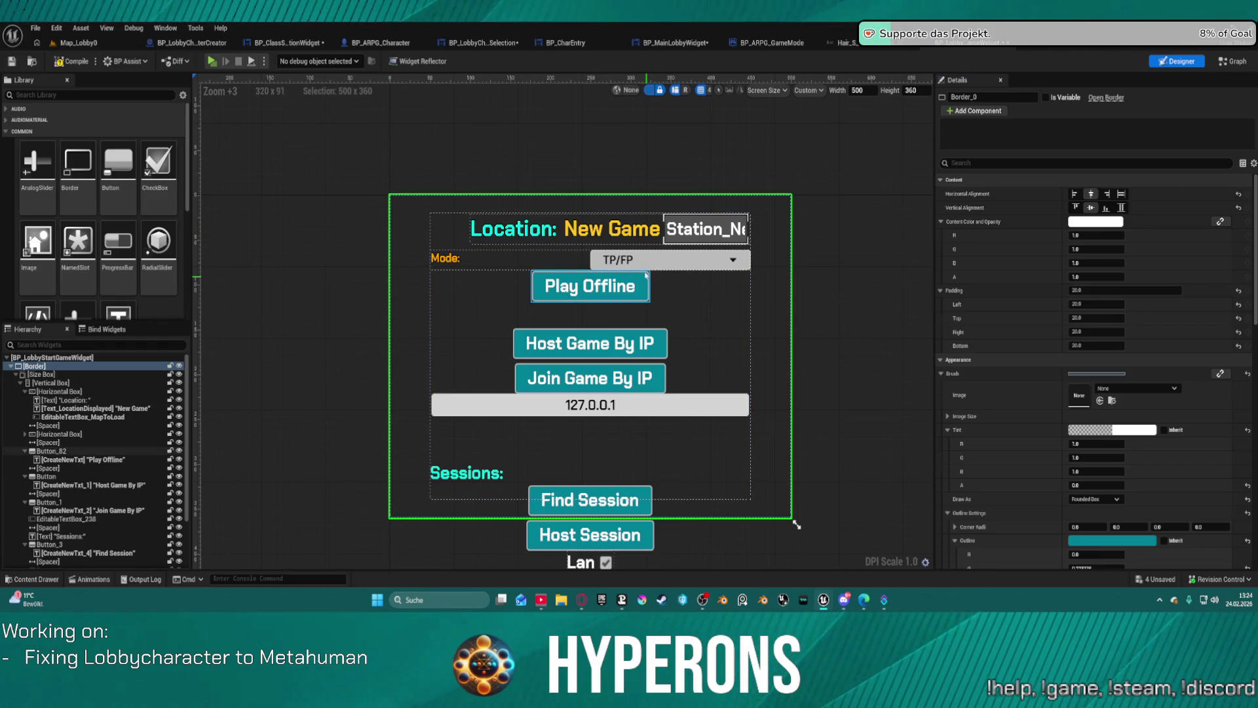
Step: Try Play Offline's horizontal alignment, keep it centered, then select the Location and New Game labels
{"action": "left_click", "coordinate": [646, 276]}
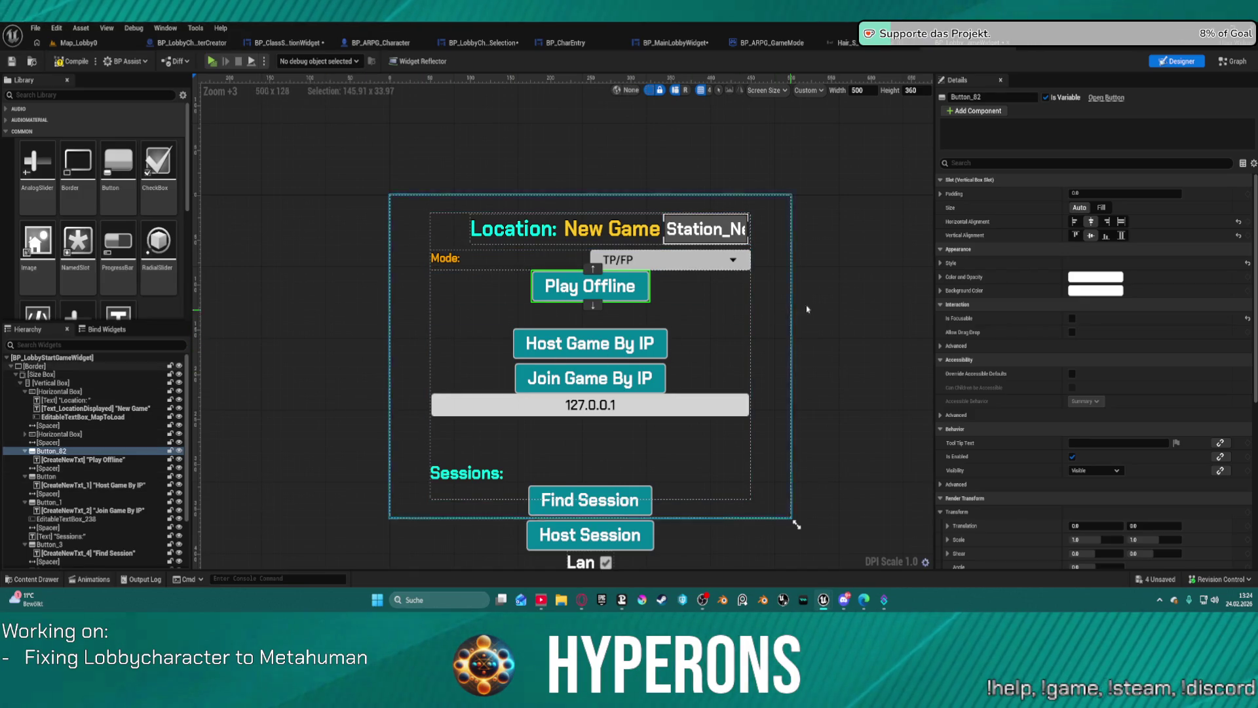
{"action": "left_click", "coordinate": [1121, 222]}
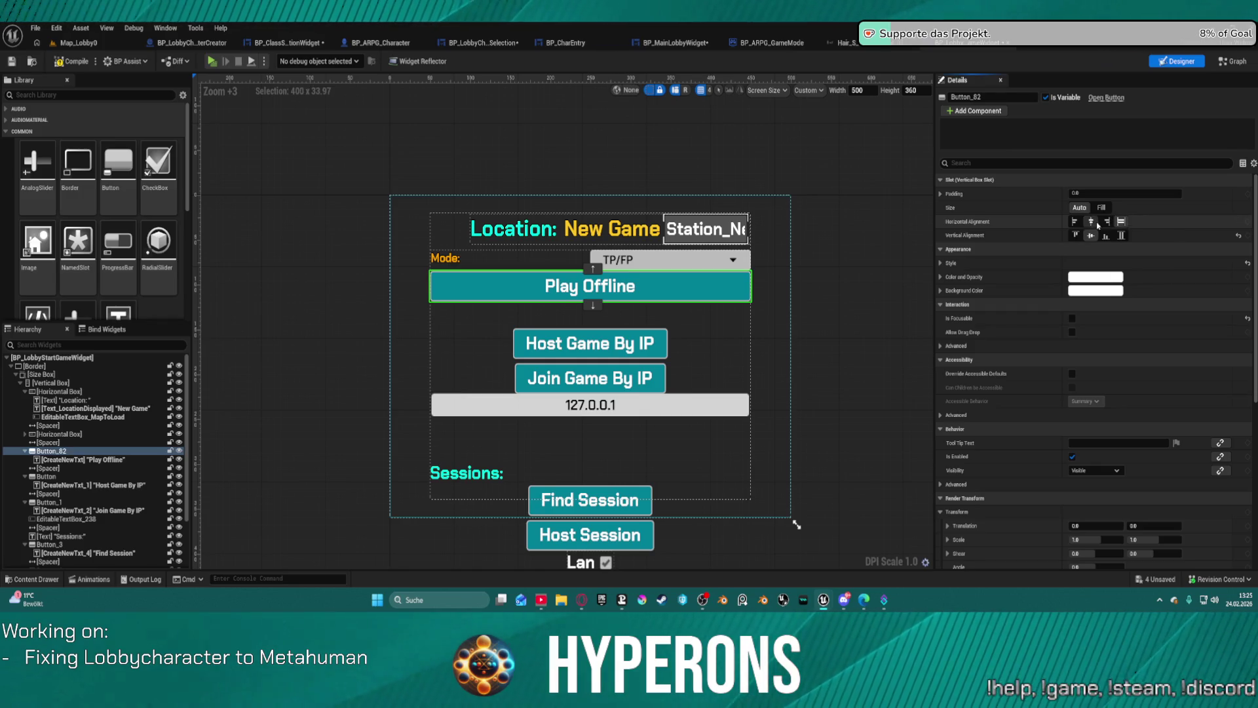
{"action": "left_click", "coordinate": [1091, 222]}
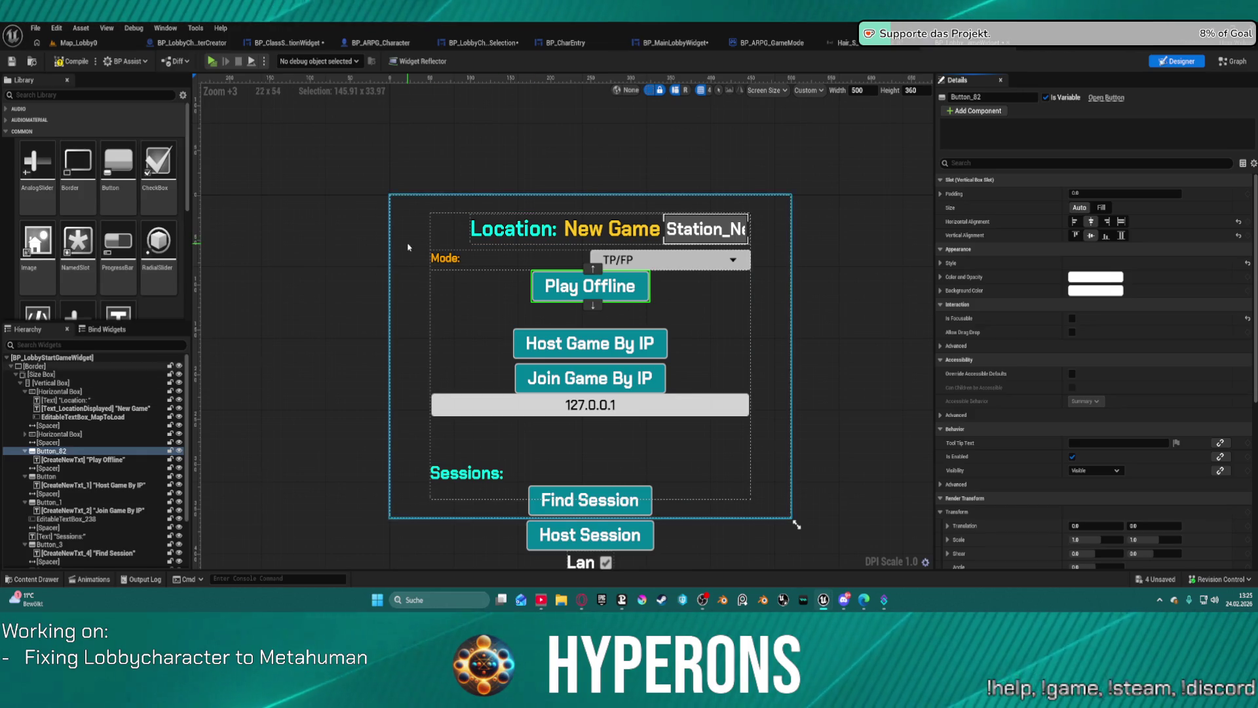
{"action": "left_click", "coordinate": [552, 227]}
{"action": "left_click", "coordinate": [612, 228], "text": "ctrl"}
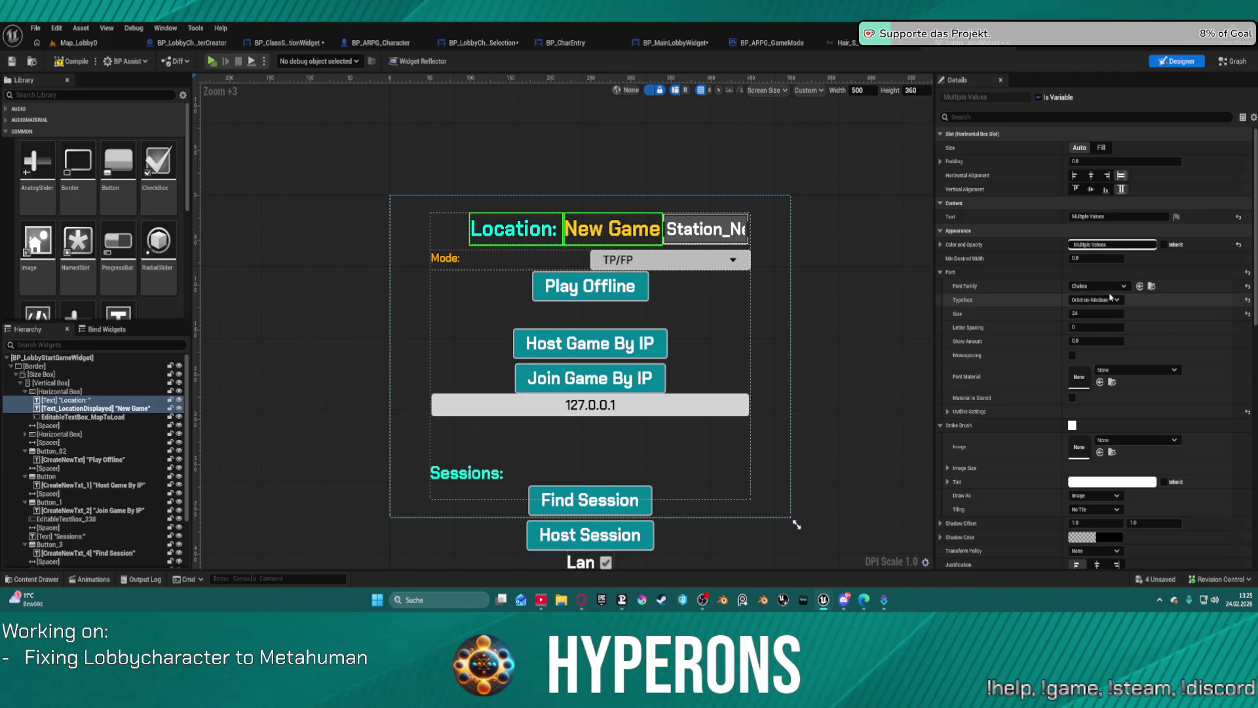
Step: Switch the Location and New Game labels from Medium-Italic to the Medium typeface
{"action": "left_click", "coordinate": [1114, 300]}
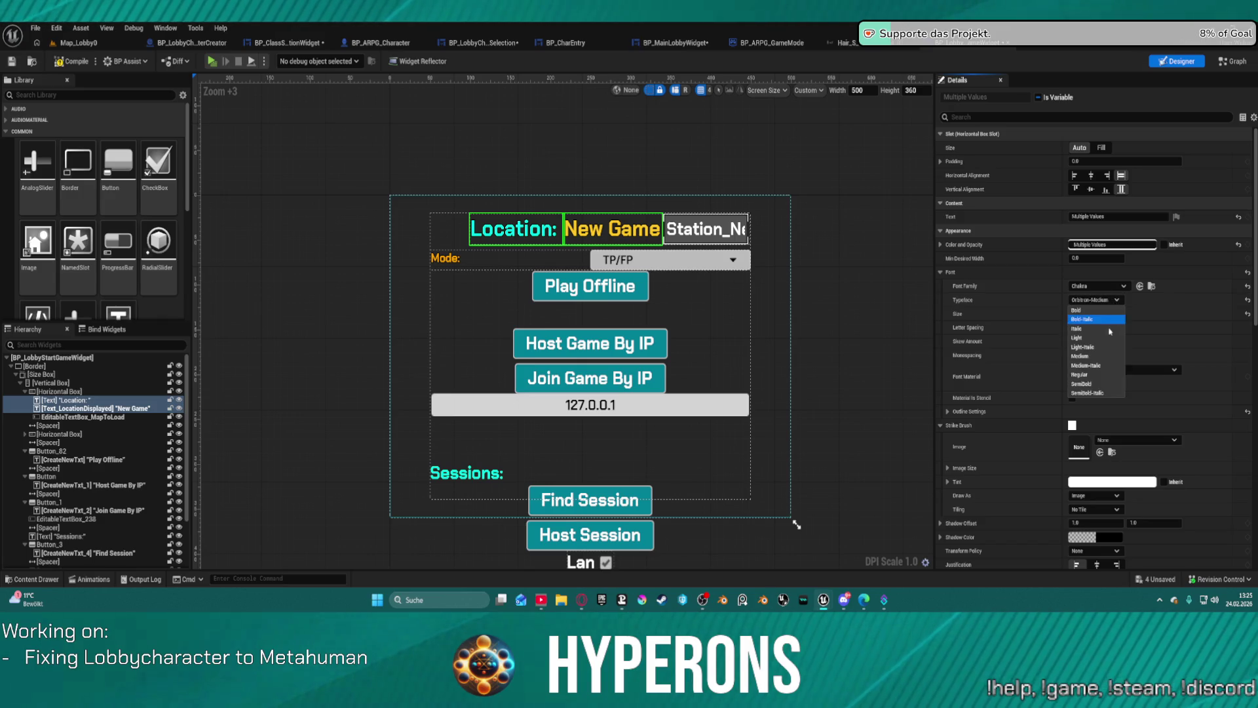
{"action": "left_click", "coordinate": [1099, 365]}
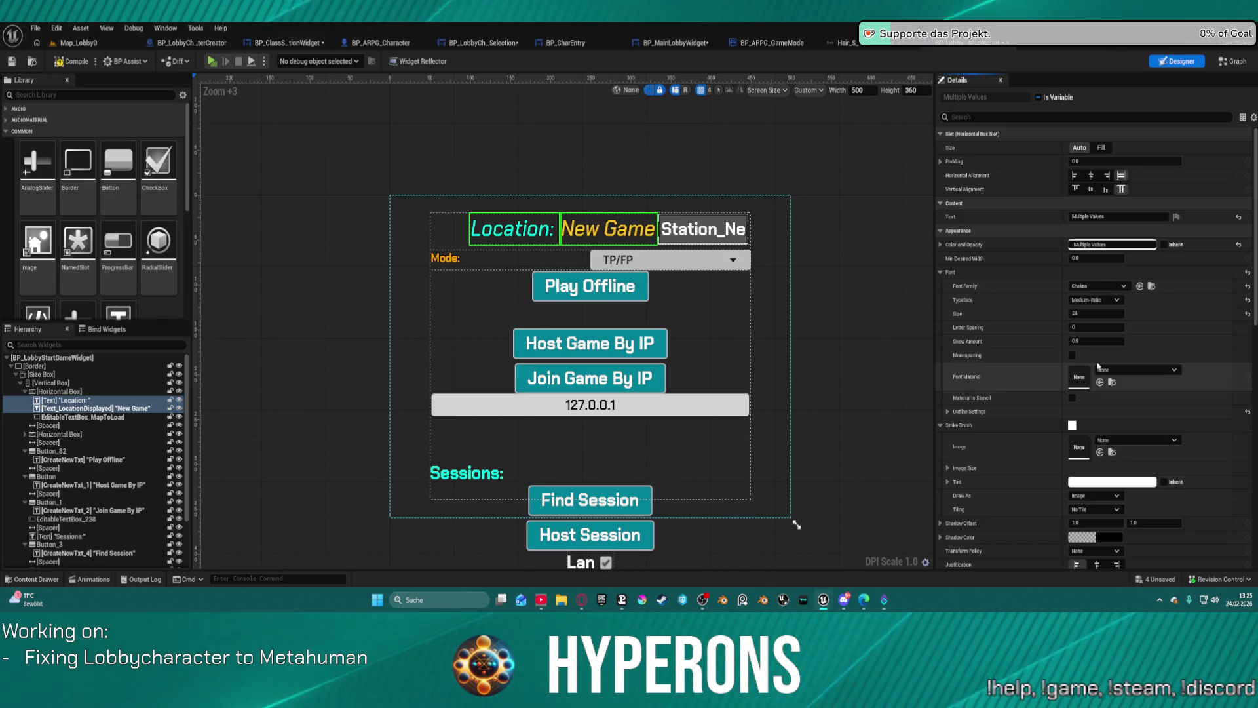
{"action": "left_click", "coordinate": [1096, 299]}
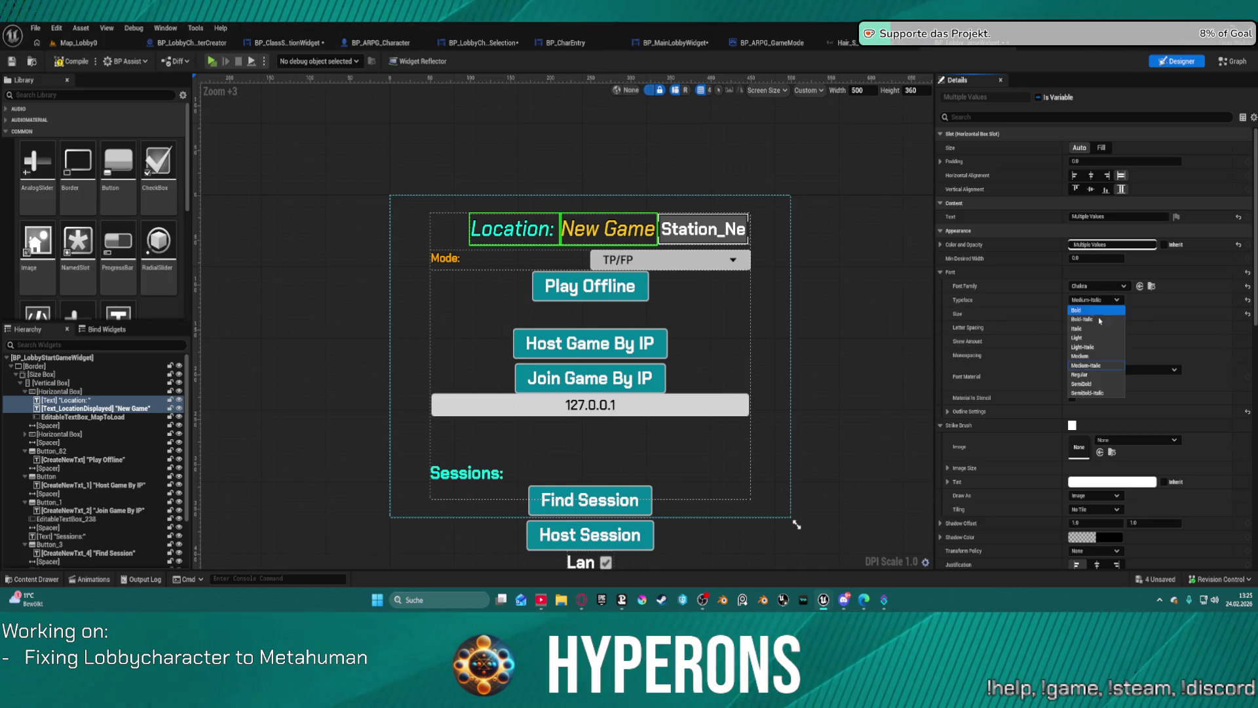
{"action": "left_click", "coordinate": [1100, 356]}
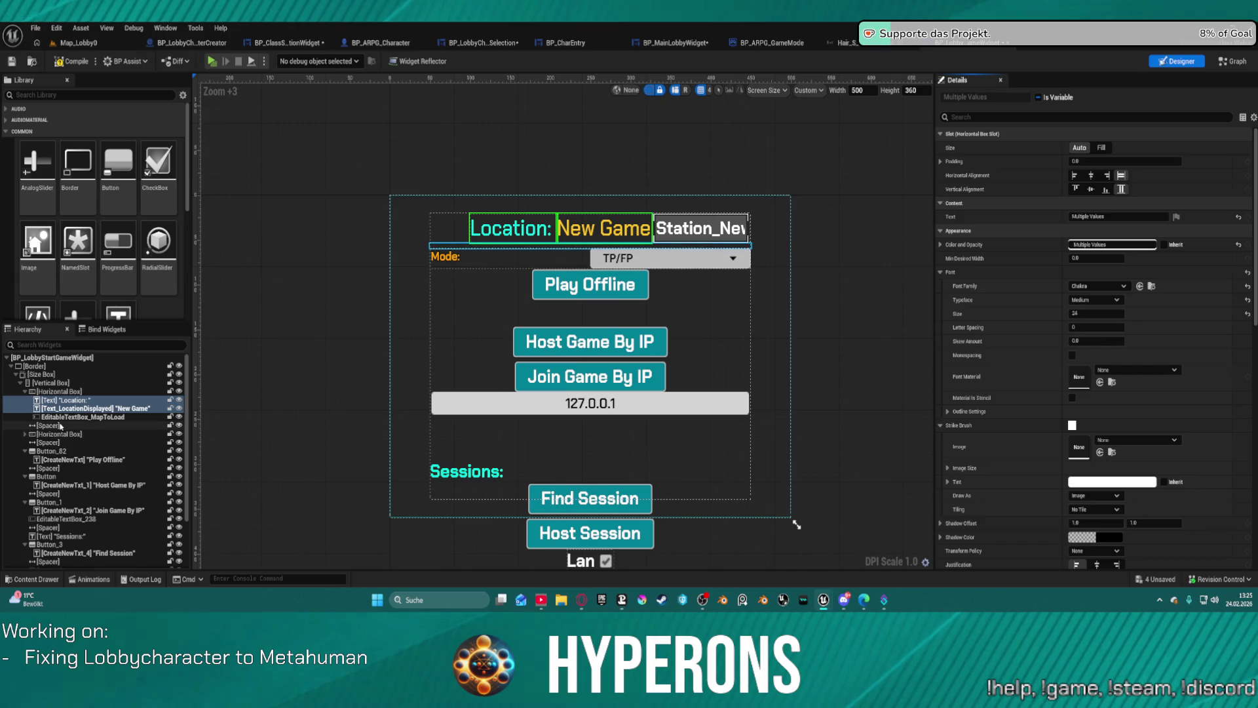
{"action": "left_click", "coordinate": [59, 434]}
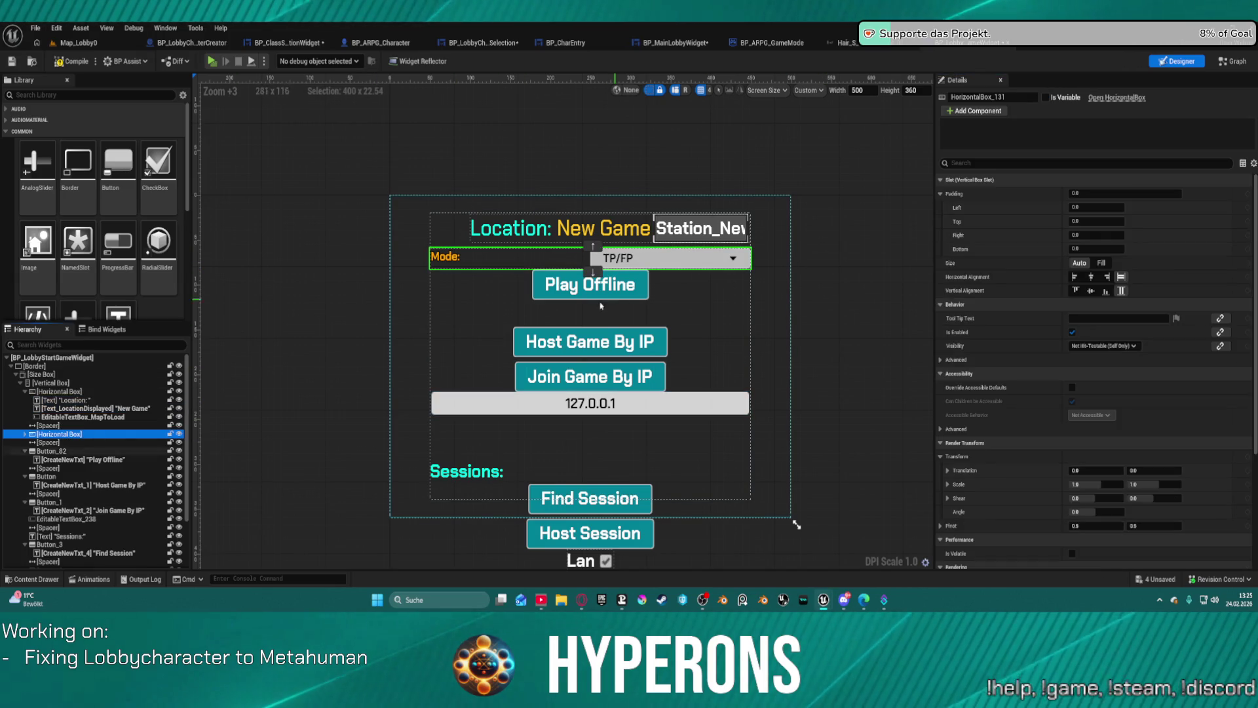
Step: Select the Play Offline button and expand its Style normal-state settings
{"action": "left_click", "coordinate": [648, 296]}
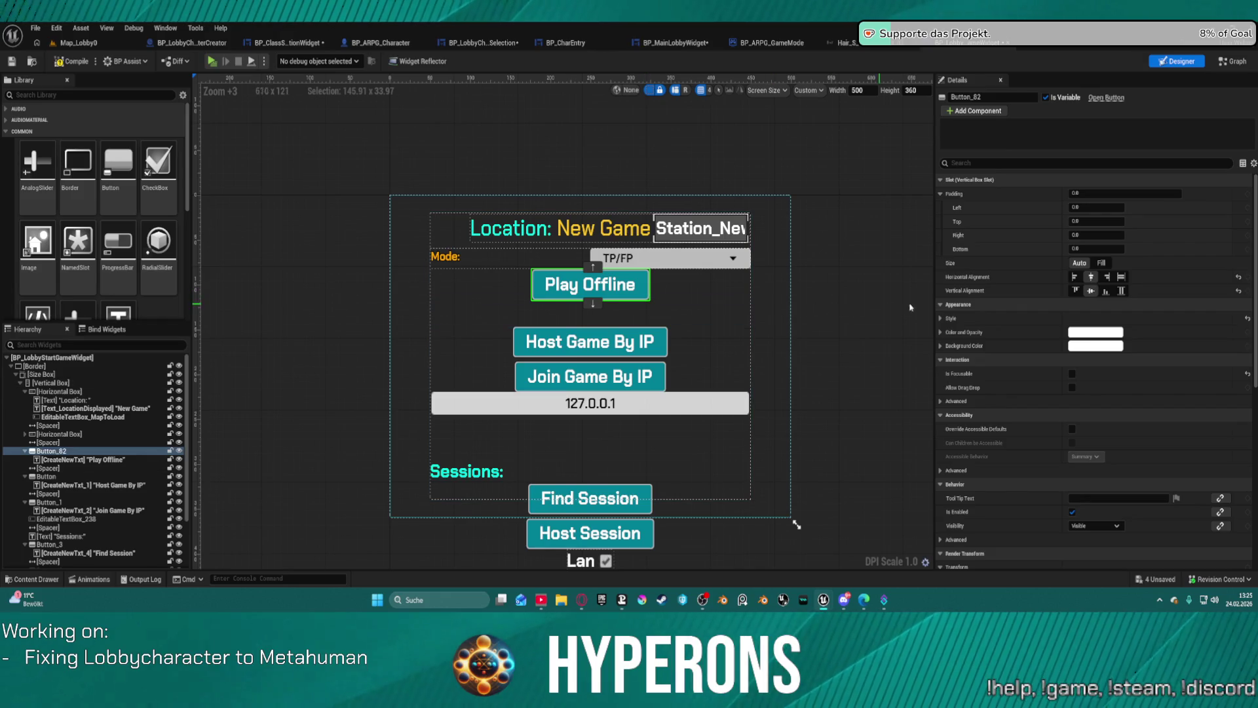
{"action": "left_click", "coordinate": [940, 318]}
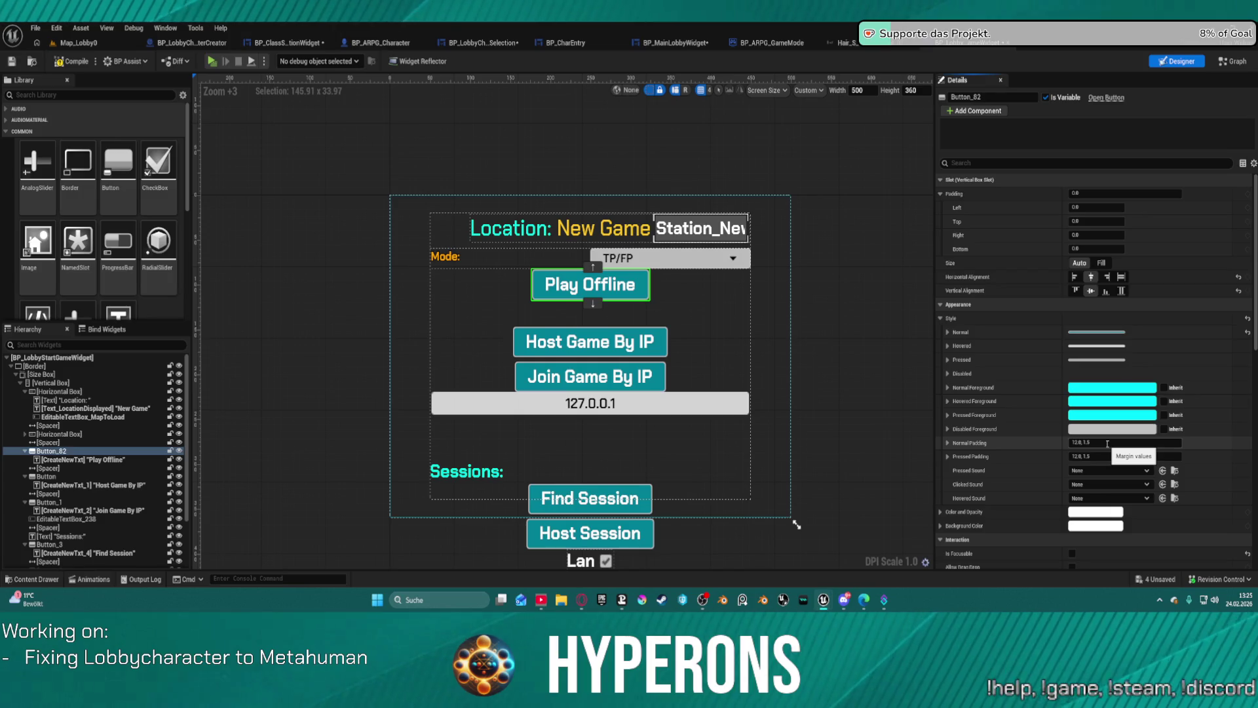
{"action": "scroll", "coordinate": [1112, 403], "scroll_direction": "down", "scroll_amount": 2}
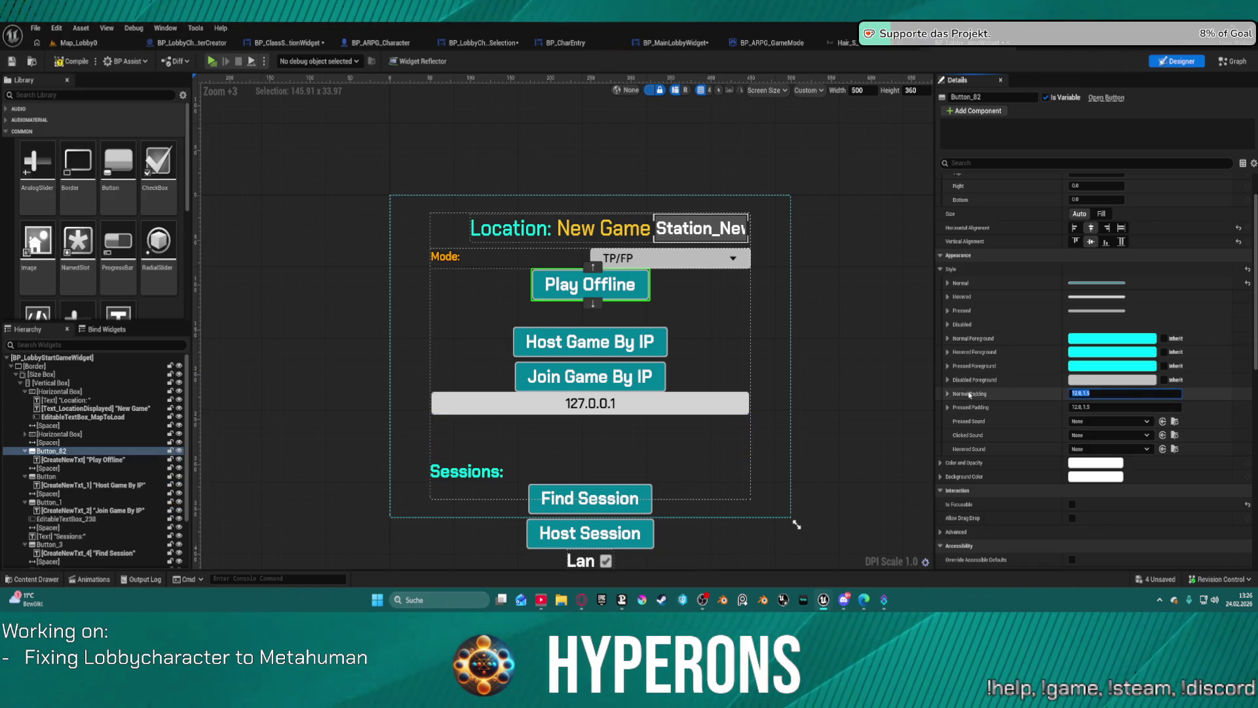
{"action": "left_click", "coordinate": [946, 394]}
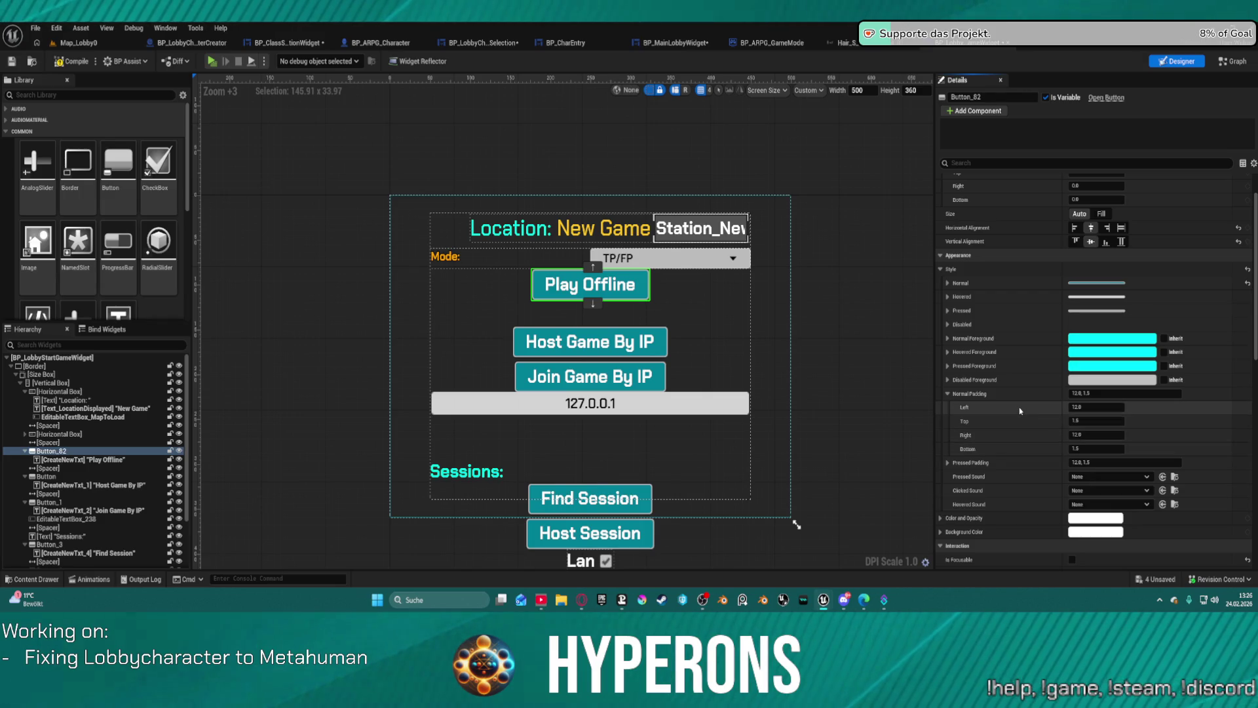
{"action": "left_click", "coordinate": [947, 283]}
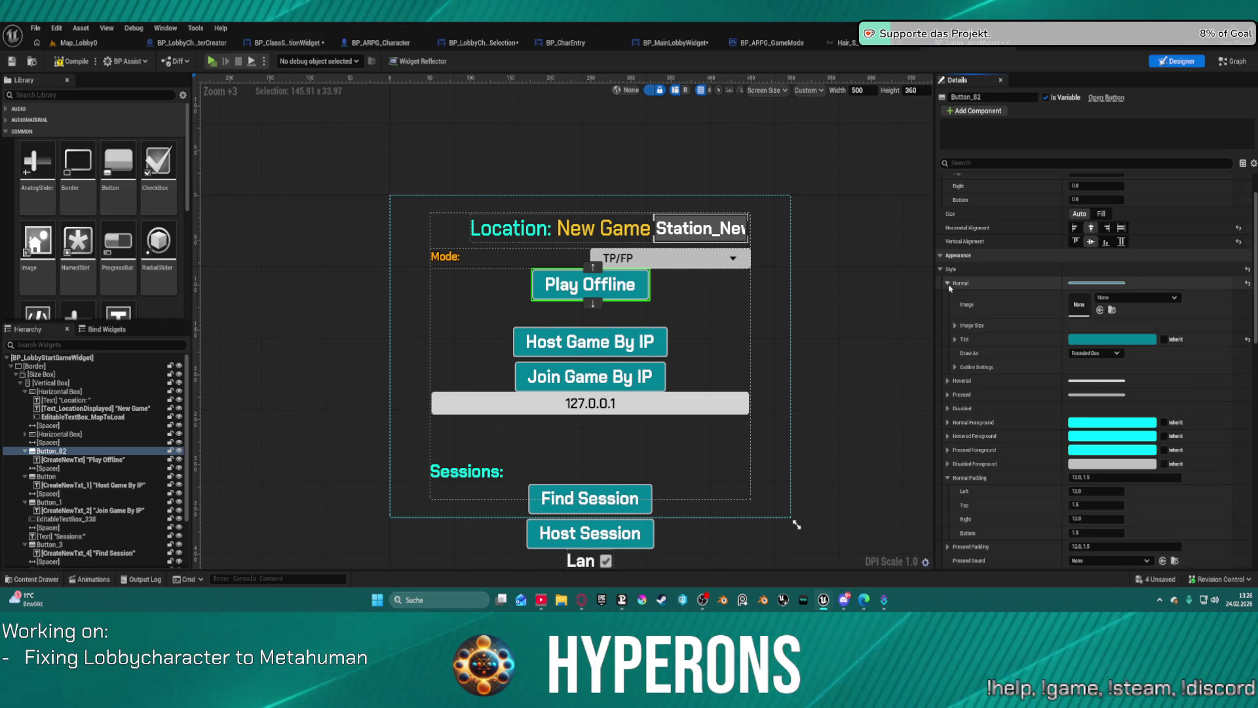
{"action": "left_click", "coordinate": [955, 325]}
Step: Set Play Offline's padding to 50, then reduce it to 20 on every side
{"action": "left_click", "coordinate": [1096, 339]}
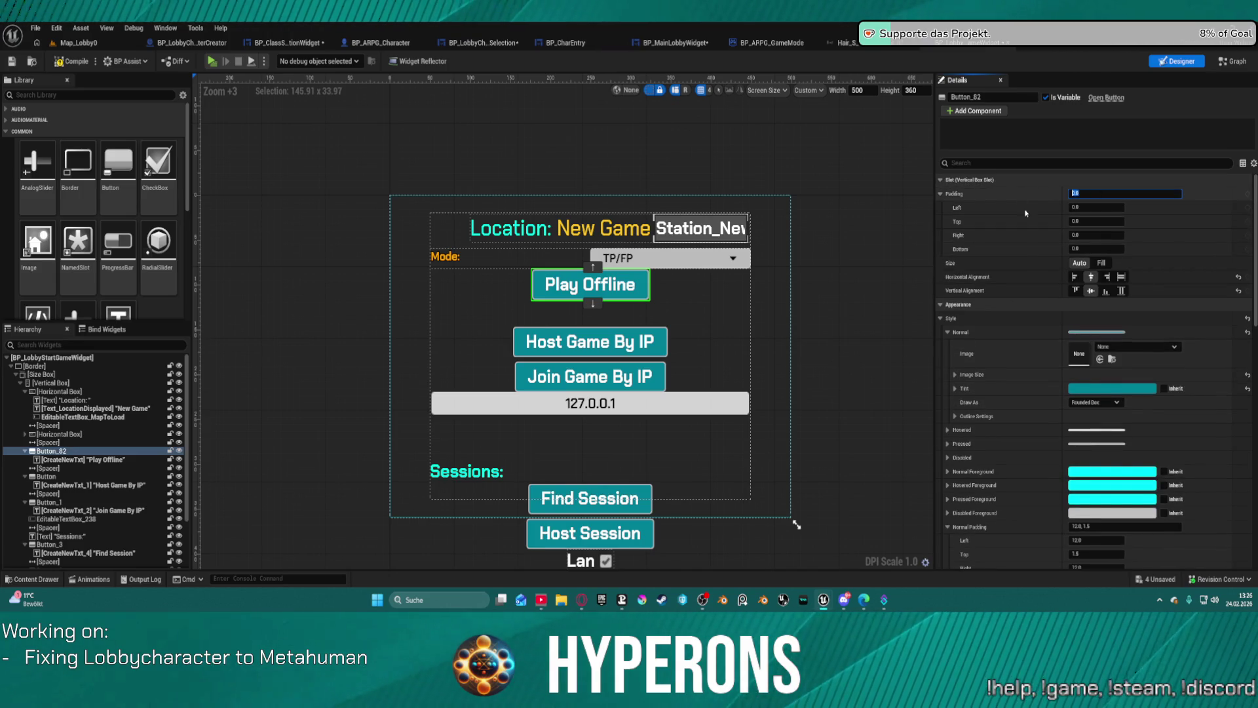
{"action": "type", "text": "50"}
{"action": "key", "text": "Return"}
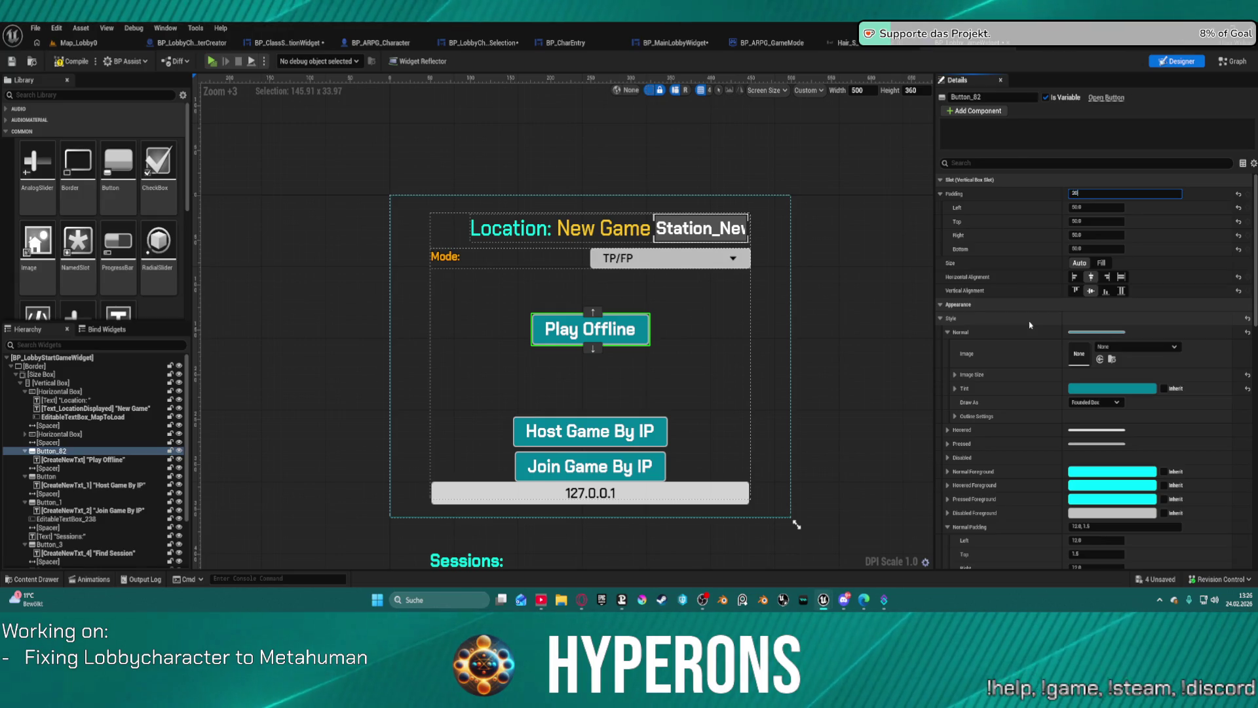
{"action": "type", "text": "20"}
{"action": "key", "text": "Return"}
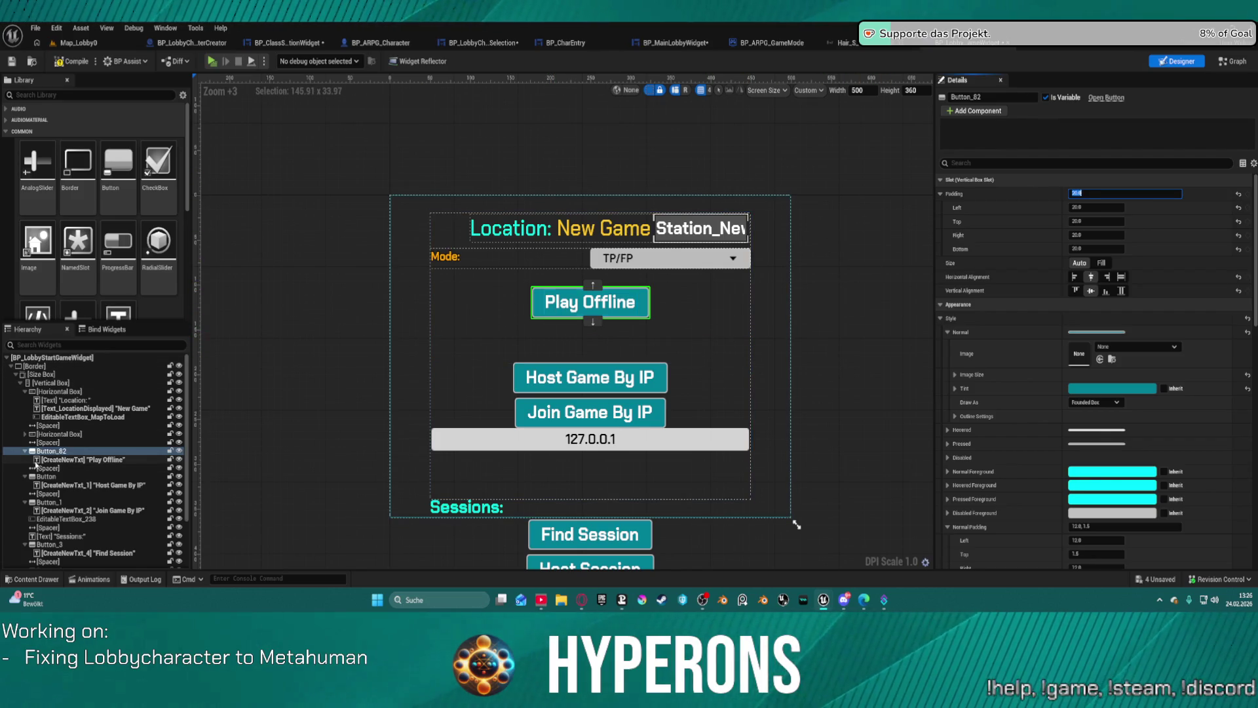
{"action": "right_click", "coordinate": [47, 451]}
Step: Toggle Play Offline's size between Fill and Auto, then set its horizontal alignment to Fill
{"action": "mouse_move", "coordinate": [92, 407]}
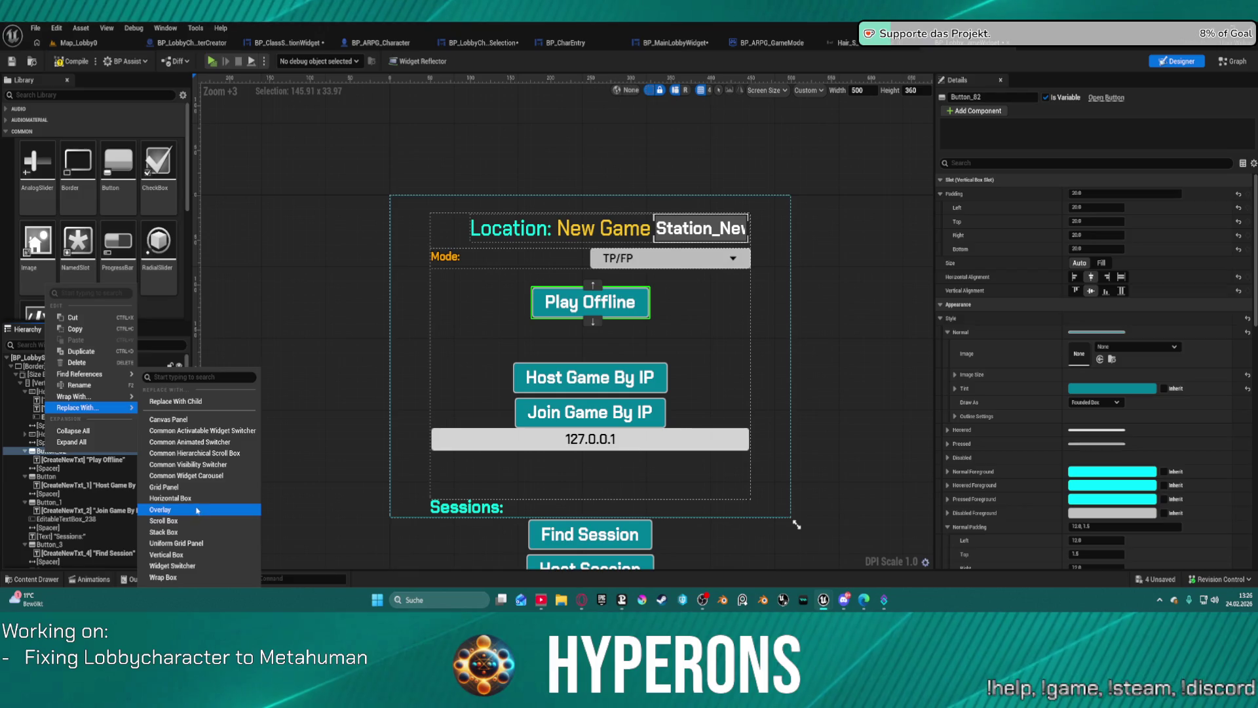
{"action": "left_click", "coordinate": [55, 441]}
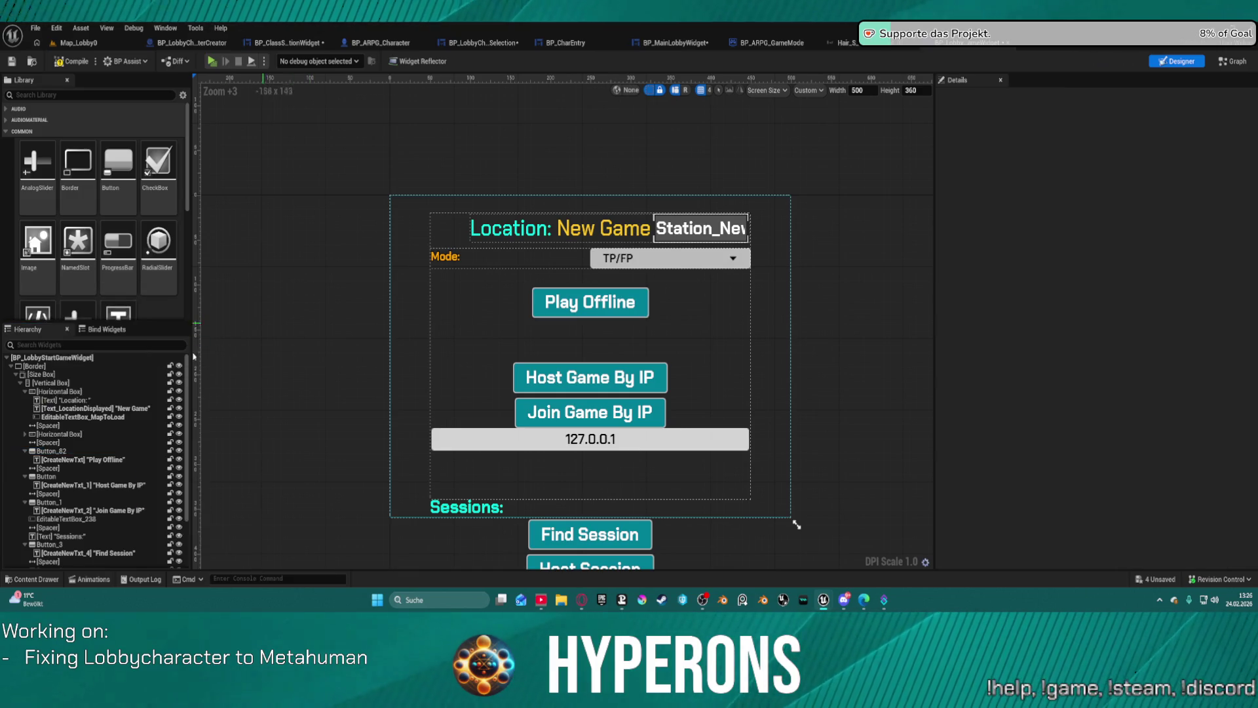
{"action": "left_click", "coordinate": [55, 433]}
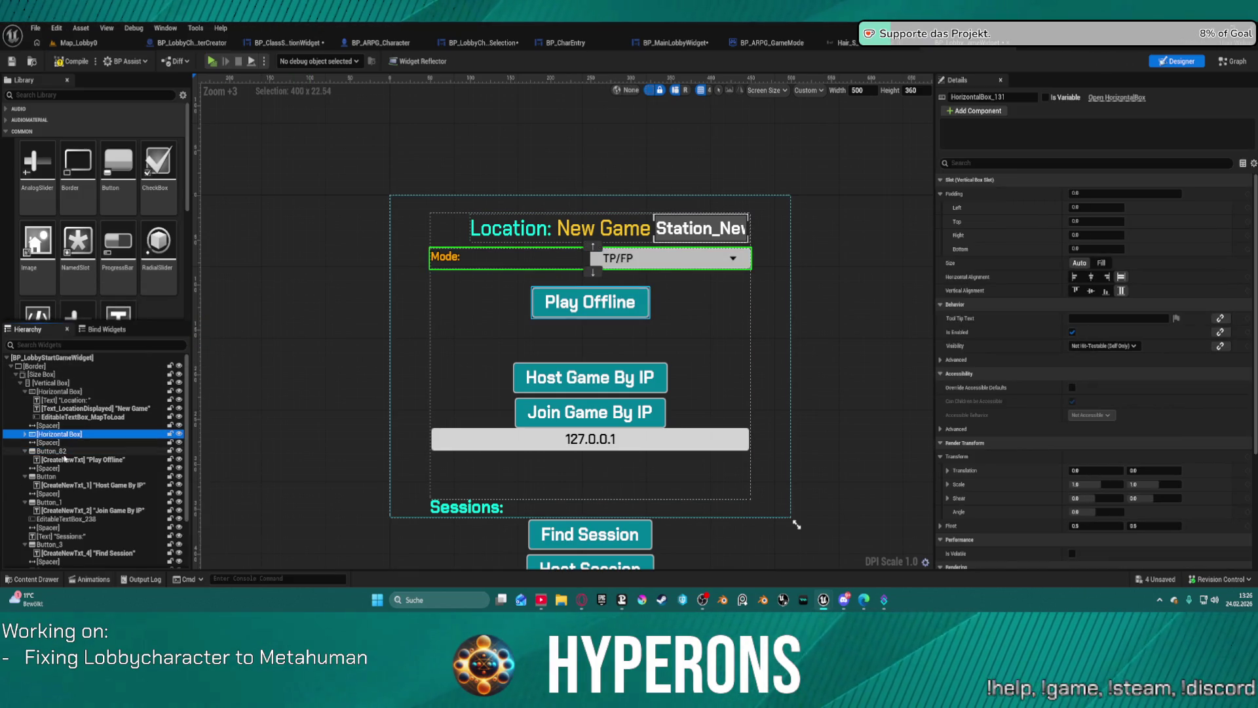
{"action": "left_click", "coordinate": [54, 451]}
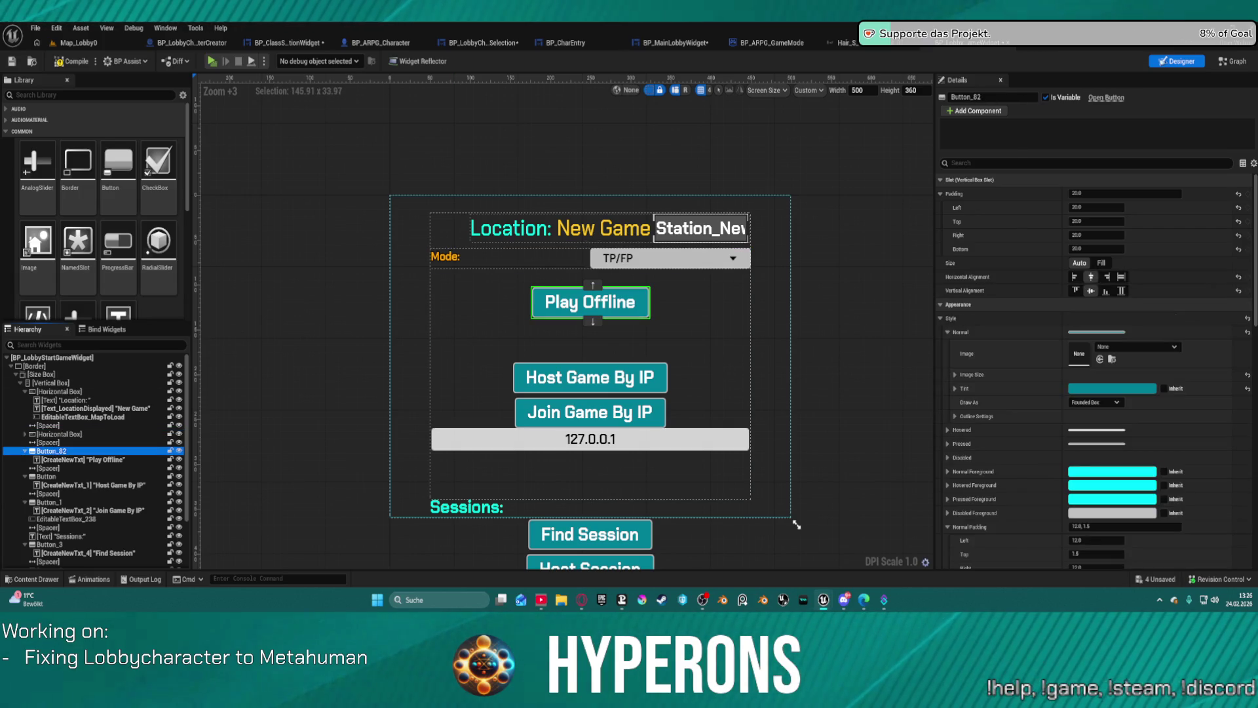
{"action": "left_click", "coordinate": [1100, 265]}
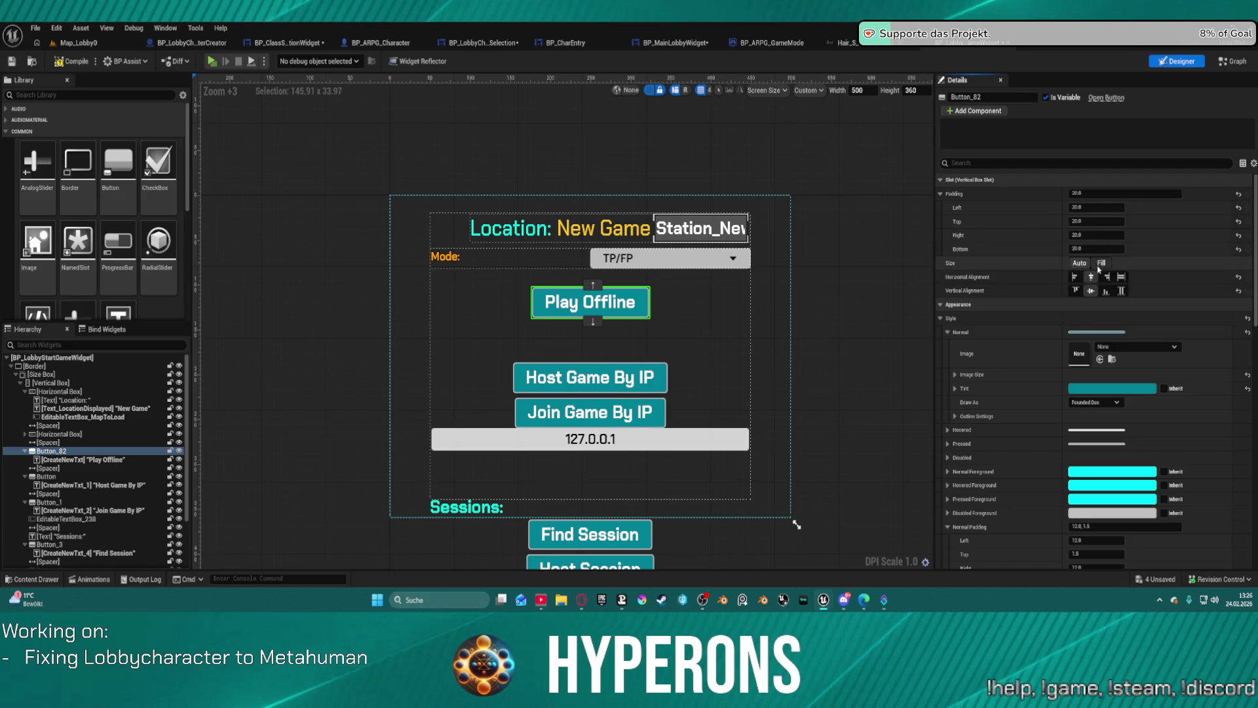
{"action": "left_click", "coordinate": [1101, 264]}
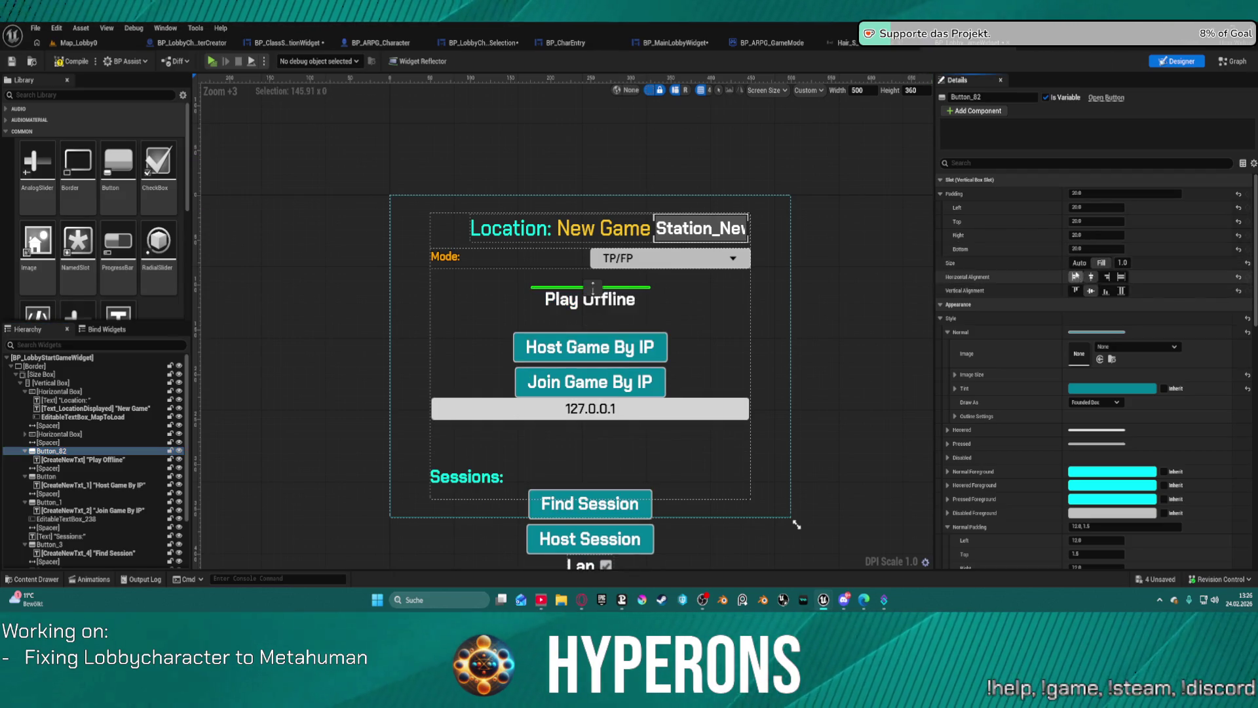
{"action": "left_click", "coordinate": [1080, 263]}
{"action": "left_click", "coordinate": [1122, 277]}
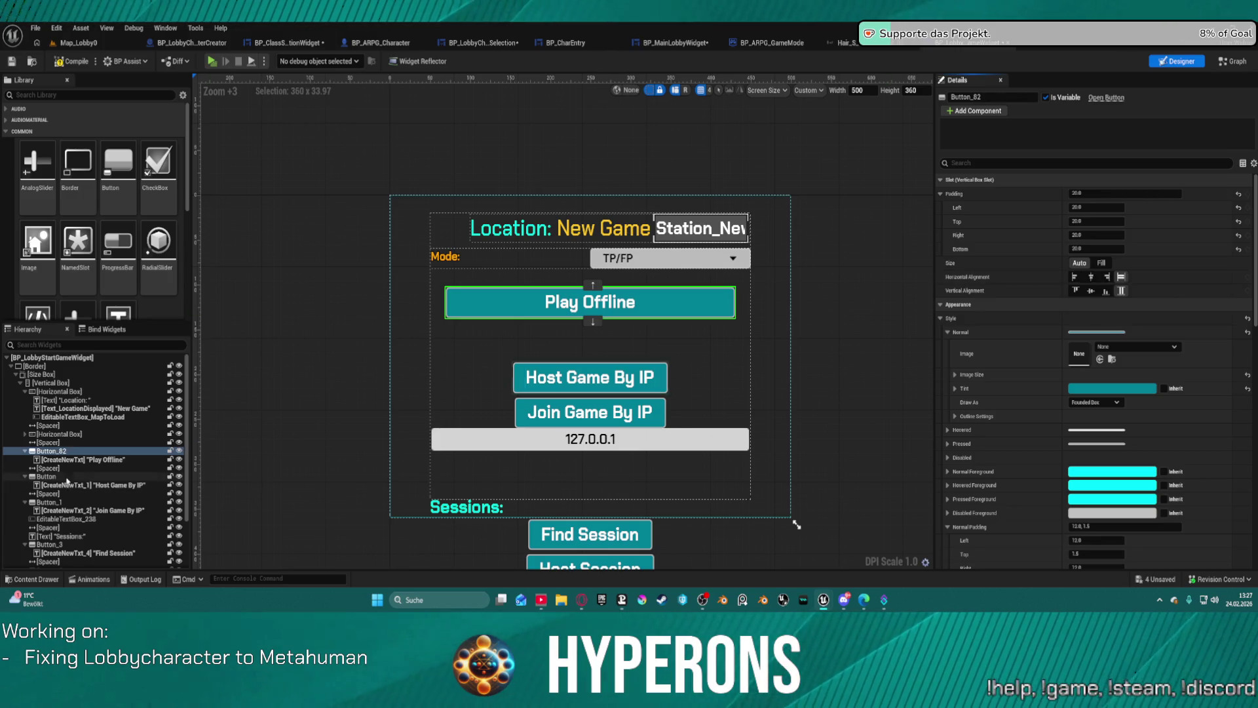
{"action": "left_click", "coordinate": [52, 452]}
{"action": "right_click", "coordinate": [52, 453]}
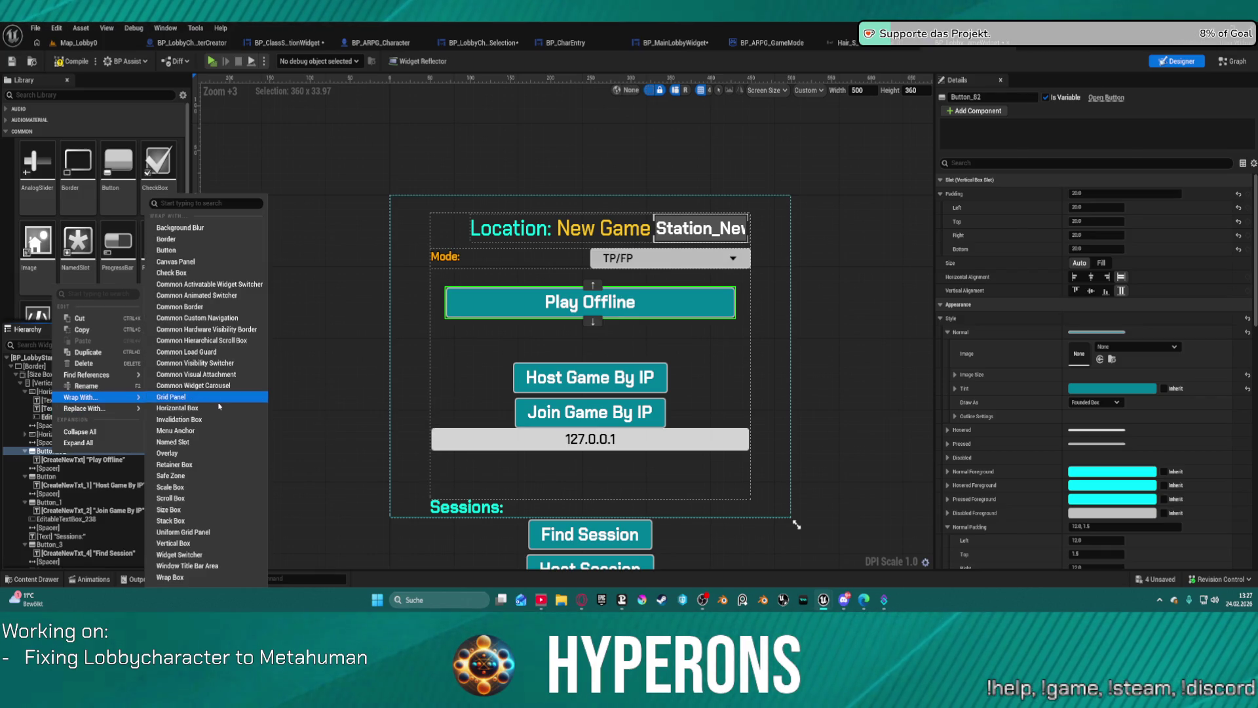
Step: Wrap the Play Offline button in a Horizontal Box, then in a Size Box
{"action": "left_click", "coordinate": [216, 409]}
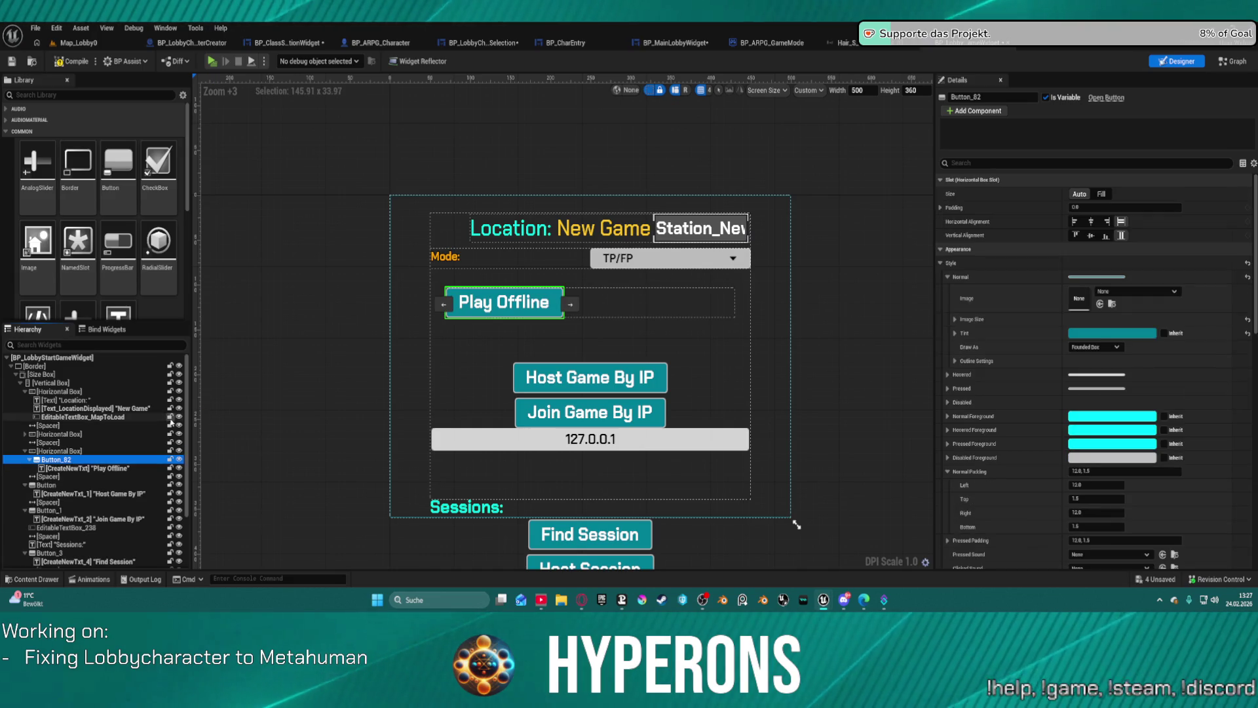
{"action": "right_click", "coordinate": [56, 461]}
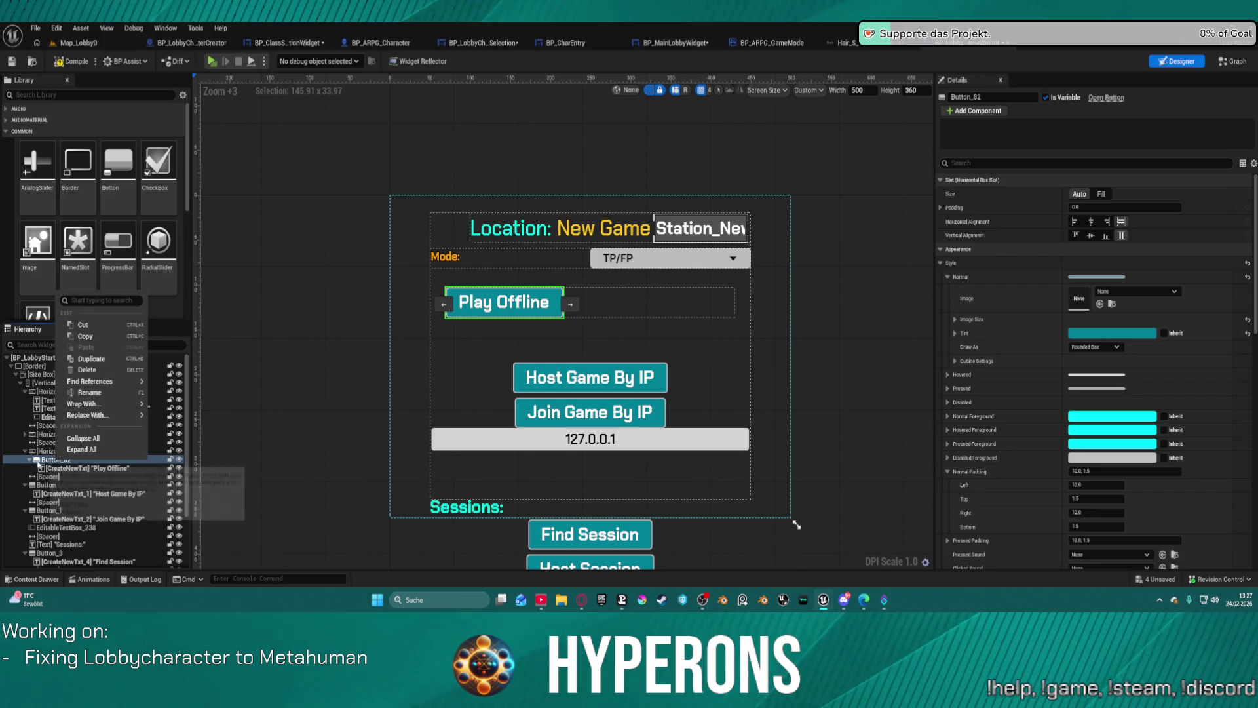
{"action": "mouse_move", "coordinate": [125, 403]}
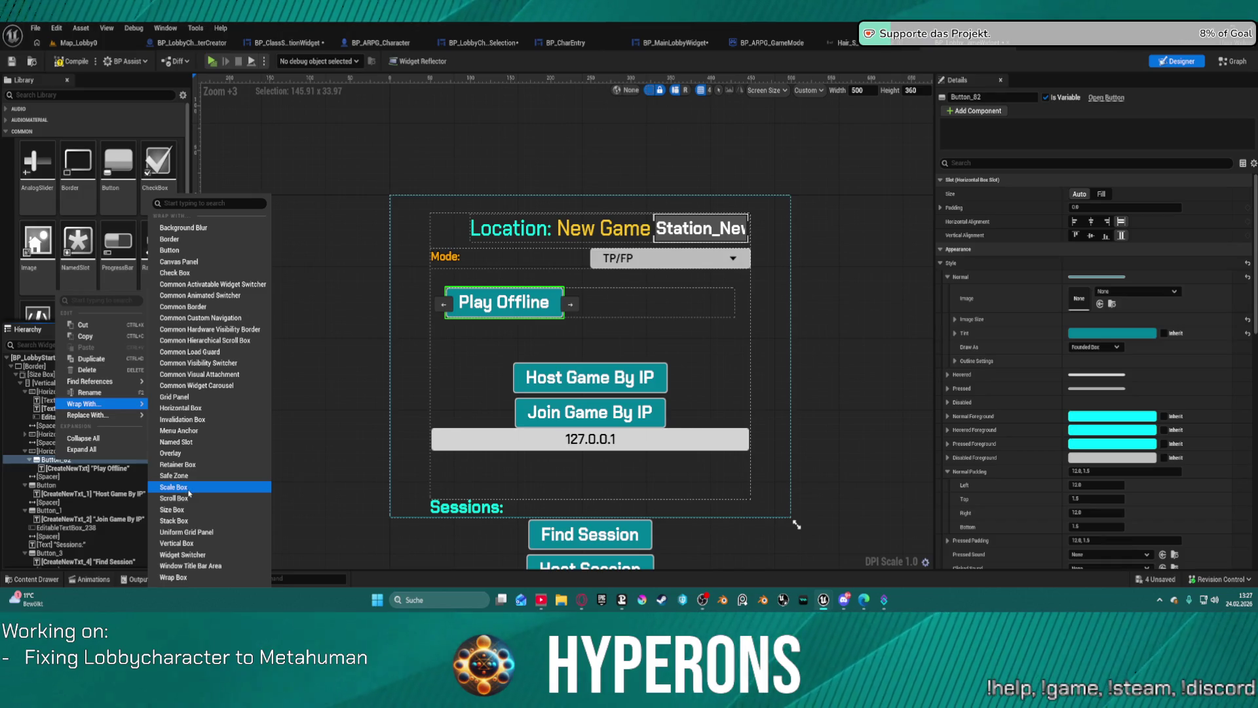
{"action": "left_click", "coordinate": [187, 515]}
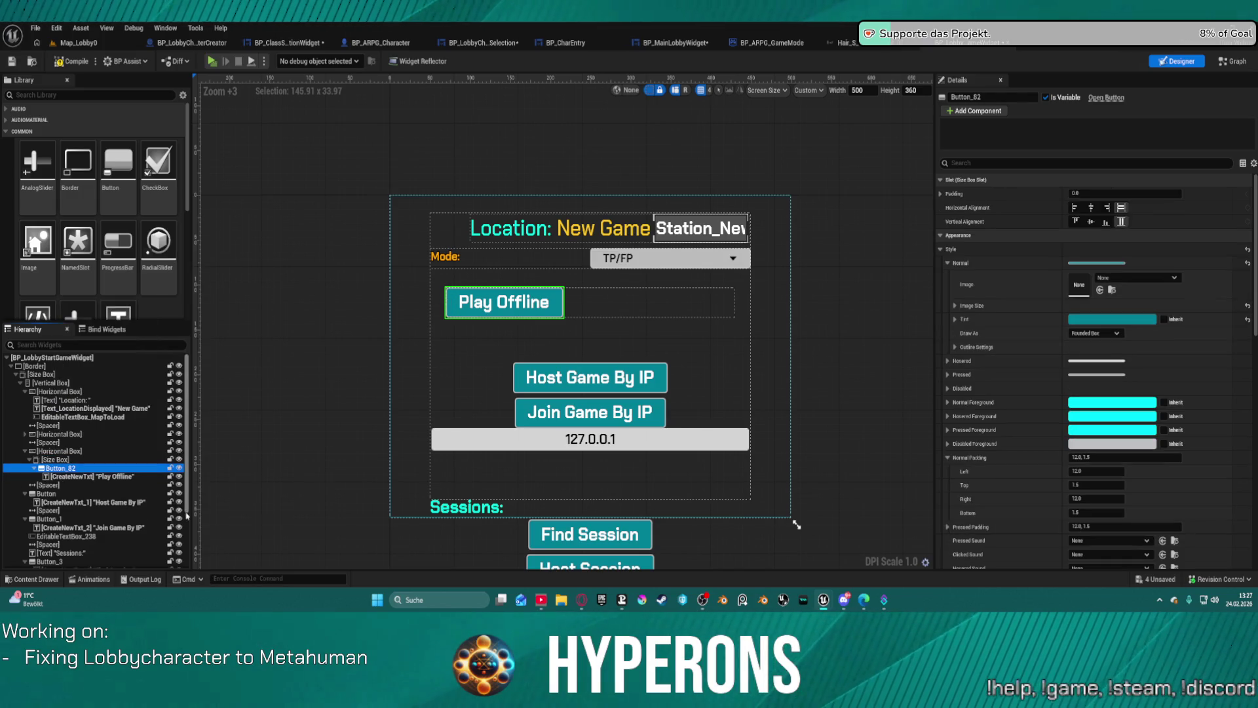
Step: Select Play Offline's Size Box, set its size to Fill and centre it horizontally and vertically
{"action": "left_click", "coordinate": [64, 486]}
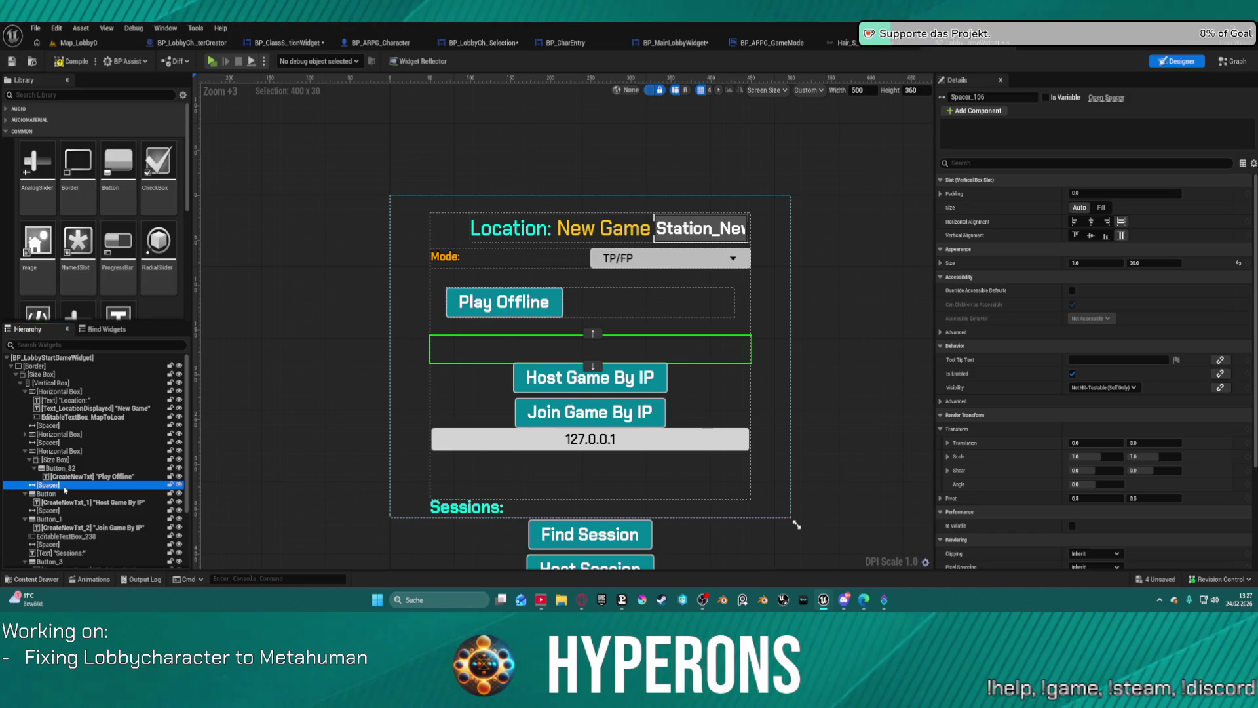
{"action": "left_click", "coordinate": [64, 478]}
{"action": "left_click", "coordinate": [58, 468]}
{"action": "left_click", "coordinate": [55, 459]}
{"action": "left_click", "coordinate": [1091, 221]}
{"action": "left_click", "coordinate": [1091, 236]}
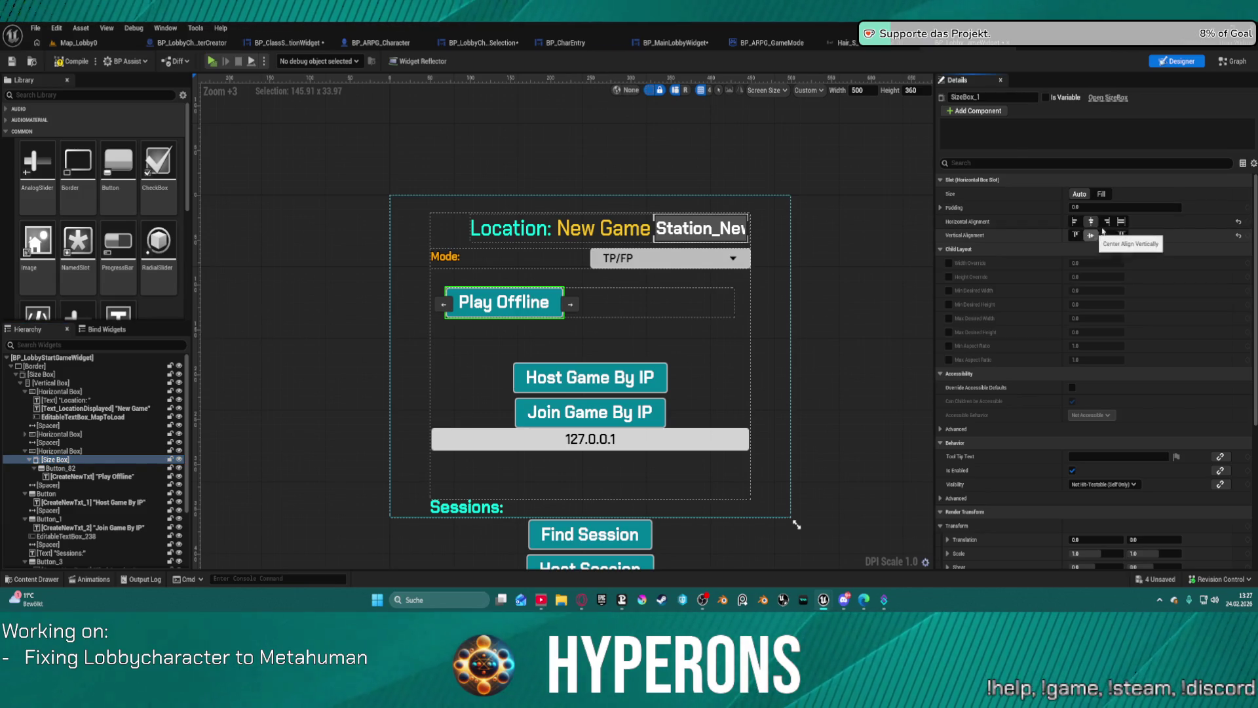
{"action": "left_click", "coordinate": [1101, 193]}
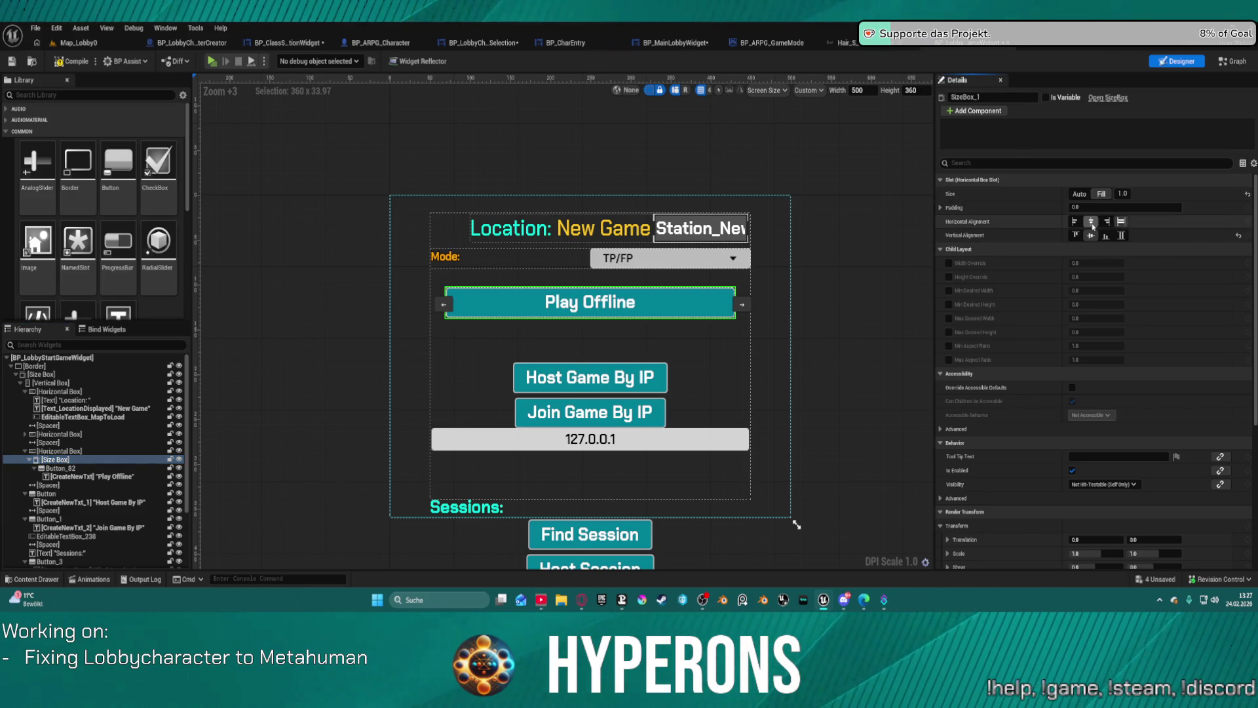
{"action": "left_click", "coordinate": [1091, 223]}
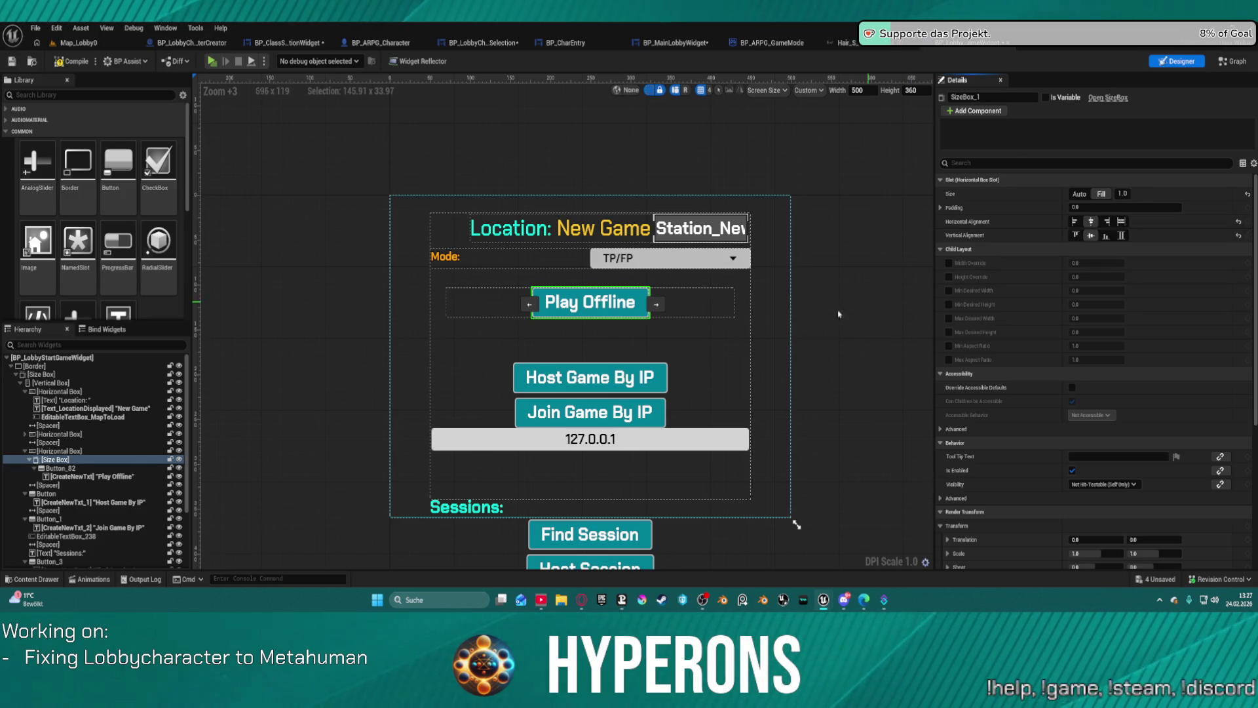
Step: Override the Size Box's height to 50 and width to 200
{"action": "left_click", "coordinate": [948, 276]}
{"action": "left_click", "coordinate": [1083, 277]}
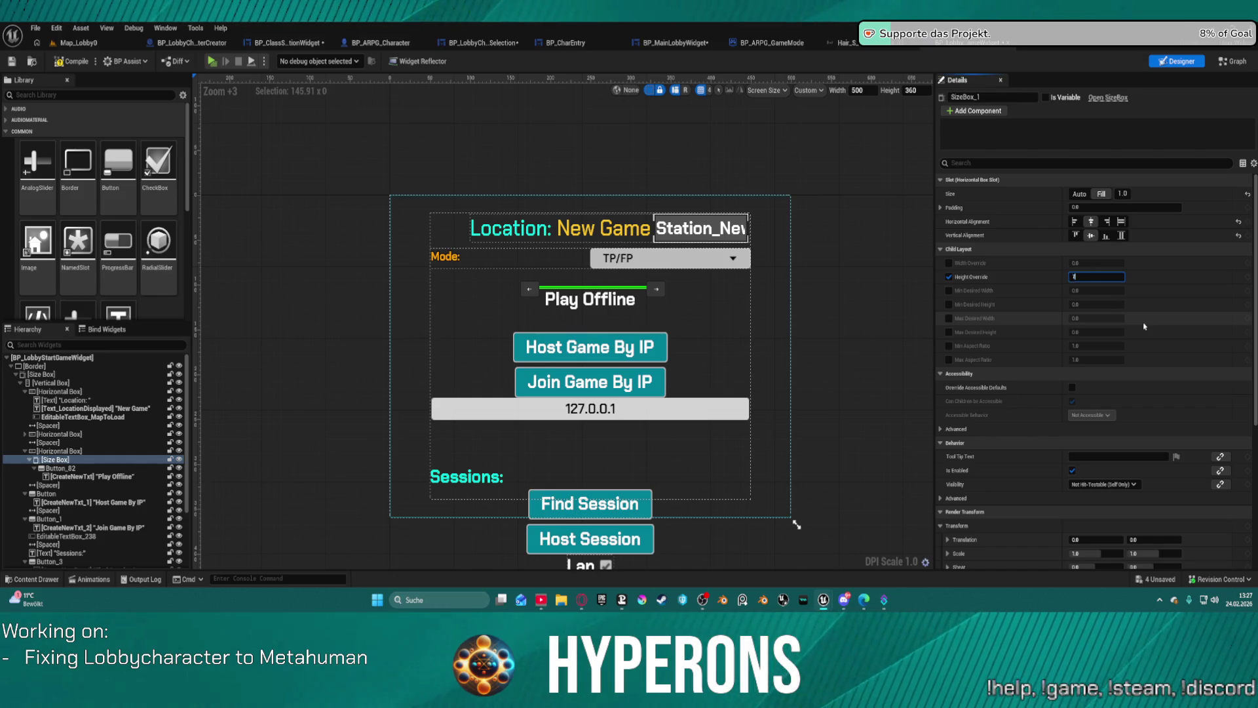
{"action": "type", "text": "5"}
{"action": "key", "text": "Return"}
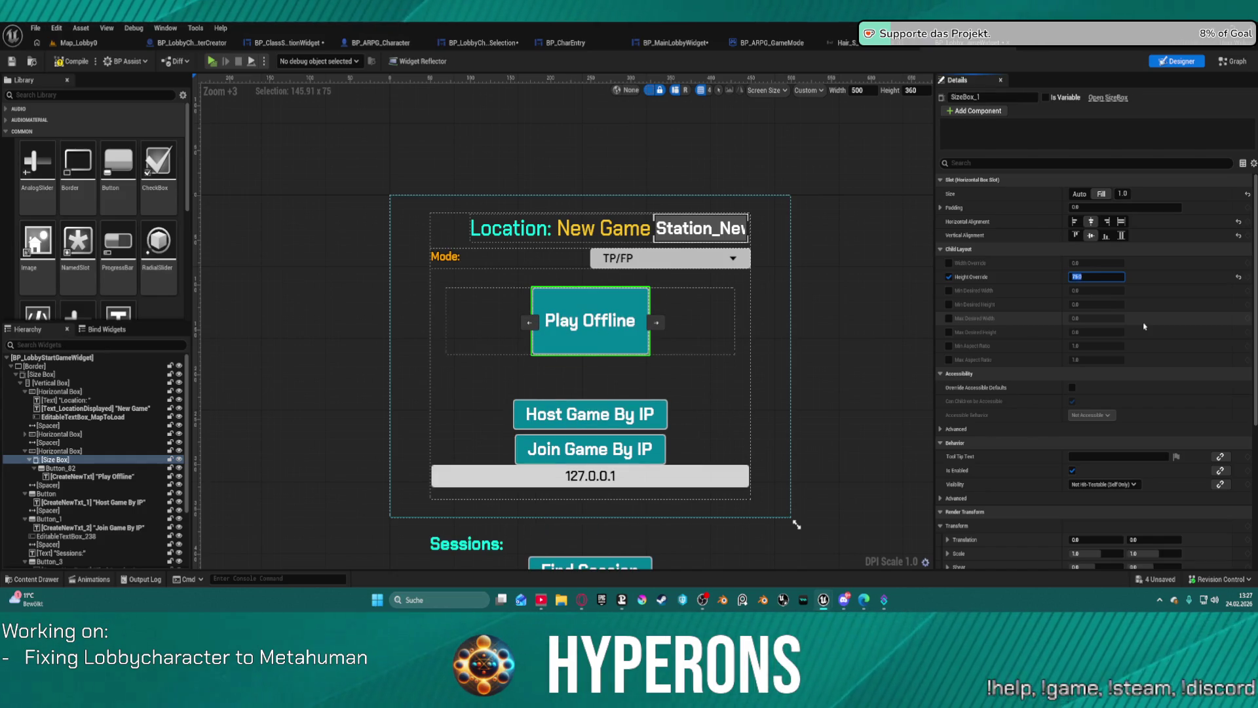
{"action": "key", "text": "Return"}
{"action": "left_click", "coordinate": [949, 263]}
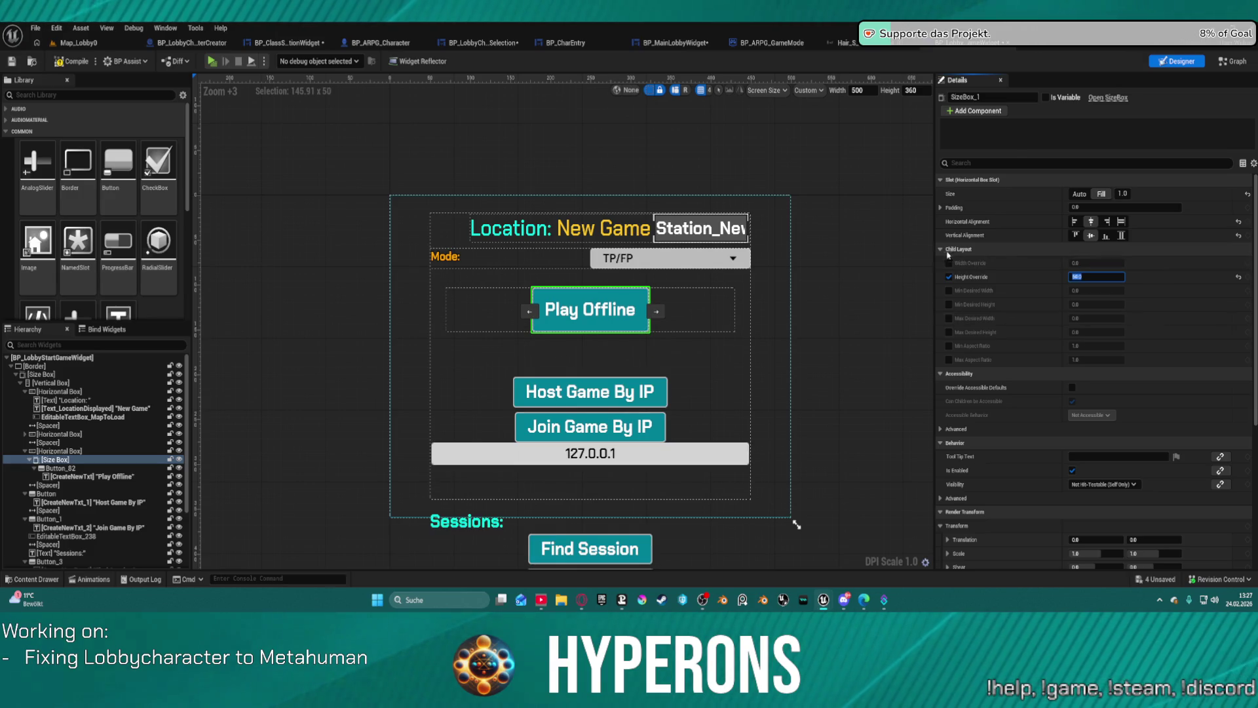
{"action": "left_click", "coordinate": [1104, 262]}
{"action": "type", "text": "4"}
{"action": "key", "text": "Return"}
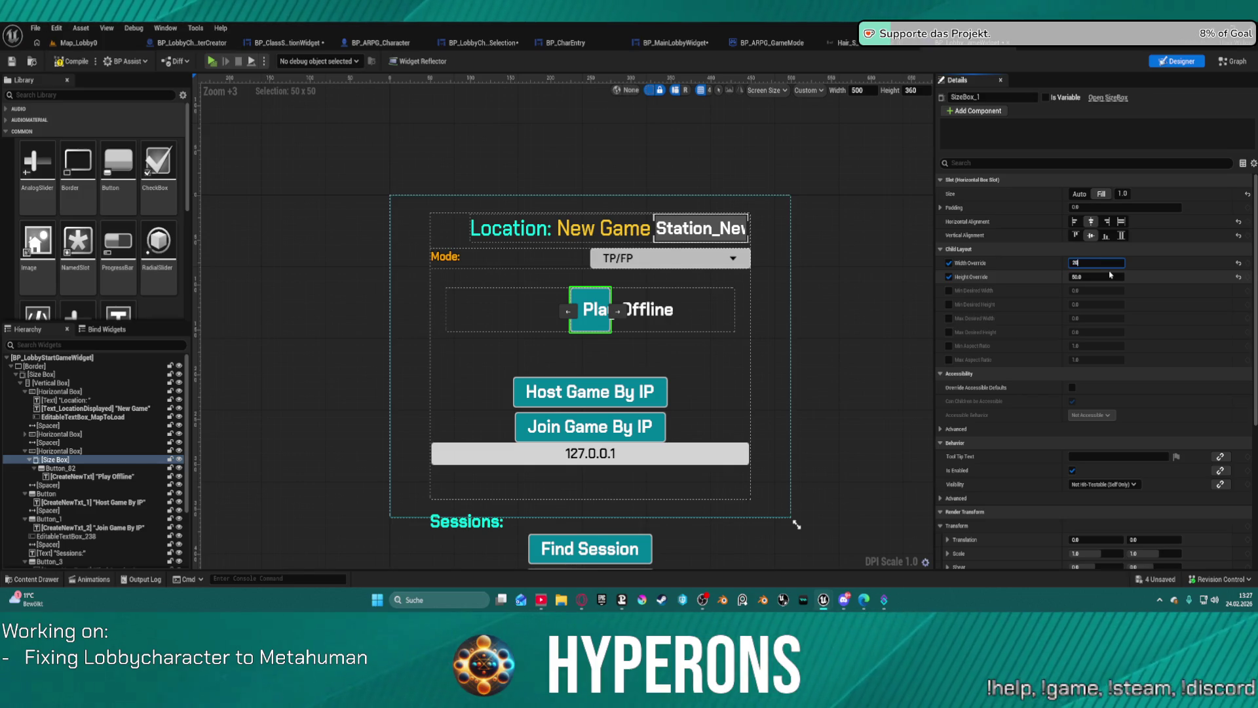
{"action": "key", "text": "Return"}
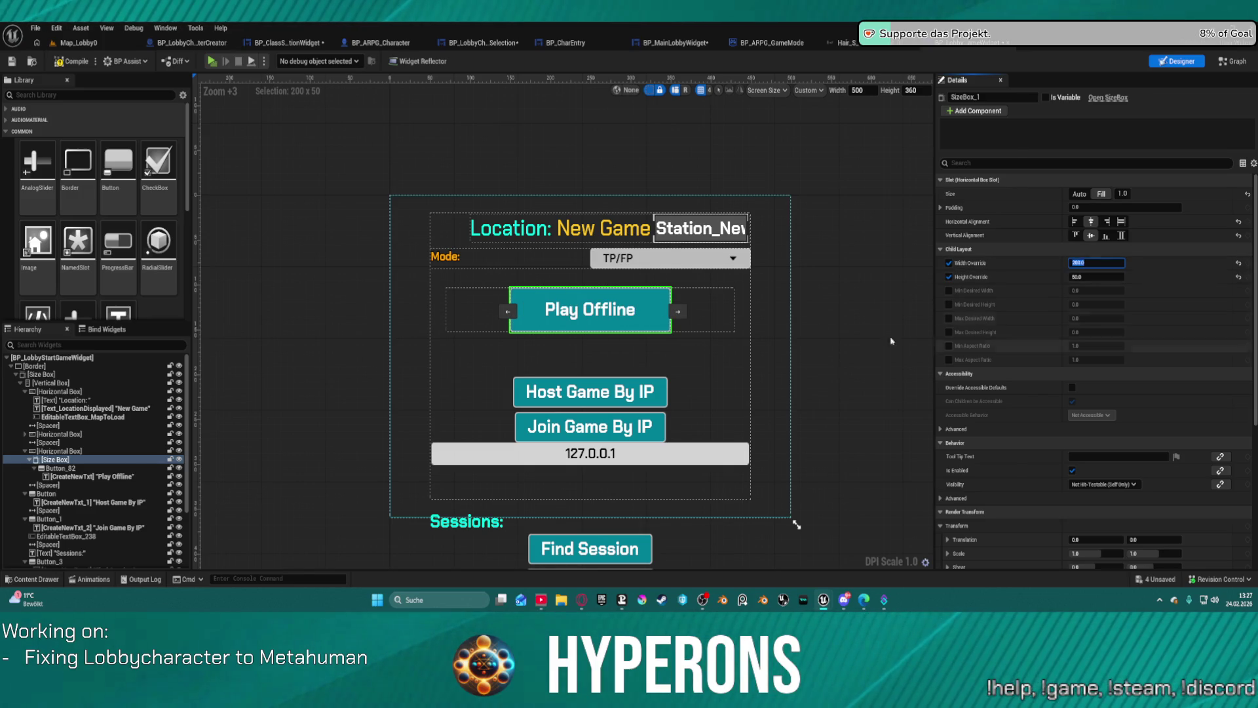
{"action": "left_click", "coordinate": [627, 300]}
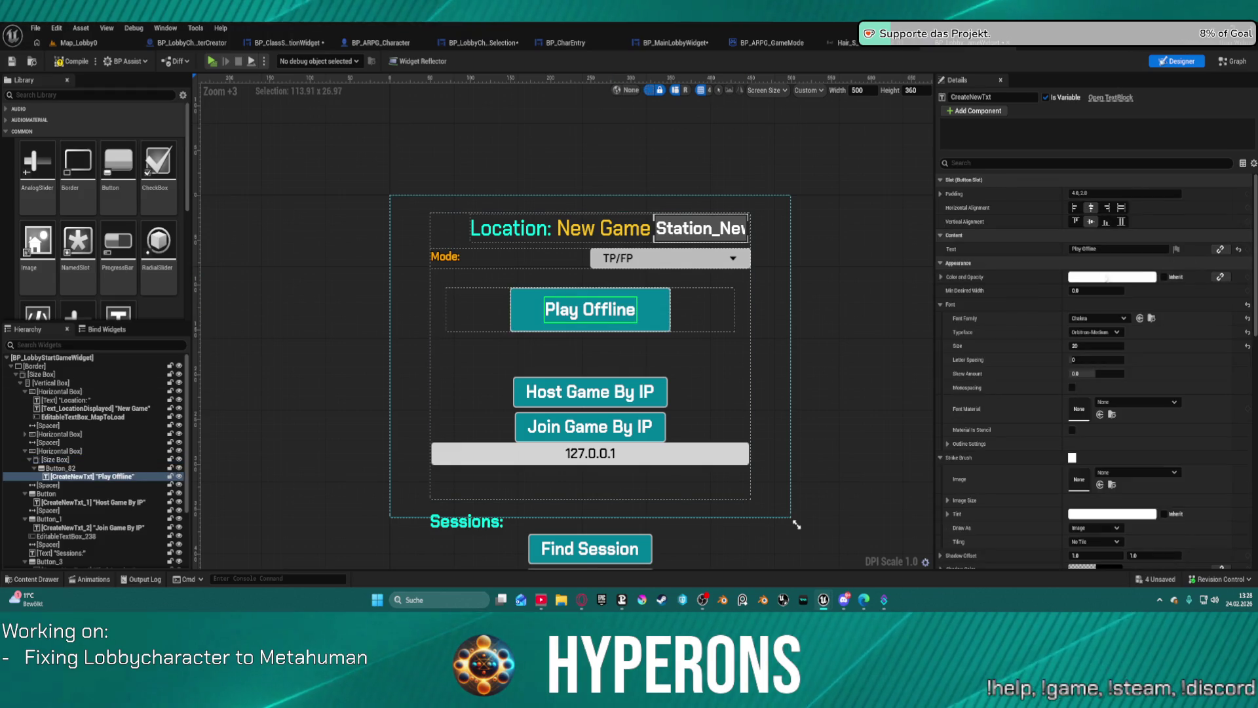
Step: Open Play Offline's Normal Foreground colour picker, then switch over to Krita
{"action": "left_click", "coordinate": [661, 303]}
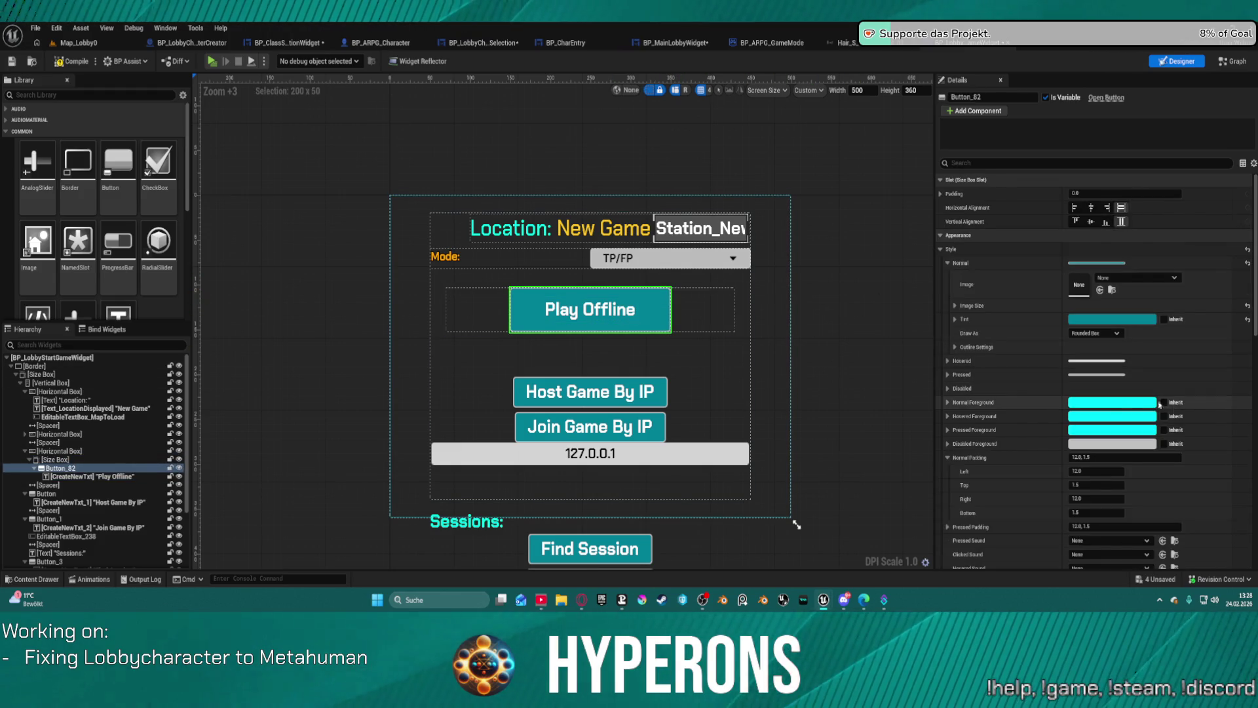
{"action": "left_click", "coordinate": [1089, 402]}
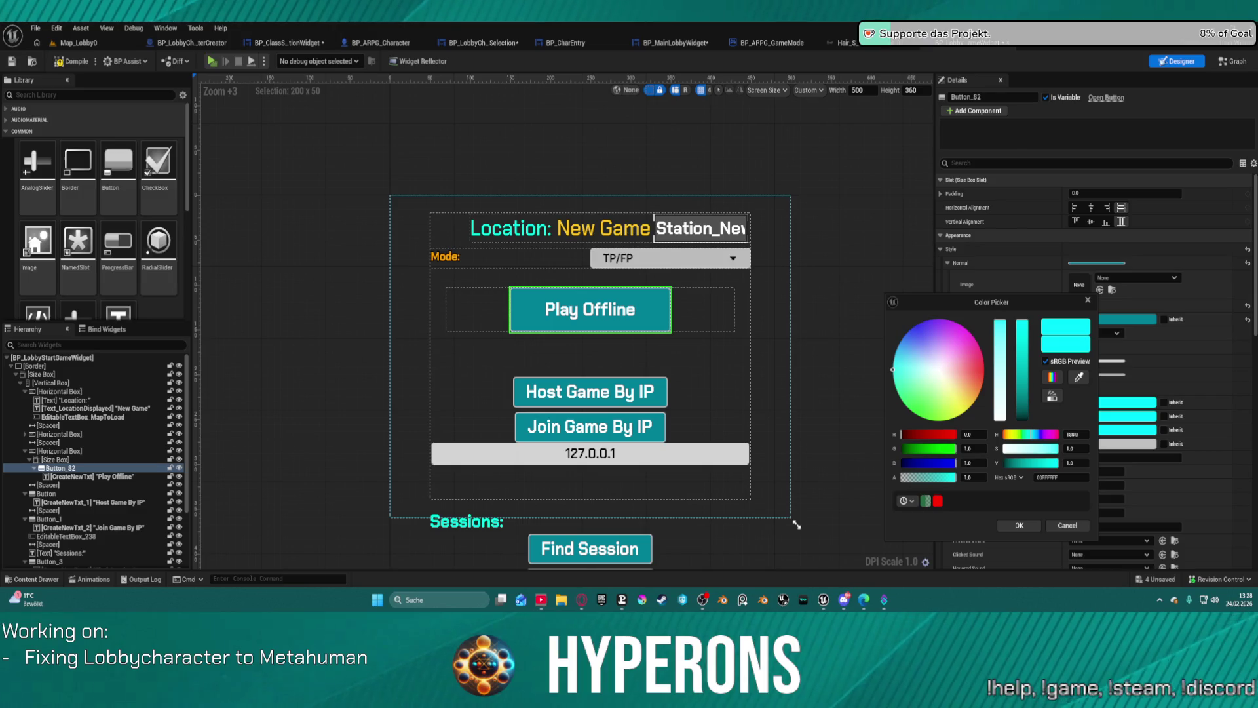
{"action": "left_click", "coordinate": [642, 600]}
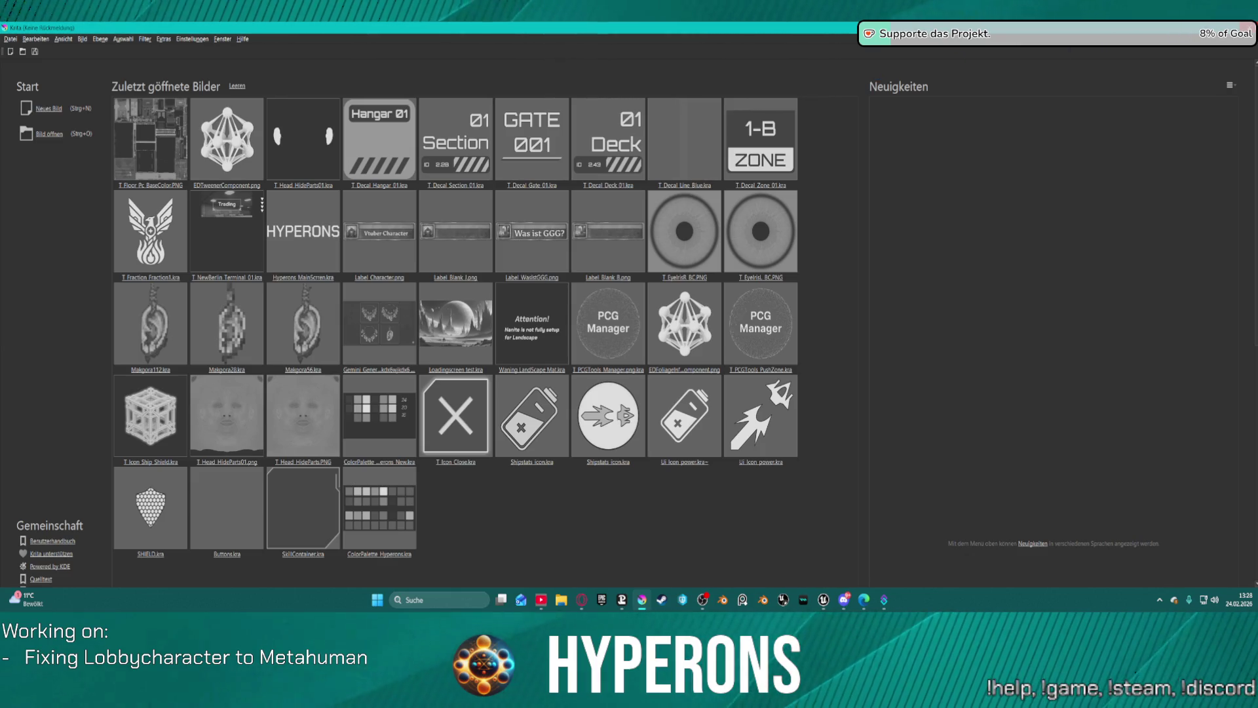
{"action": "left_click", "coordinate": [624, 358]}
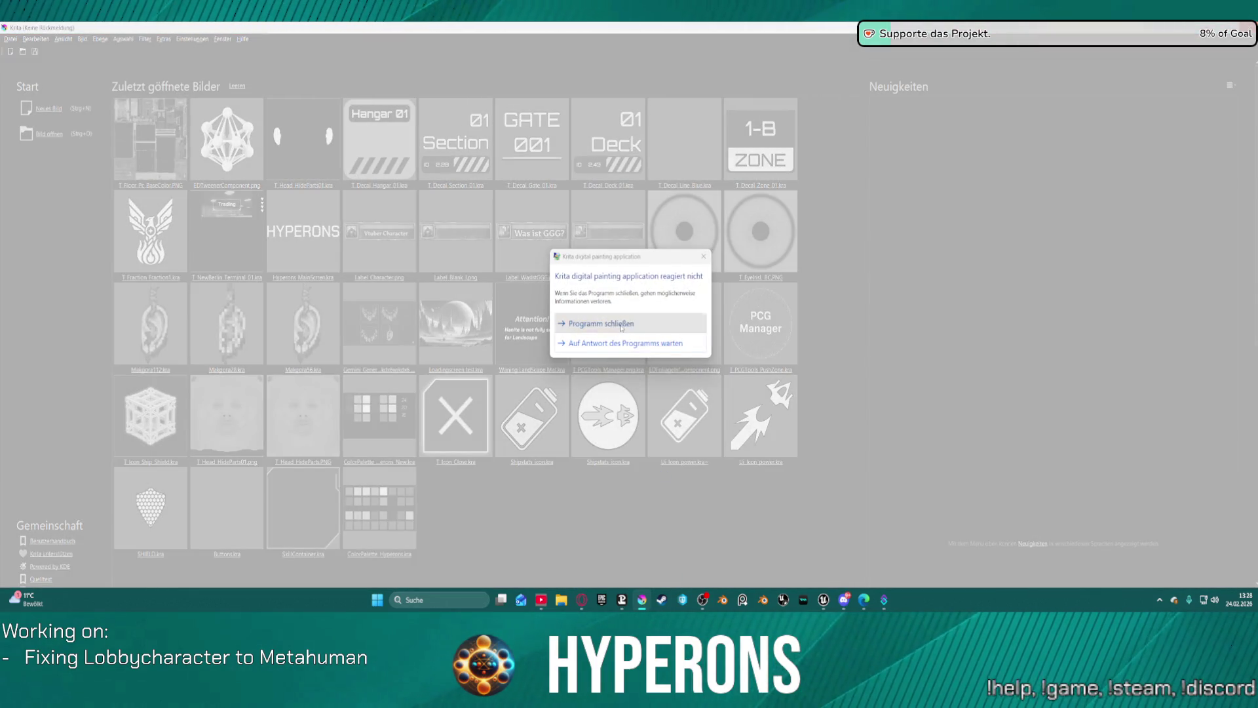
Step: Restart the frozen Krita, close ColorPalette_Hyperons without saving, and switch back to Unreal
{"action": "left_click", "coordinate": [600, 323]}
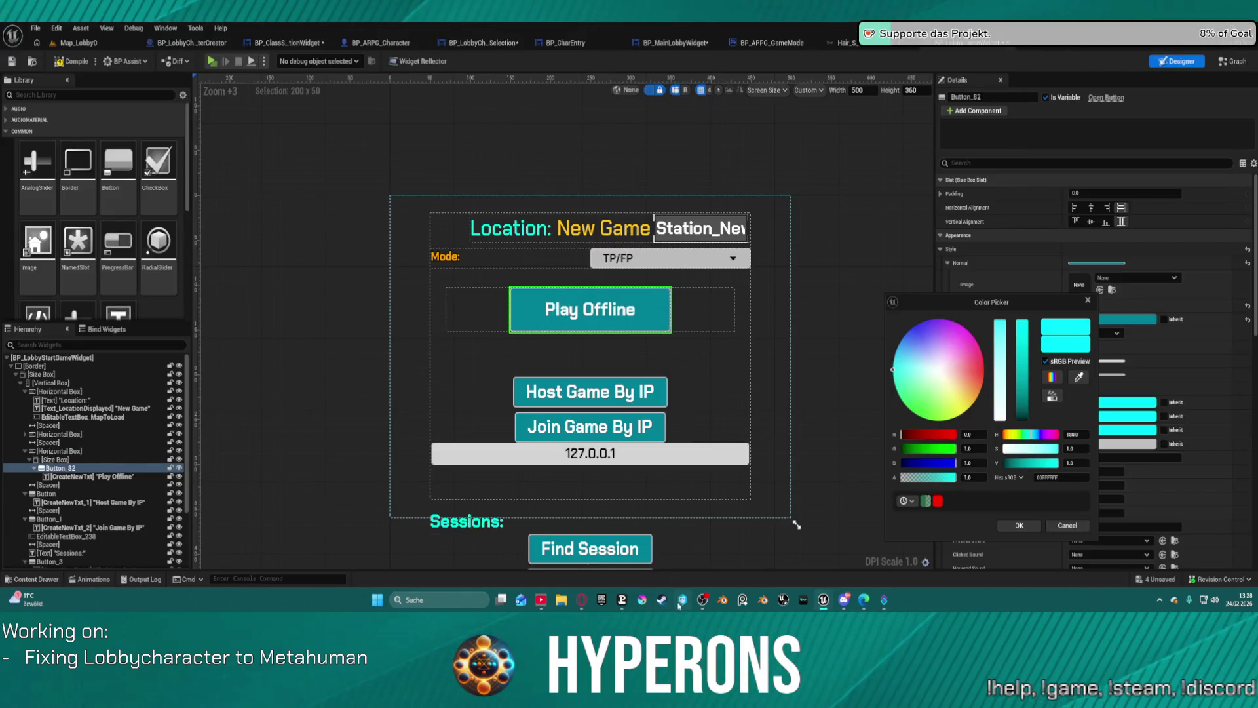
{"action": "left_click", "coordinate": [644, 604]}
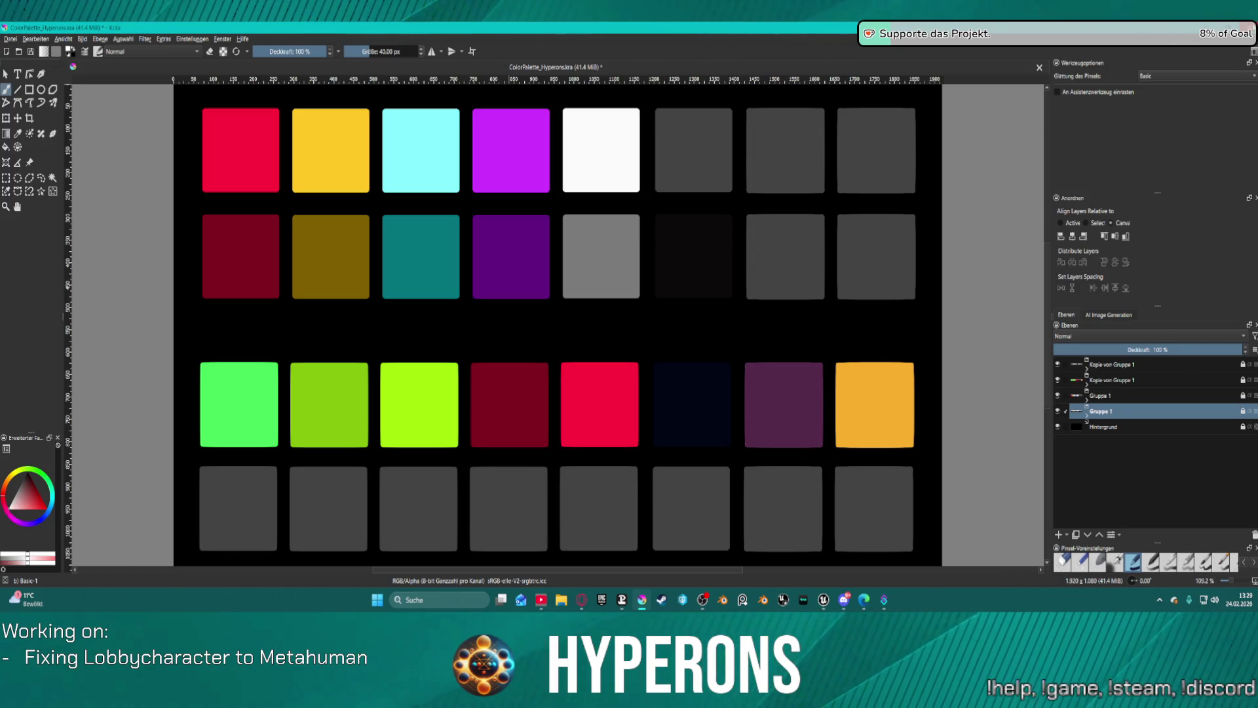
{"action": "key", "text": "ctrl+w"}
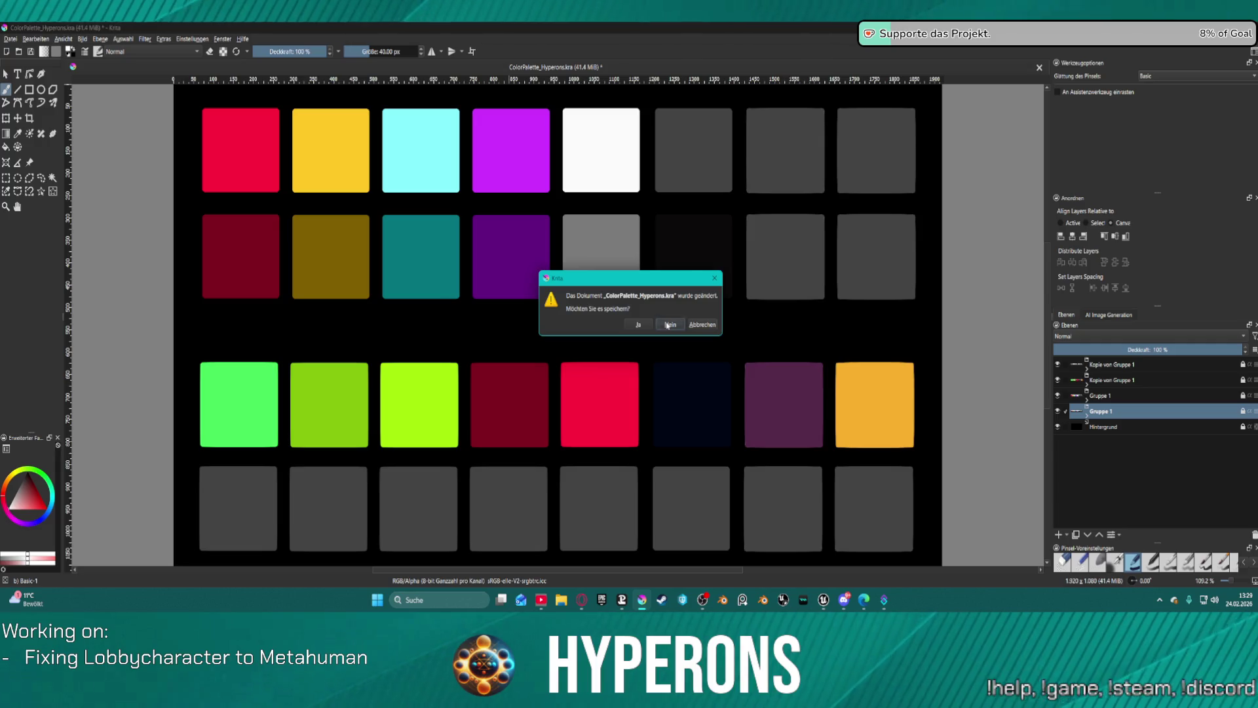
{"action": "left_click", "coordinate": [668, 325]}
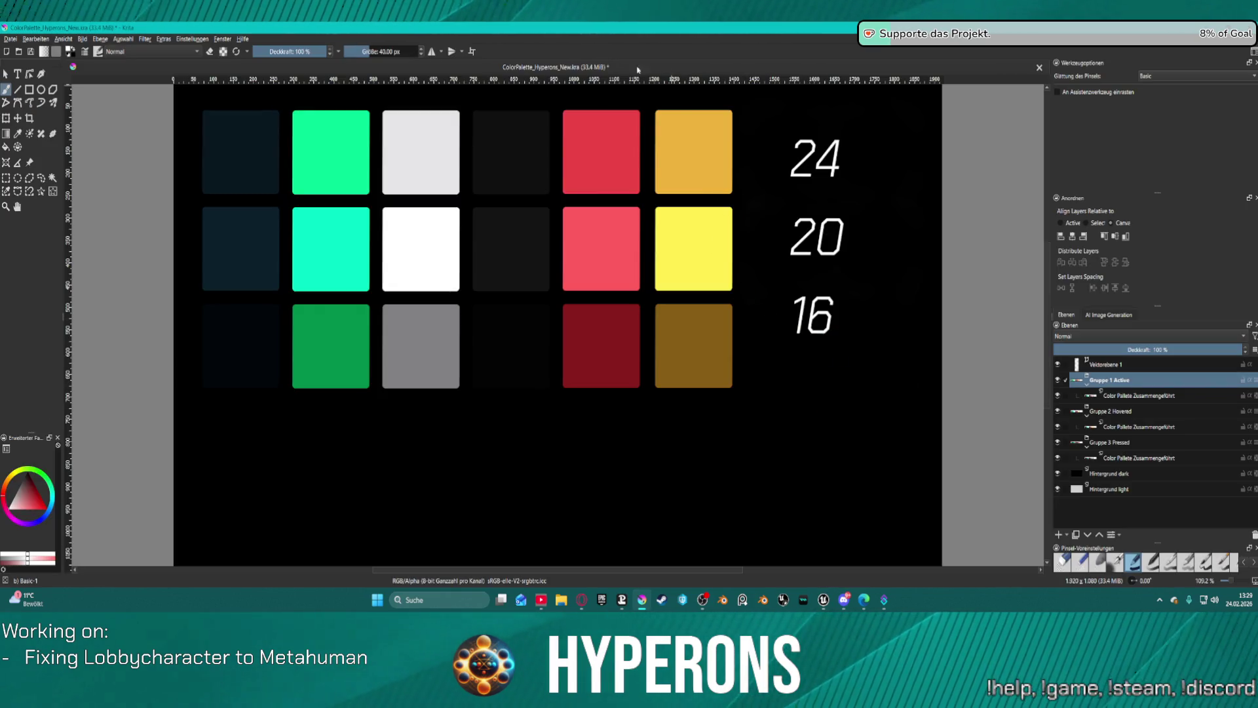
{"action": "key", "text": "alt+Tab"}
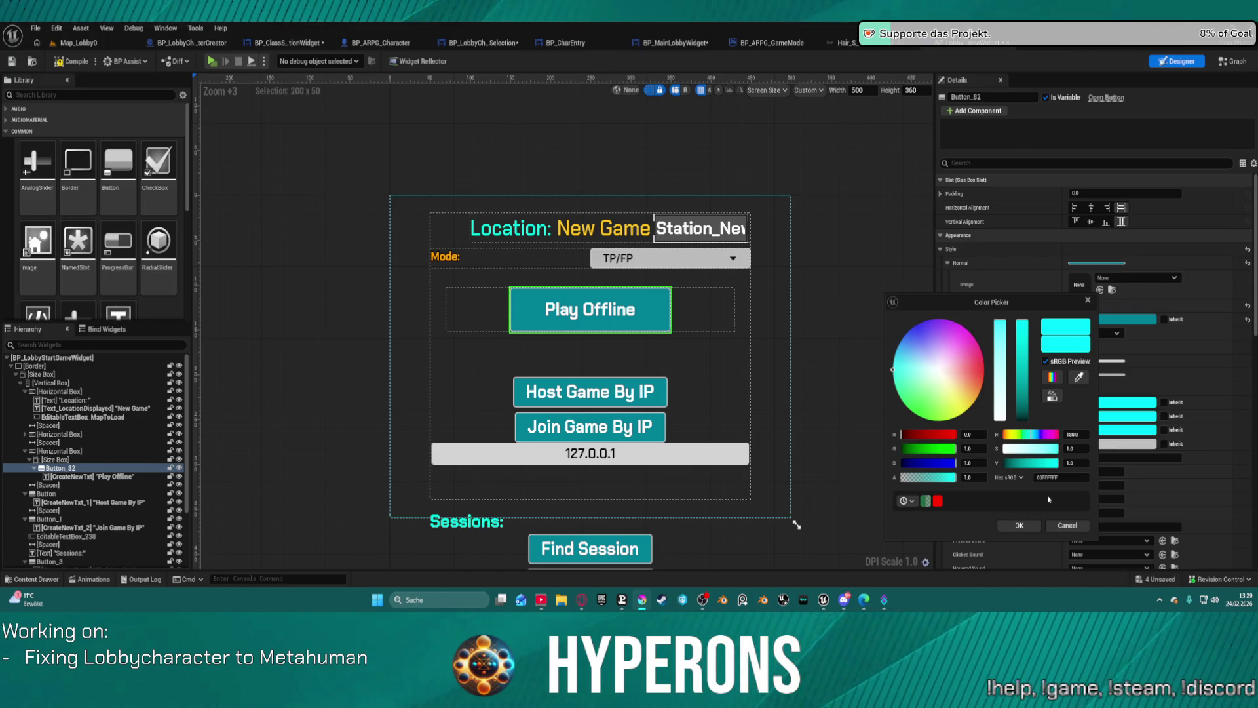
Step: Eyedrop palette greens for Play Offline's Normal, green-cyan Hovered and darker Pressed foreground colours
{"action": "key", "text": "ctrl+v"}
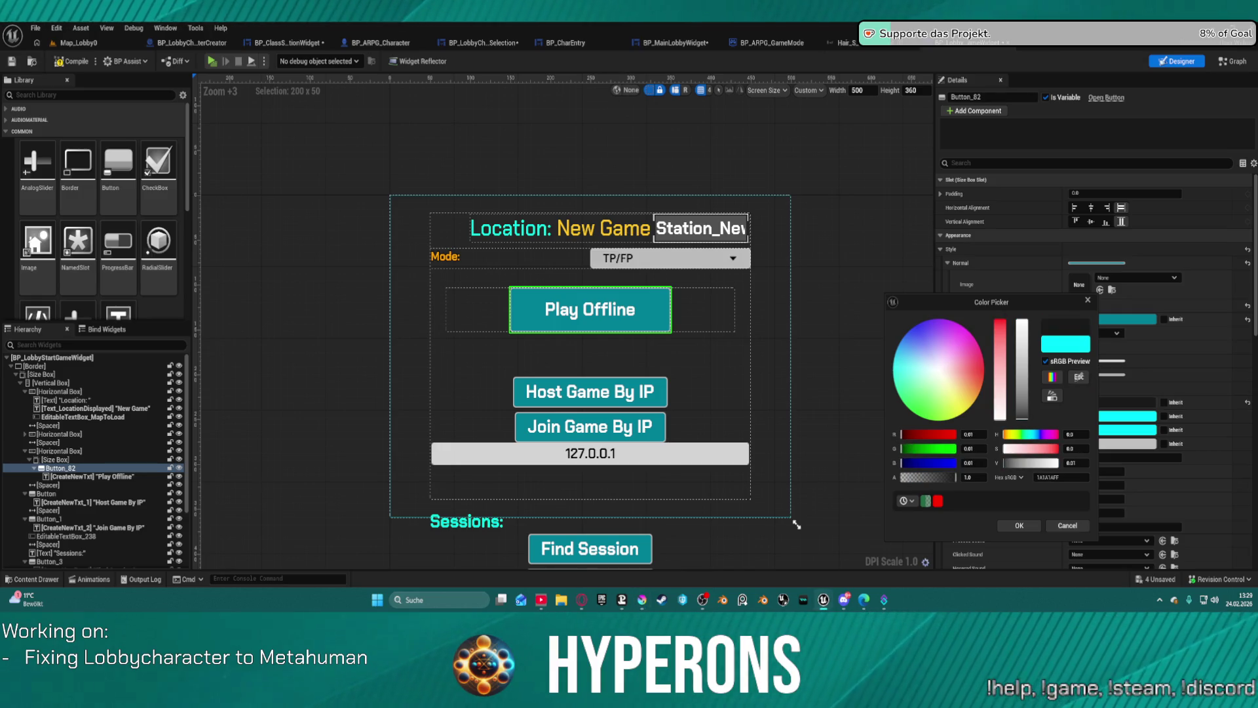
{"action": "key", "text": "Escape"}
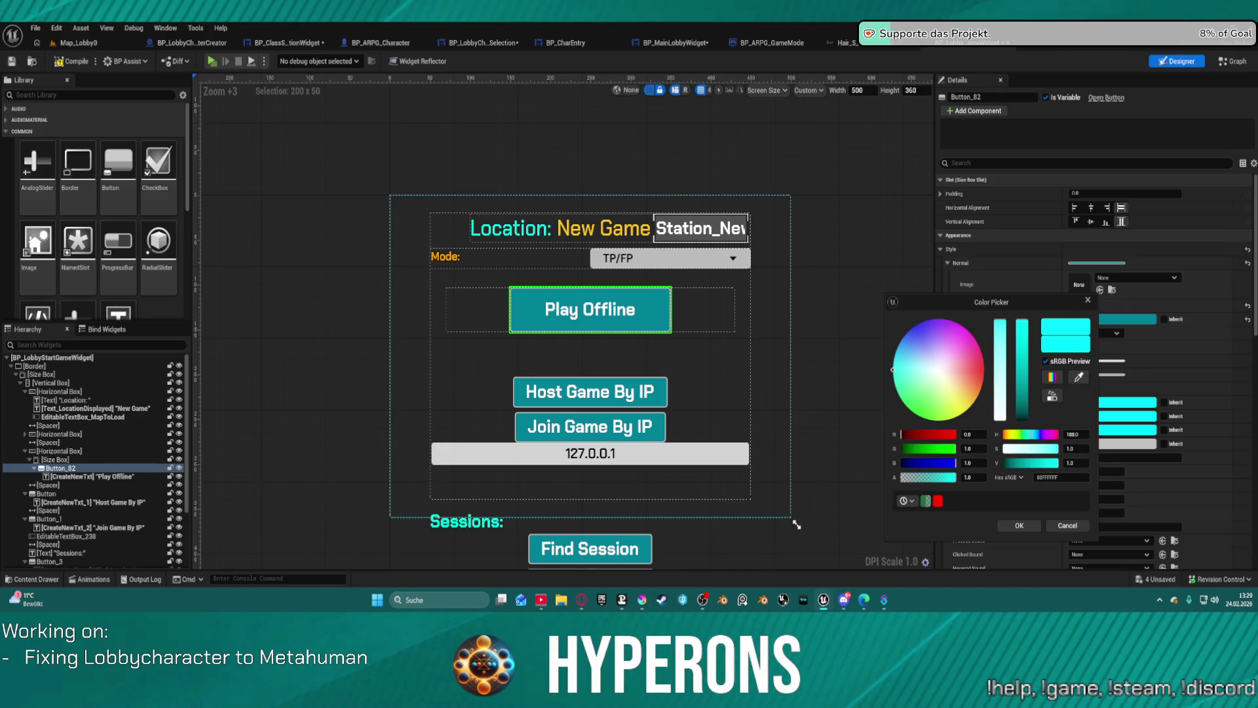
{"action": "left_click", "coordinate": [1078, 377]}
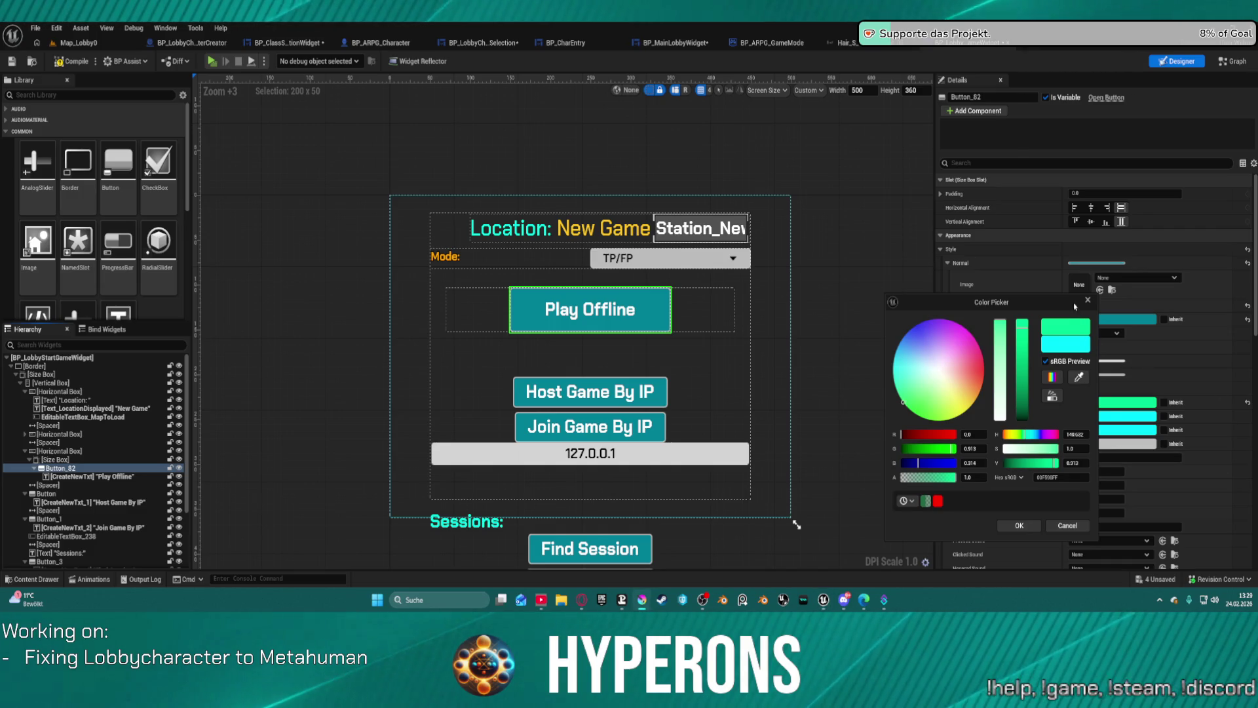
{"action": "left_click", "coordinate": [1020, 526]}
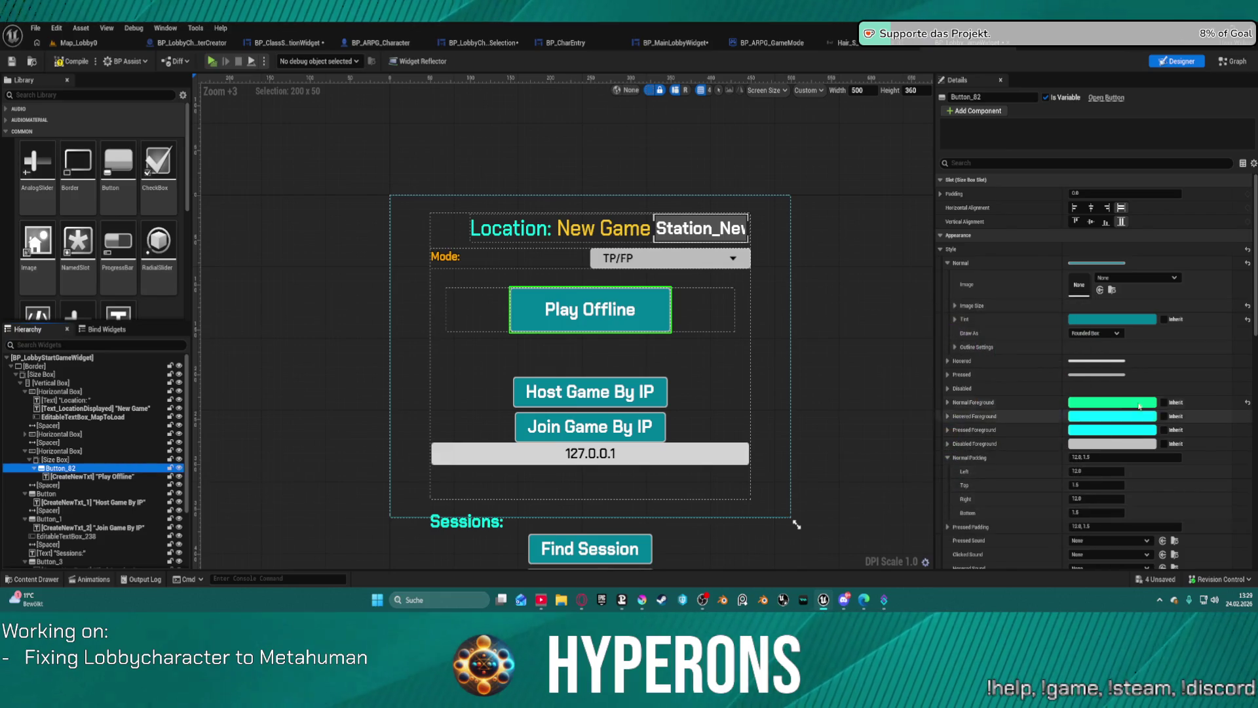
{"action": "left_click", "coordinate": [1102, 419]}
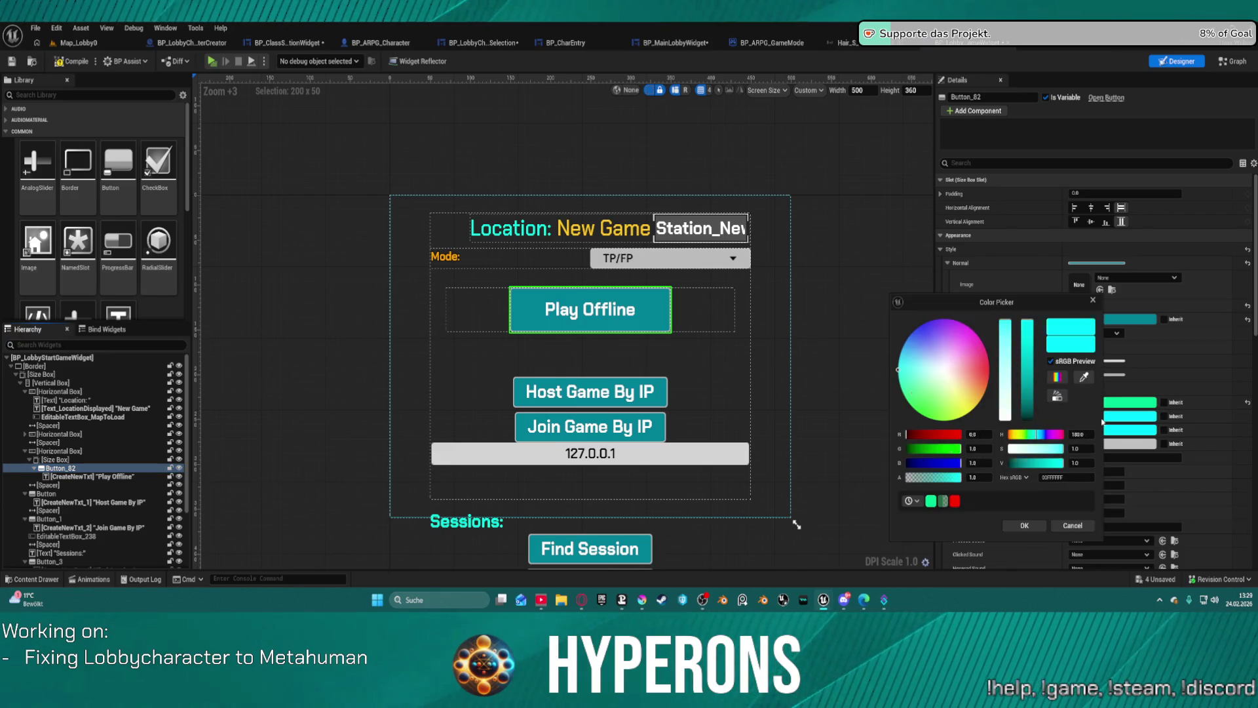
{"action": "left_click", "coordinate": [1086, 378]}
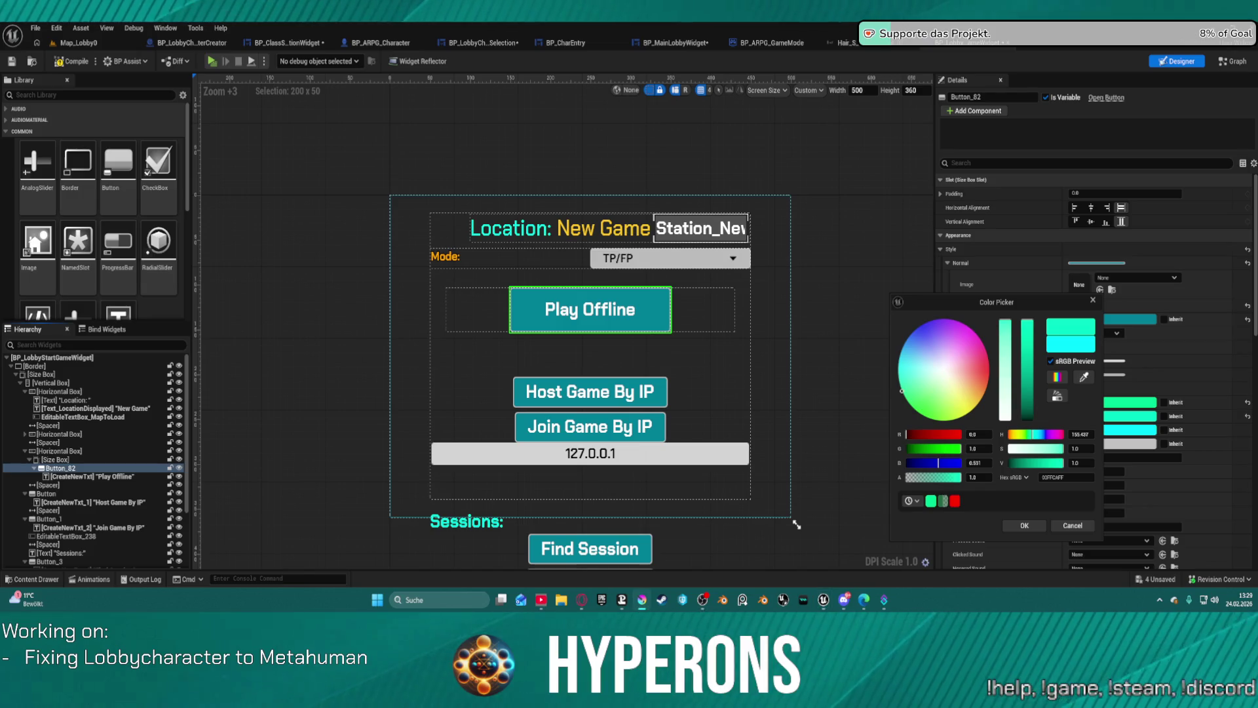
{"action": "left_click", "coordinate": [1024, 526]}
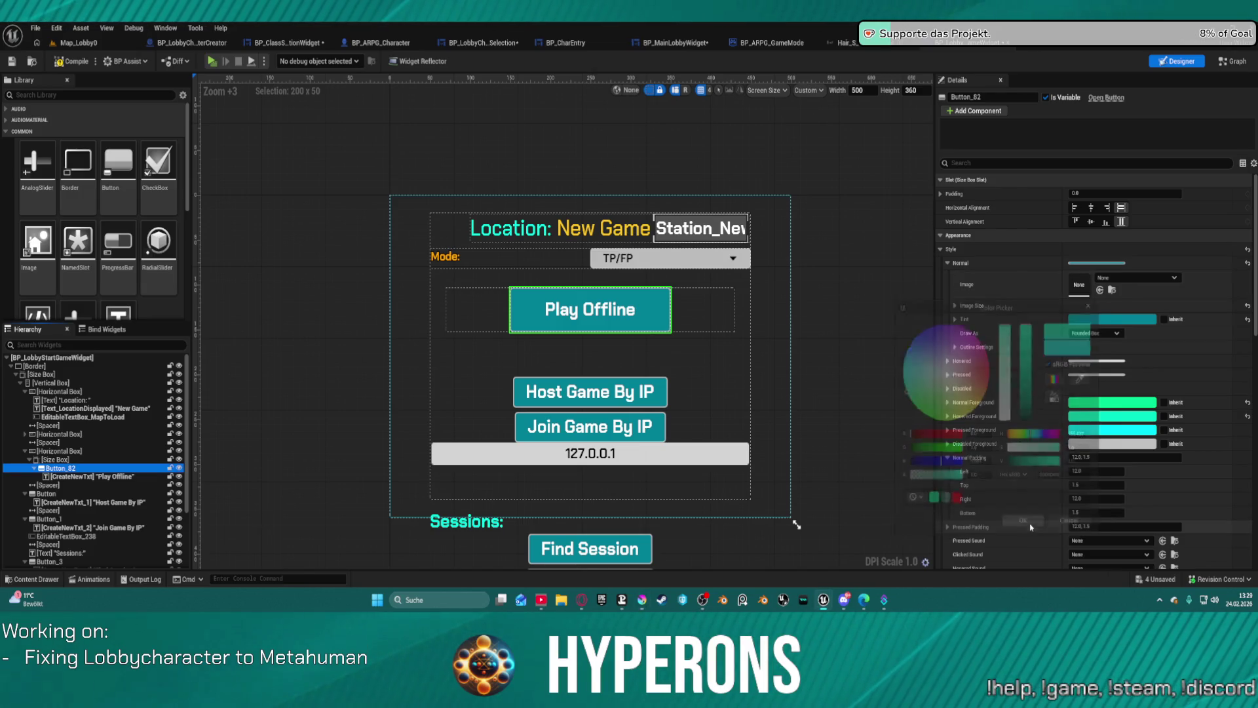
{"action": "left_click", "coordinate": [1075, 431]}
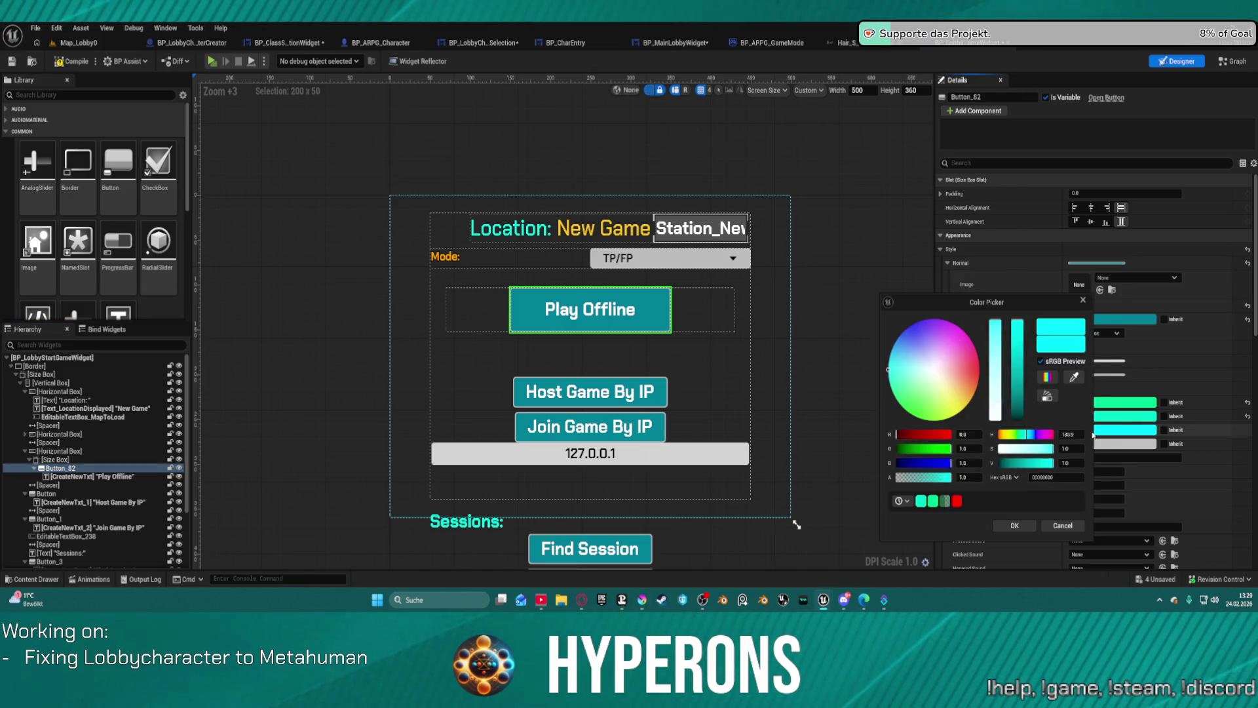
{"action": "left_click", "coordinate": [1075, 378]}
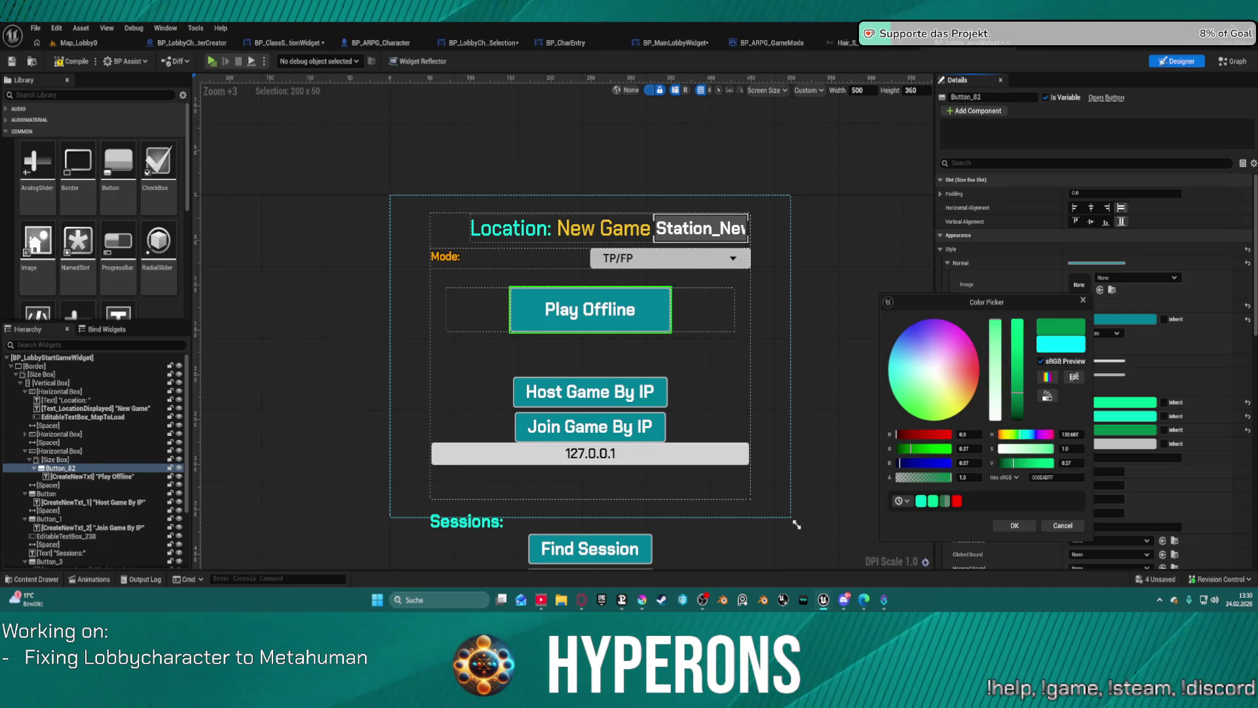
{"action": "left_click", "coordinate": [1010, 527]}
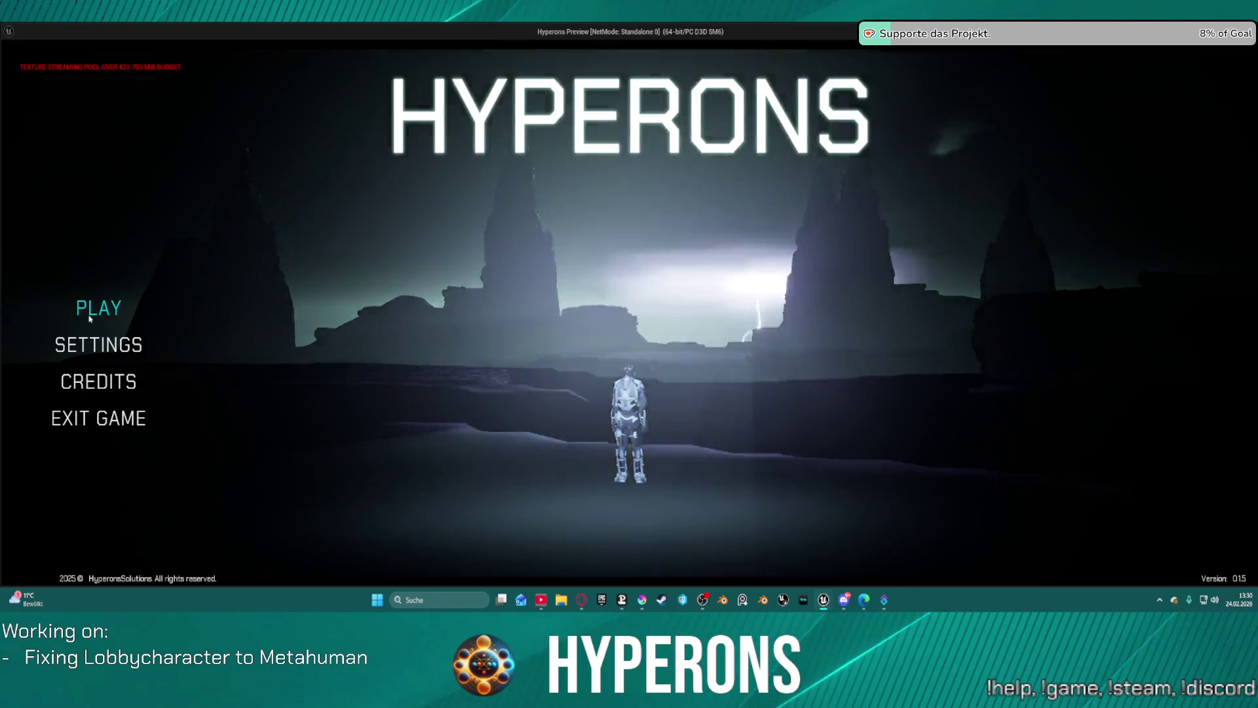
{"action": "left_click", "coordinate": [98, 308]}
{"action": "left_click", "coordinate": [600, 281]}
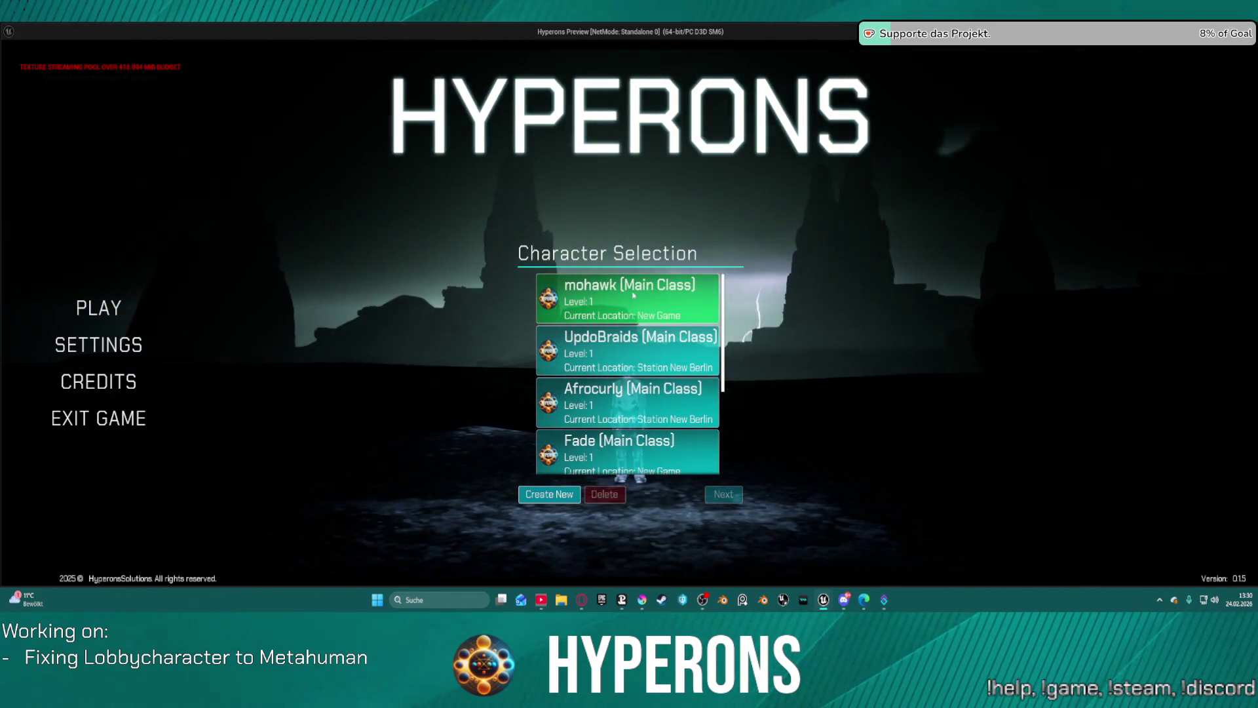
{"action": "left_click", "coordinate": [733, 495]}
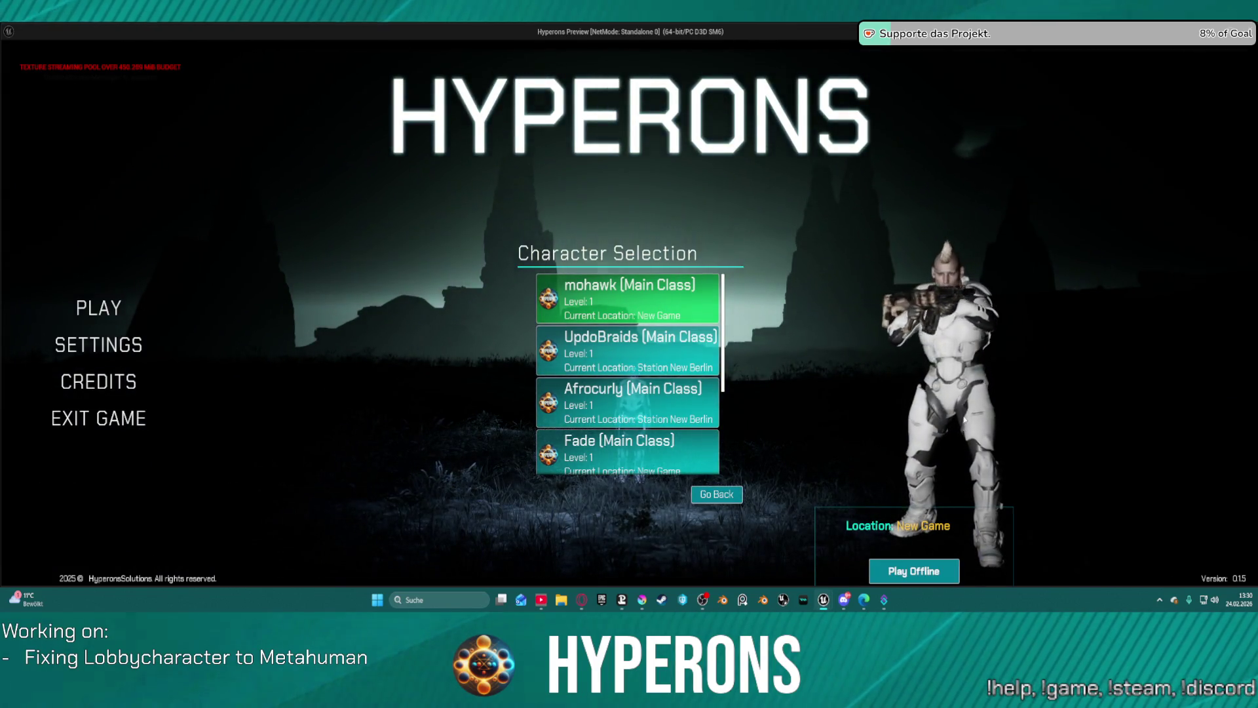
{"action": "key", "text": "Escape"}
{"action": "left_click", "coordinate": [178, 43]}
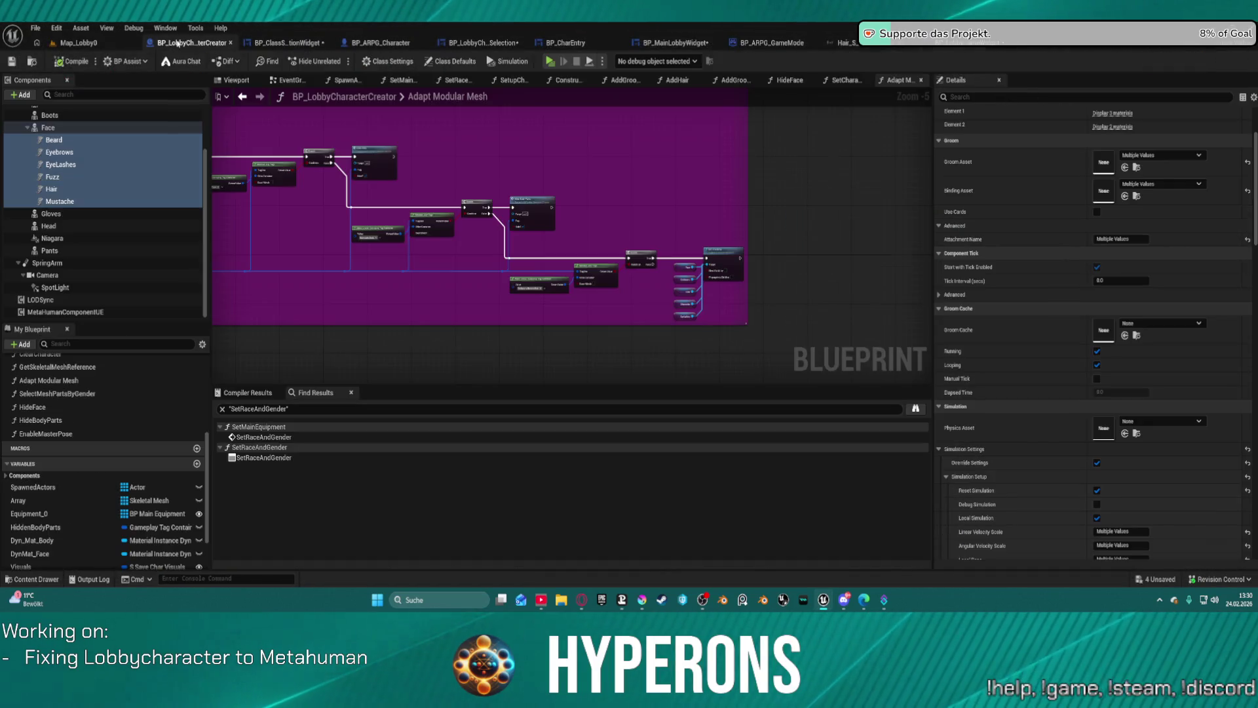
Step: In BP_ClassSelectionWidget, select the outer Border and reset its Padding to 4,2
{"action": "left_click", "coordinate": [263, 43]}
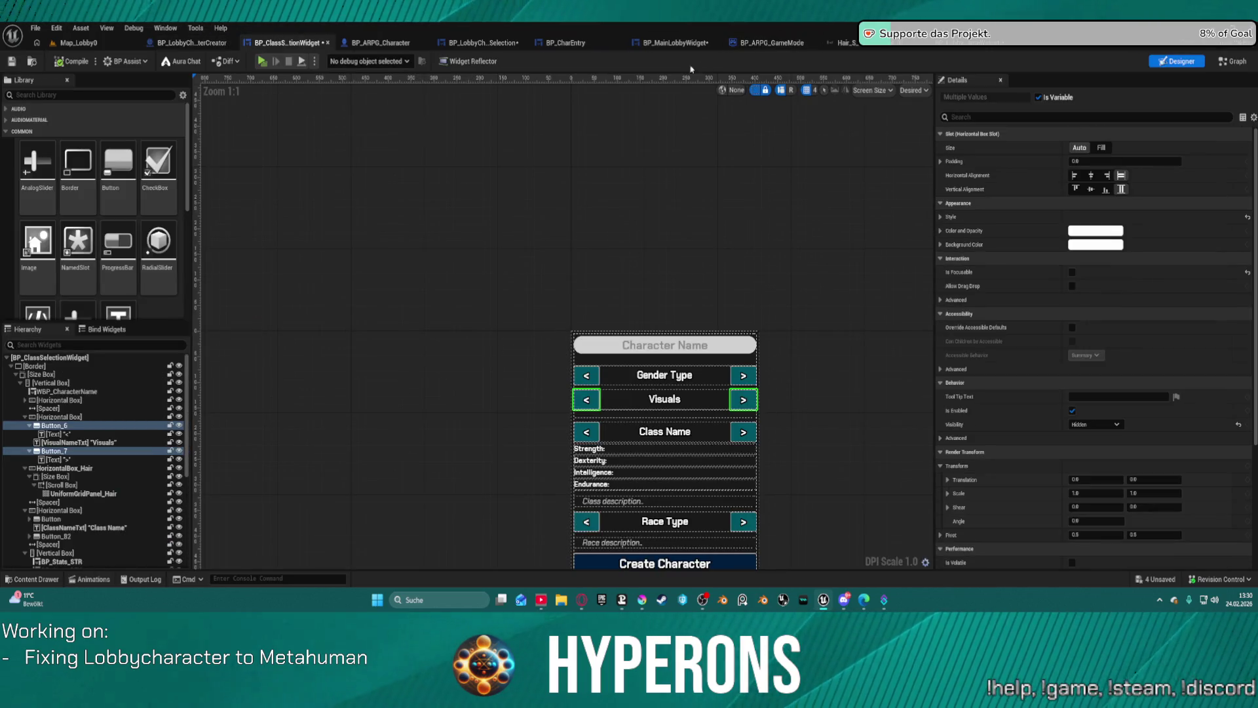
{"action": "left_click", "coordinate": [50, 360]}
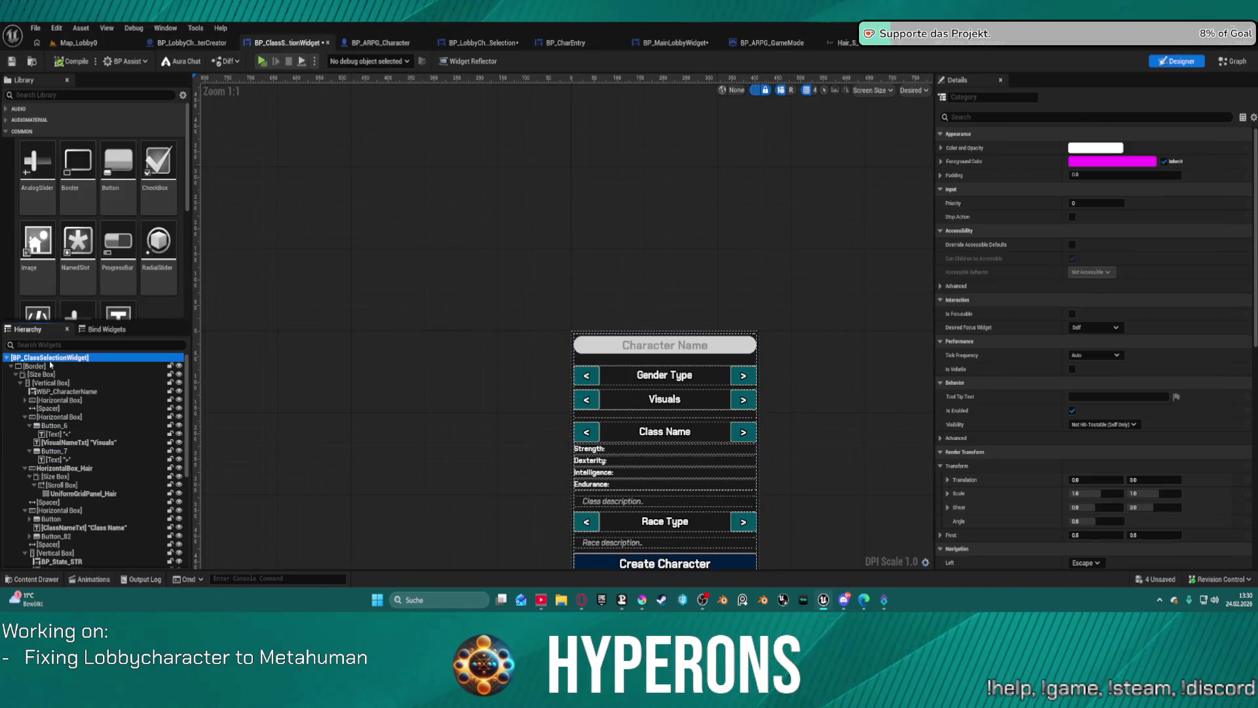
{"action": "left_click", "coordinate": [37, 366]}
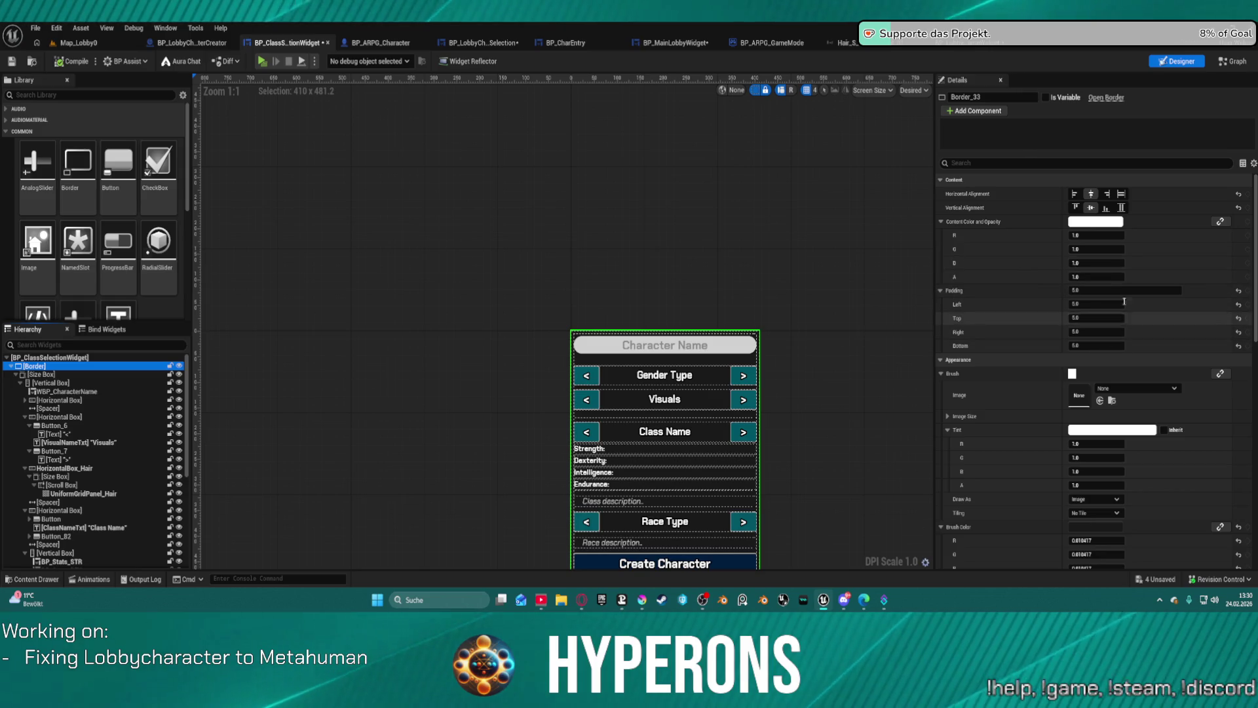
{"action": "left_click", "coordinate": [1238, 292]}
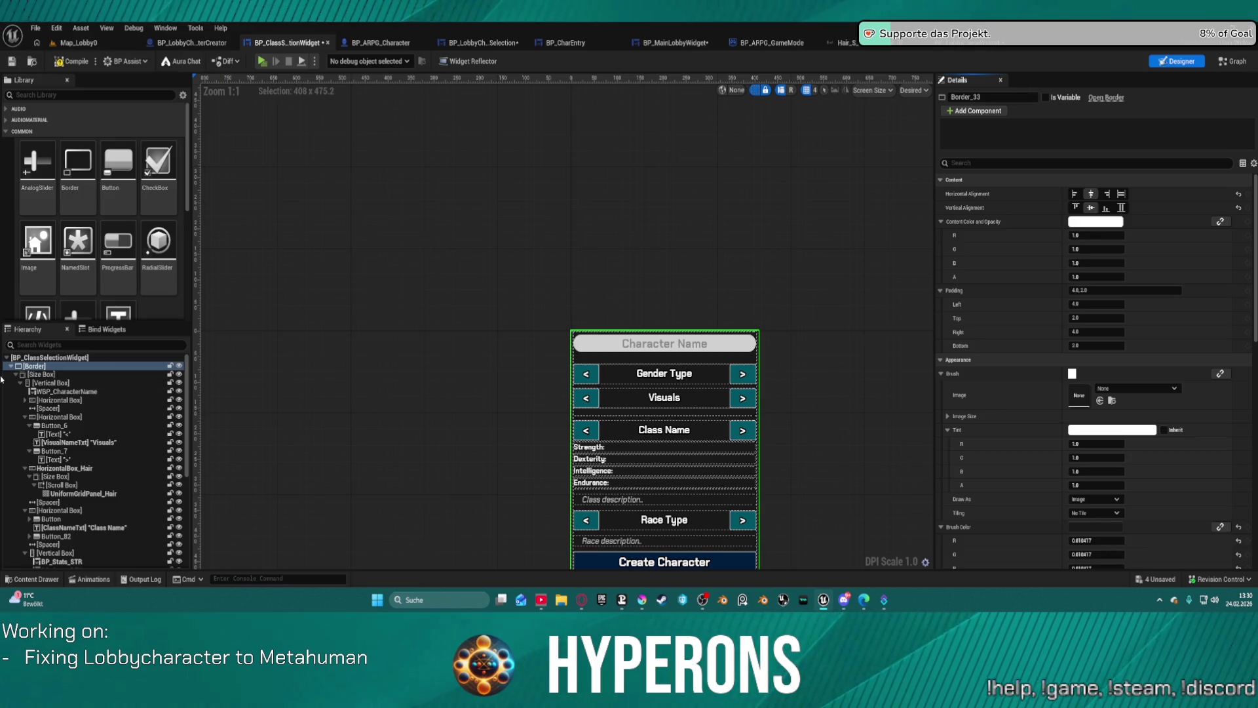
Step: Select the vertical box inside the size box, begin renaming it, then dismiss the rename
{"action": "double_click", "coordinate": [23, 385]}
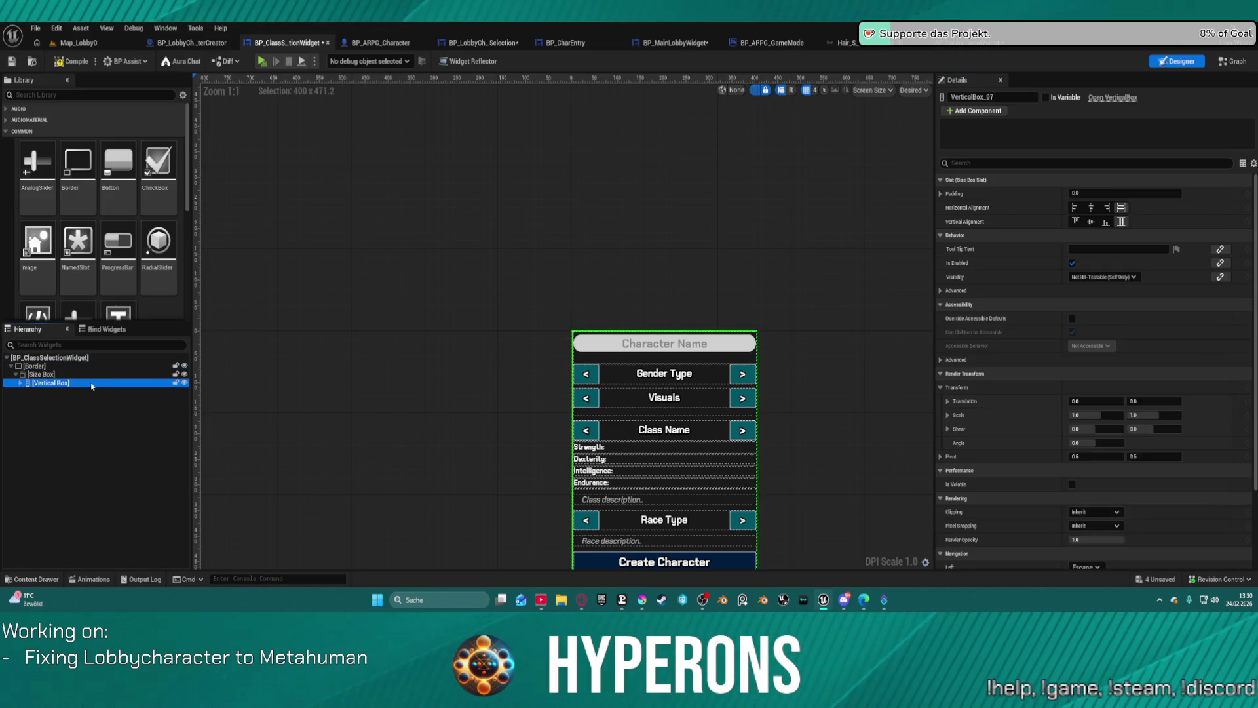
{"action": "left_click", "coordinate": [61, 385]}
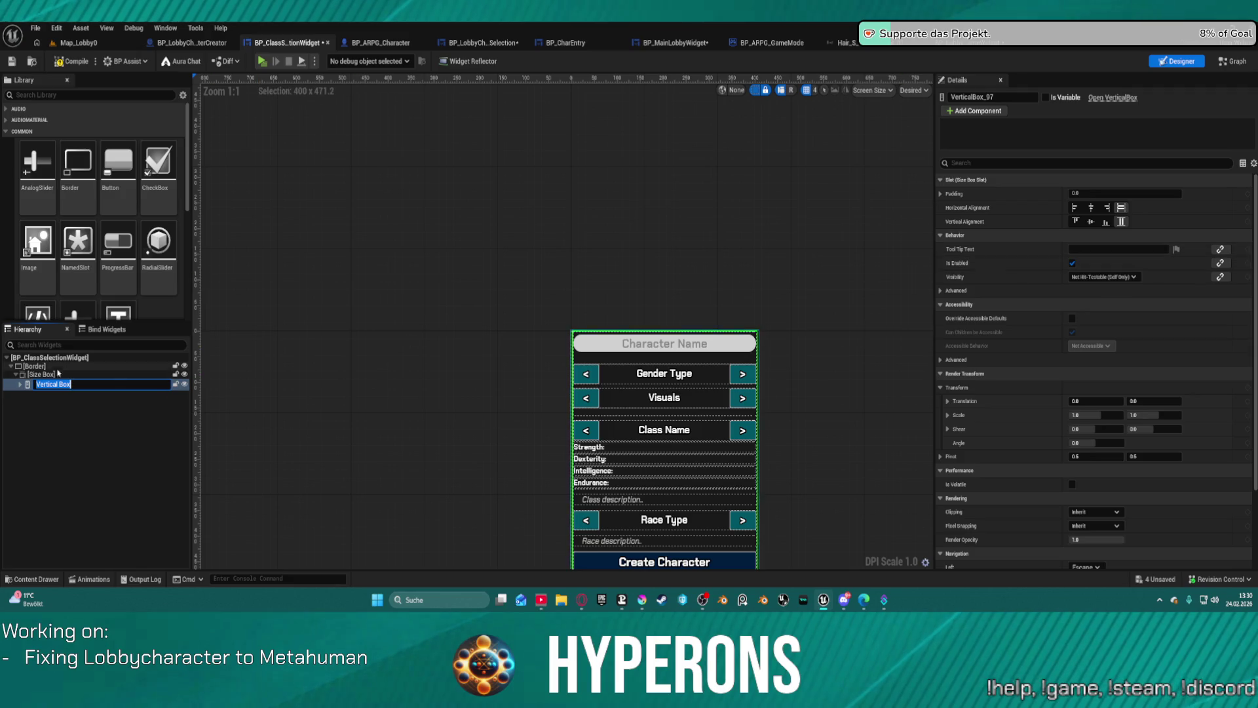
{"action": "scroll", "coordinate": [636, 362], "scroll_direction": "up", "scroll_amount": 10}
{"action": "left_click", "coordinate": [495, 268]}
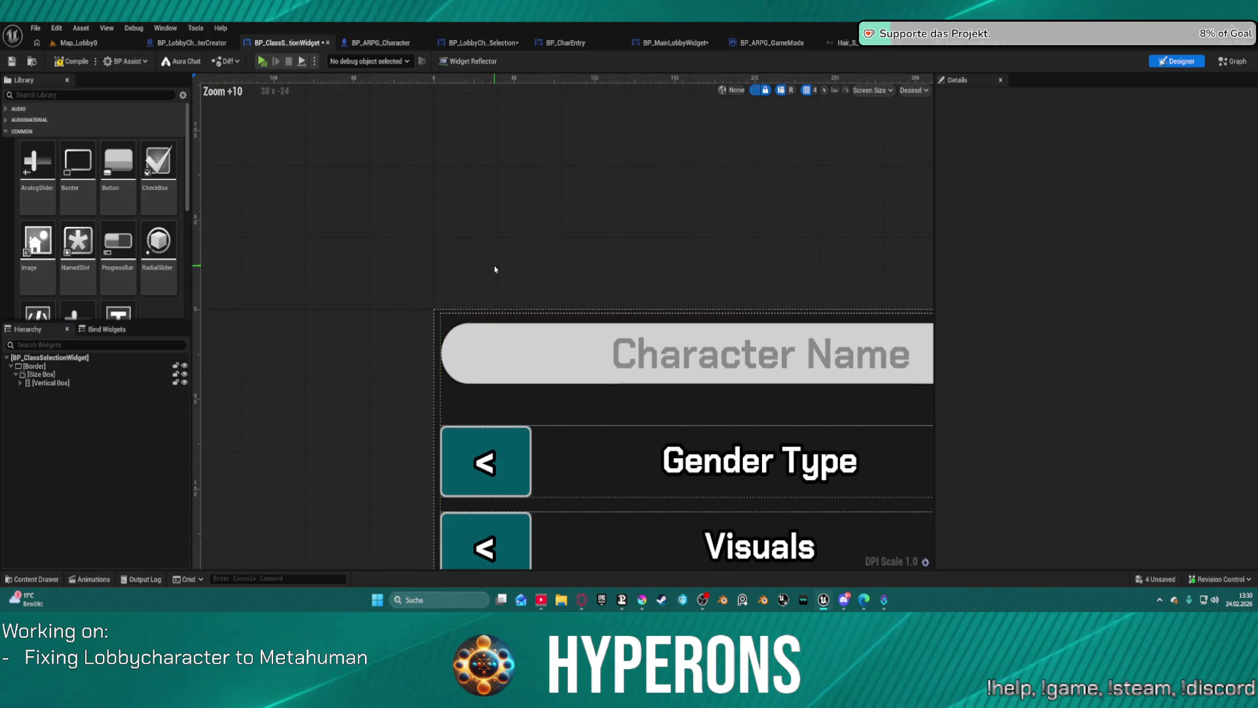
Step: Try a fully transparent border tint (A 0), undo it, and return to BP_LobbyStartGameWidget
{"action": "left_click", "coordinate": [435, 328]}
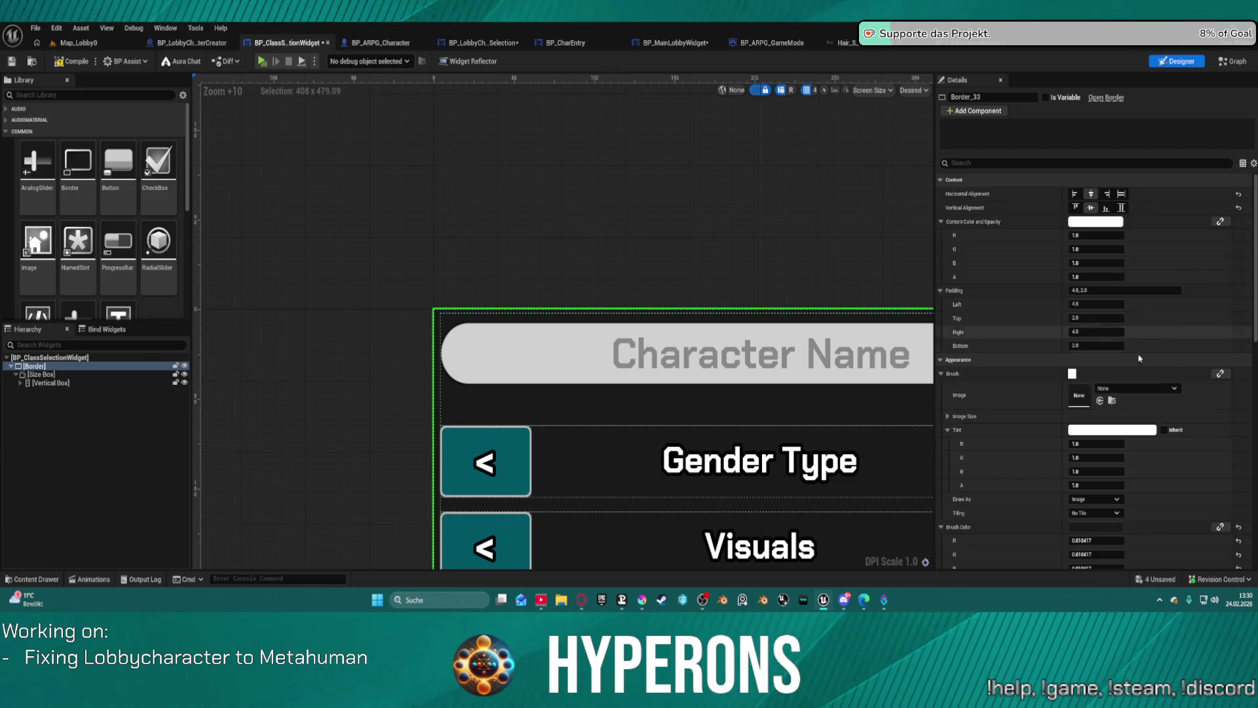
{"action": "scroll", "coordinate": [1059, 363], "scroll_direction": "down", "scroll_amount": 4}
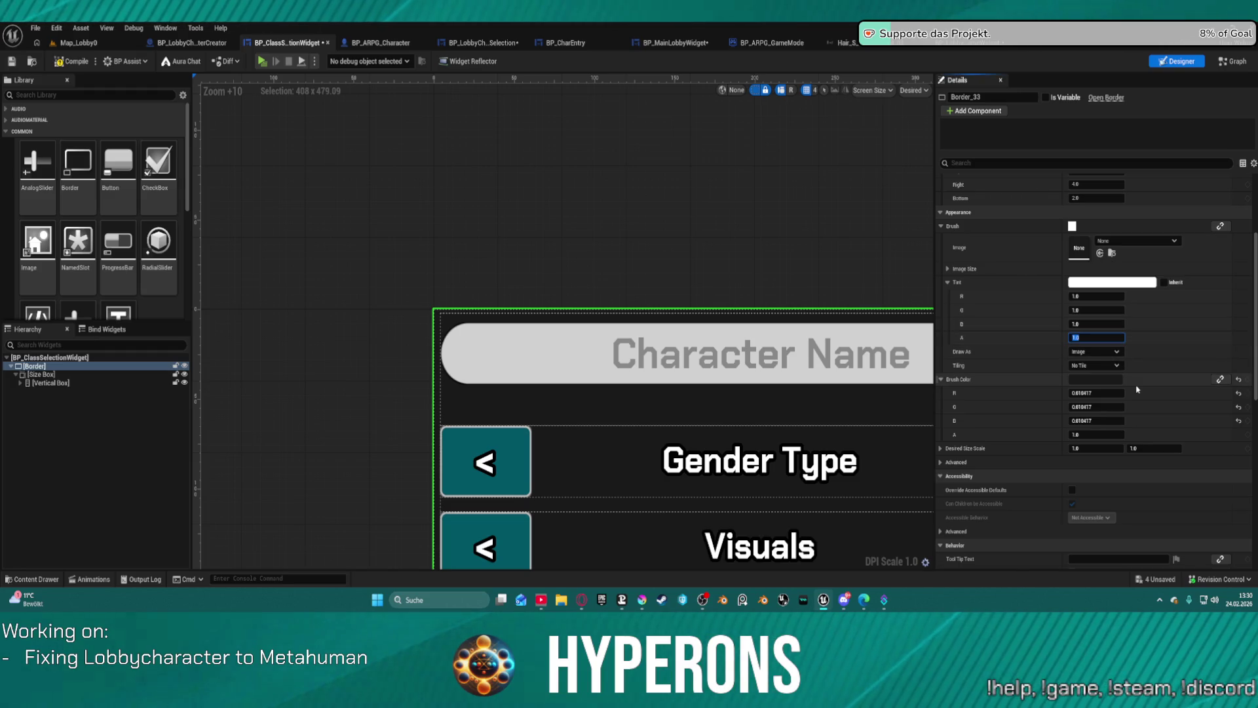
{"action": "type", "text": "0"}
{"action": "key", "text": "Return"}
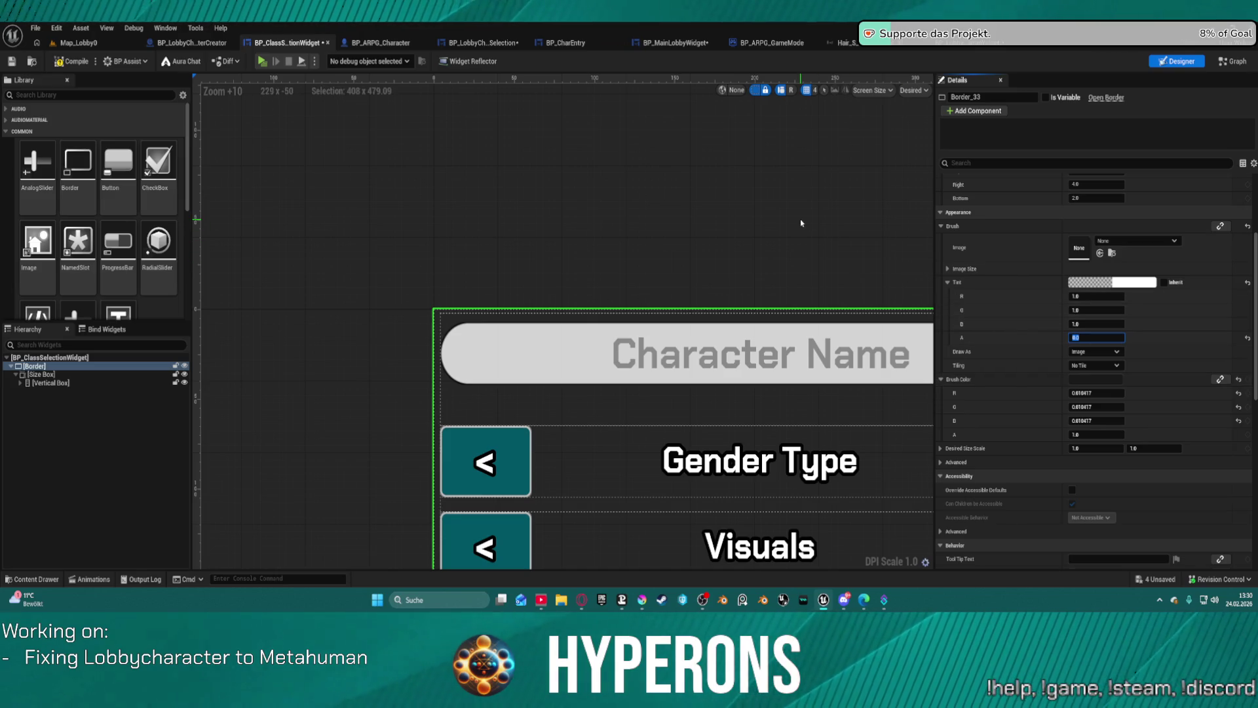
{"action": "left_click", "coordinate": [572, 227]}
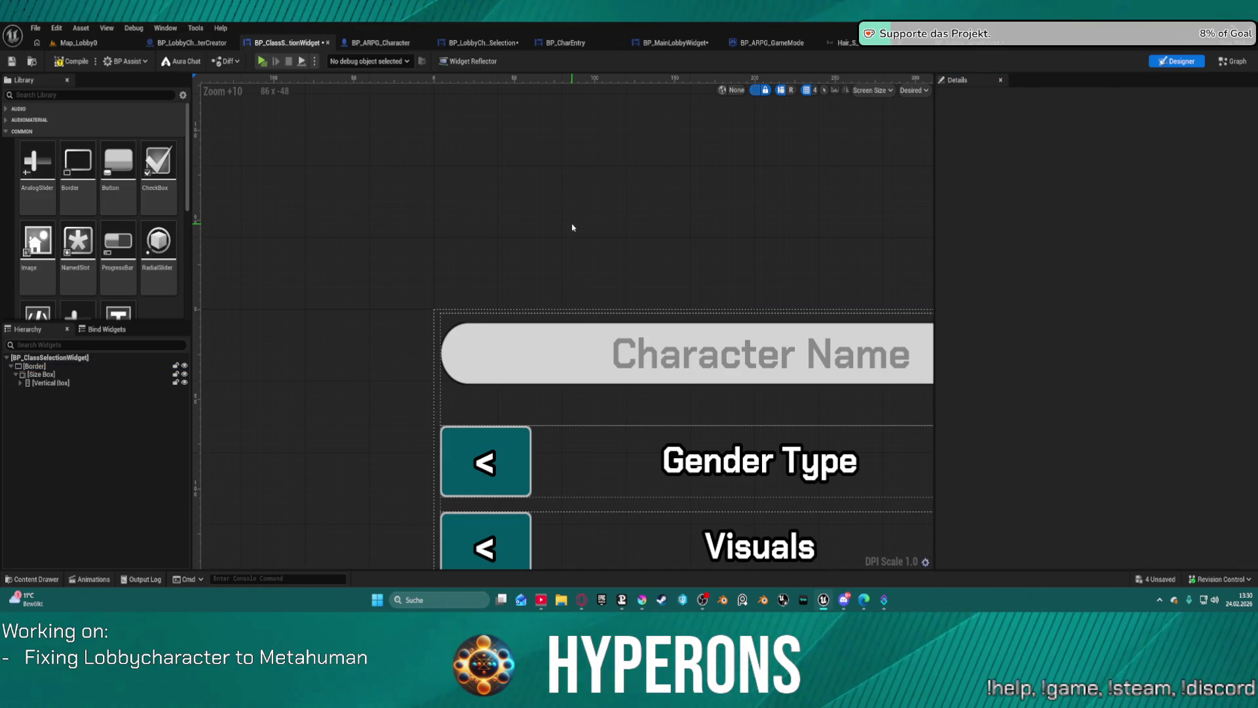
{"action": "key", "text": "ctrl+z"}
{"action": "scroll", "coordinate": [572, 228], "scroll_direction": "down", "scroll_amount": 7}
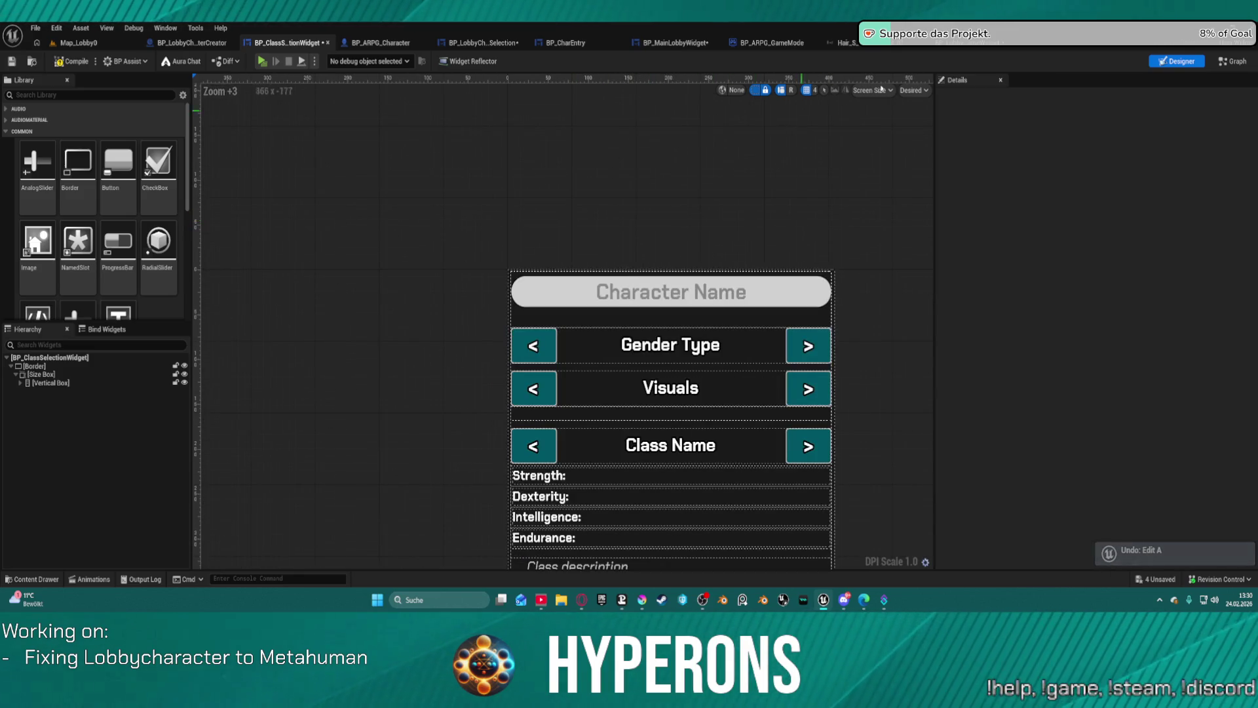
{"action": "left_click", "coordinate": [964, 46]}
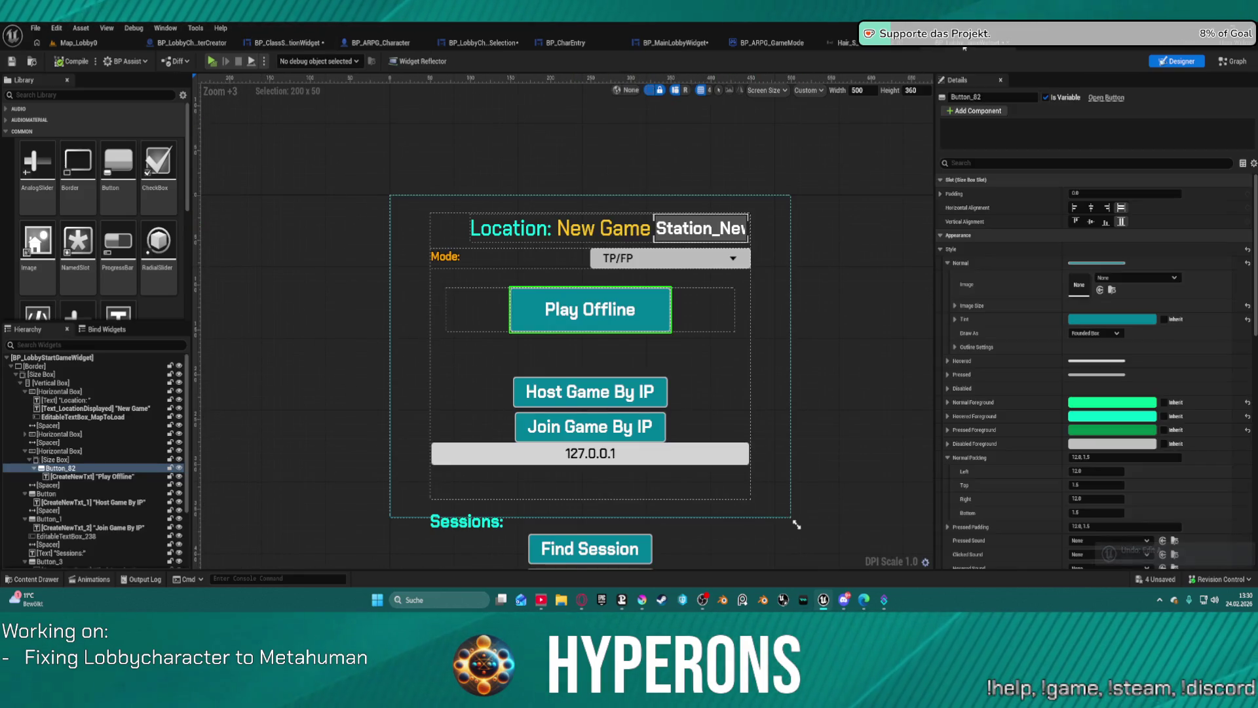
Step: Undo the start-game border's teal outline, deselect it, and switch to BP_MainLobbyWidget
{"action": "left_click", "coordinate": [394, 213]}
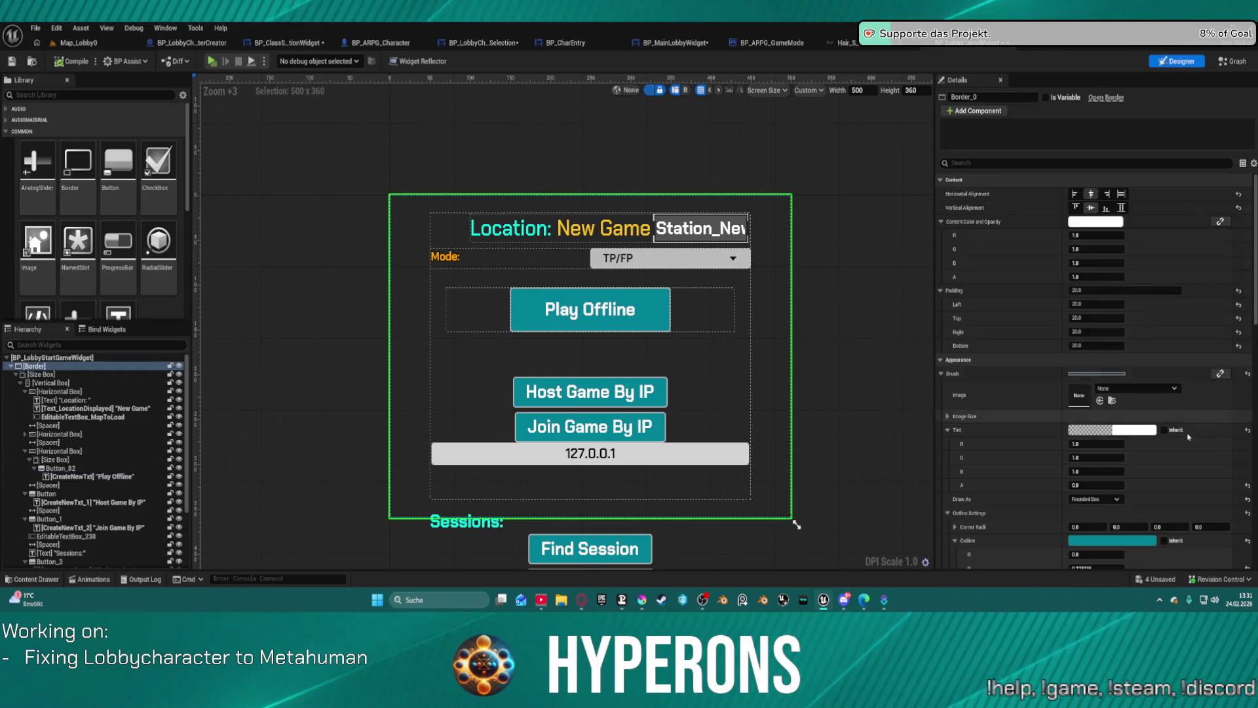
{"action": "scroll", "coordinate": [1032, 450], "scroll_direction": "down", "scroll_amount": 3}
{"action": "key", "text": "ctrl+z"}
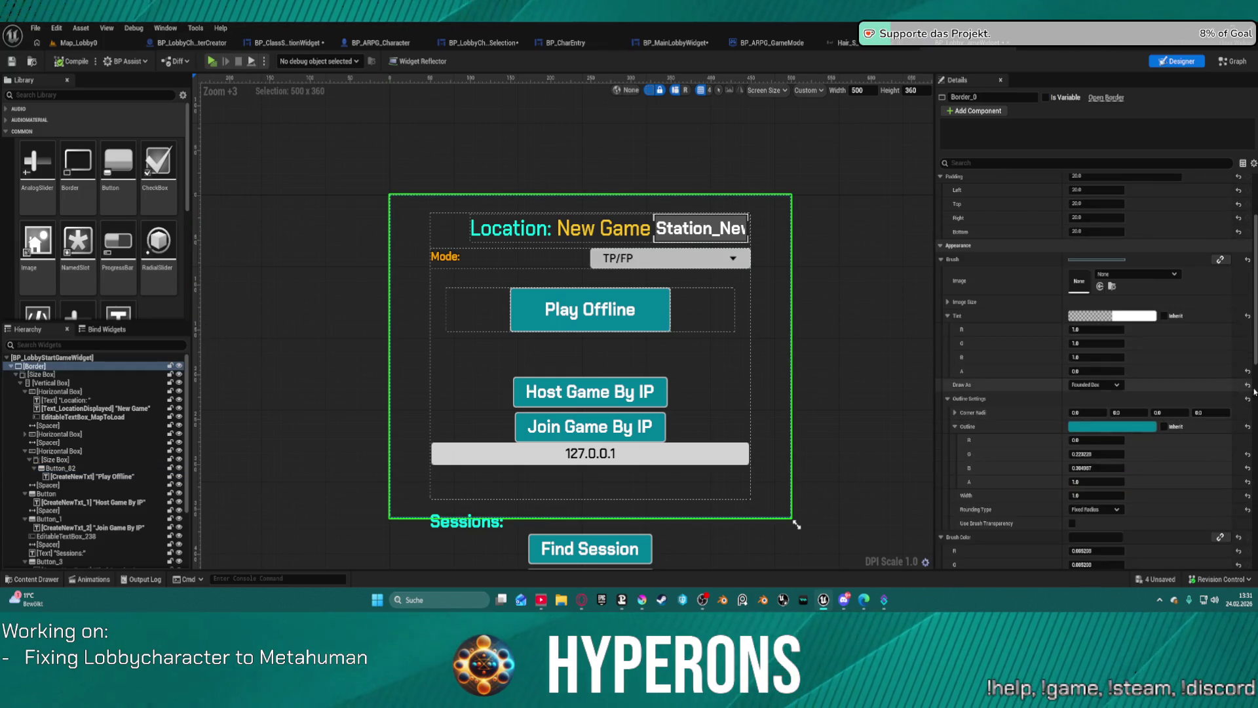
{"action": "left_click", "coordinate": [556, 168]}
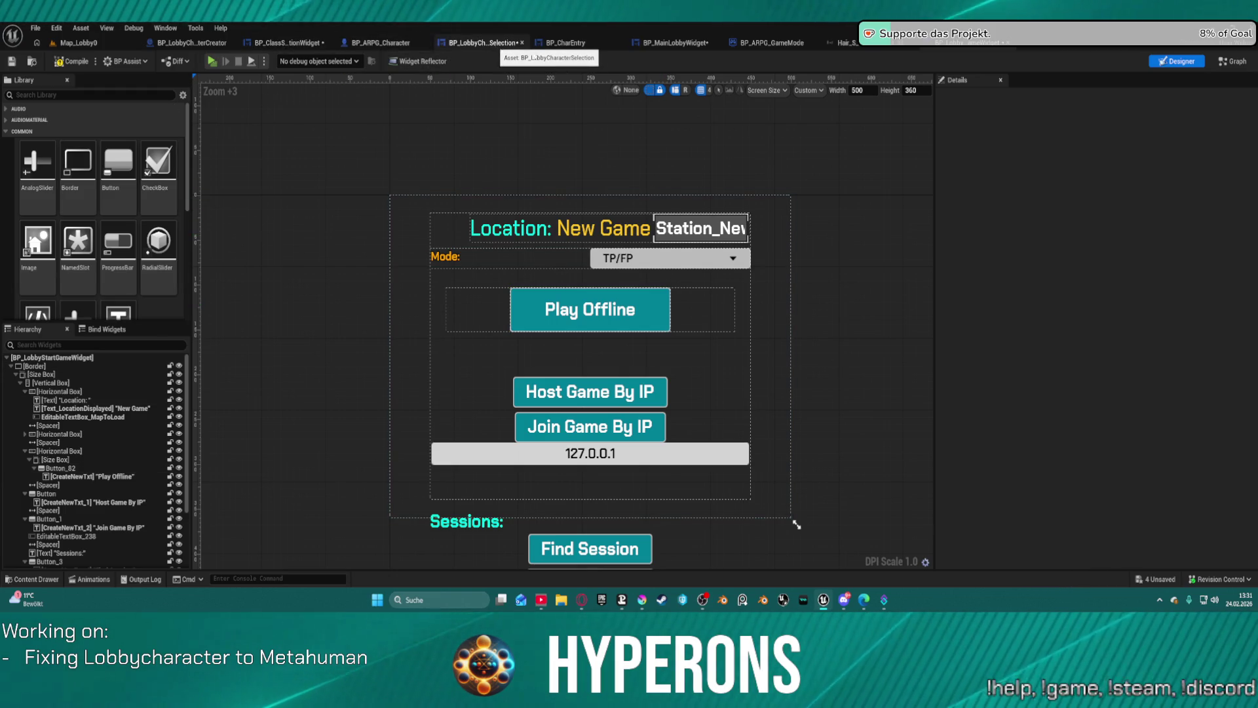
{"action": "left_click", "coordinate": [693, 44]}
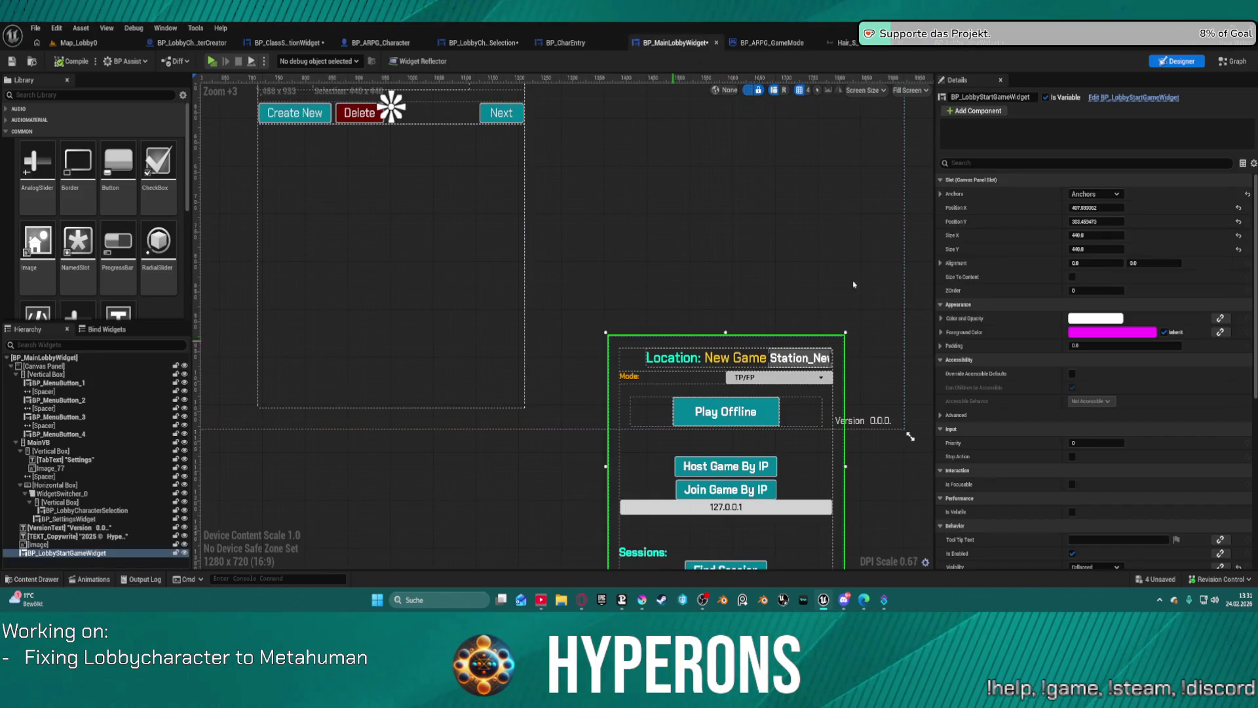
Step: Nudge the start-game panel by scrubbing its Position Y value in Details
{"action": "mouse_move", "coordinate": [1099, 224]}
{"action": "left_mouse_down"}
{"action": "mouse_move", "coordinate": [1077, 224]}
{"action": "mouse_move", "coordinate": [1095, 223]}
{"action": "left_mouse_up"}
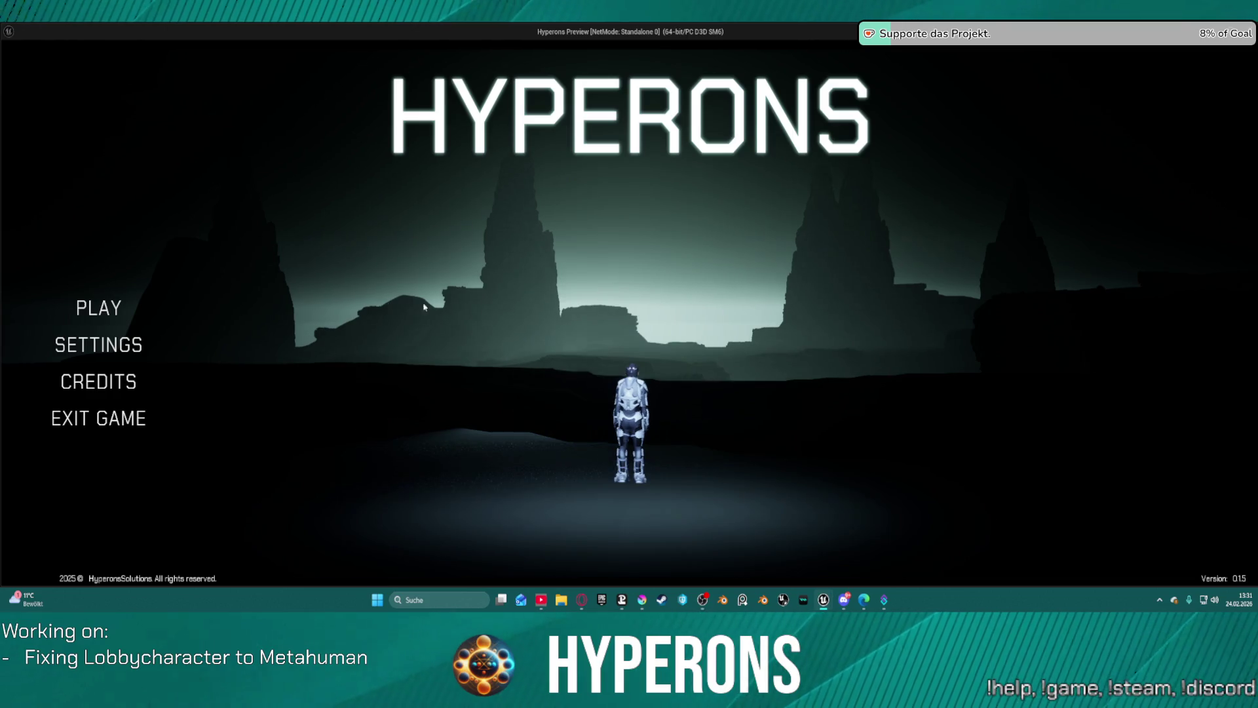
Step: Play through to the Play Offline screen with mohawk, then end the session with Esc
{"action": "left_click", "coordinate": [104, 315]}
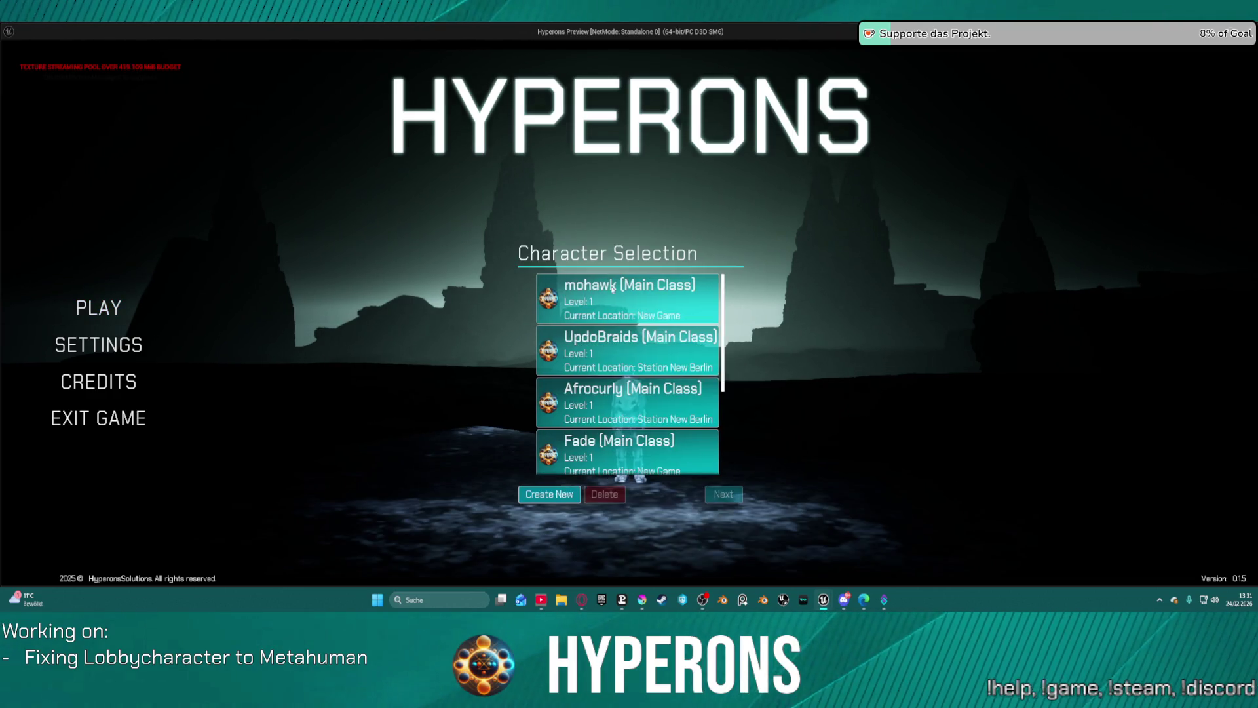
{"action": "left_click", "coordinate": [644, 304]}
{"action": "left_click", "coordinate": [718, 500]}
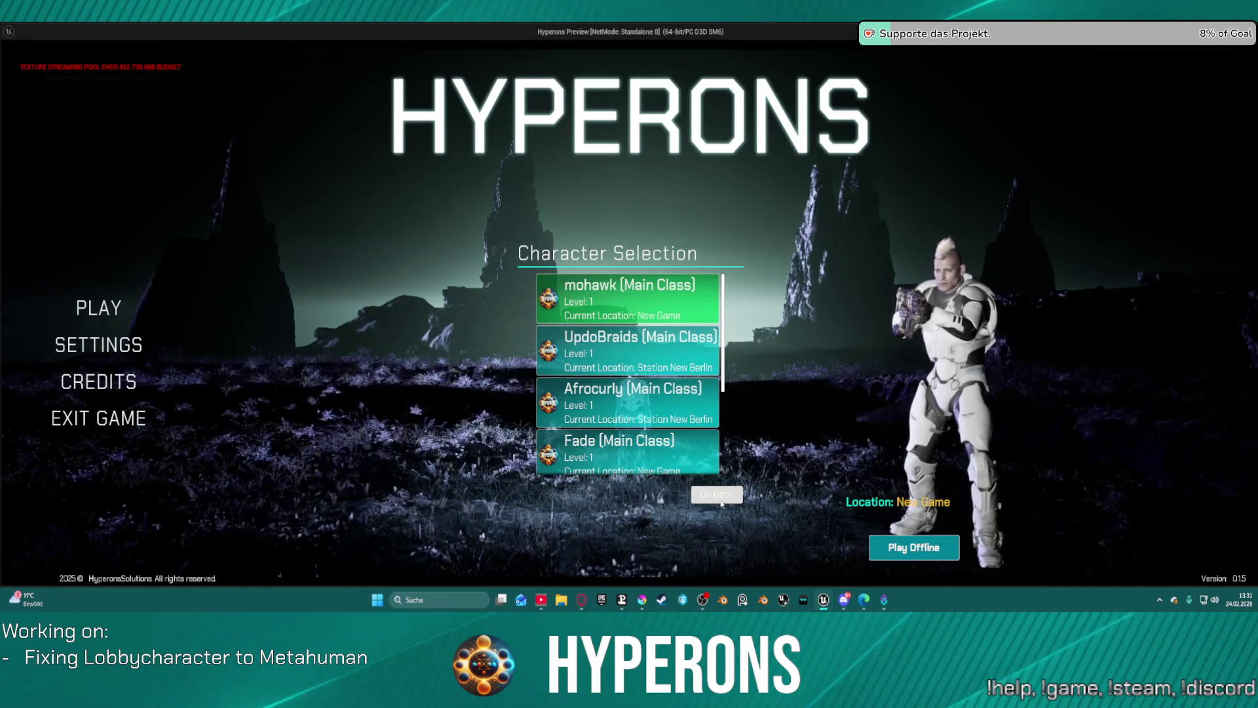
{"action": "key", "text": "Escape"}
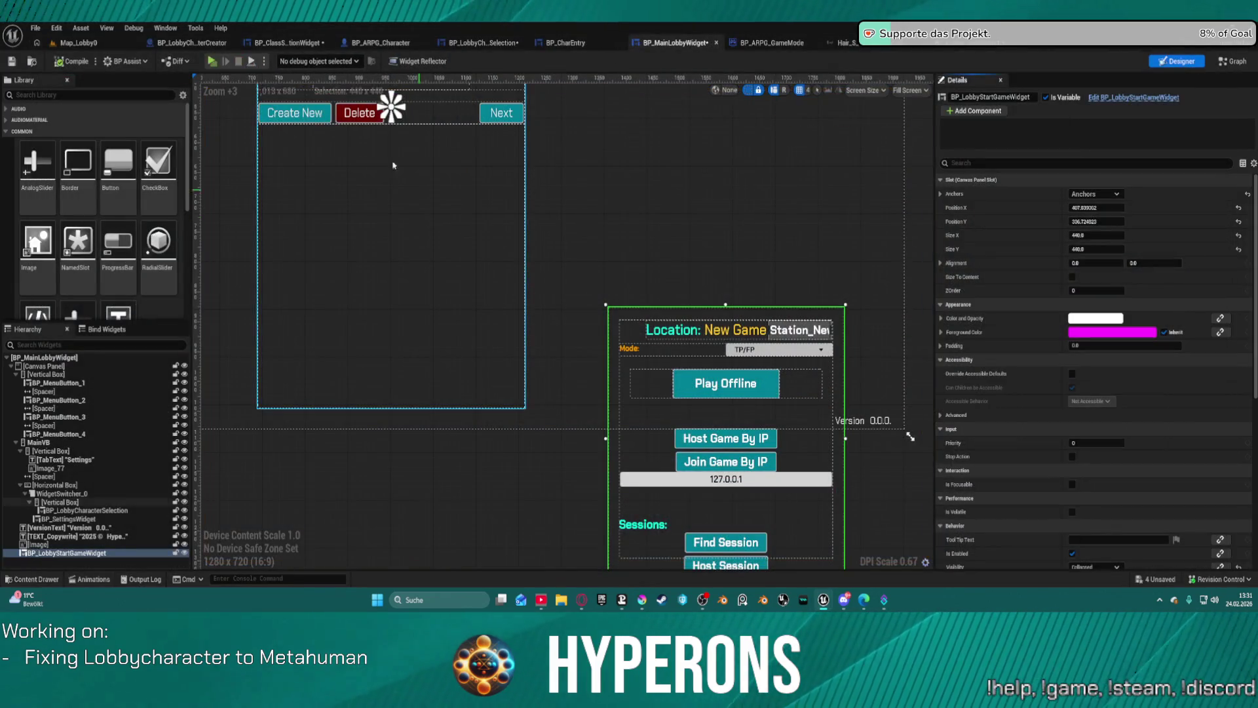
Step: Set the Play new-viewport resolution to 16:9 Full HD (1920 x 1080) in Advanced Settings
{"action": "left_click", "coordinate": [264, 60]}
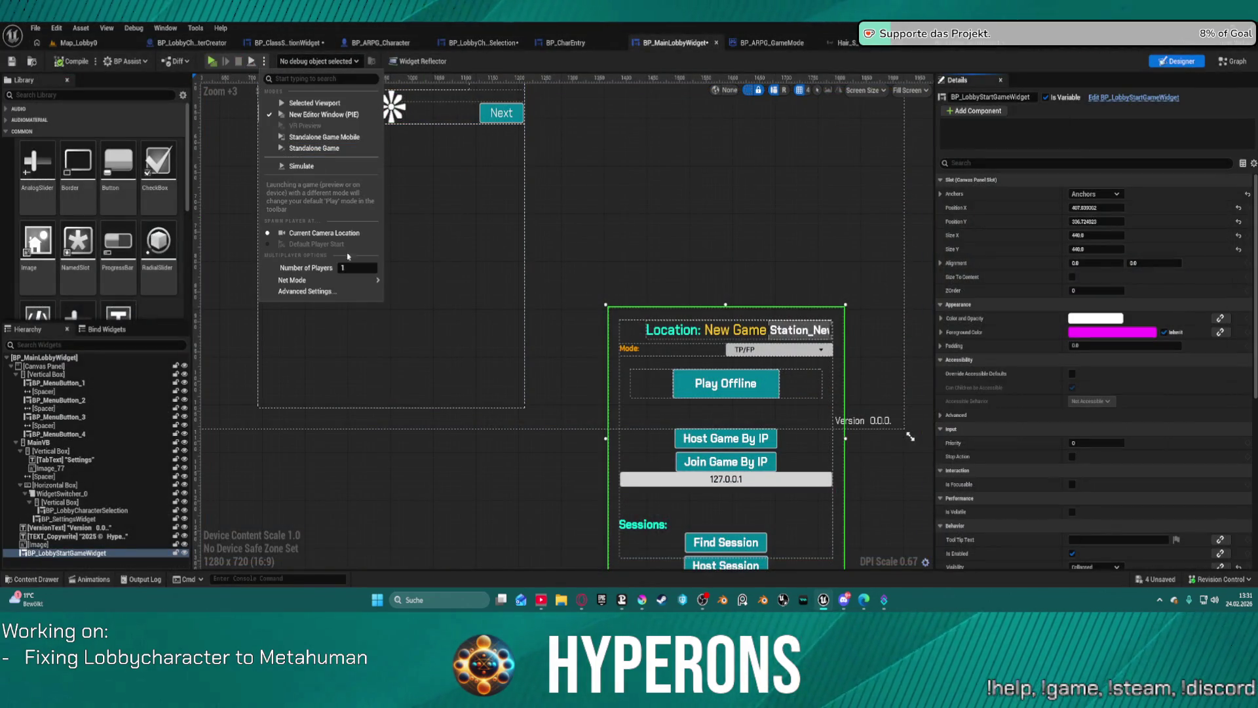
{"action": "left_click", "coordinate": [305, 291]}
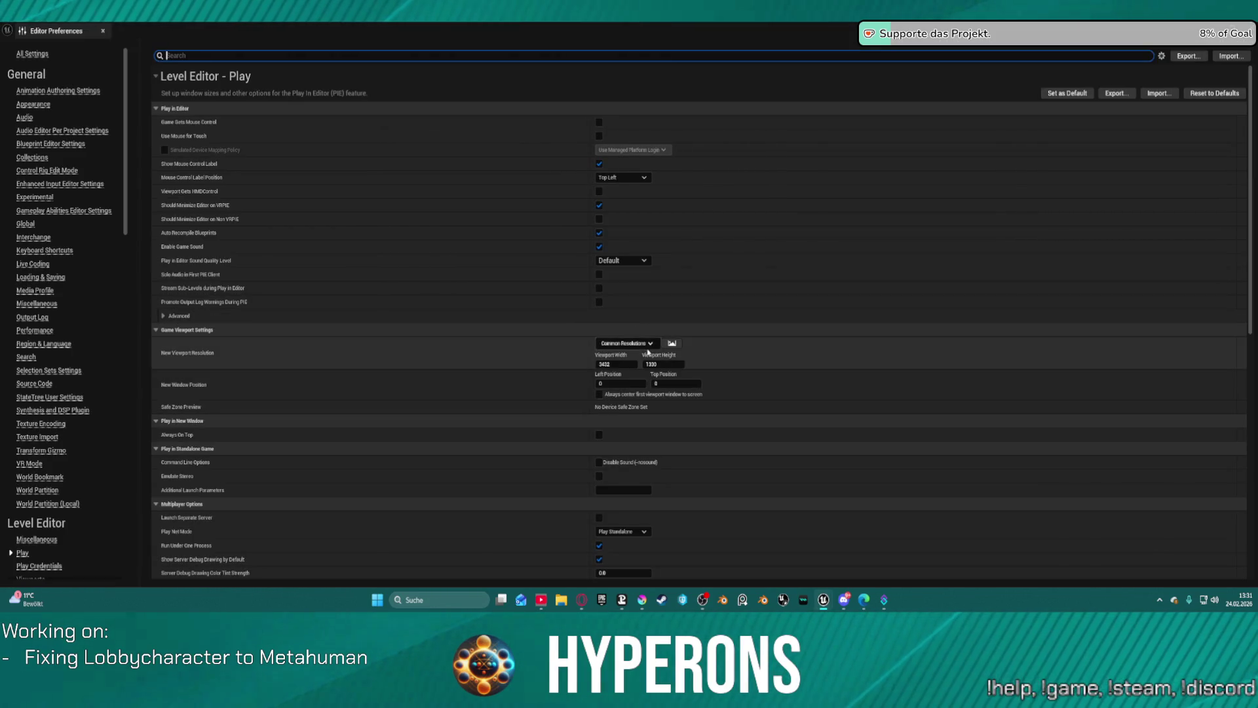
{"action": "left_click", "coordinate": [629, 343]}
{"action": "mouse_move", "coordinate": [652, 366]}
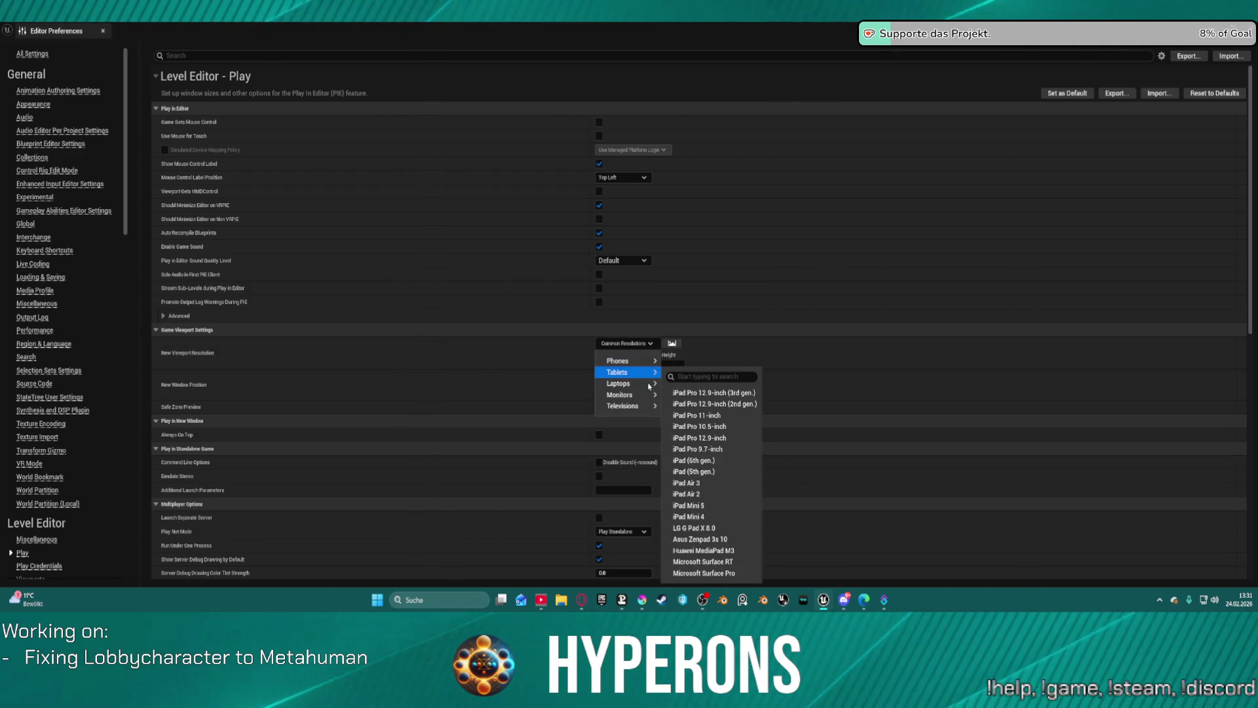
{"action": "mouse_move", "coordinate": [649, 394]}
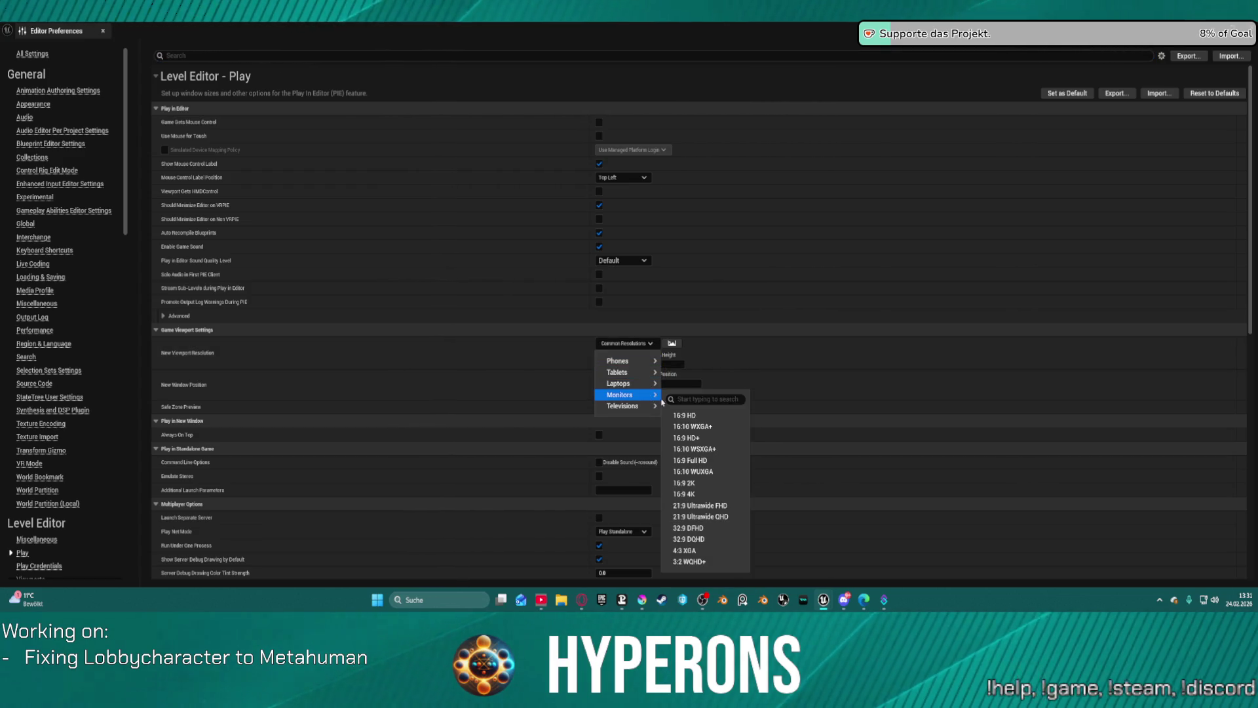
{"action": "left_click", "coordinate": [695, 460]}
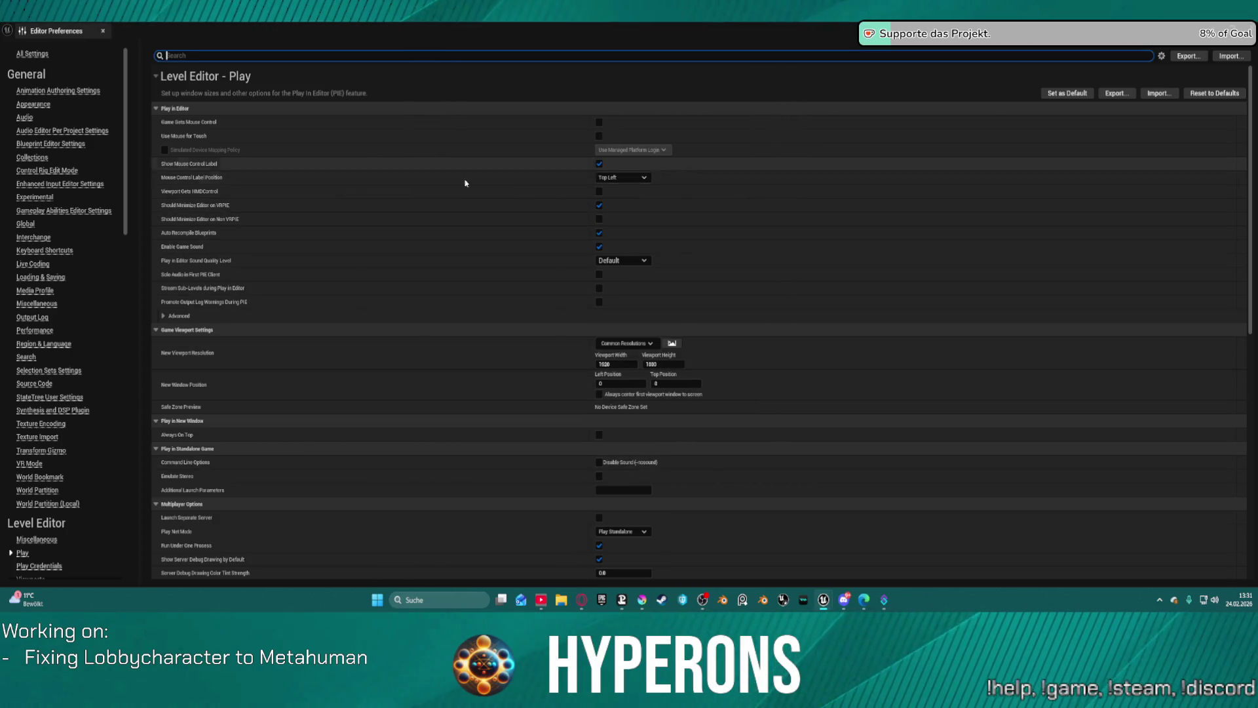
{"action": "left_click", "coordinate": [1148, 56]}
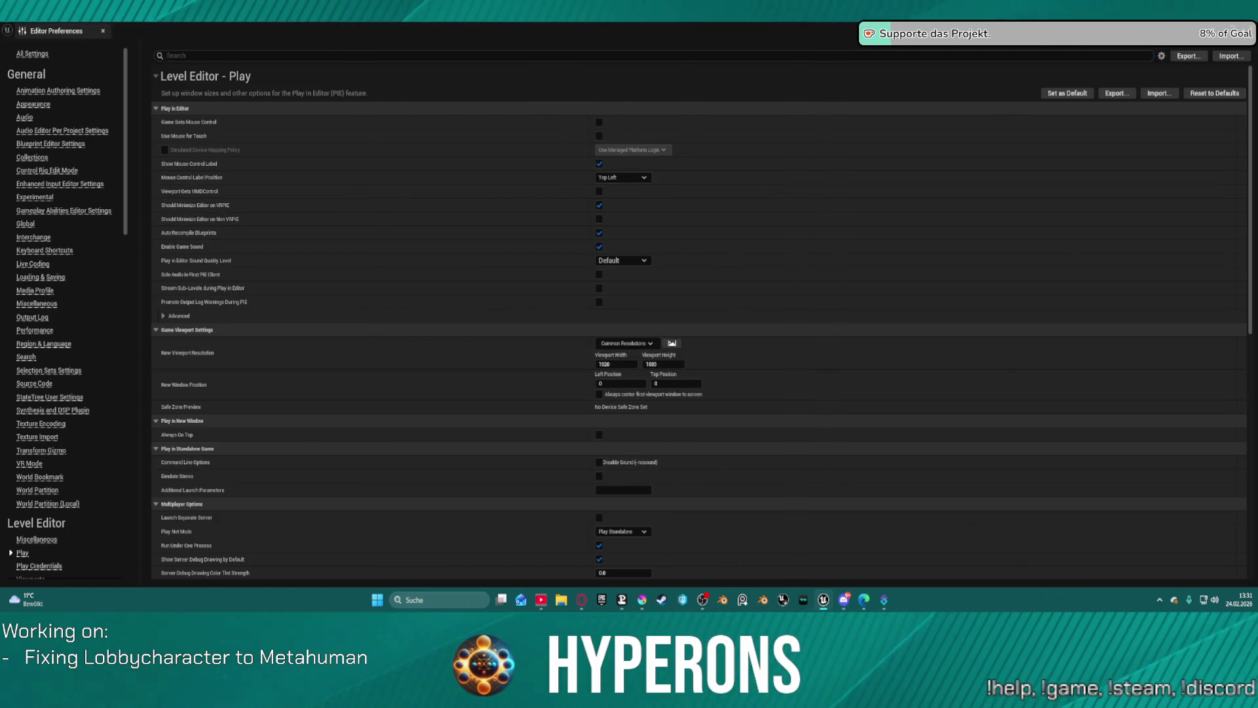
{"action": "left_click", "coordinate": [102, 30]}
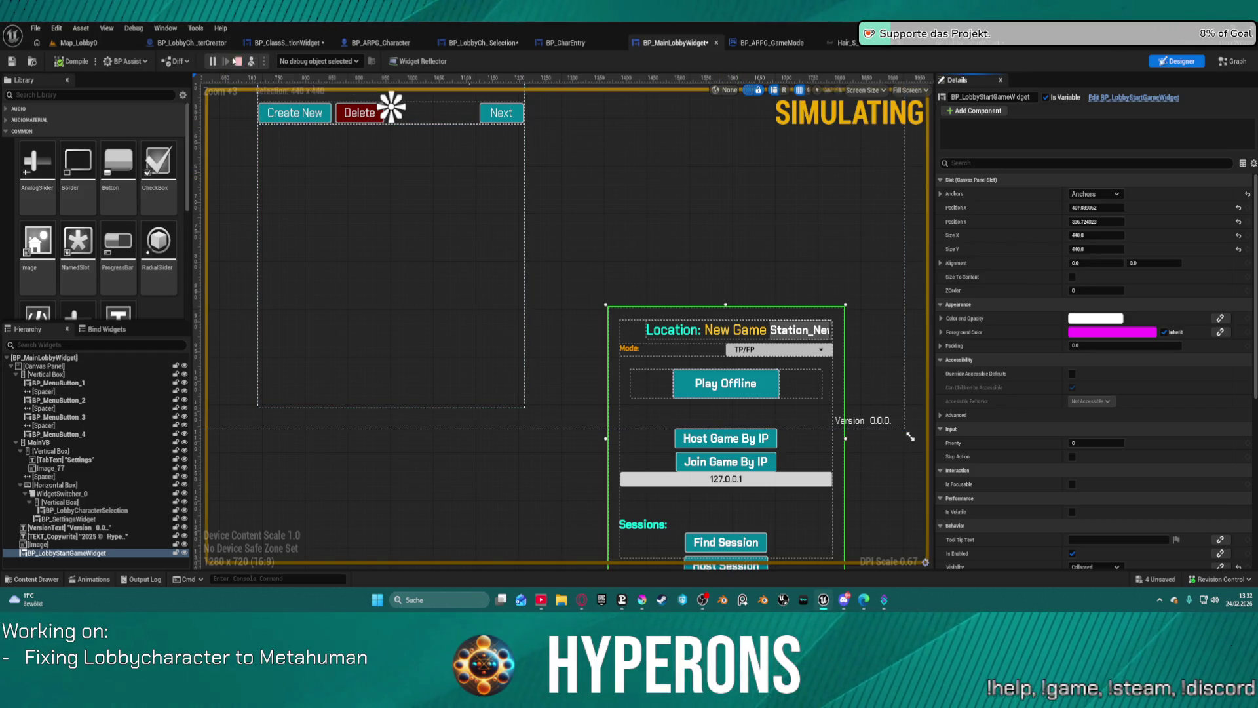
Step: Stop the simulation and run a maximized Standalone Game to Play Offline, then close it
{"action": "left_click", "coordinate": [239, 61]}
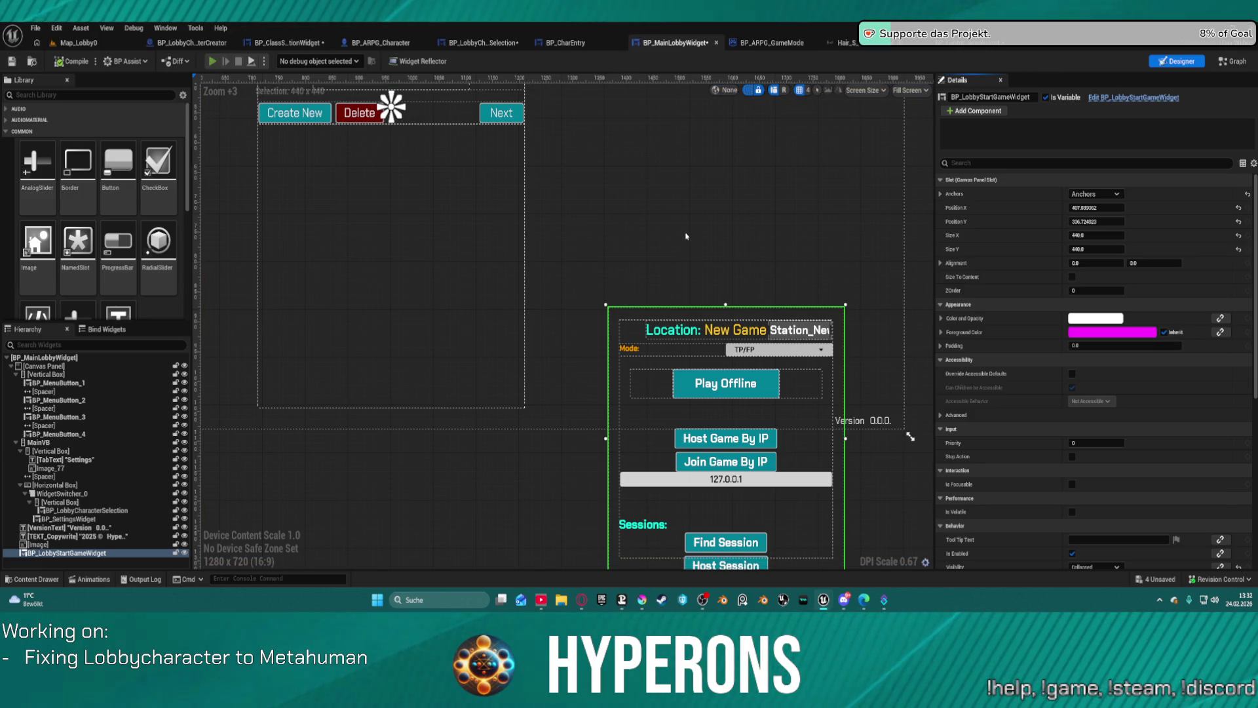
{"action": "key", "text": "alt+p"}
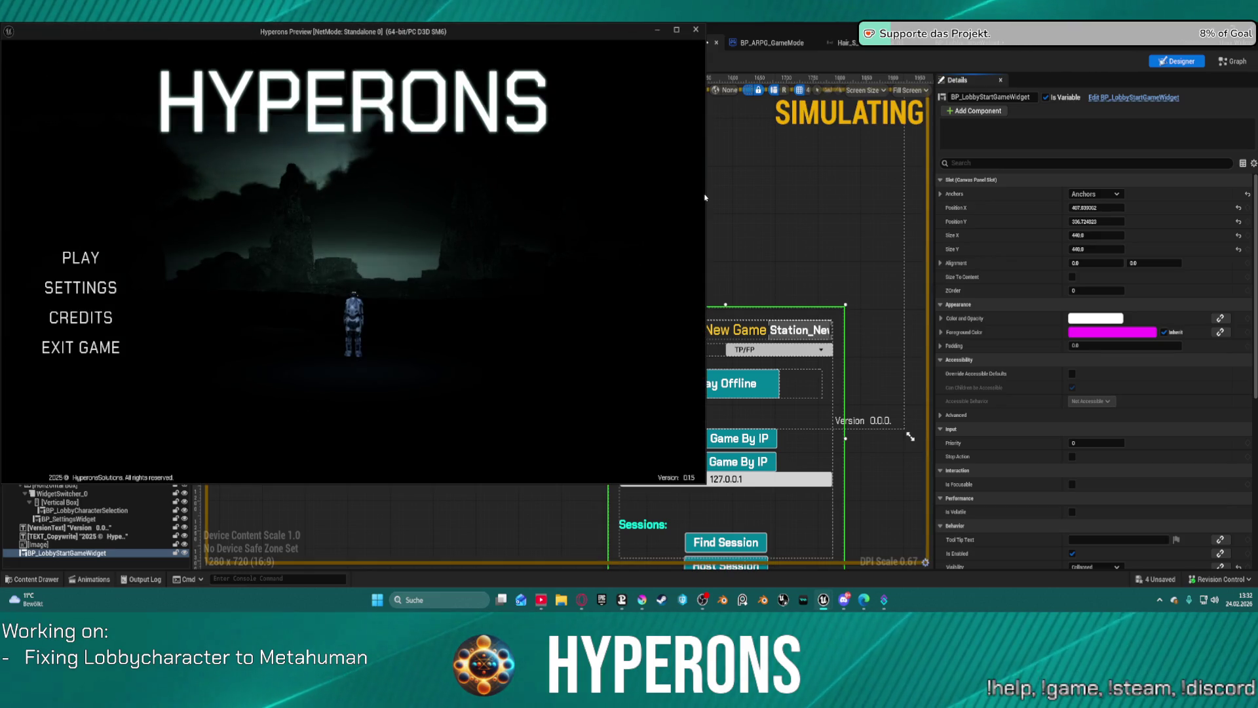
{"action": "left_click", "coordinate": [63, 255]}
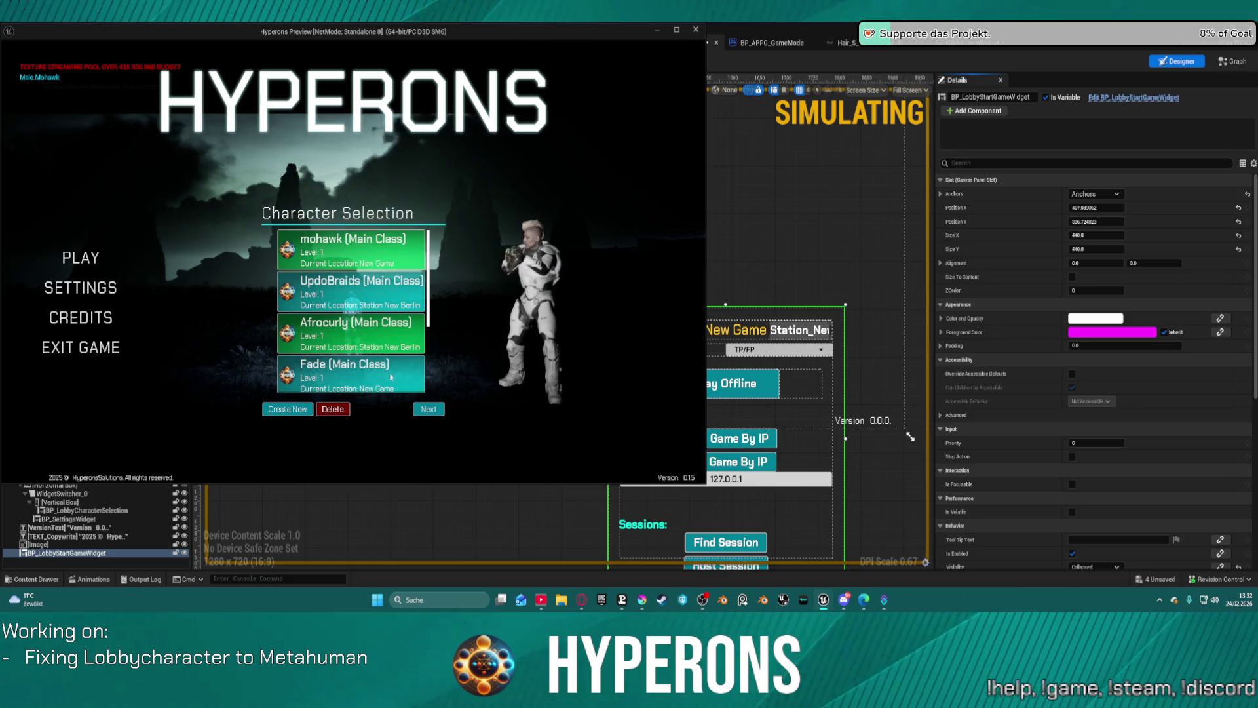
{"action": "left_click", "coordinate": [370, 254]}
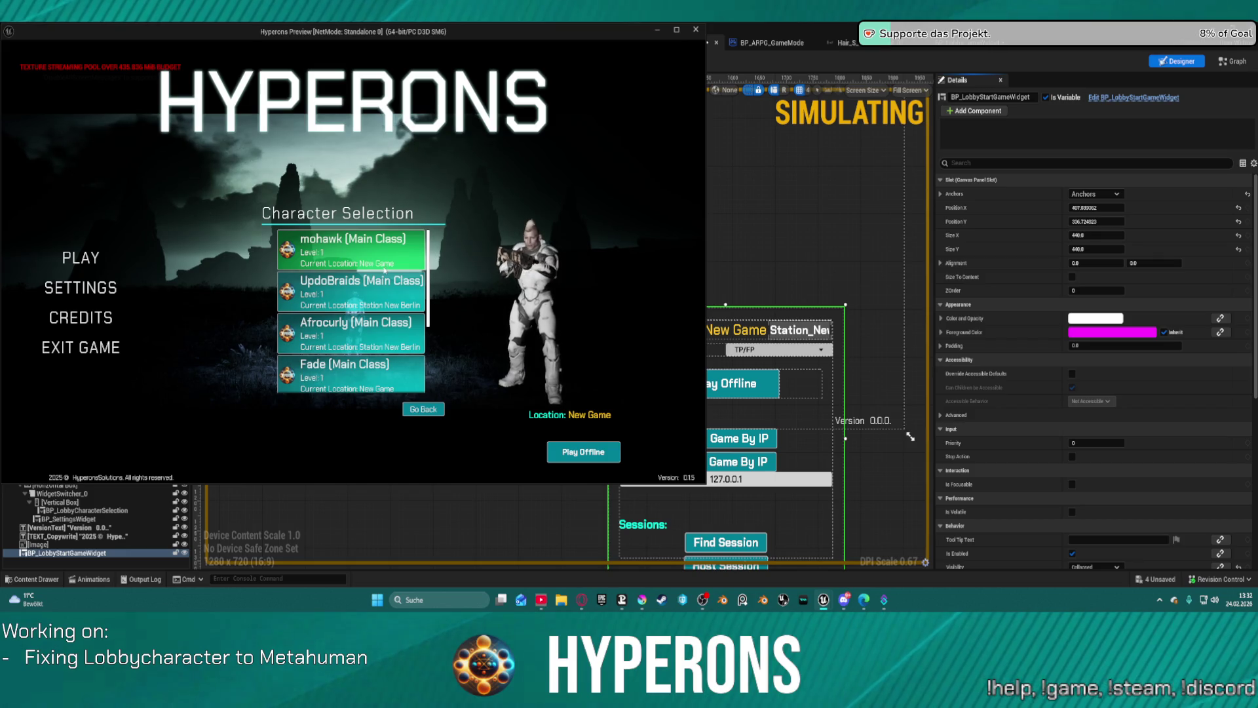
{"action": "left_click", "coordinate": [679, 30]}
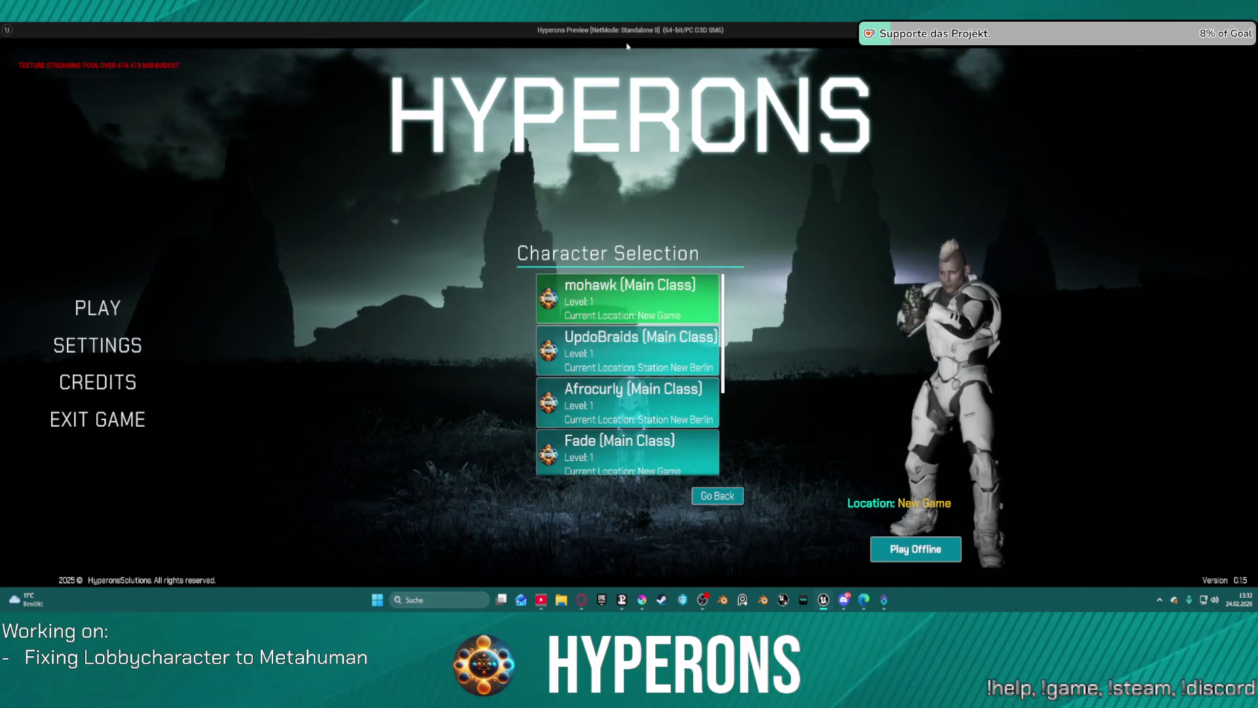
{"action": "key", "text": "Escape"}
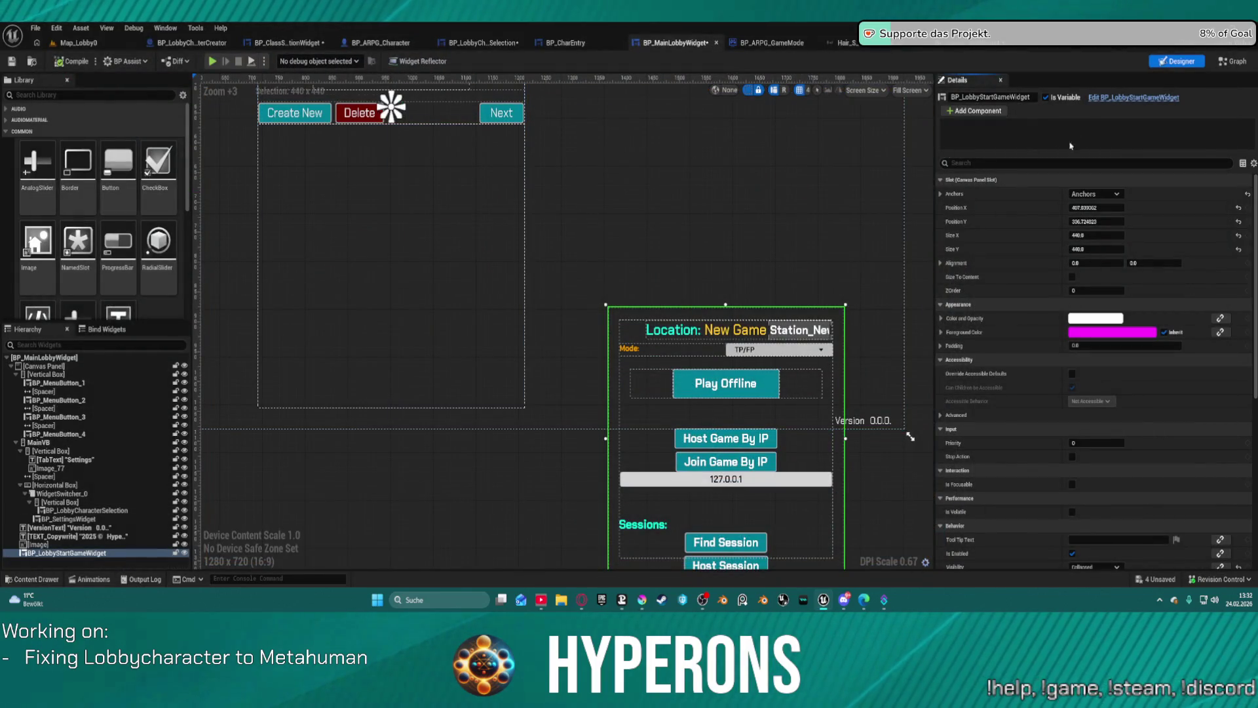
Step: Give the start-game panel a new anchor preset and relaunch to Character Selection
{"action": "left_click", "coordinate": [1094, 194]}
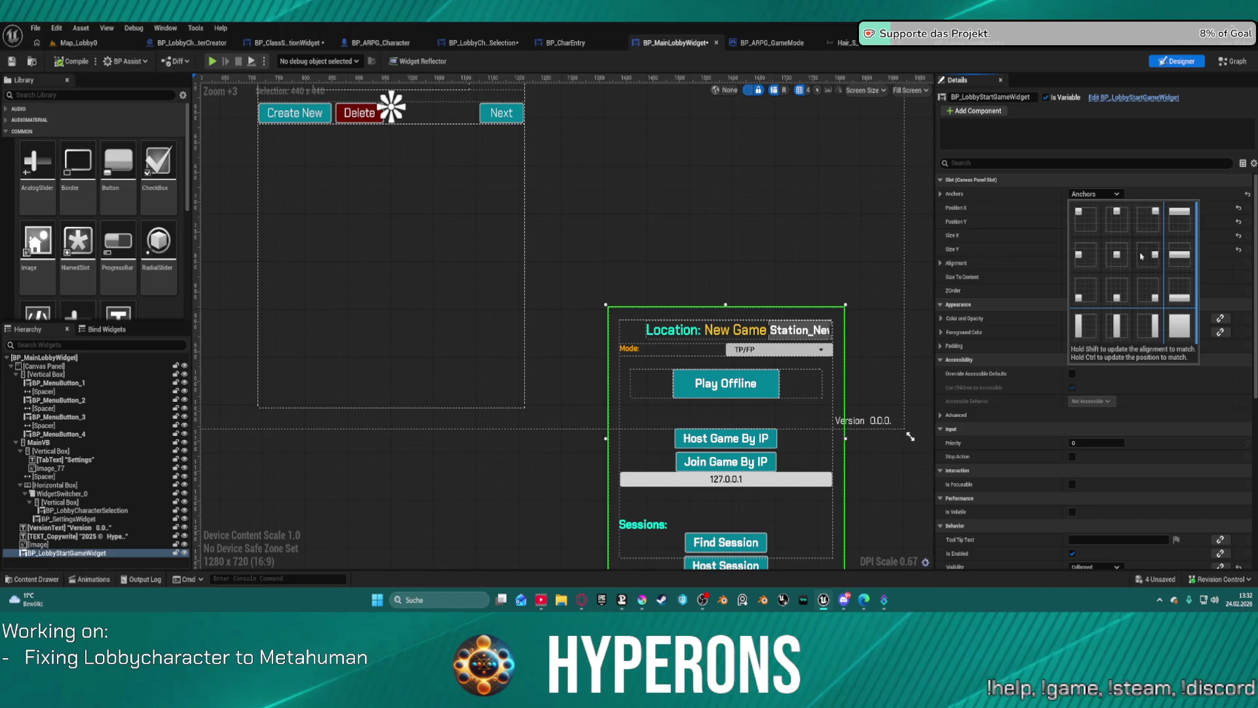
{"action": "left_click", "coordinate": [1150, 297]}
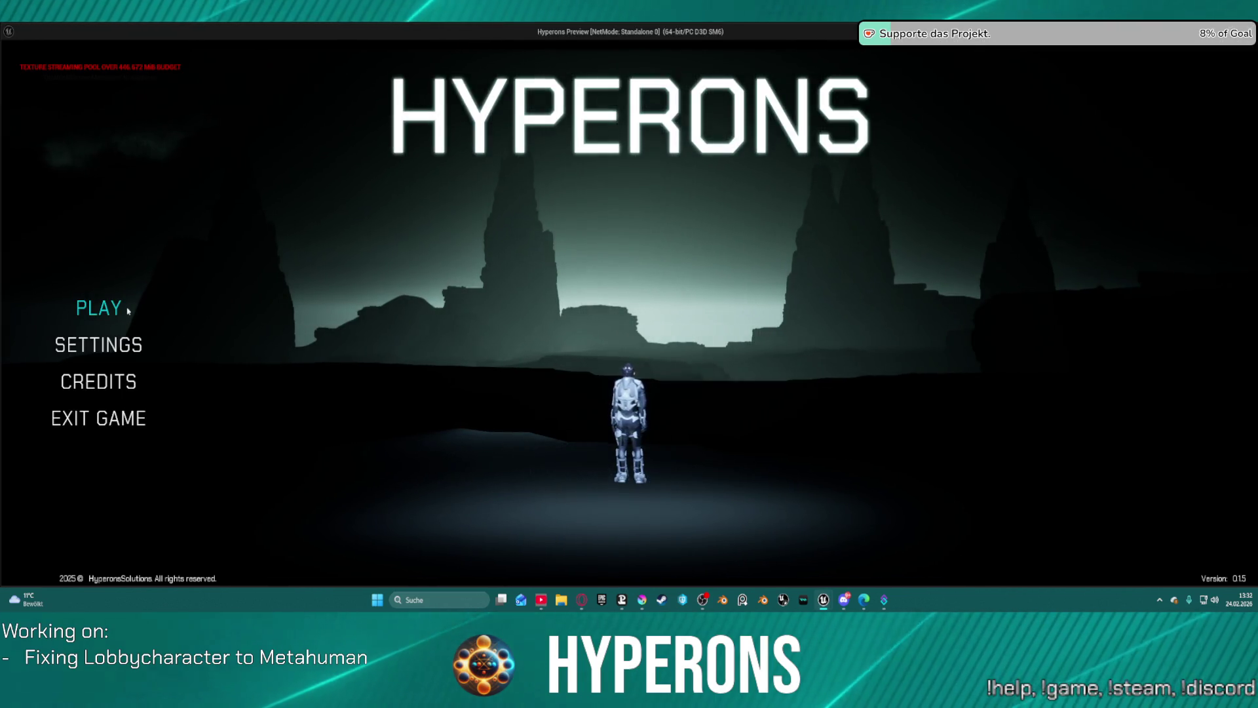
{"action": "left_click", "coordinate": [248, 321]}
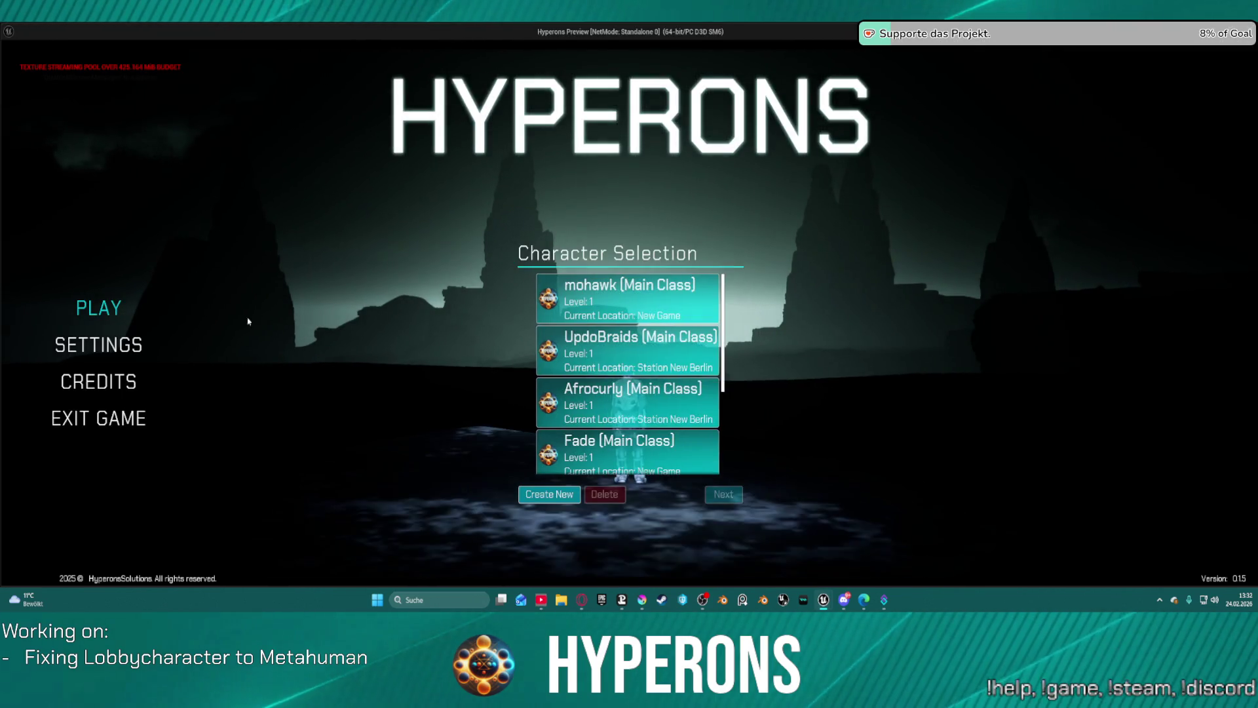
Step: Reach Play Offline at Station New Berlin with UpdoBraids, close the game, open Advanced play settings
{"action": "left_click", "coordinate": [639, 352]}
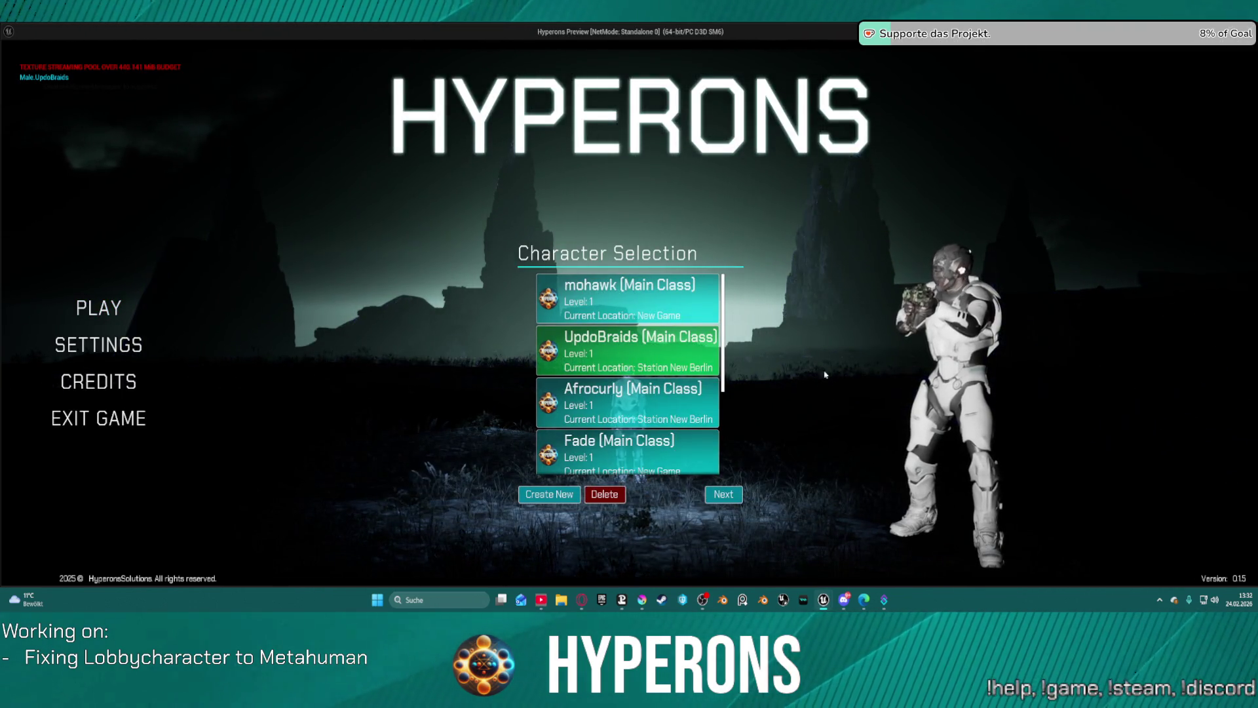
{"action": "left_click", "coordinate": [724, 494]}
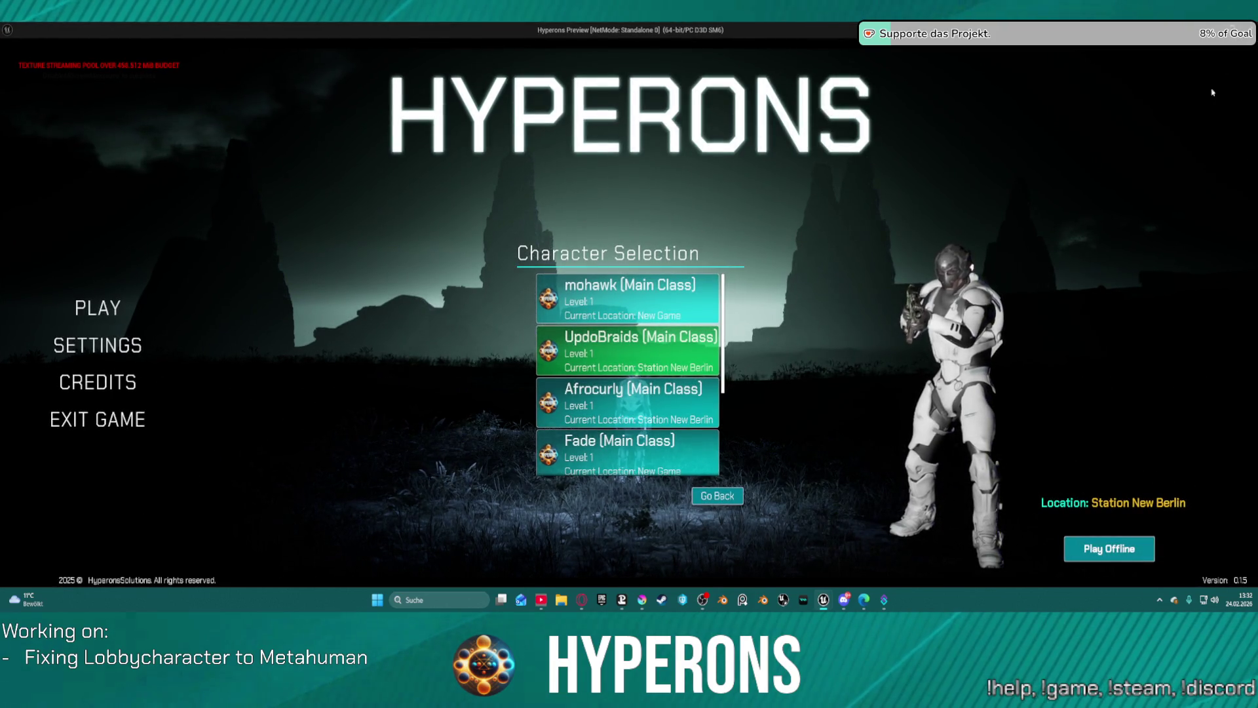
{"action": "key", "text": "Escape"}
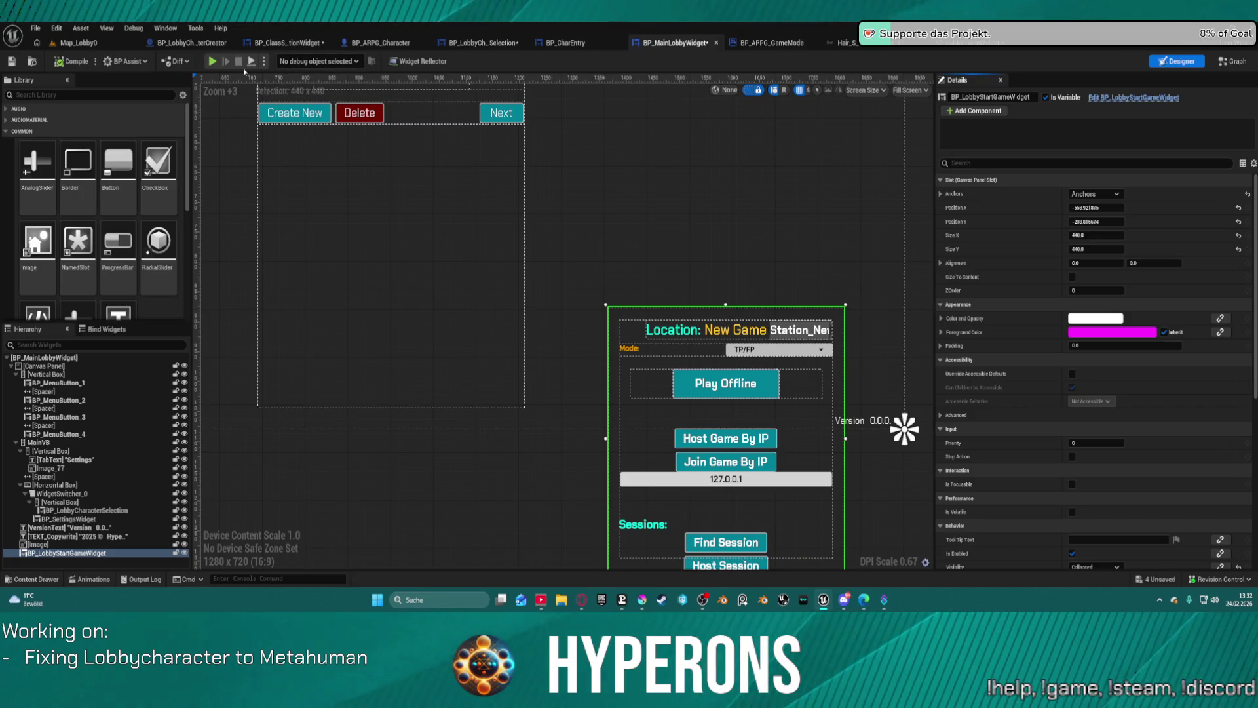
{"action": "left_click", "coordinate": [265, 61]}
{"action": "left_click", "coordinate": [342, 293]}
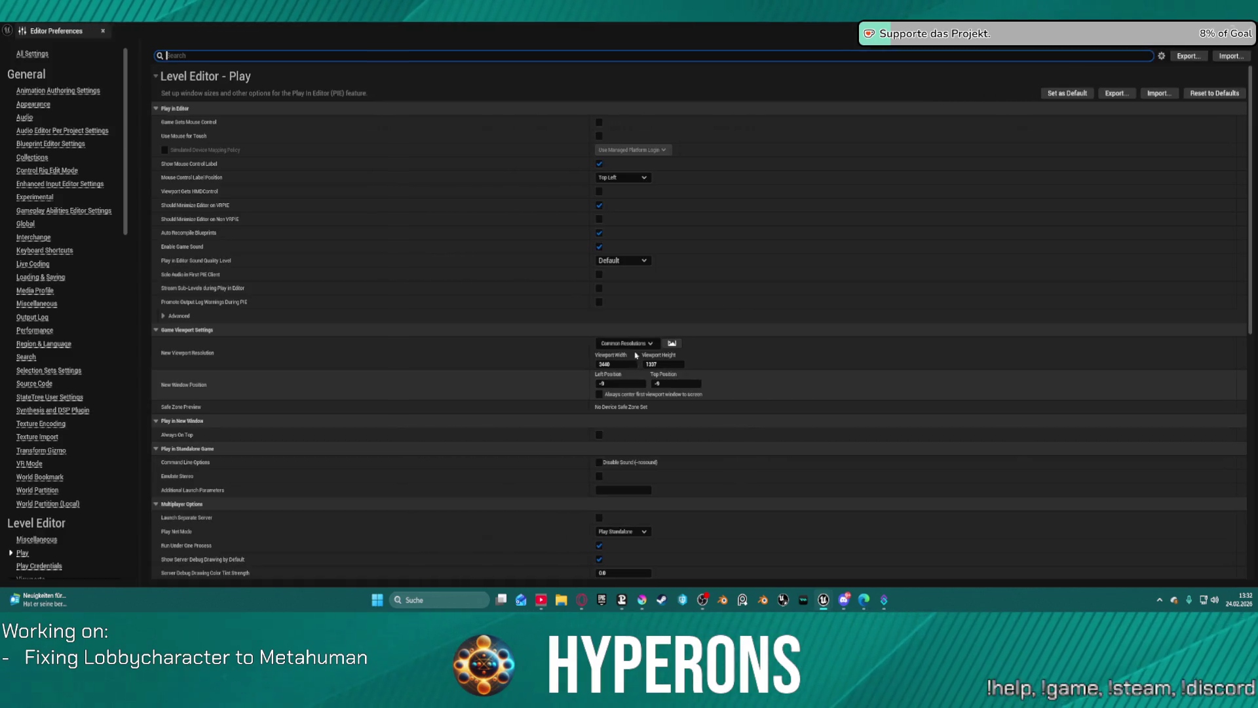
Step: Choose 16:10 WUXGA (1920 x 1200) under Common Resolutions and close Editor Preferences
{"action": "left_click", "coordinate": [626, 343]}
{"action": "mouse_move", "coordinate": [629, 395]}
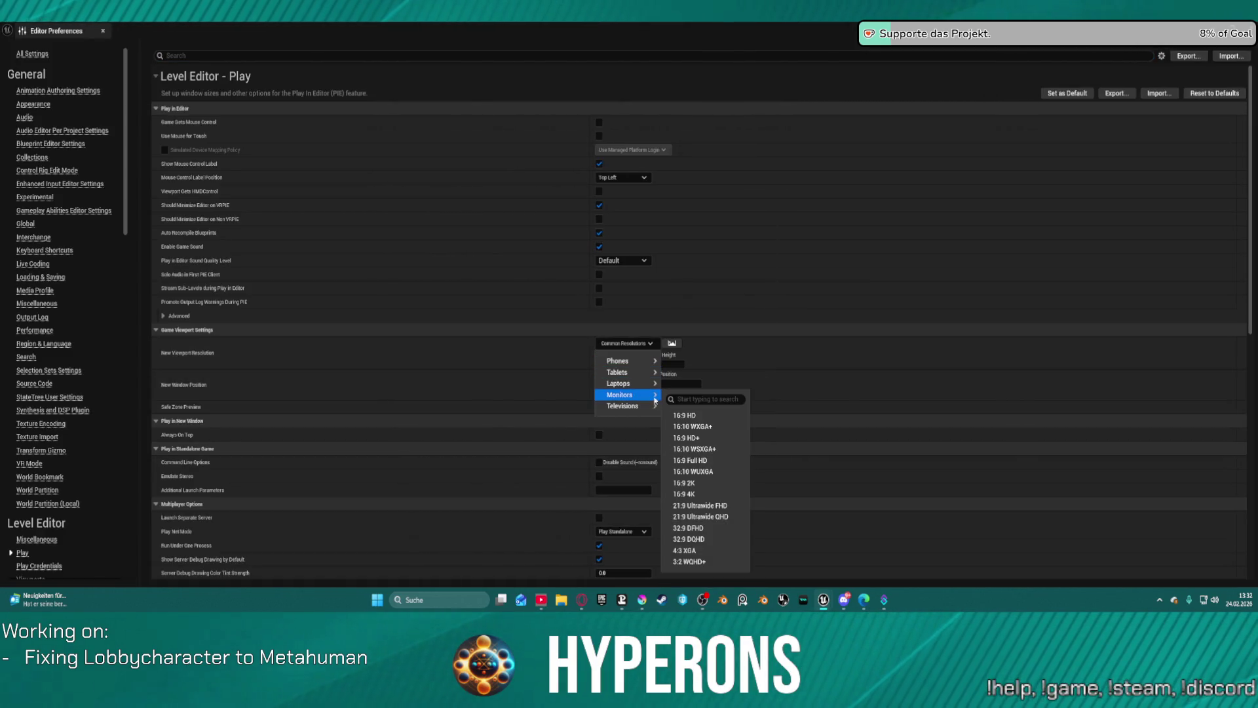
{"action": "left_click", "coordinate": [714, 472]}
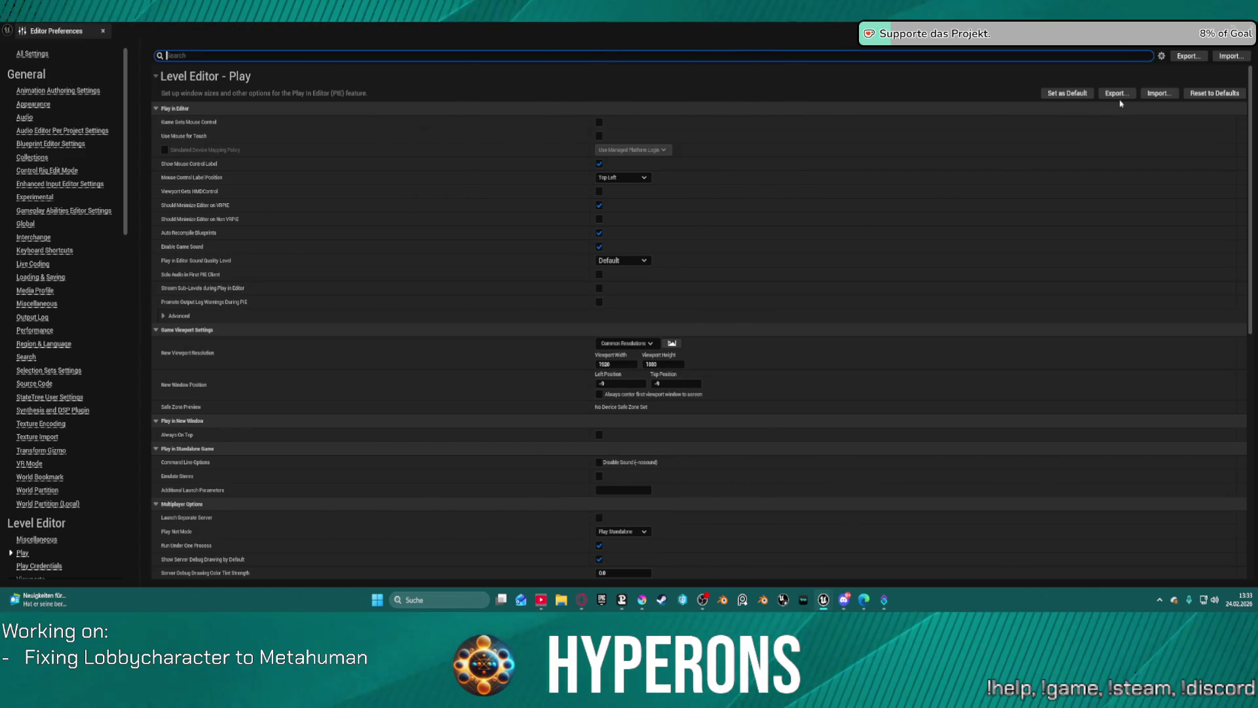
{"action": "key", "text": "alt+F4"}
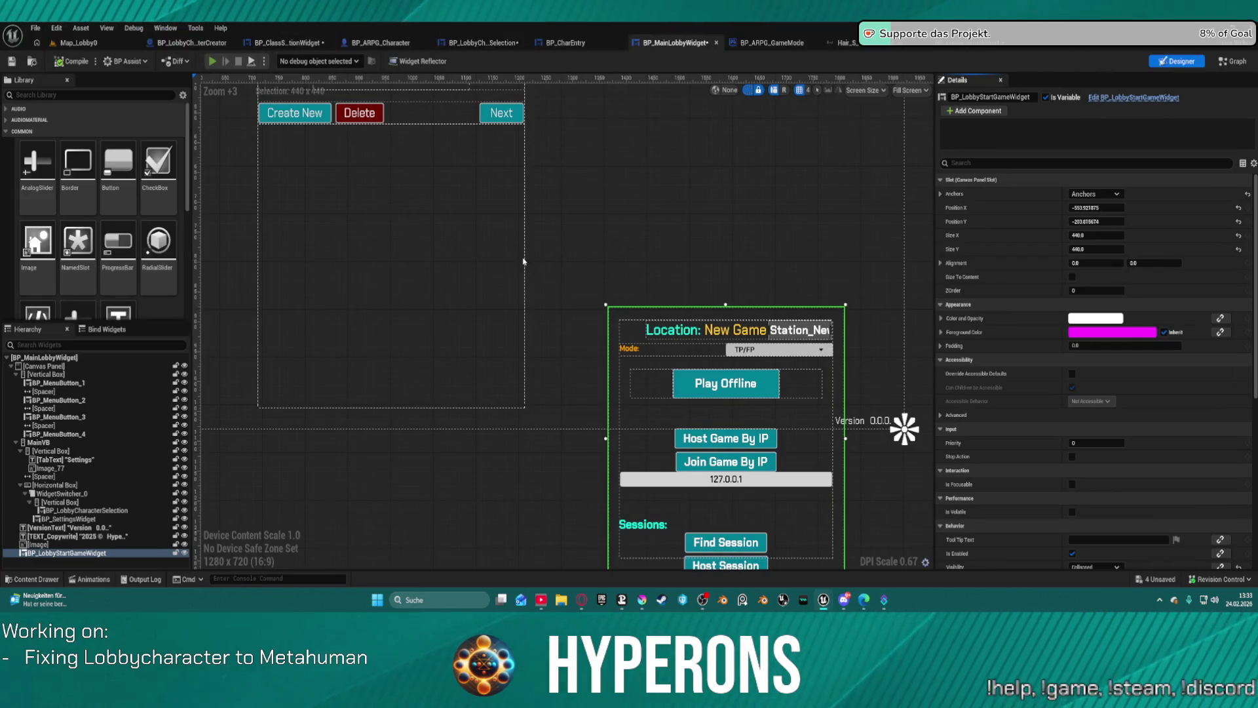
{"action": "key", "text": "alt+p"}
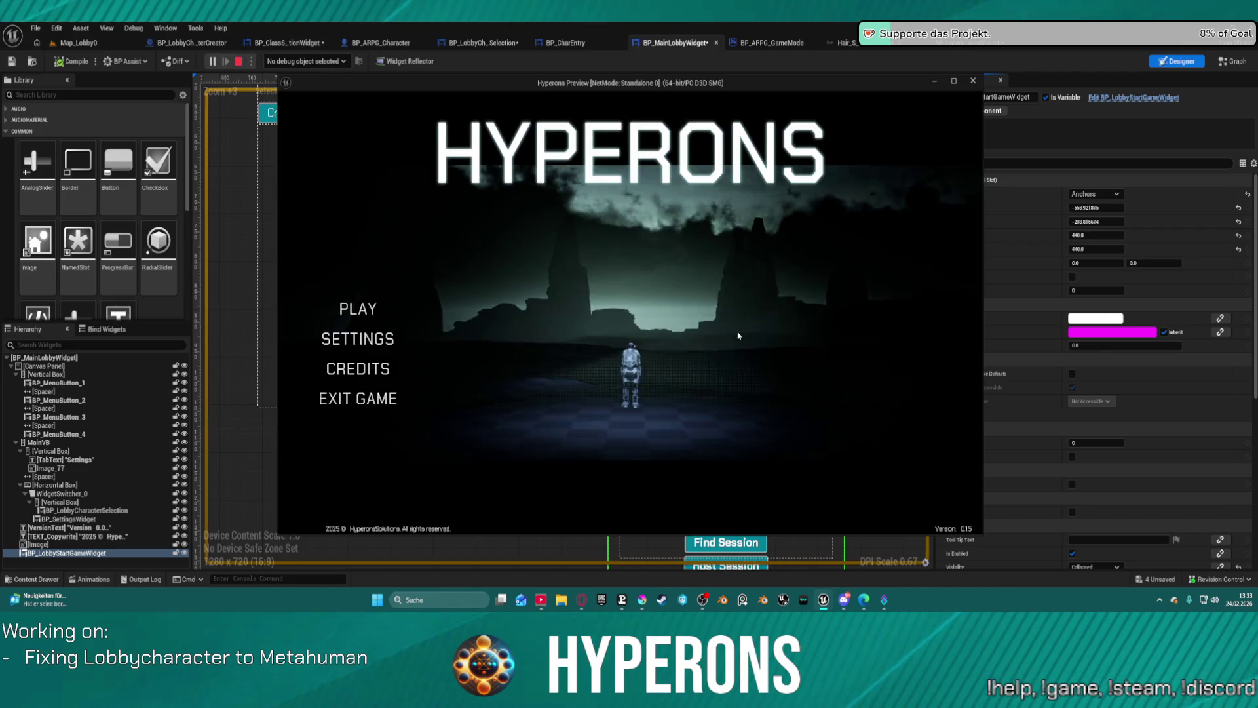
{"action": "left_click", "coordinate": [358, 313]}
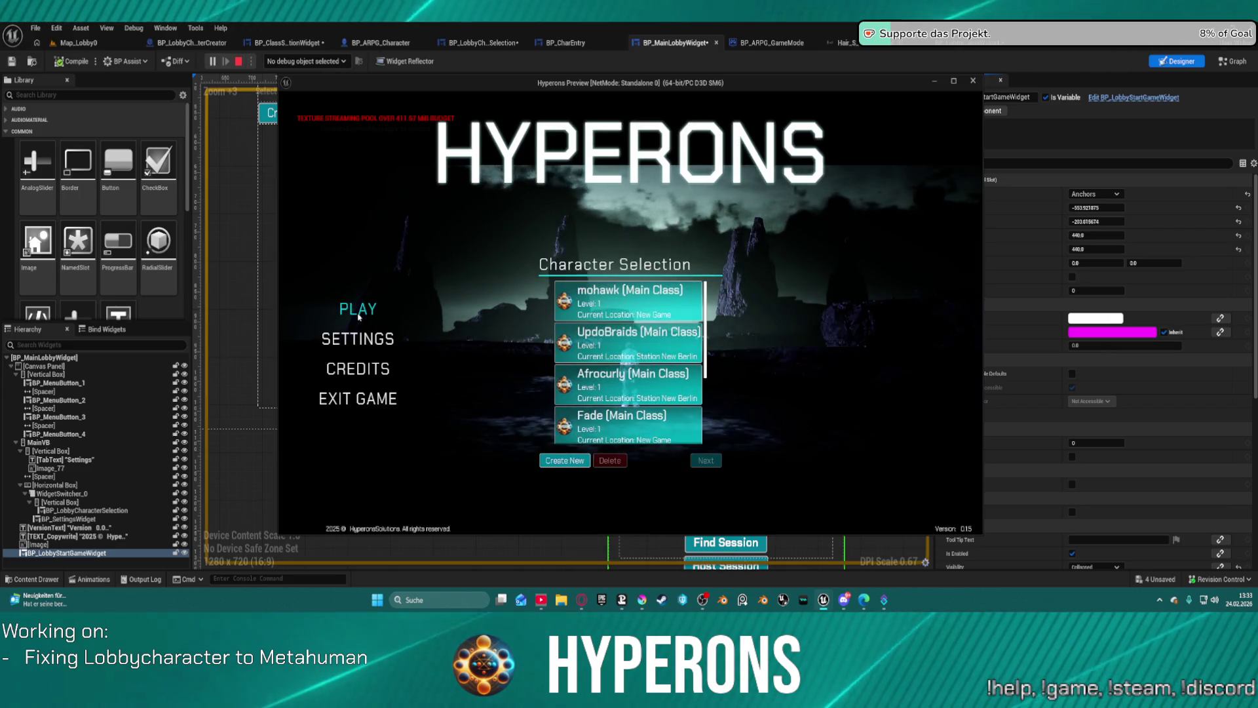
{"action": "left_click", "coordinate": [626, 302]}
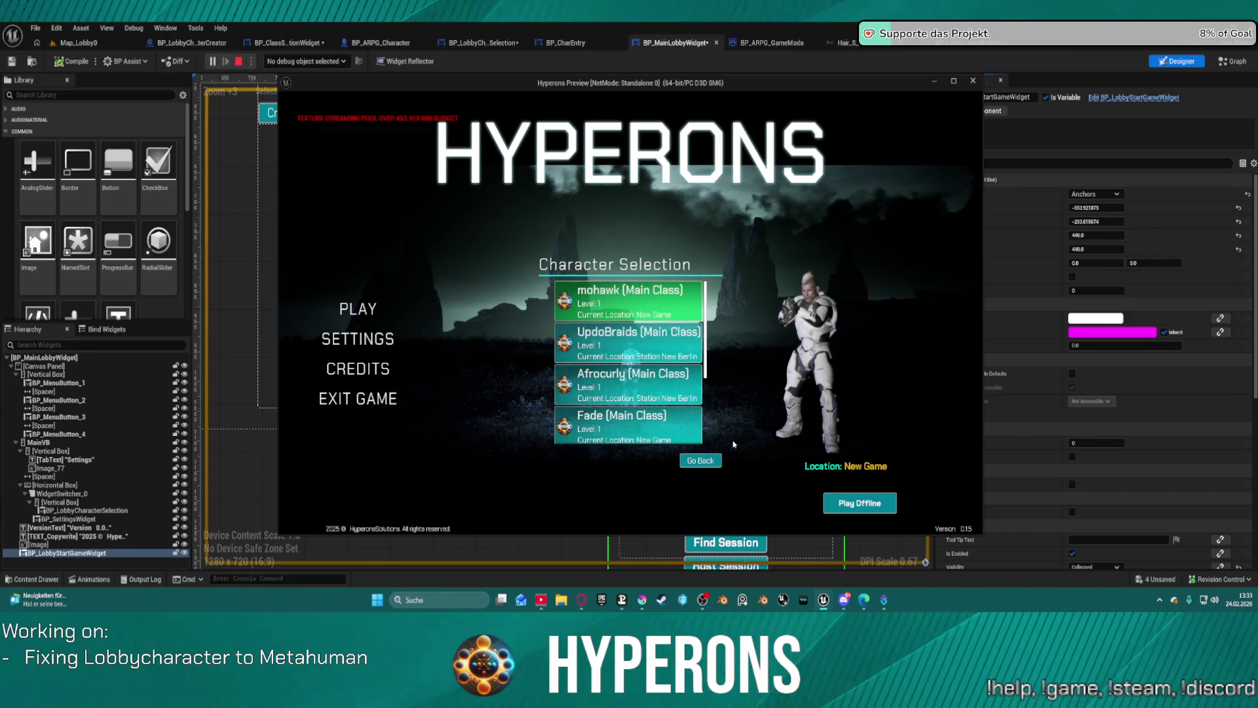
{"action": "left_click", "coordinate": [628, 375]}
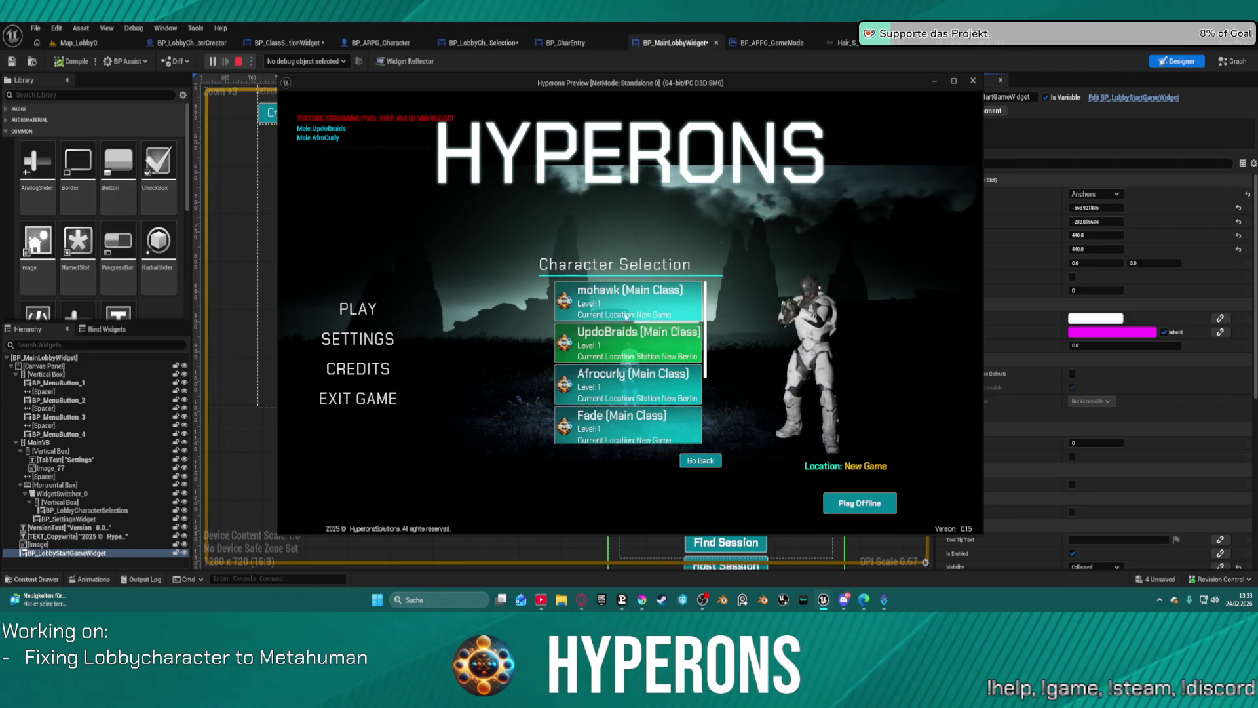
{"action": "left_click", "coordinate": [649, 423]}
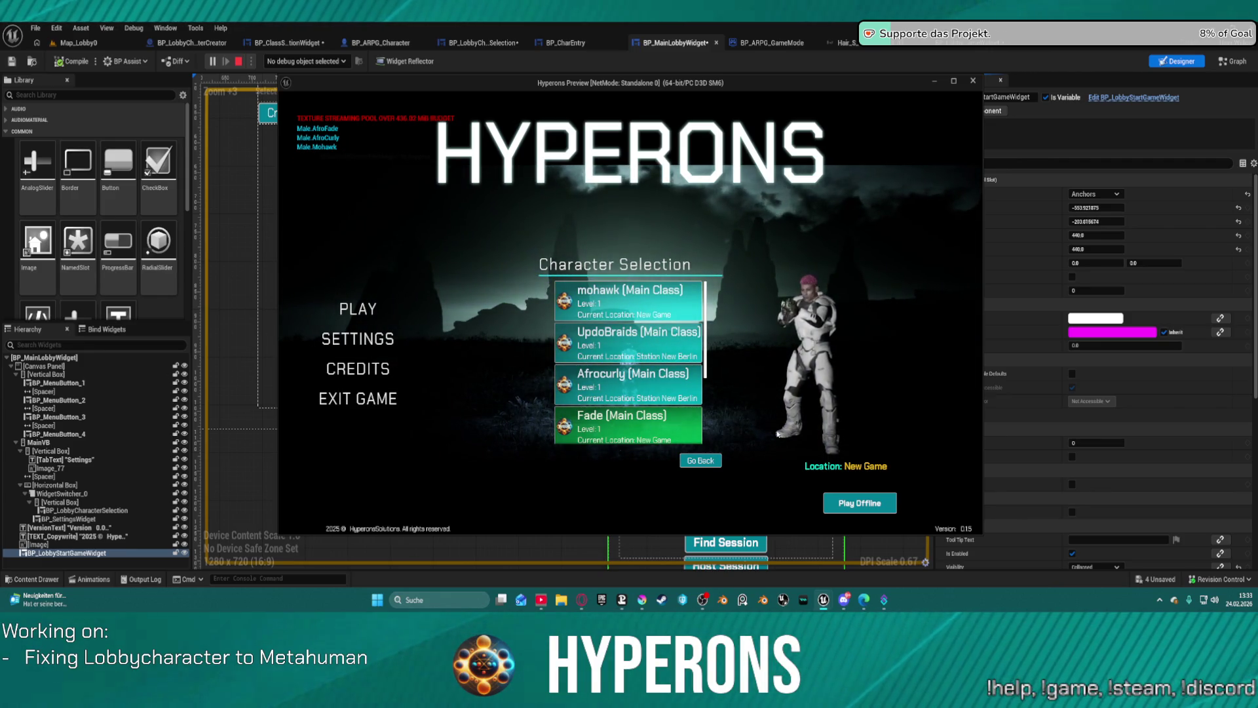
{"action": "left_click", "coordinate": [669, 381]}
{"action": "left_click", "coordinate": [669, 309]}
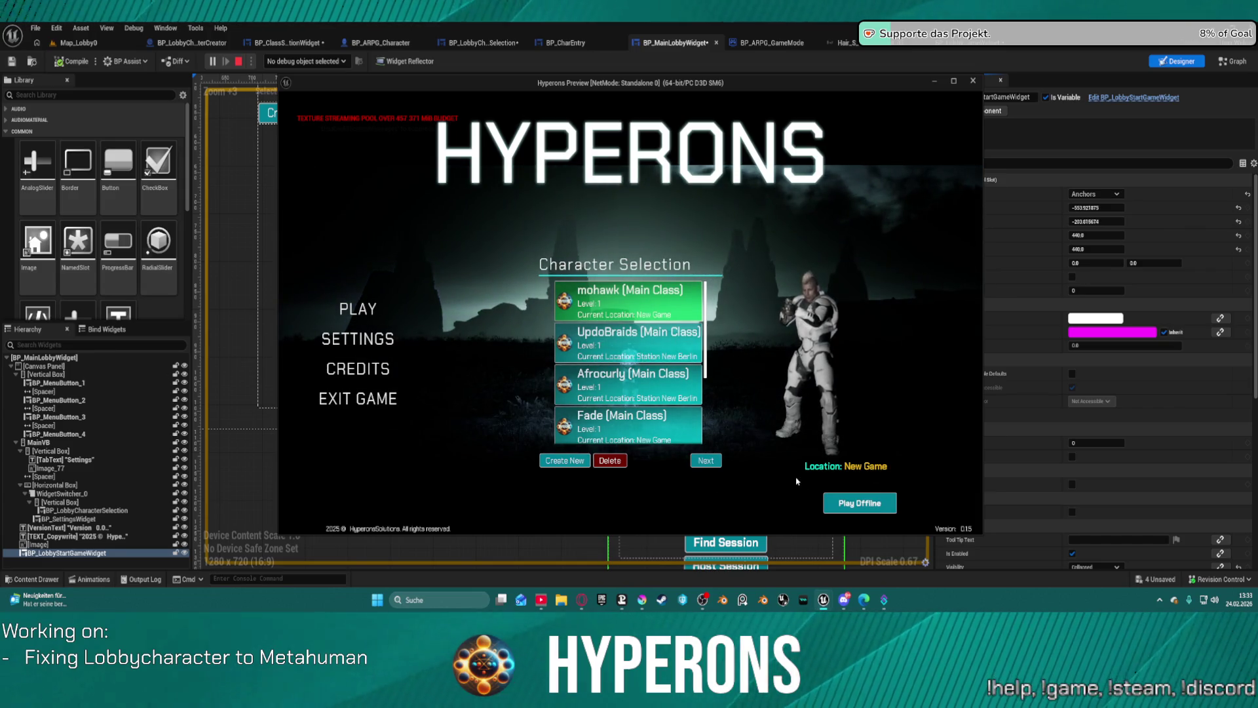
{"action": "key", "text": "Escape"}
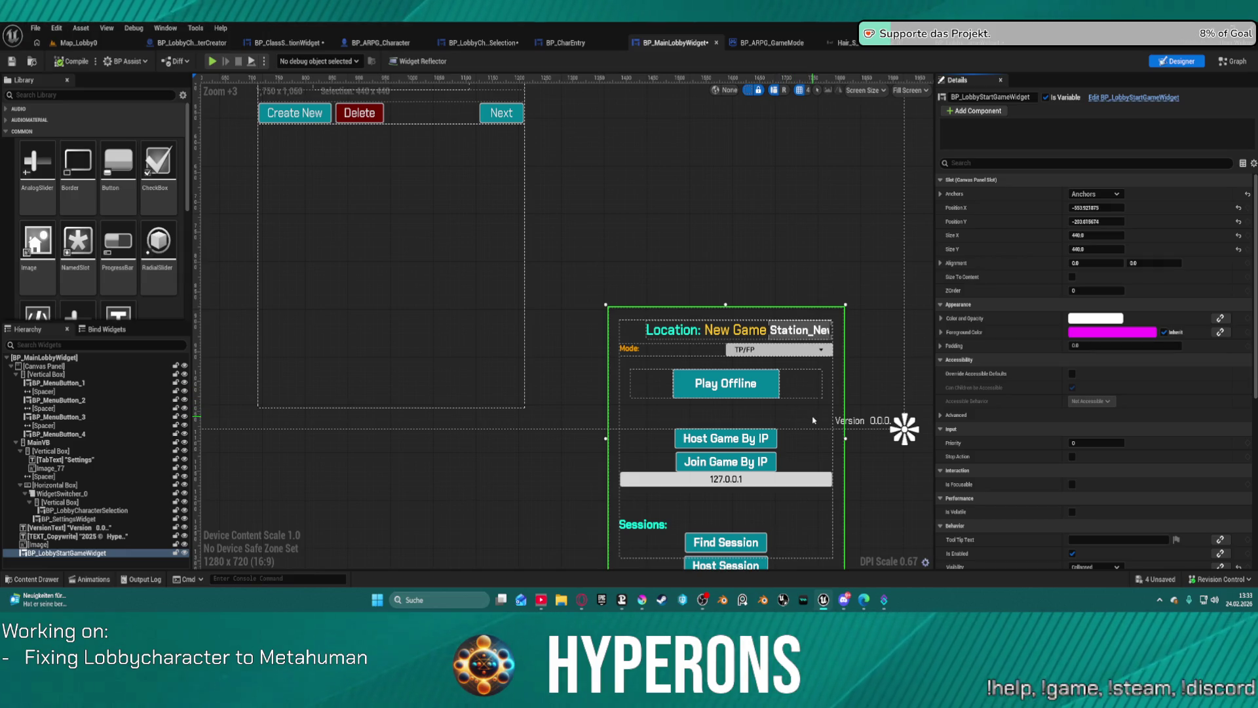
Step: Change the start-game panel's Position Y from about -203.8 to -198.6 and reframe the canvas
{"action": "mouse_move", "coordinate": [1096, 222]}
{"action": "left_mouse_down"}
{"action": "mouse_move", "coordinate": [1113, 222]}
{"action": "mouse_move", "coordinate": [1075, 222]}
{"action": "left_mouse_up"}
{"action": "scroll", "coordinate": [766, 316], "scroll_direction": "down", "scroll_amount": 4}
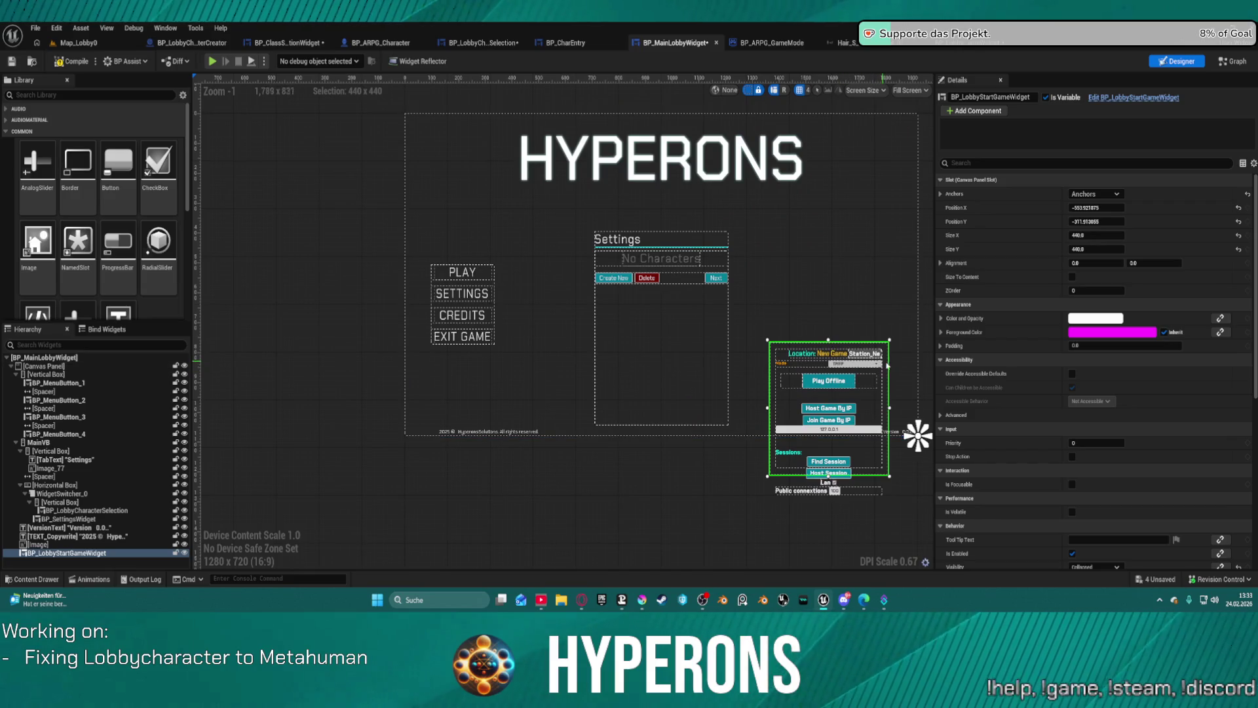
{"action": "scroll", "coordinate": [816, 352], "scroll_direction": "up", "scroll_amount": 3}
{"action": "left_click_drag", "start_coordinate": [498, 289], "coordinate": [483, 347]}
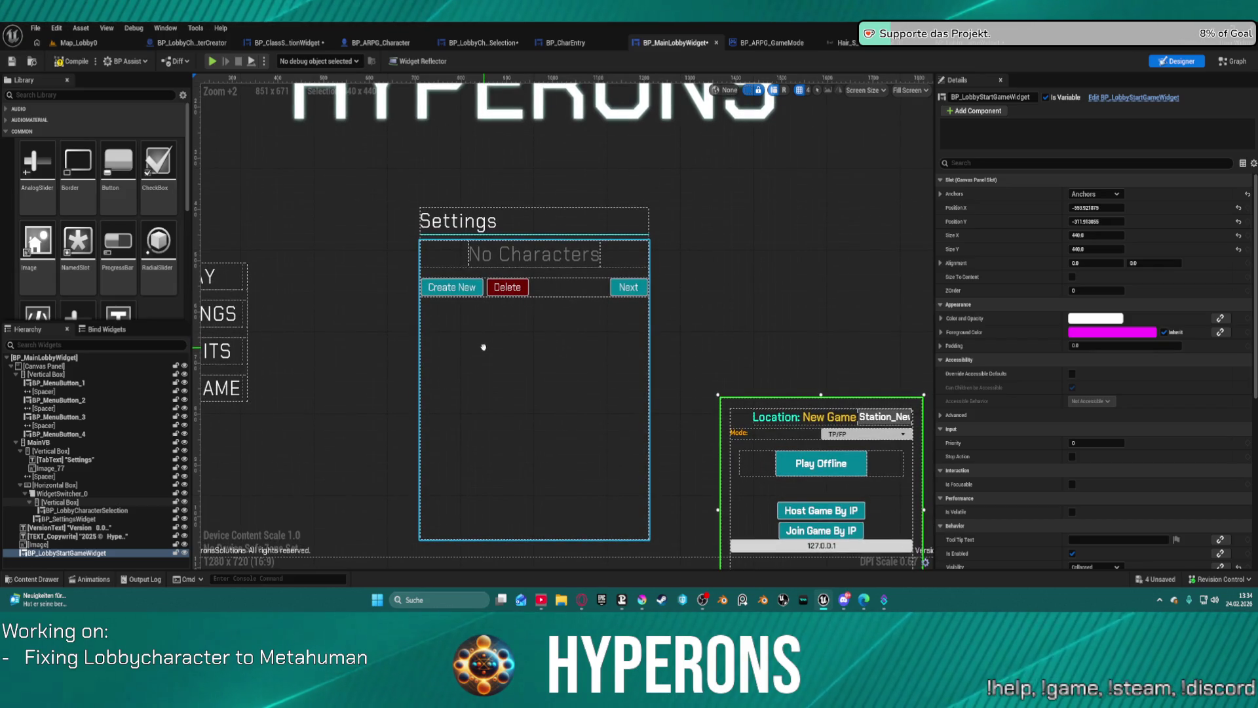
{"action": "left_click_drag", "start_coordinate": [484, 346], "coordinate": [411, 253]}
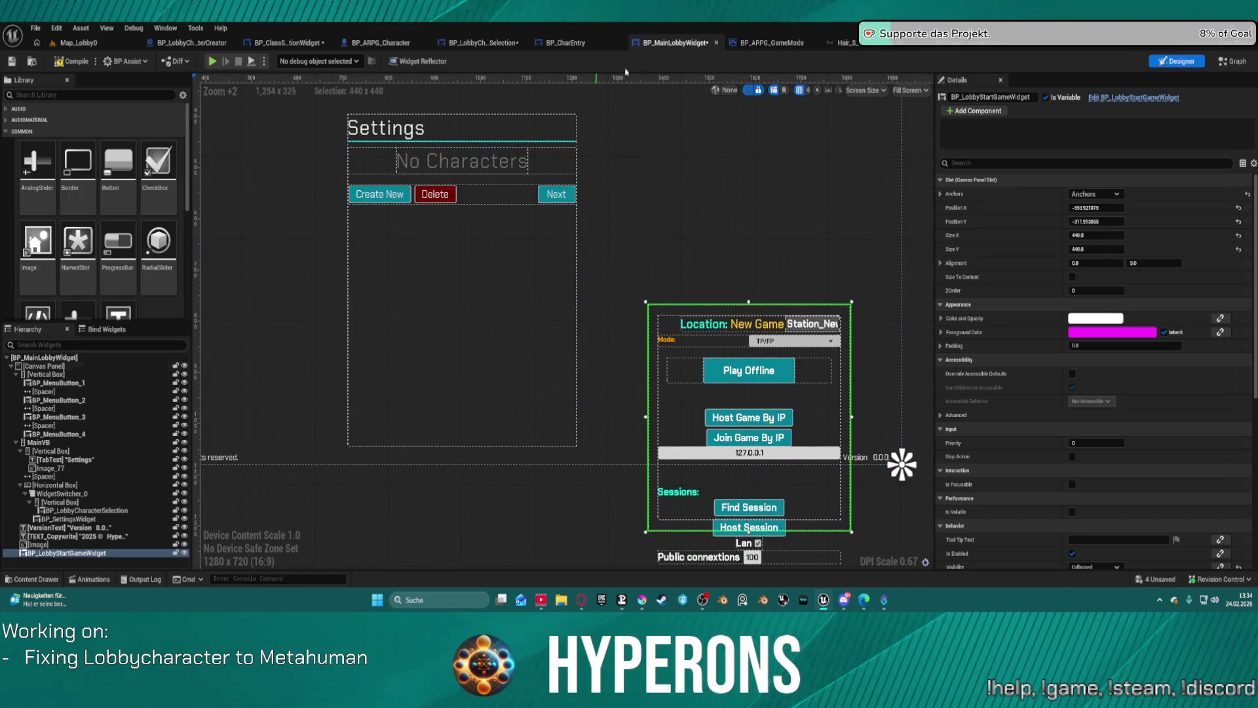
{"action": "left_click", "coordinate": [755, 43]}
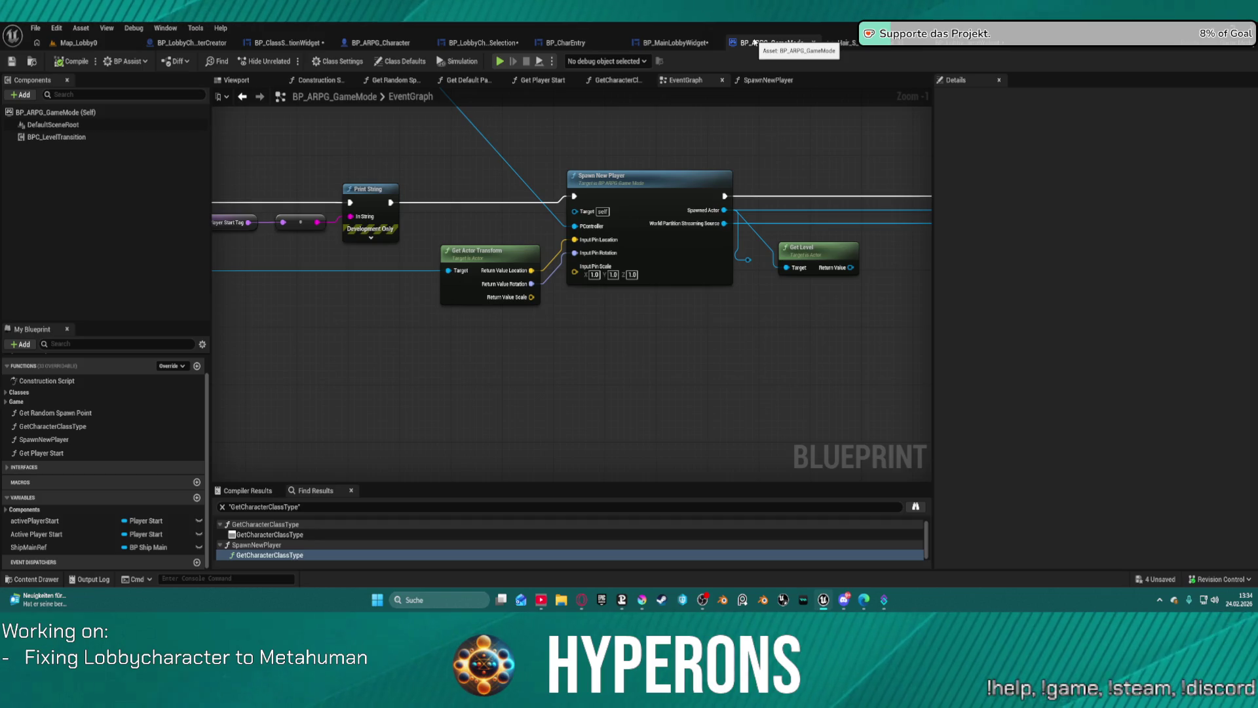
Step: Bring up BP_ClassSelectionWidget's Designer with its Character Name, Gender Type, Visuals and Class Name fields
{"action": "scroll", "coordinate": [608, 241], "scroll_direction": "down", "scroll_amount": 4}
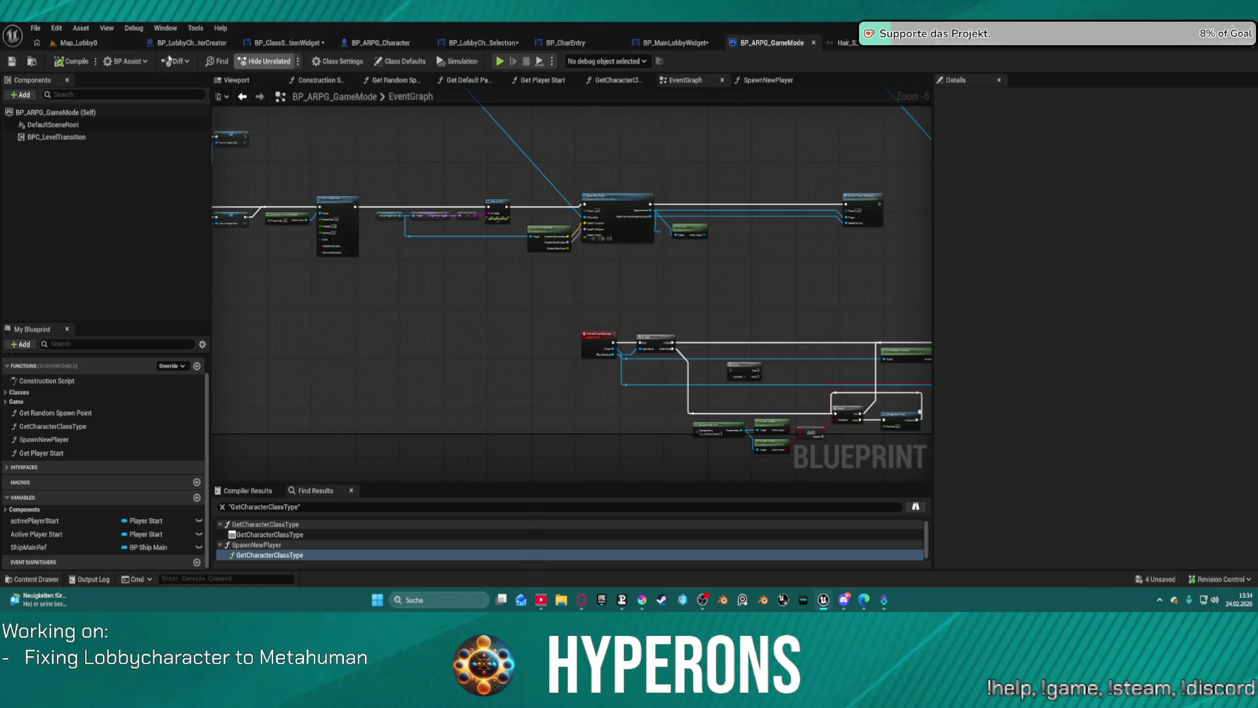
{"action": "left_click", "coordinate": [292, 42]}
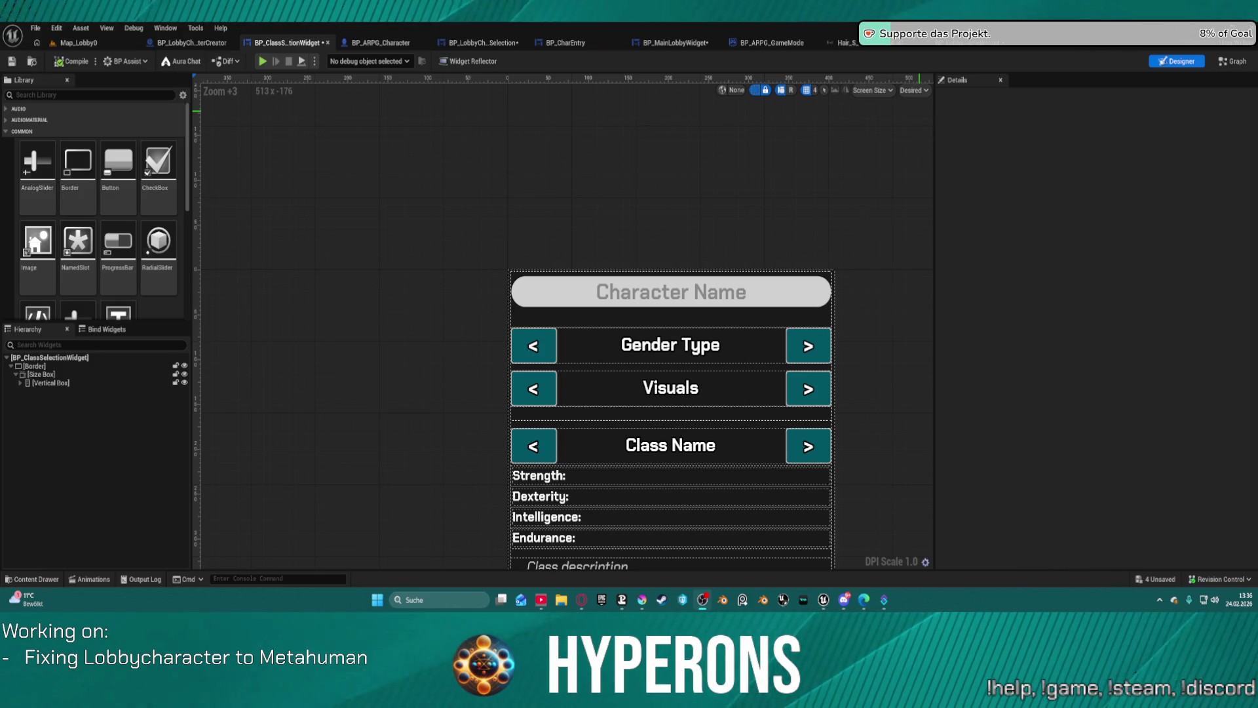
Step: Look over the open widget tabs, then return to BP_LobbyCharacterSelection's EventGraph at the Next event logic
{"action": "left_click", "coordinate": [664, 42]}
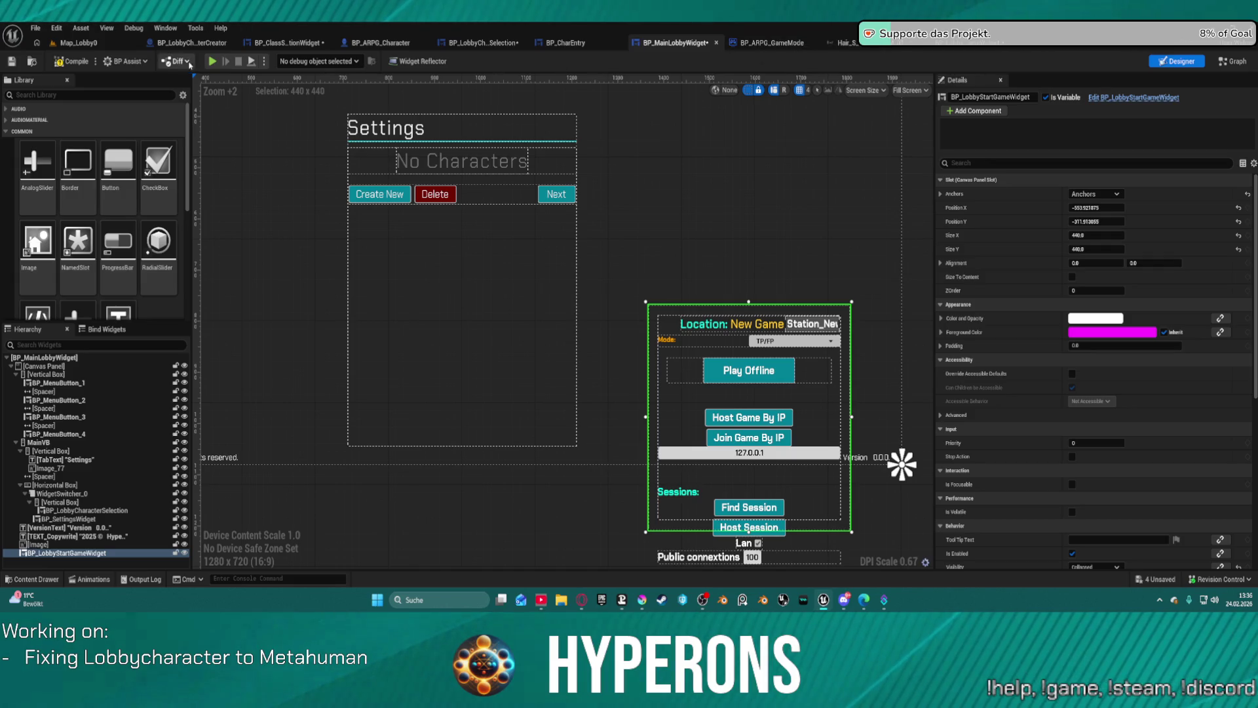
{"action": "left_click", "coordinate": [211, 43]}
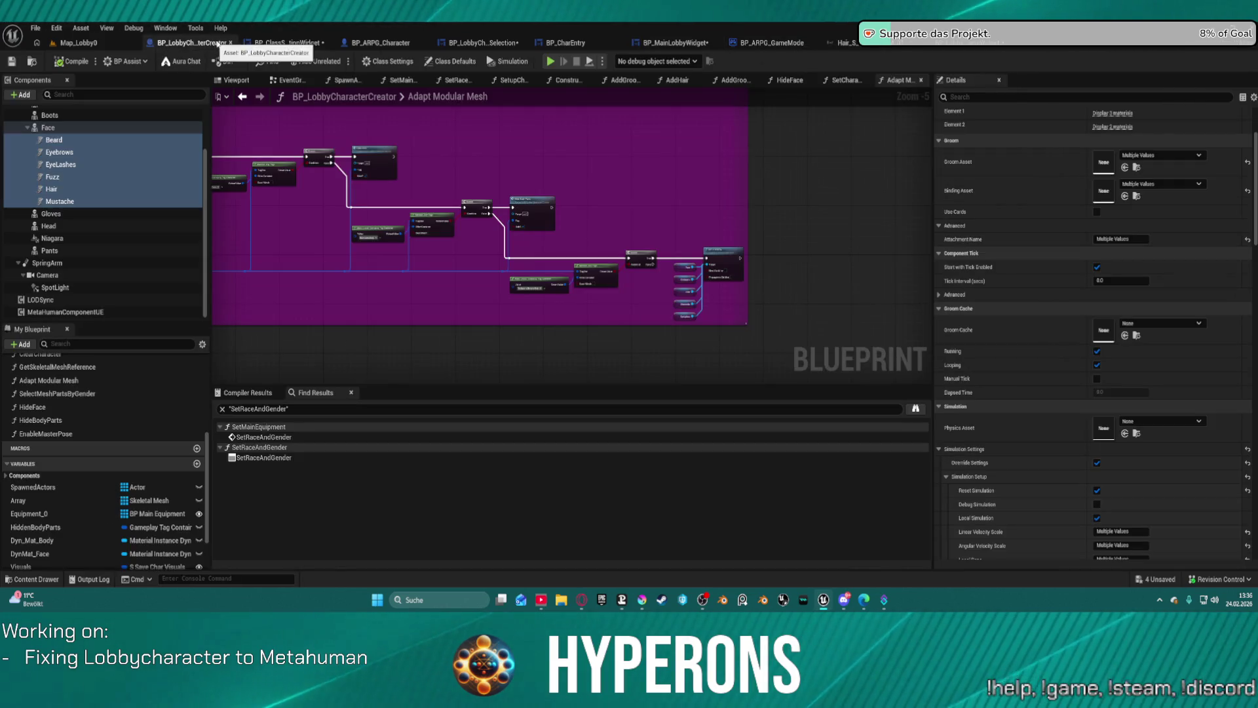
{"action": "left_click", "coordinate": [292, 43]}
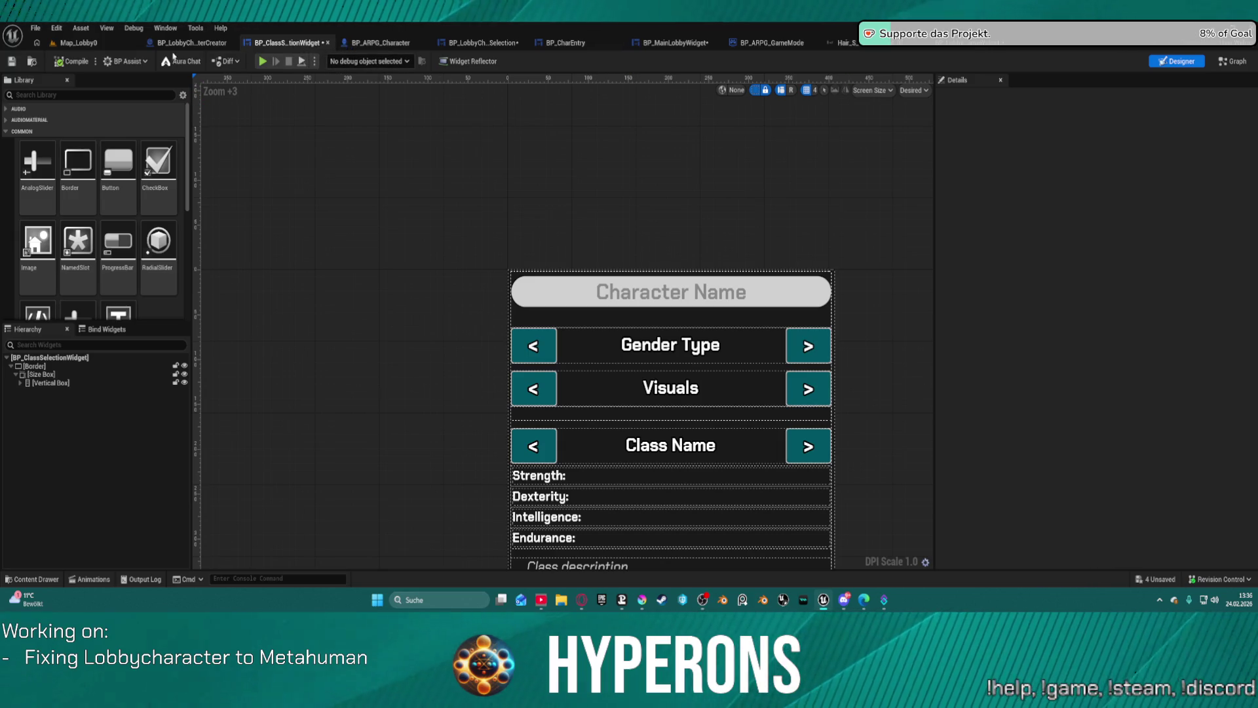
{"action": "left_click", "coordinate": [177, 46]}
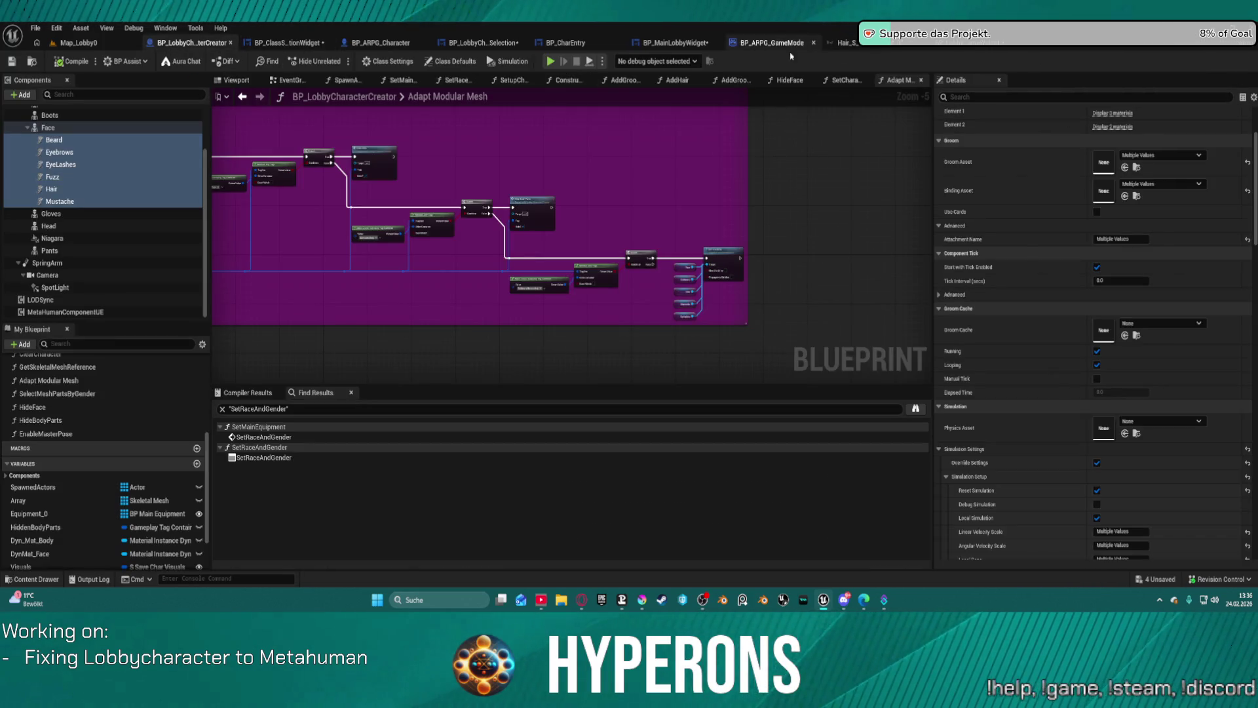
{"action": "left_click", "coordinate": [982, 50]}
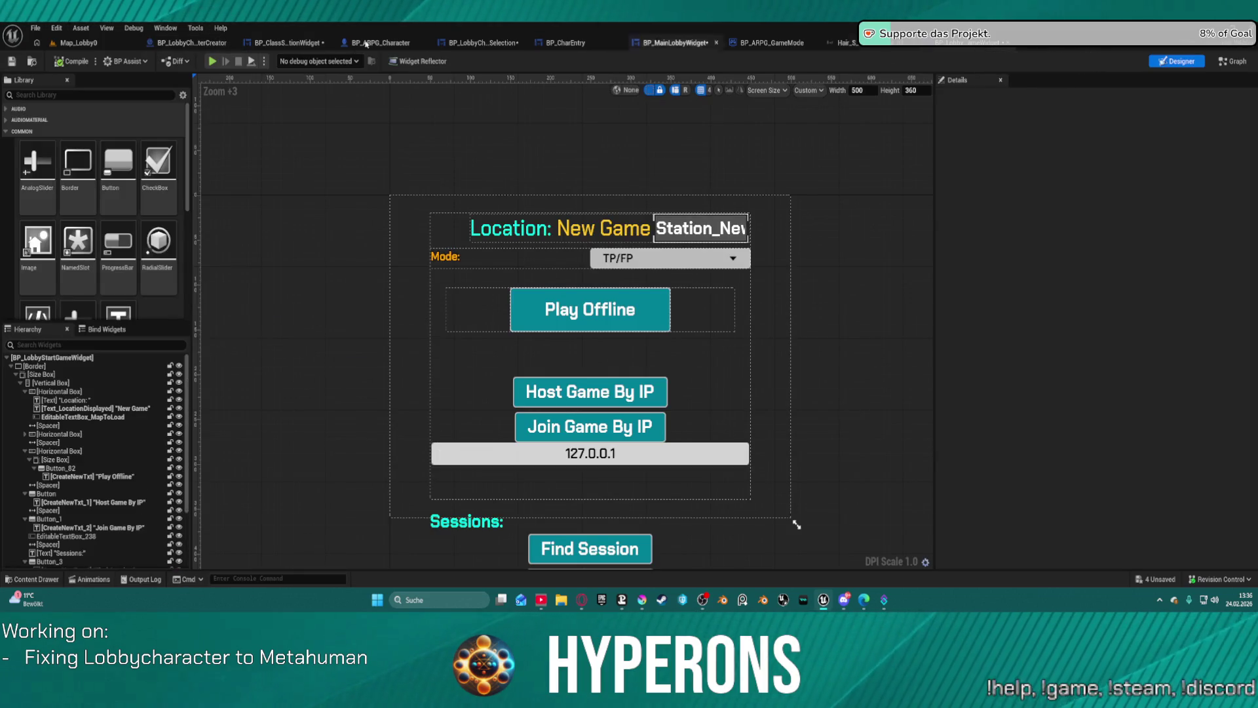
{"action": "left_click", "coordinate": [464, 44]}
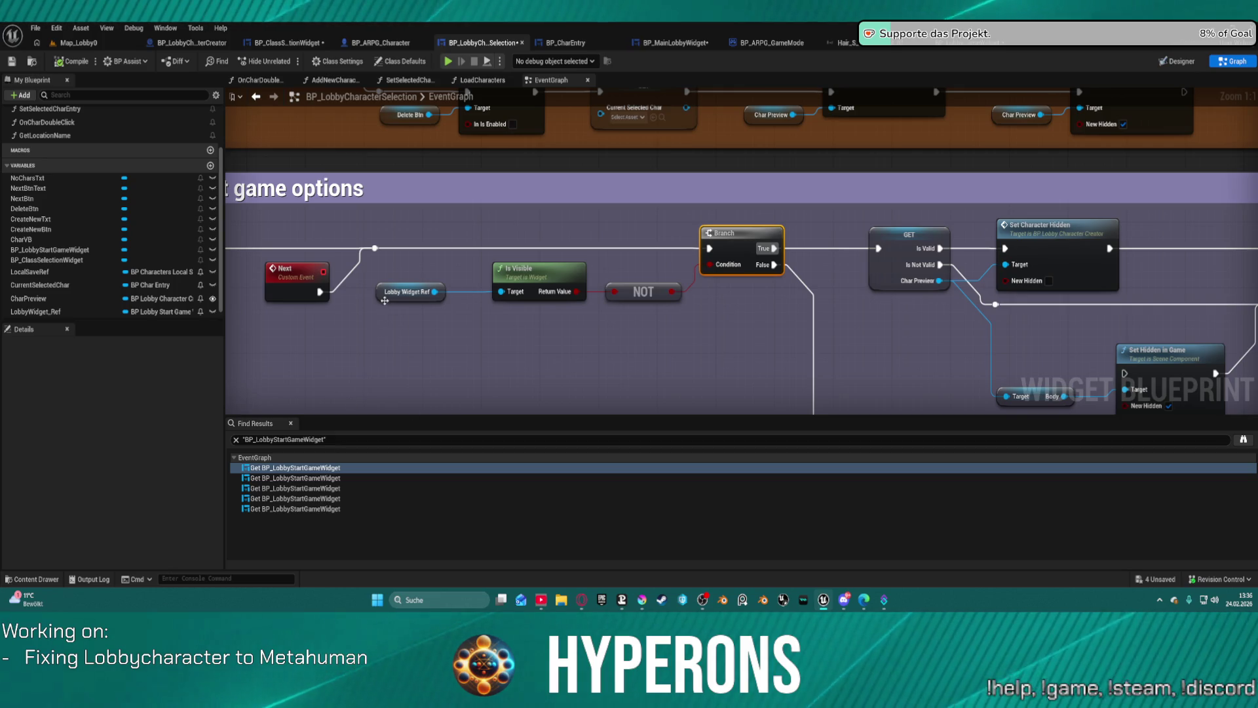
Step: Connect Set Is Enabled's exec output to Set Visibility so the start-game widget shows after enabling
{"action": "scroll", "coordinate": [202, 301], "scroll_direction": "down", "scroll_amount": 1}
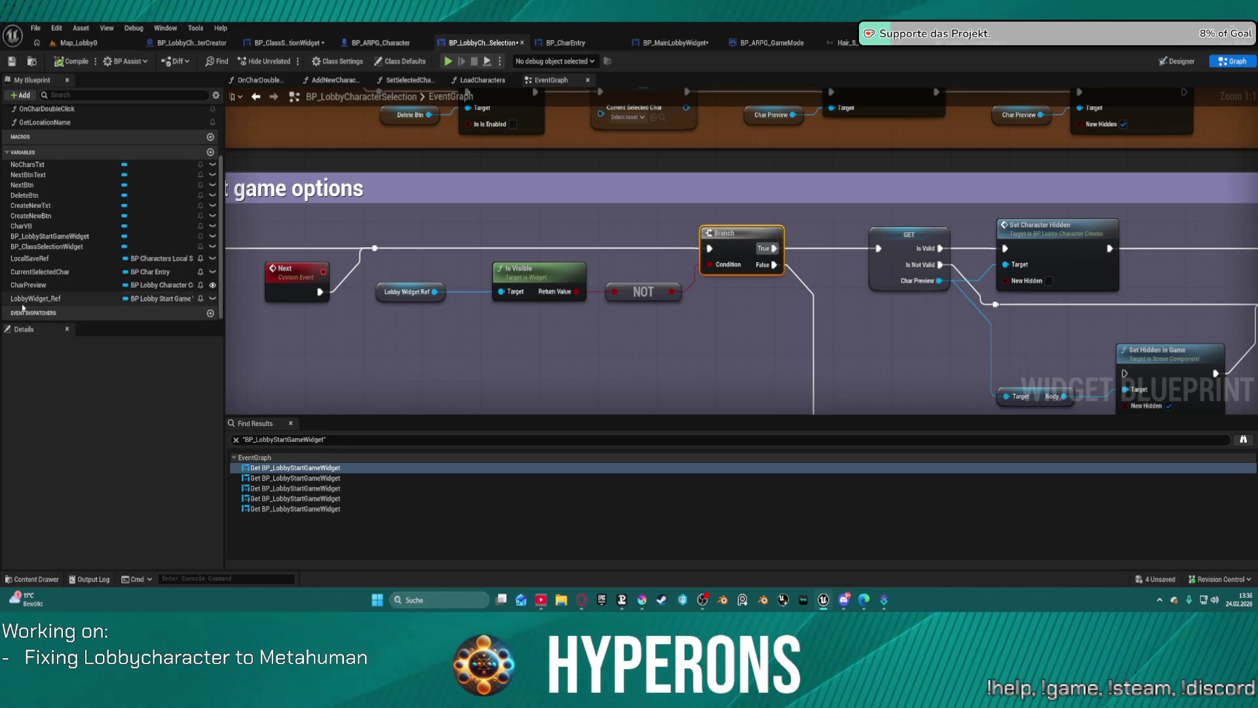
{"action": "mouse_move", "coordinate": [935, 288]}
{"action": "left_mouse_down"}
{"action": "mouse_move", "coordinate": [922, 258]}
{"action": "mouse_move", "coordinate": [816, 174]}
{"action": "mouse_move", "coordinate": [754, 214]}
{"action": "mouse_move", "coordinate": [715, 186]}
{"action": "left_mouse_up"}
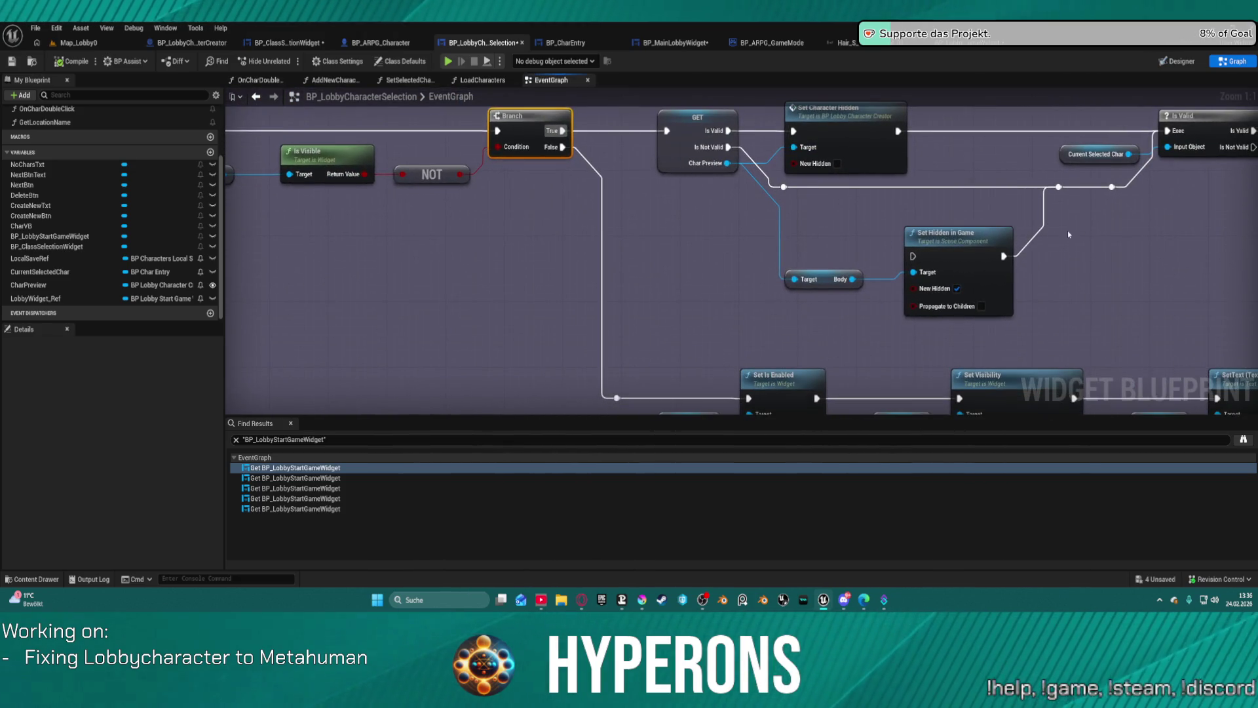
{"action": "mouse_move", "coordinate": [1120, 286]}
{"action": "left_mouse_down"}
{"action": "mouse_move", "coordinate": [997, 112]}
{"action": "mouse_move", "coordinate": [687, 99]}
{"action": "mouse_move", "coordinate": [550, 134]}
{"action": "mouse_move", "coordinate": [318, 151]}
{"action": "left_mouse_up"}
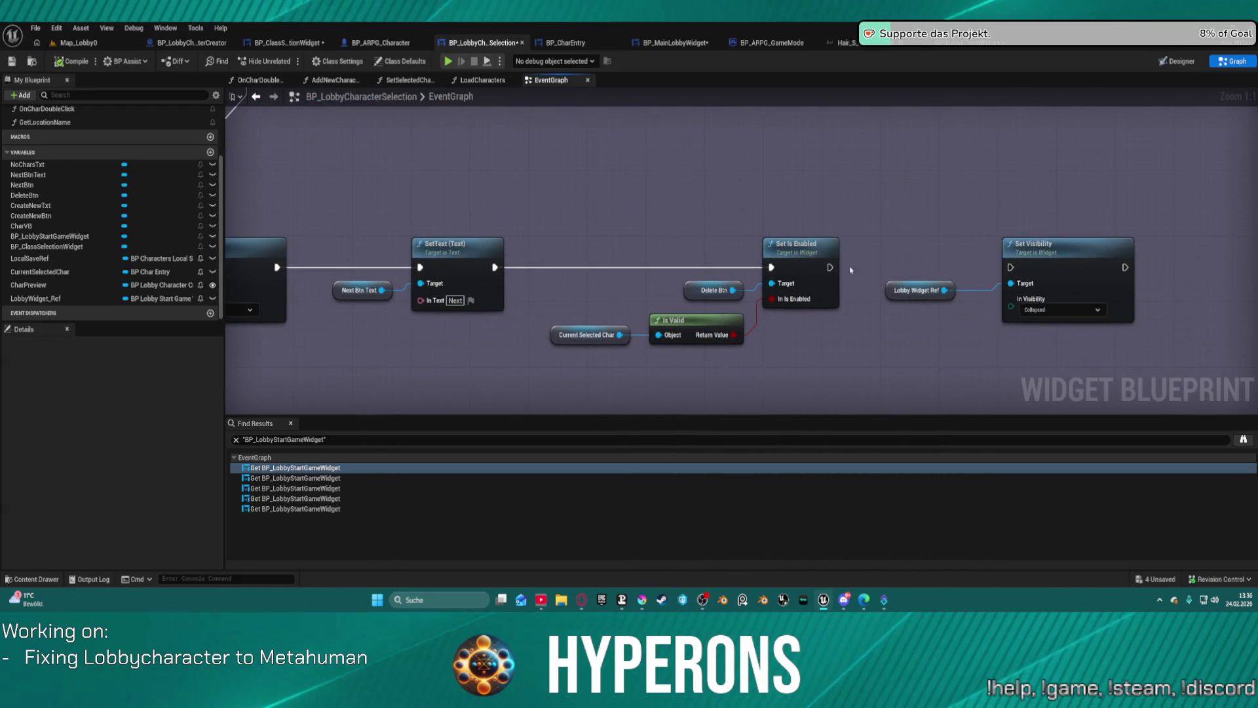
{"action": "mouse_move", "coordinate": [828, 269]}
{"action": "left_mouse_down"}
{"action": "mouse_move", "coordinate": [845, 283]}
{"action": "mouse_move", "coordinate": [1011, 267]}
{"action": "left_mouse_up"}
{"action": "mouse_move", "coordinate": [1043, 207]}
{"action": "left_mouse_down"}
{"action": "mouse_move", "coordinate": [817, 217]}
{"action": "mouse_move", "coordinate": [800, 275]}
{"action": "mouse_move", "coordinate": [721, 280]}
{"action": "left_mouse_up"}
{"action": "scroll", "coordinate": [845, 230], "scroll_direction": "down", "scroll_amount": 4}
{"action": "scroll", "coordinate": [749, 270], "scroll_direction": "up", "scroll_amount": 1}
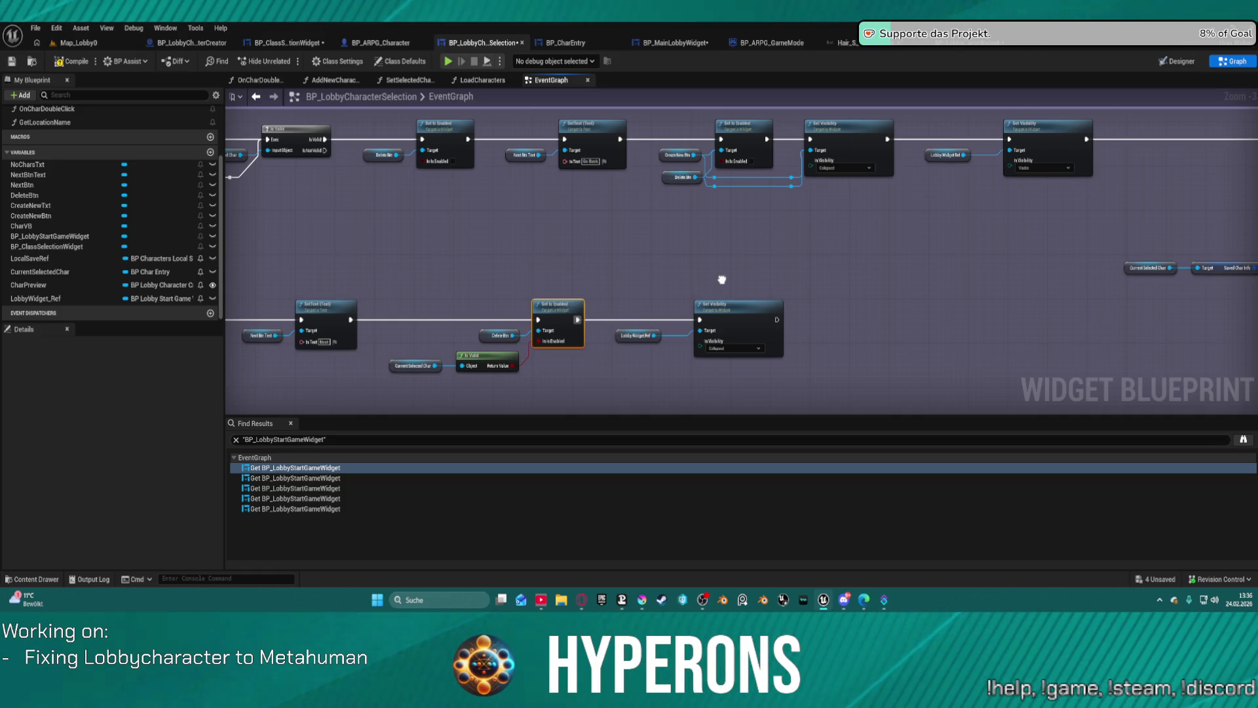
{"action": "mouse_move", "coordinate": [721, 279]}
{"action": "left_mouse_down"}
{"action": "mouse_move", "coordinate": [670, 267]}
{"action": "mouse_move", "coordinate": [133, 279]}
{"action": "mouse_move", "coordinate": [831, 297]}
{"action": "mouse_move", "coordinate": [790, 301]}
{"action": "left_mouse_up"}
Step: Move both Lobby Widget Ref/Set Visibility node pairs further right, then view the Designer layout
{"action": "left_click", "coordinate": [704, 356]}
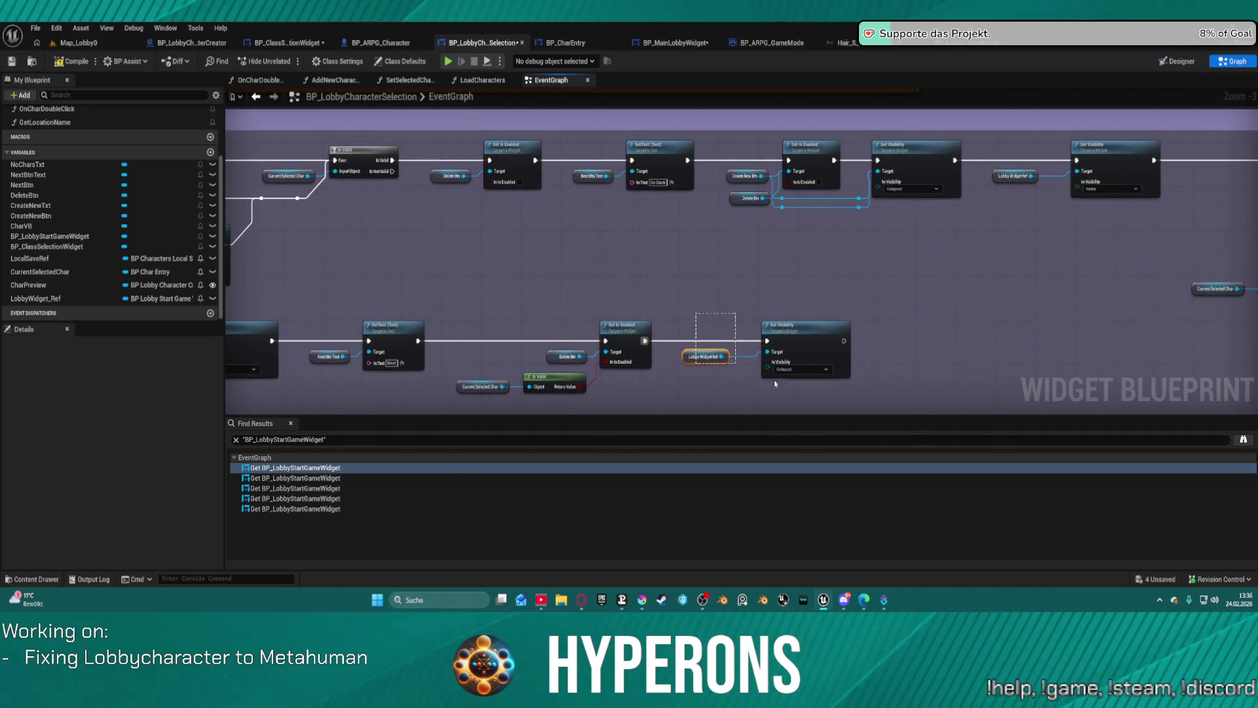
{"action": "left_click", "coordinate": [799, 347], "text": "ctrl"}
{"action": "left_click_drag", "start_coordinate": [799, 347], "coordinate": [1034, 338]}
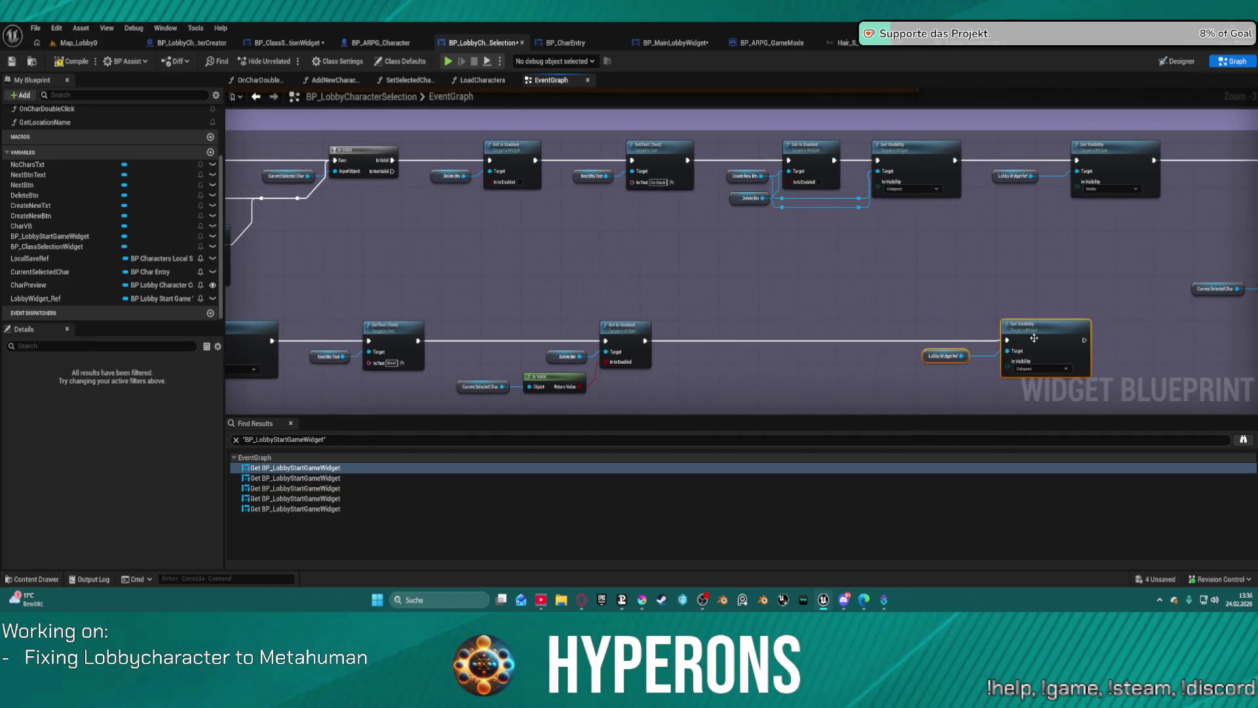
{"action": "left_click", "coordinate": [1012, 176]}
{"action": "left_click", "coordinate": [1112, 171], "text": "ctrl"}
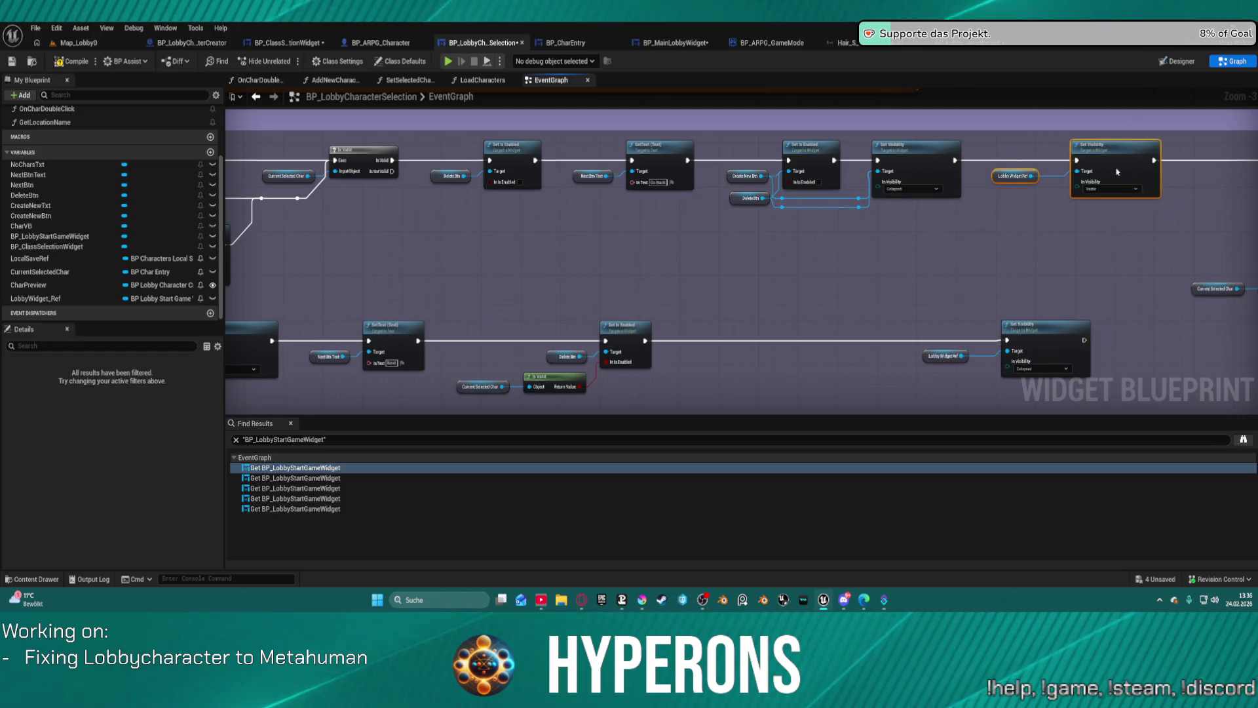
{"action": "left_click_drag", "start_coordinate": [1111, 171], "coordinate": [1167, 173]}
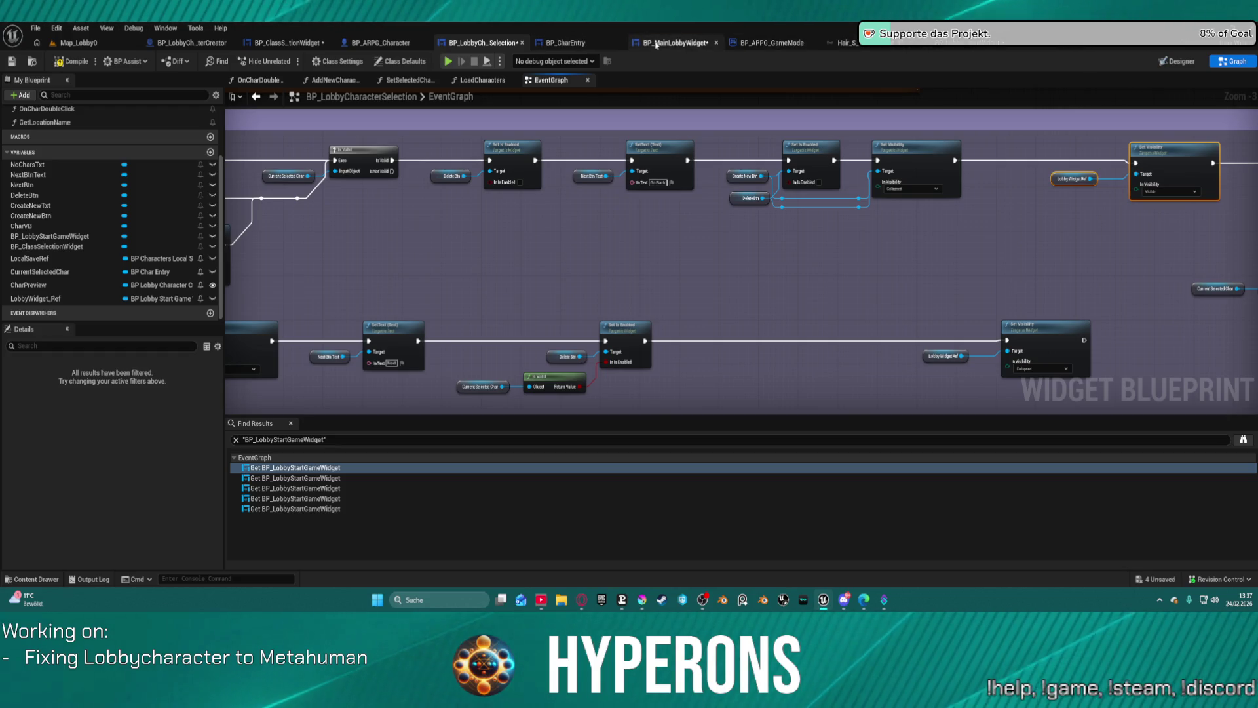
{"action": "left_click", "coordinate": [1177, 63]}
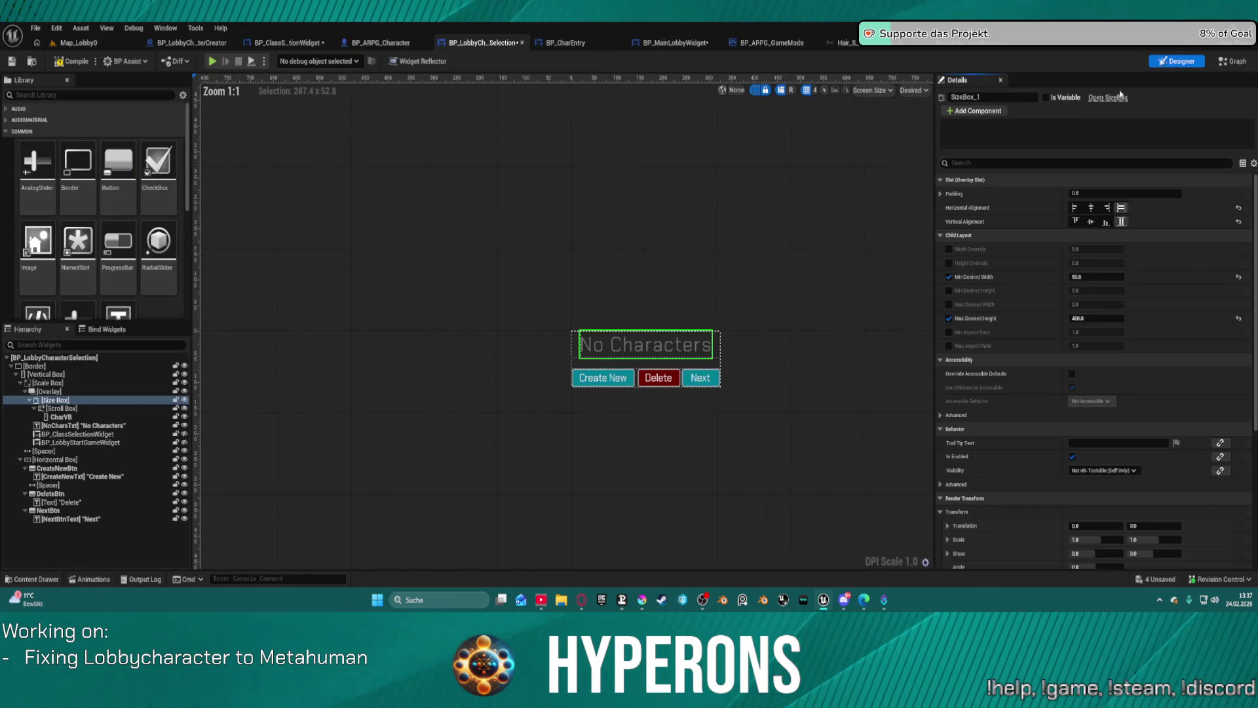